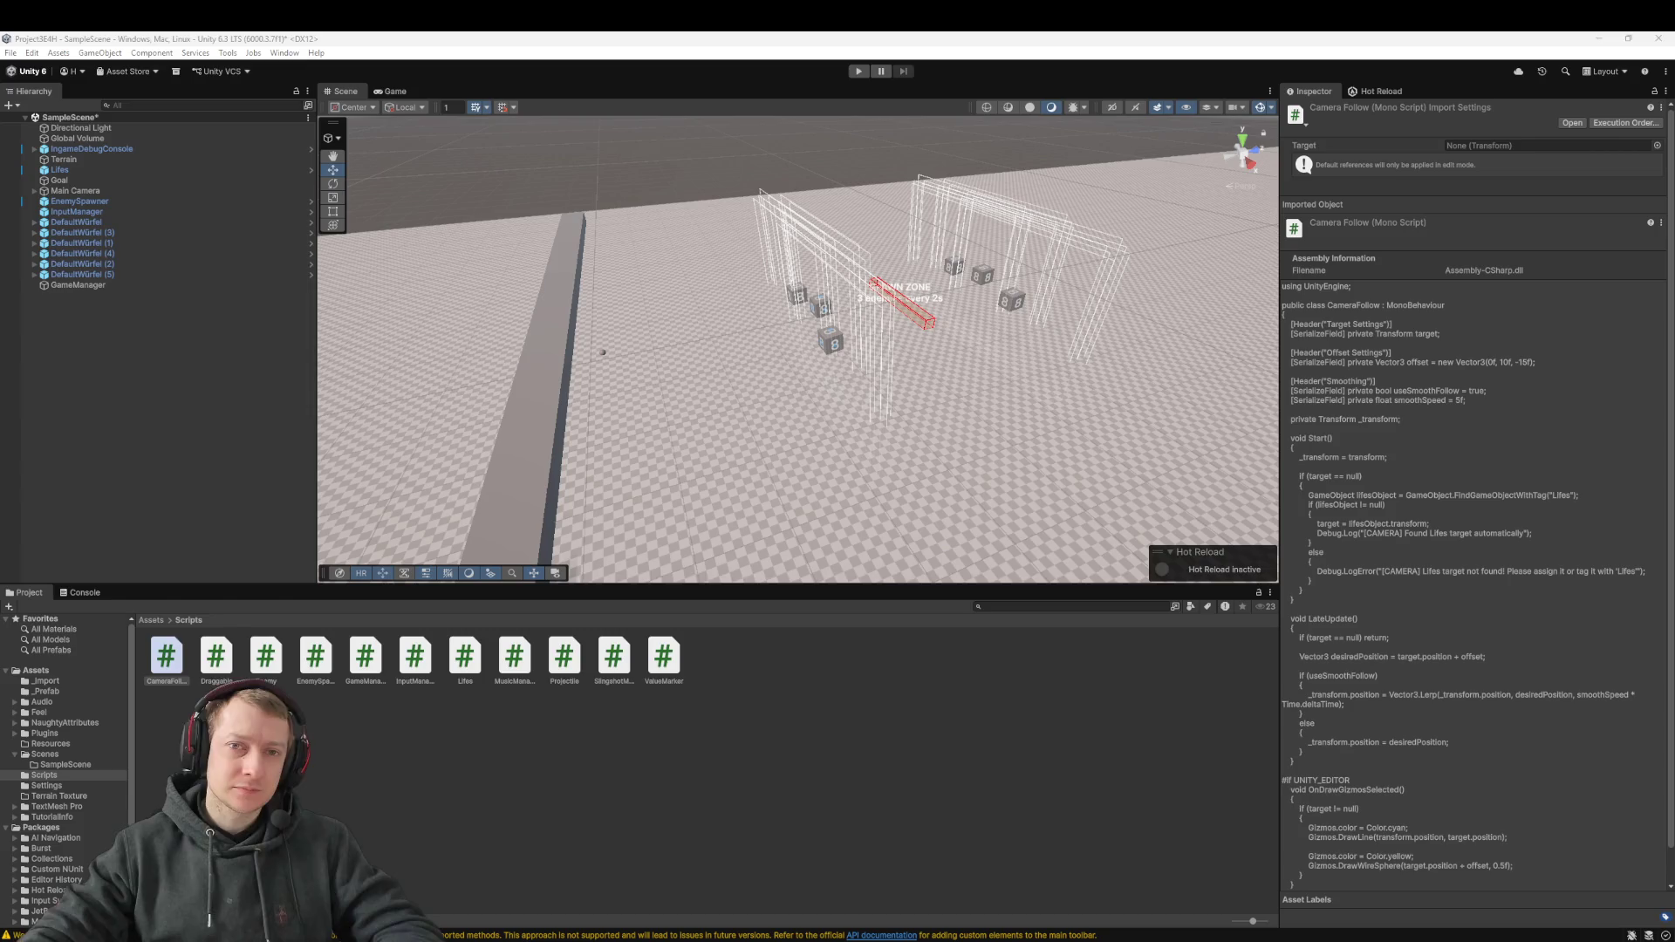
Run the game once, sling the dice toward the enemy spheres, then stop Play mode
click(858, 72)
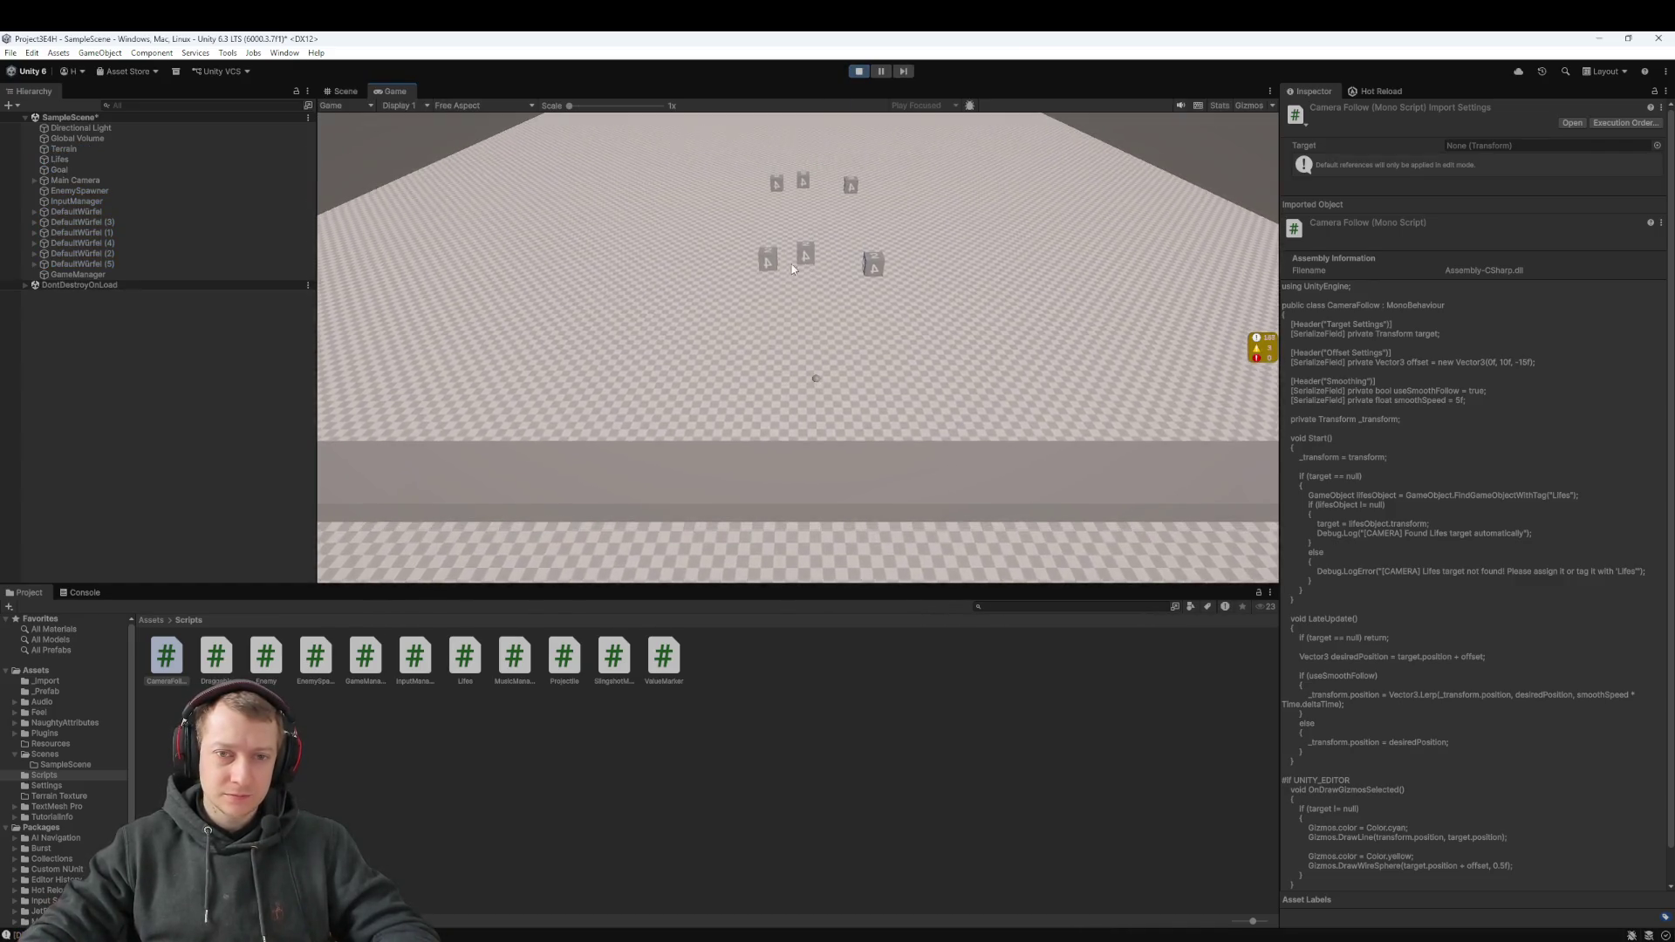
drag(793, 257, 815, 375)
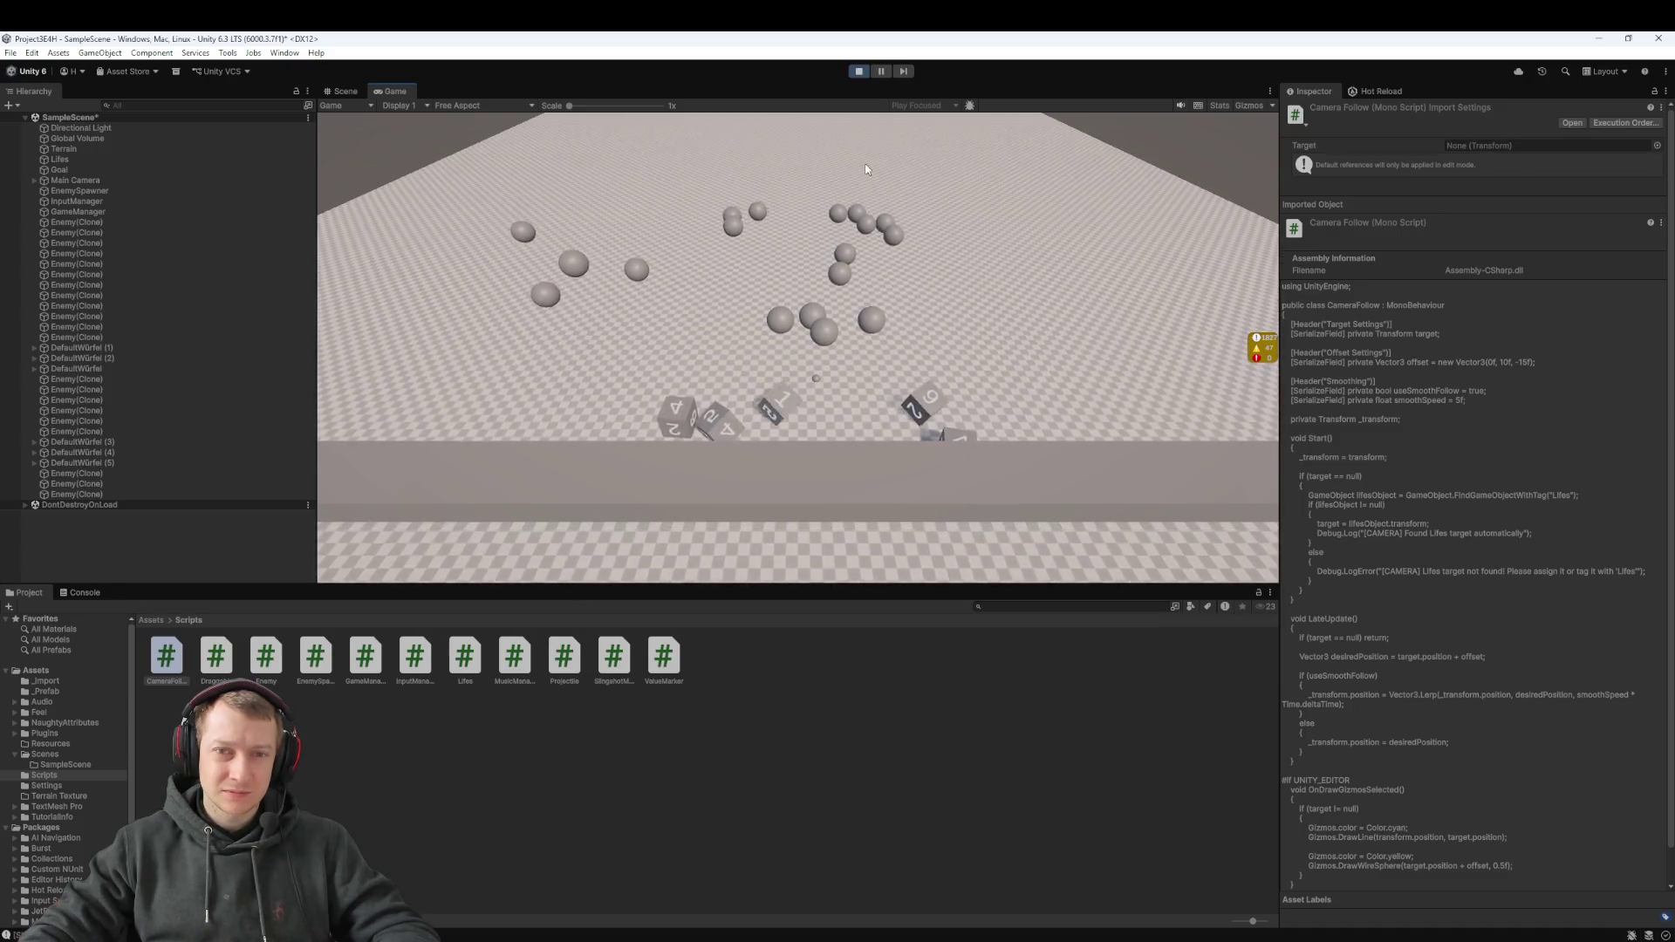
click(860, 72)
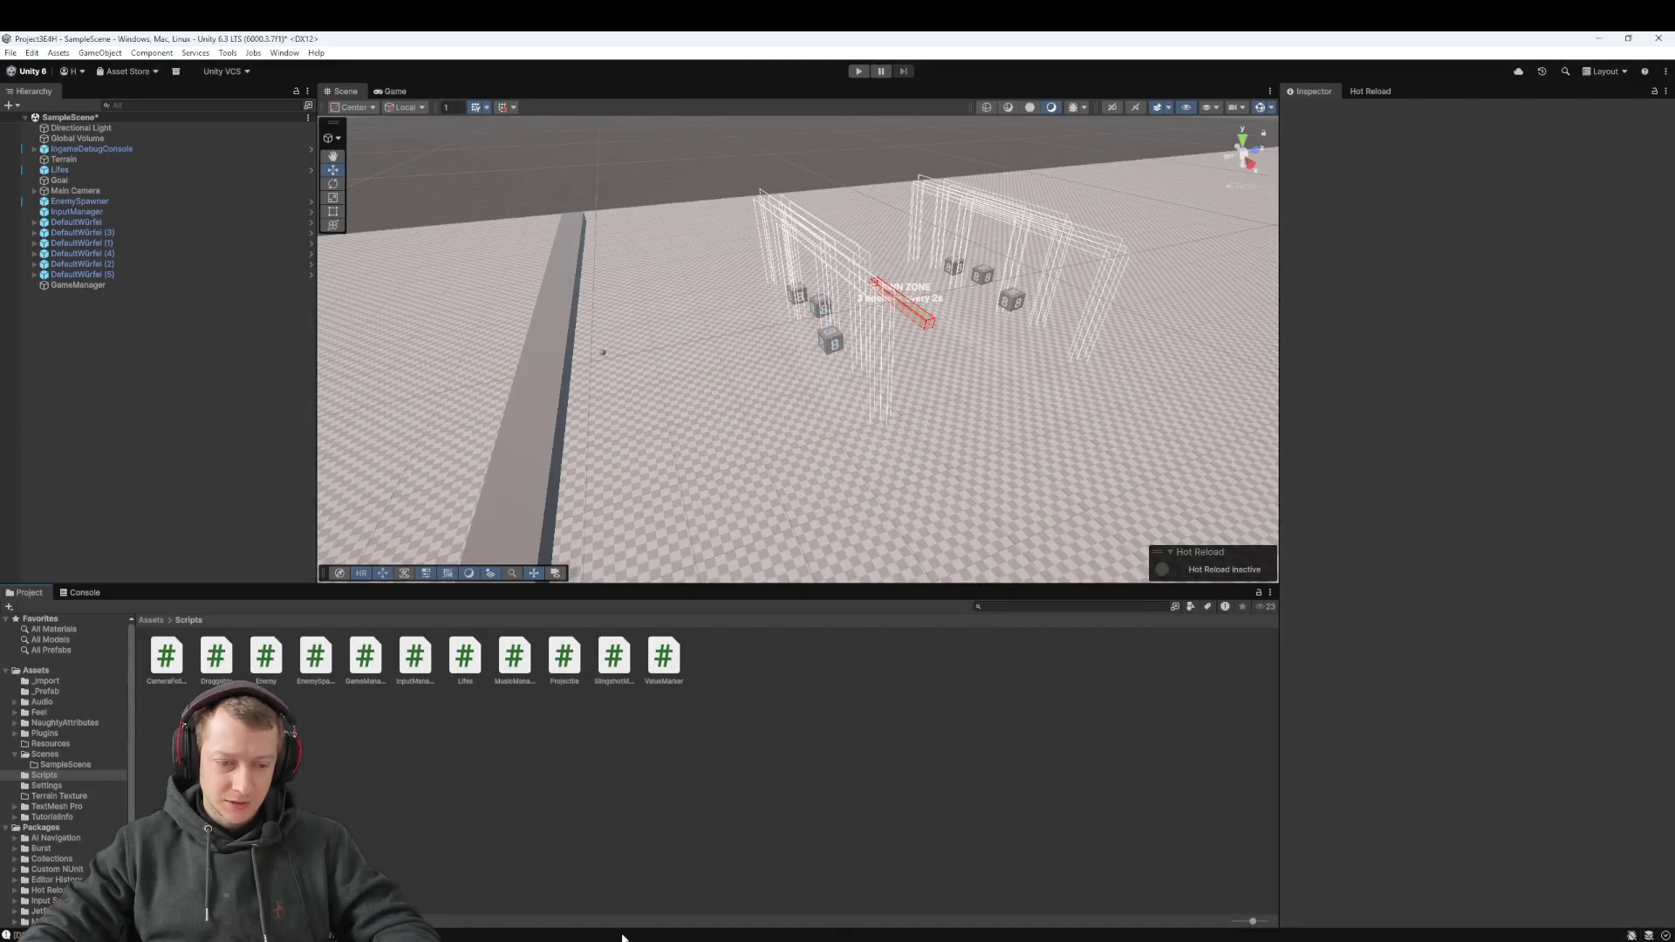
Switch to Rider and open the EnemySpawner.cs script
mouse_move(907, 938)
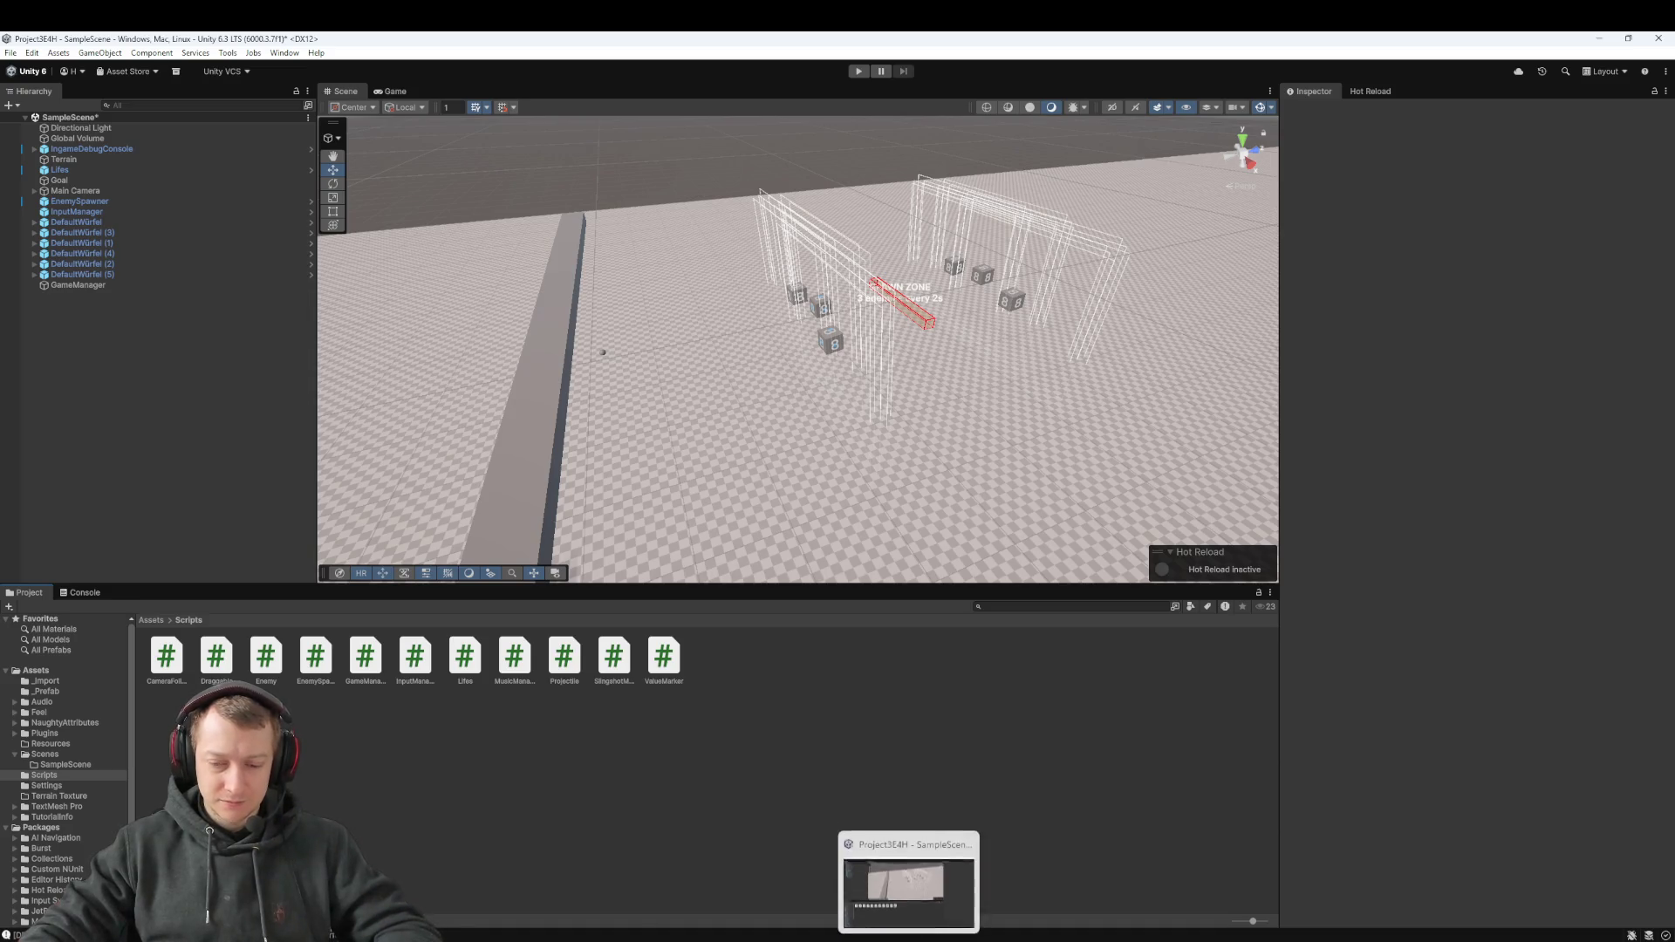
click(976, 905)
key(alt+Tab)
click(296, 73)
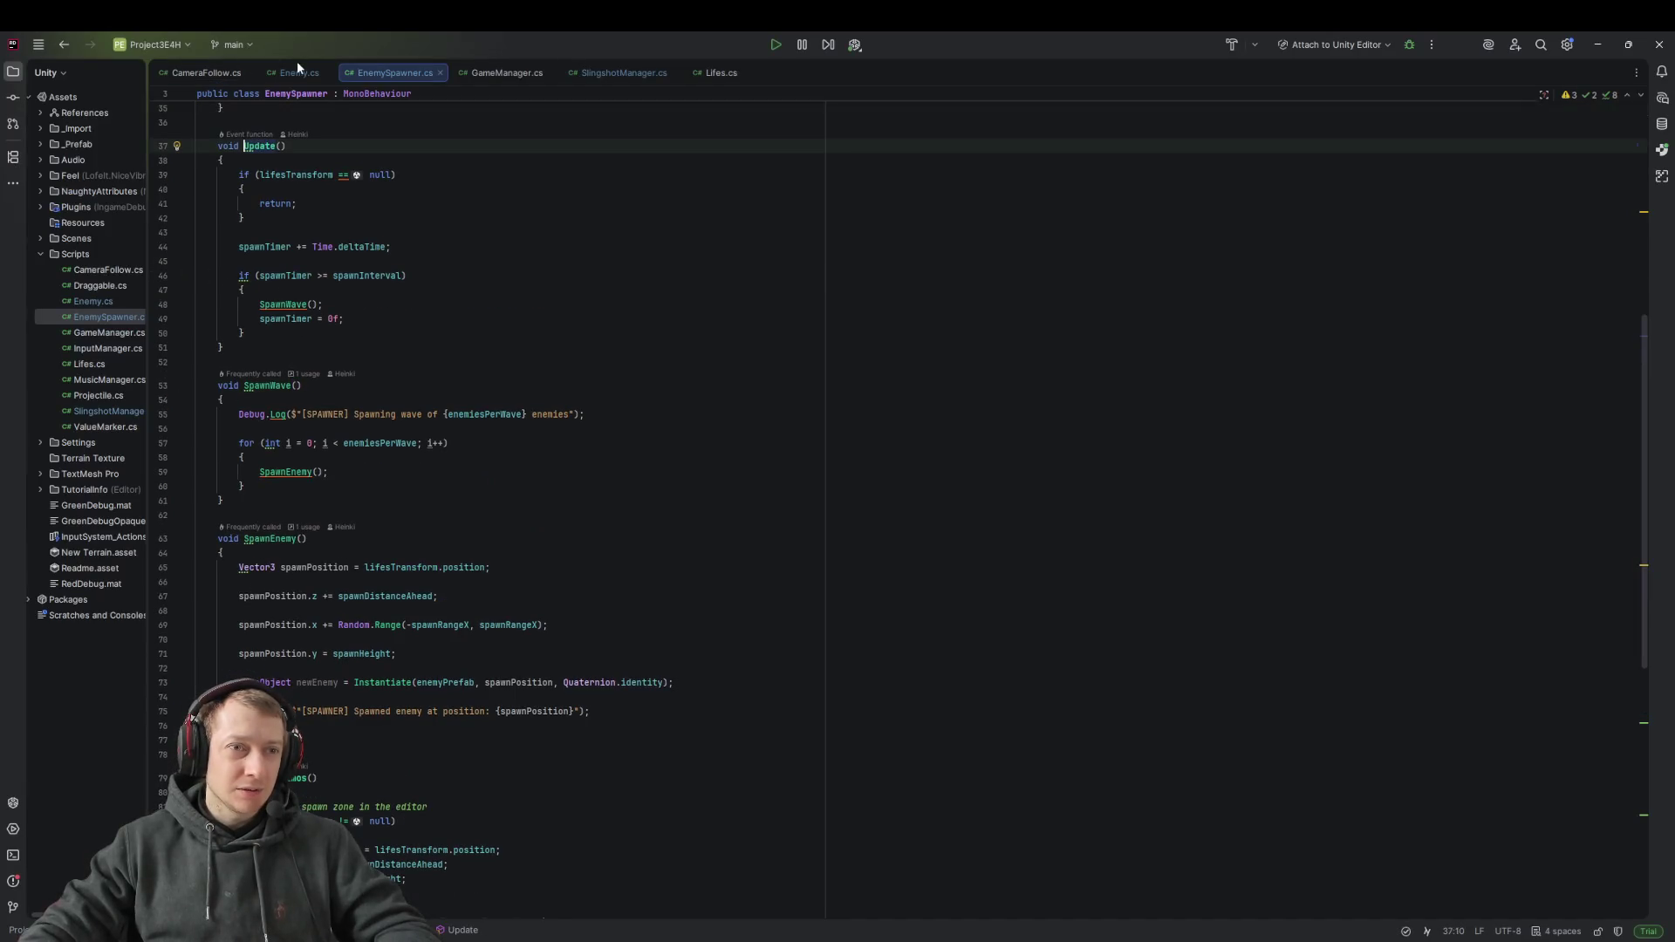
double_click(92, 317)
scroll(557, 304, up, 8)
scroll(558, 304, up, 3)
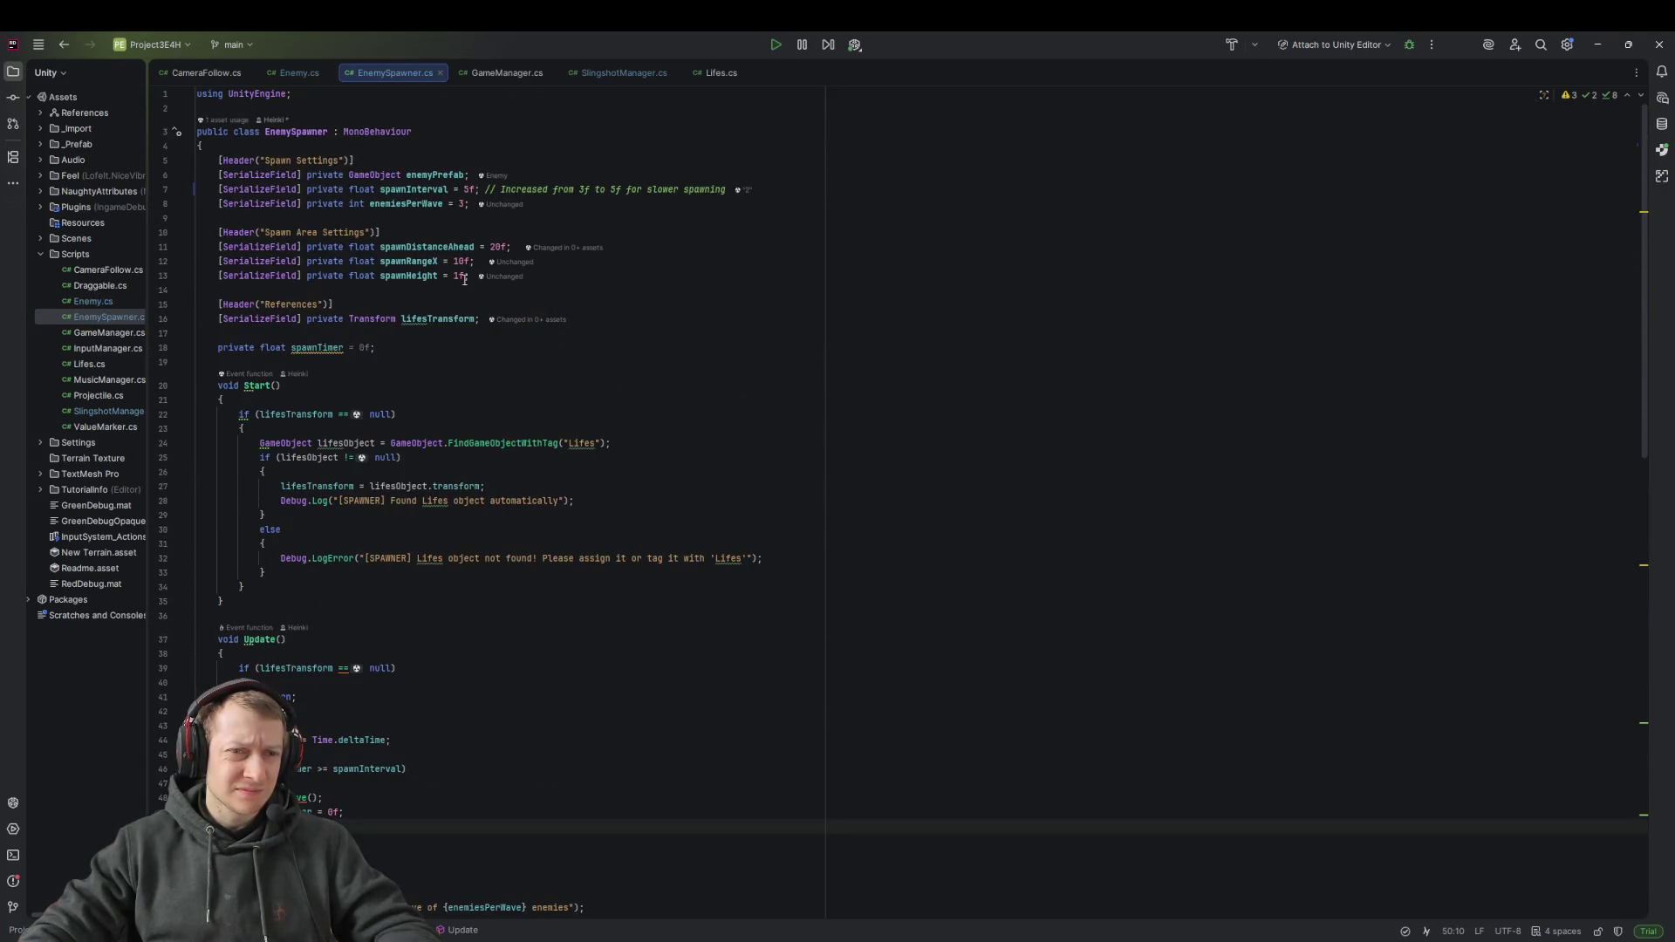
Change spawnInterval from 5f to 10f and delete the outdated comment on line 7
click(469, 187)
key(BackSpace)
text(10)
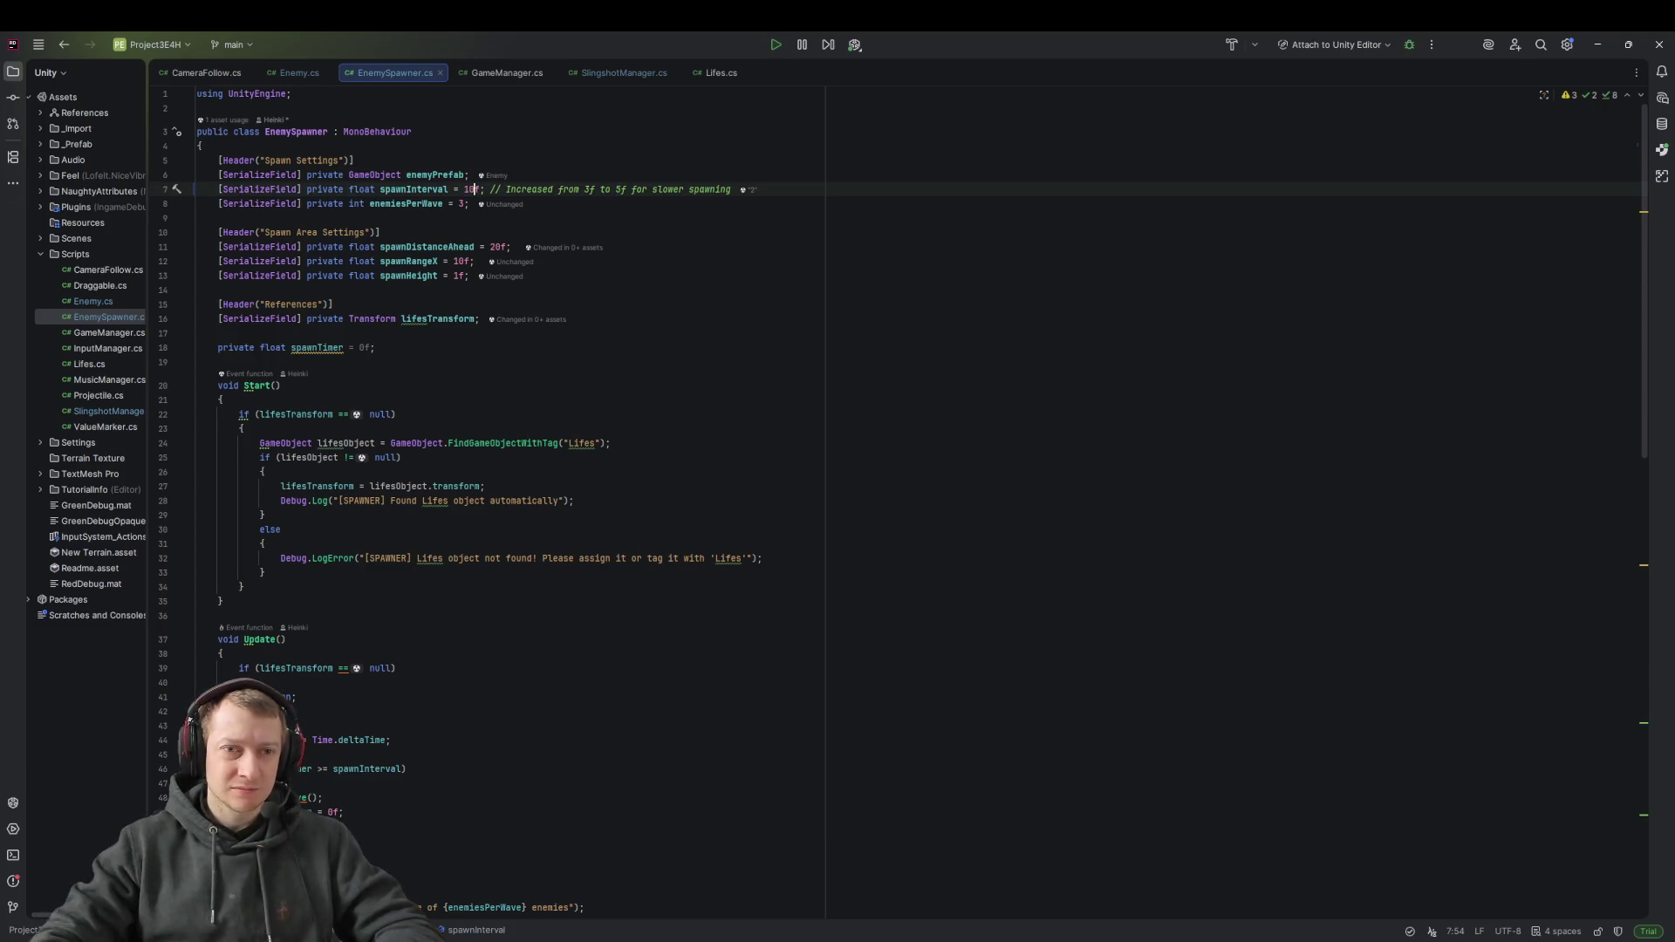
drag(731, 189, 516, 188)
key(BackSpace)
key(BackSpace)
key(BackSpace)
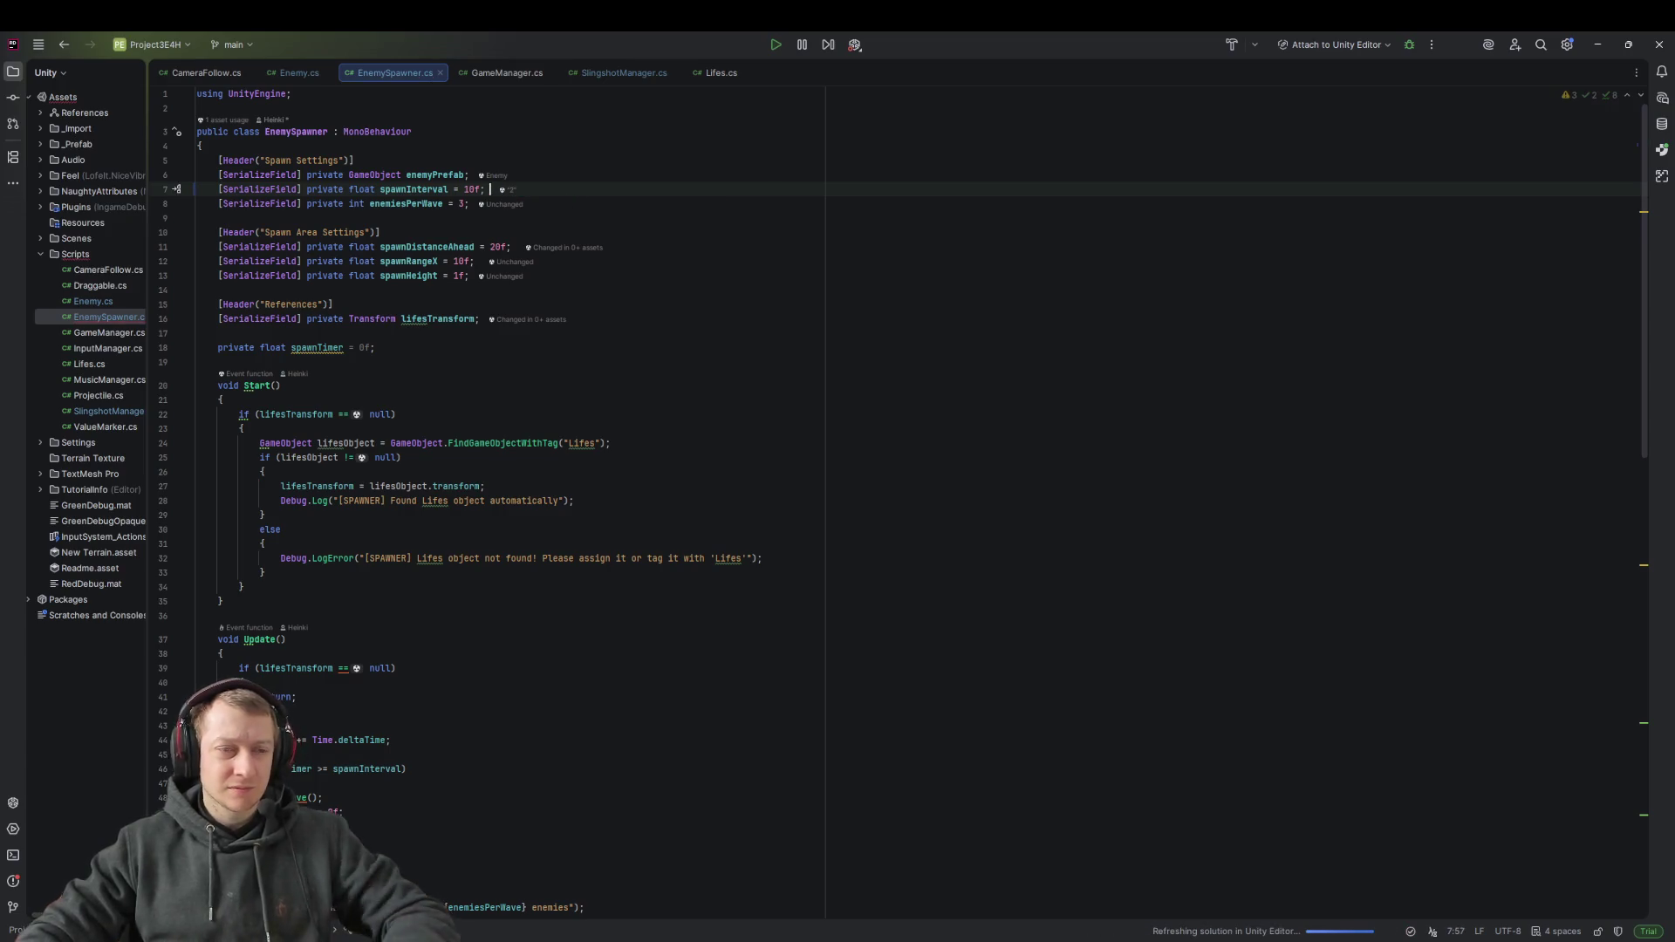
click(463, 203)
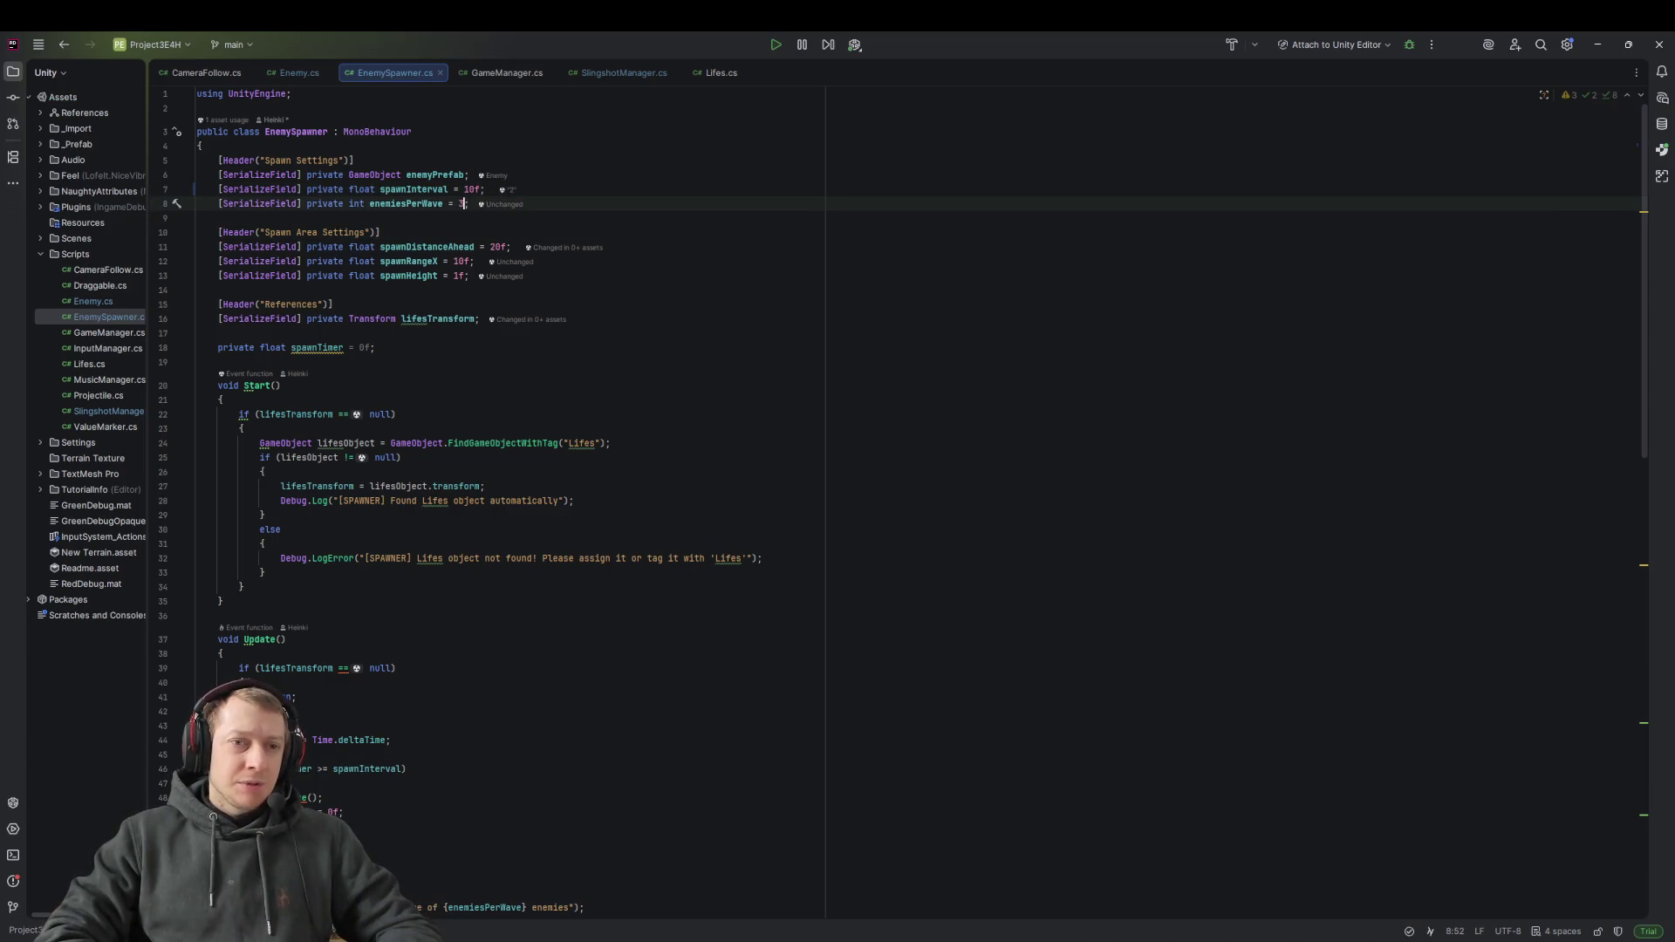
text(3)
click(594, 205)
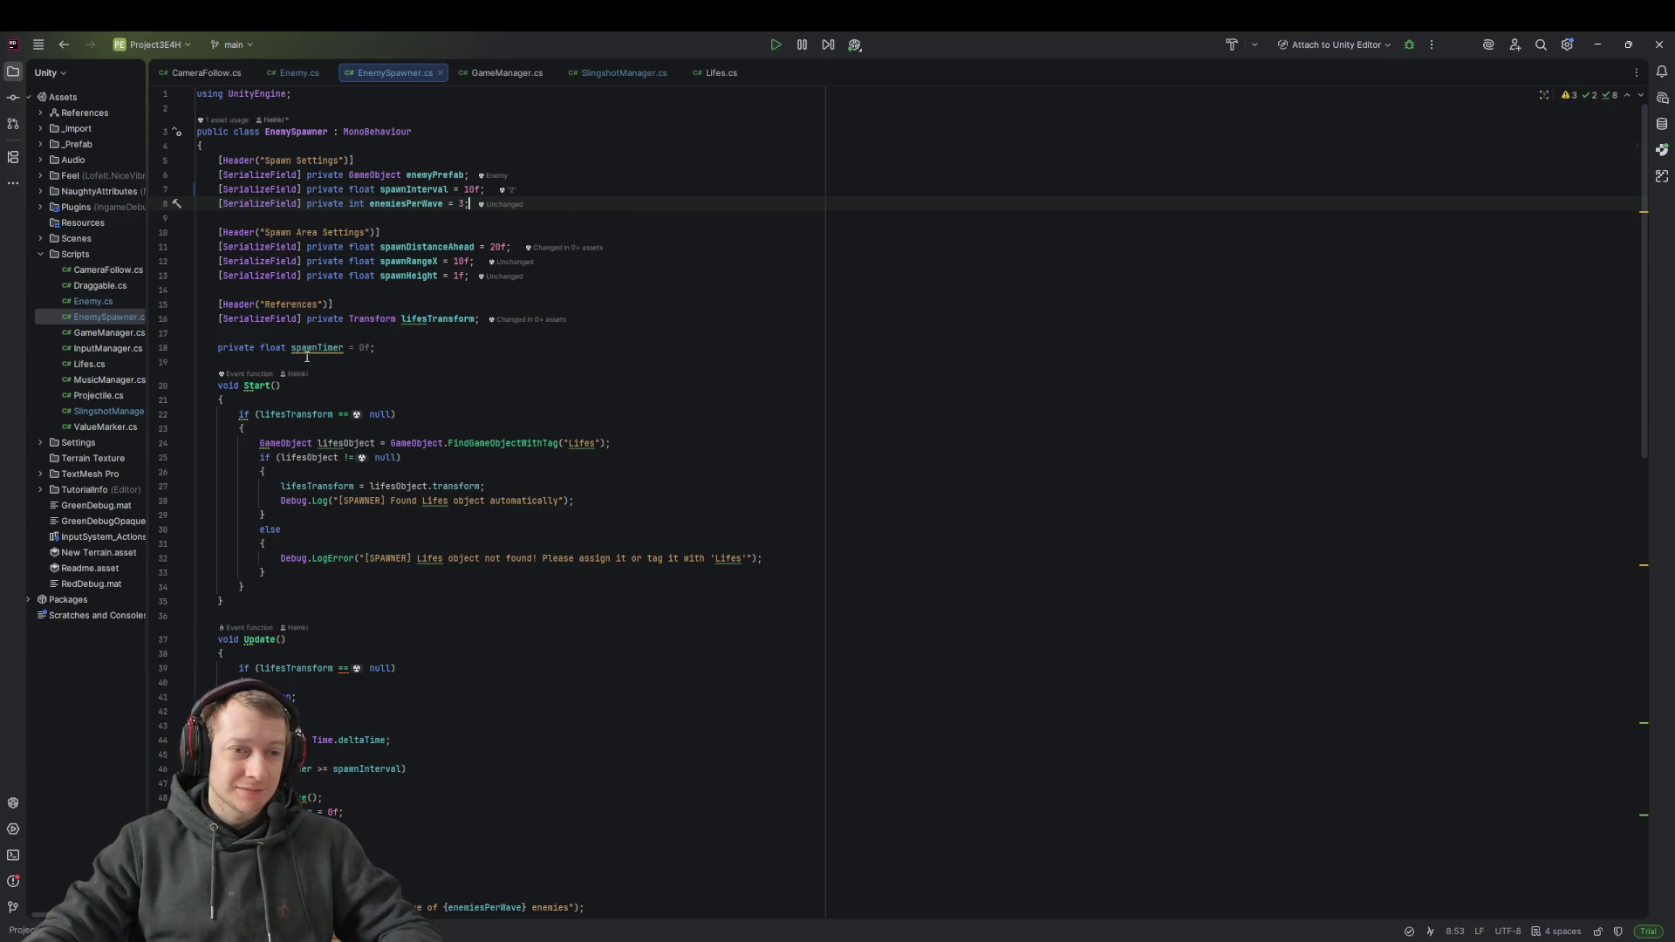
mouse_move(321, 347)
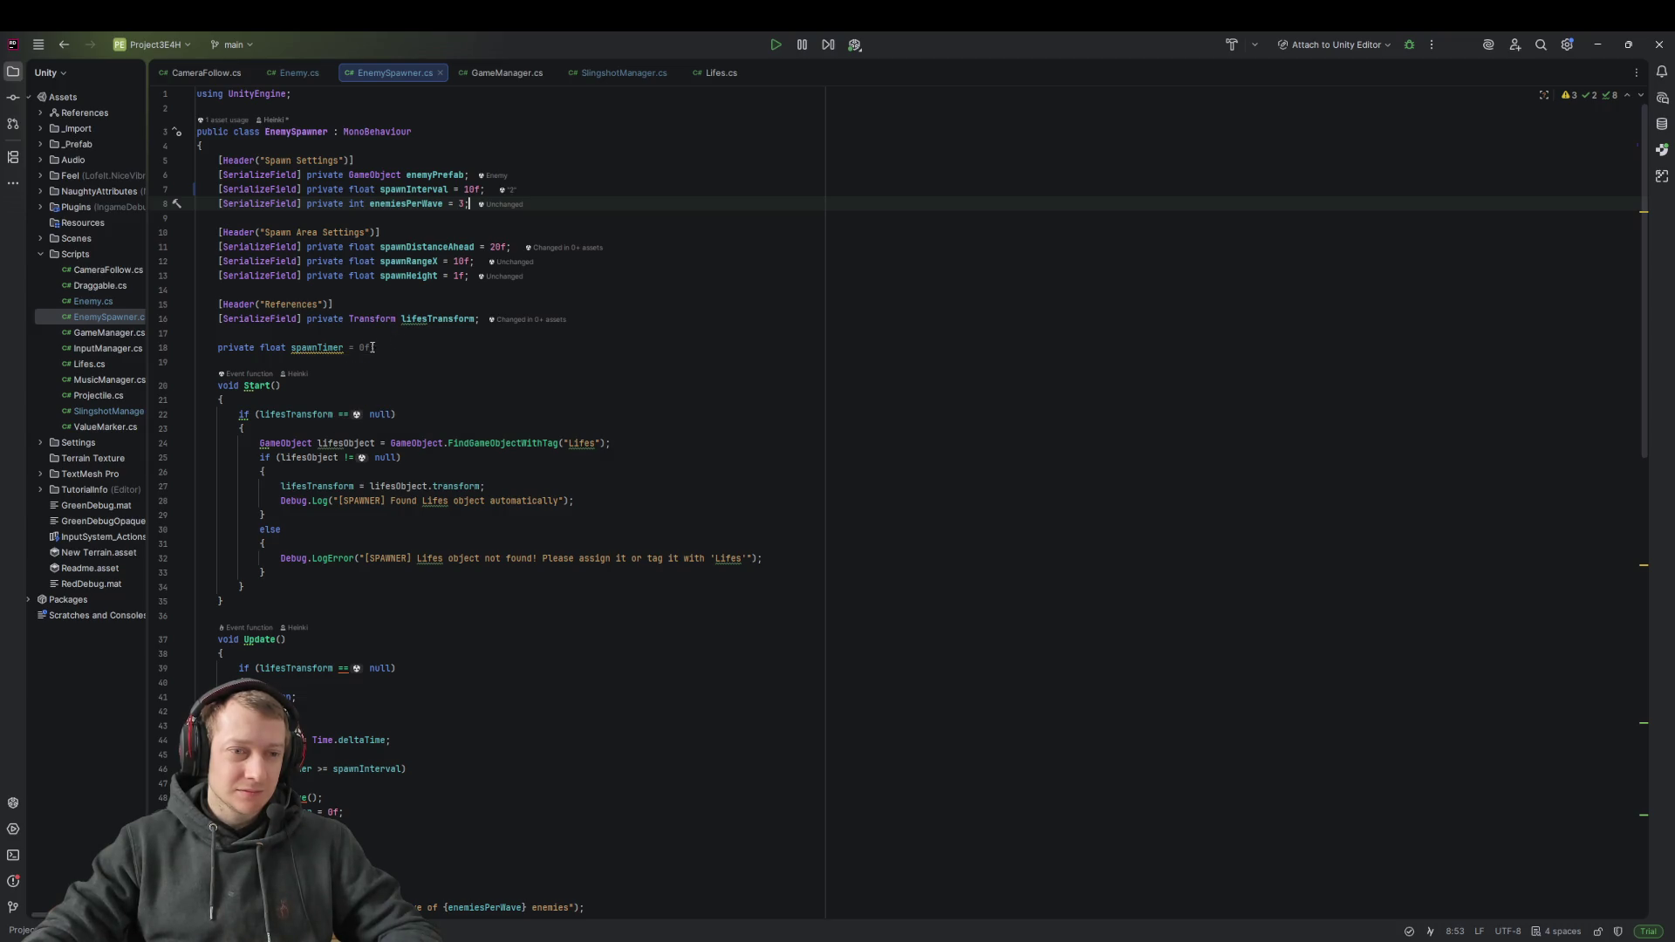
Rename spawnTimer to _spawnTimer and lifesTransform to _lifesTransform, adding FormerlySerializedAs
click(319, 349)
key(ctrl+r)
key(ctrl+r)
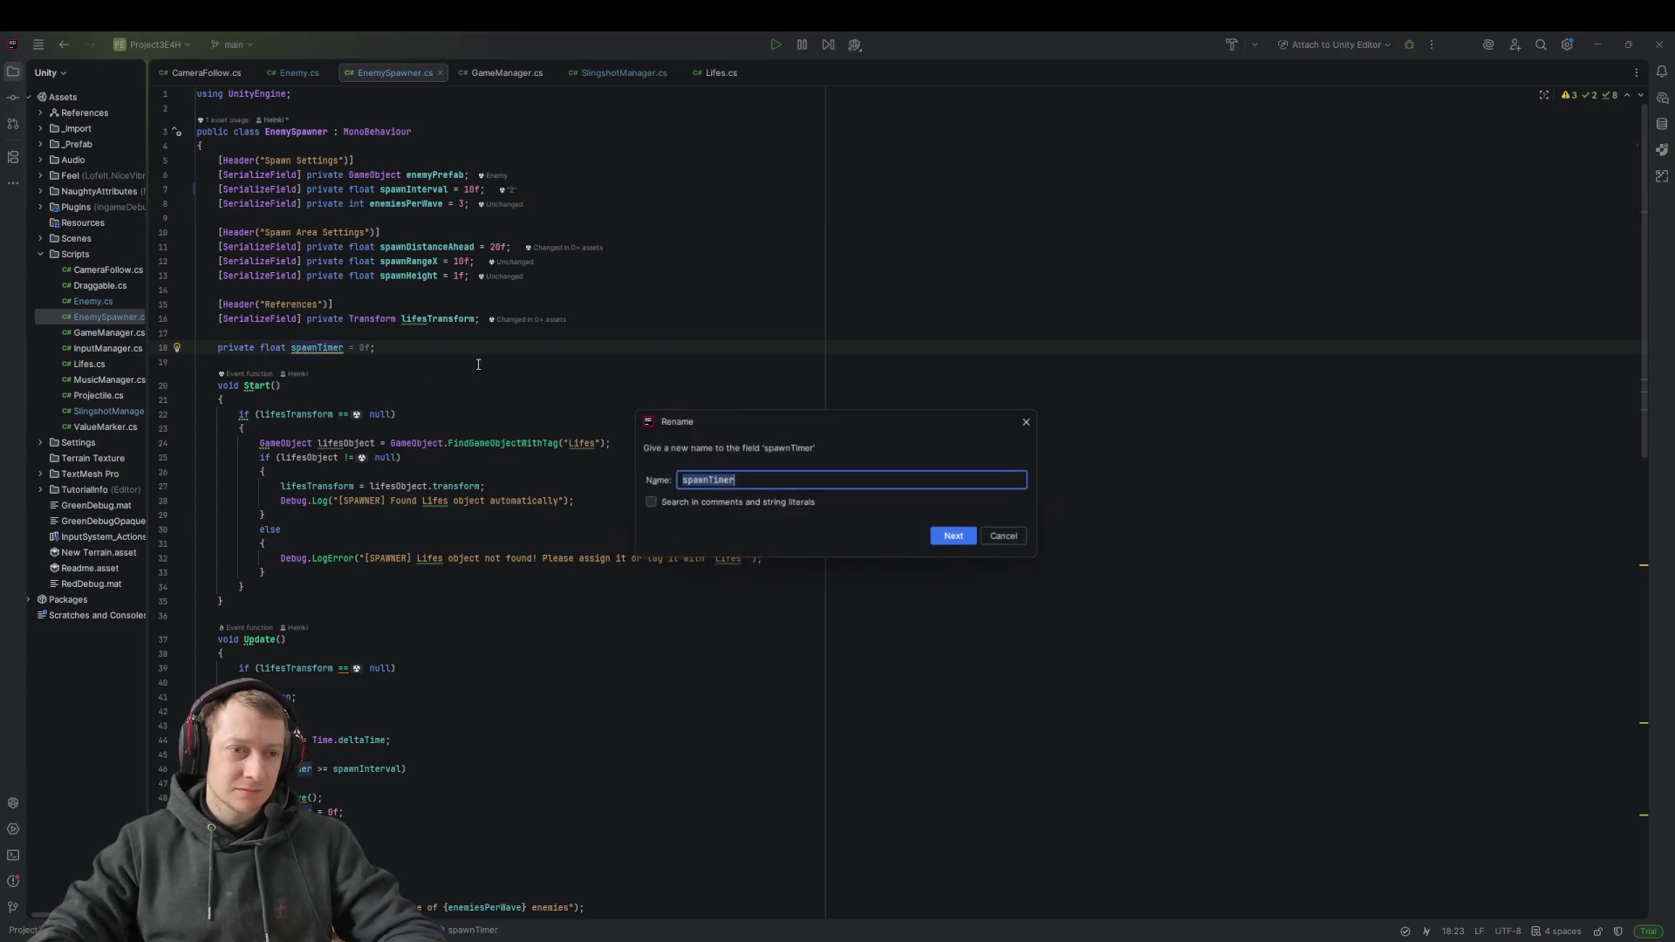
key(Return)
key(Return)
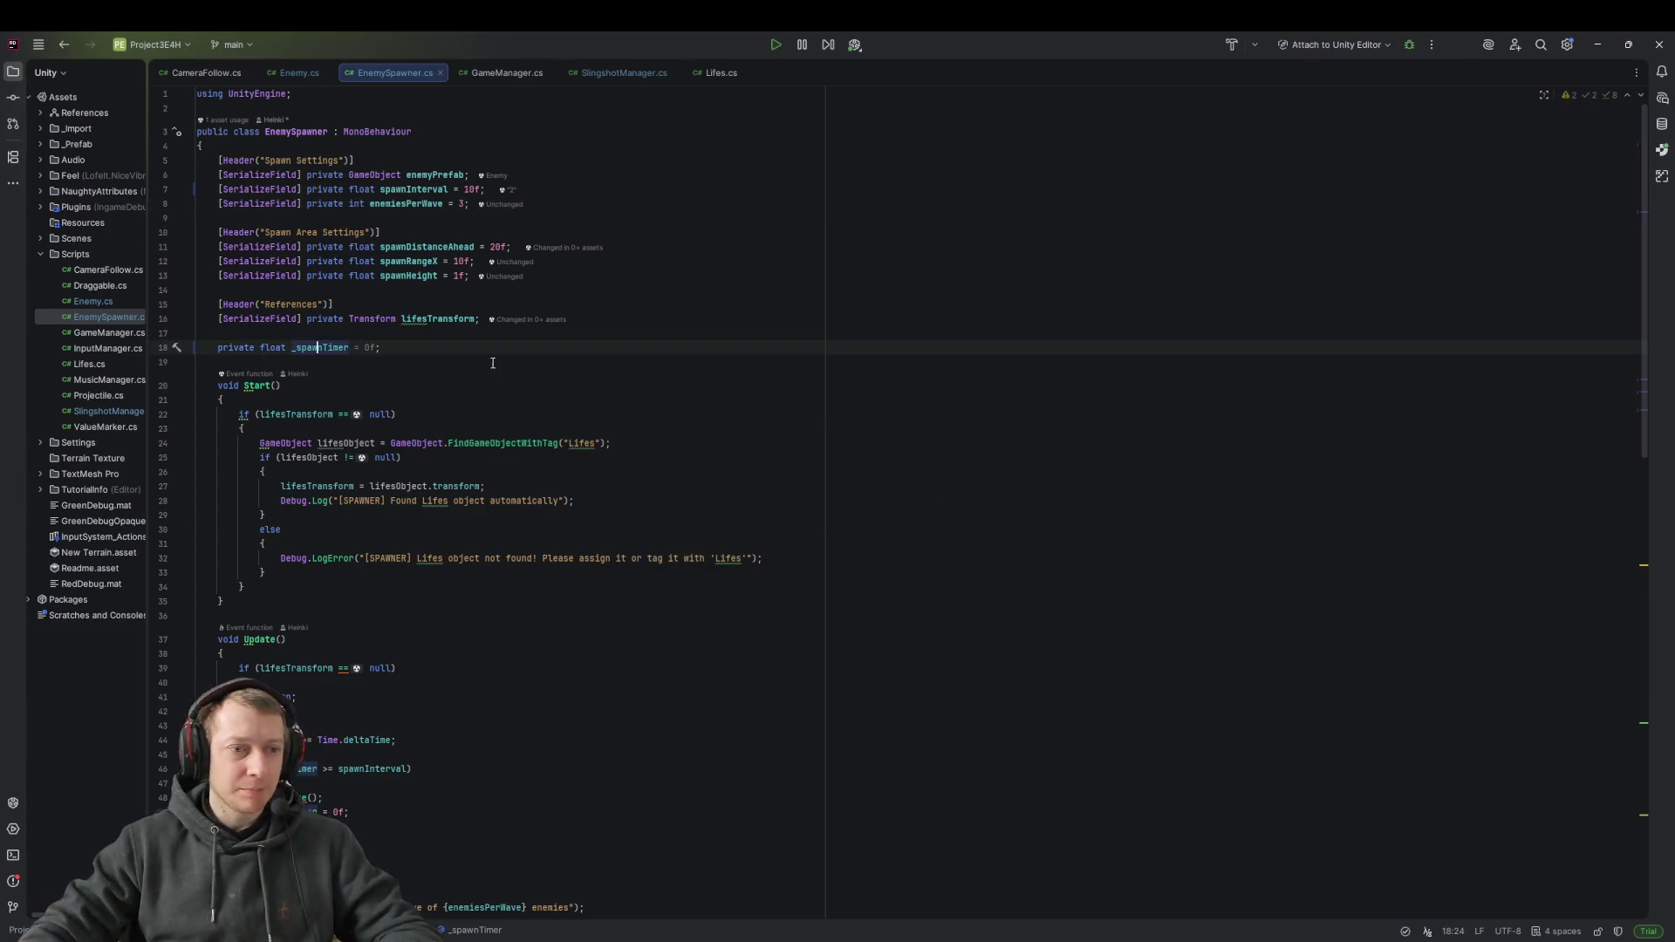
click(420, 319)
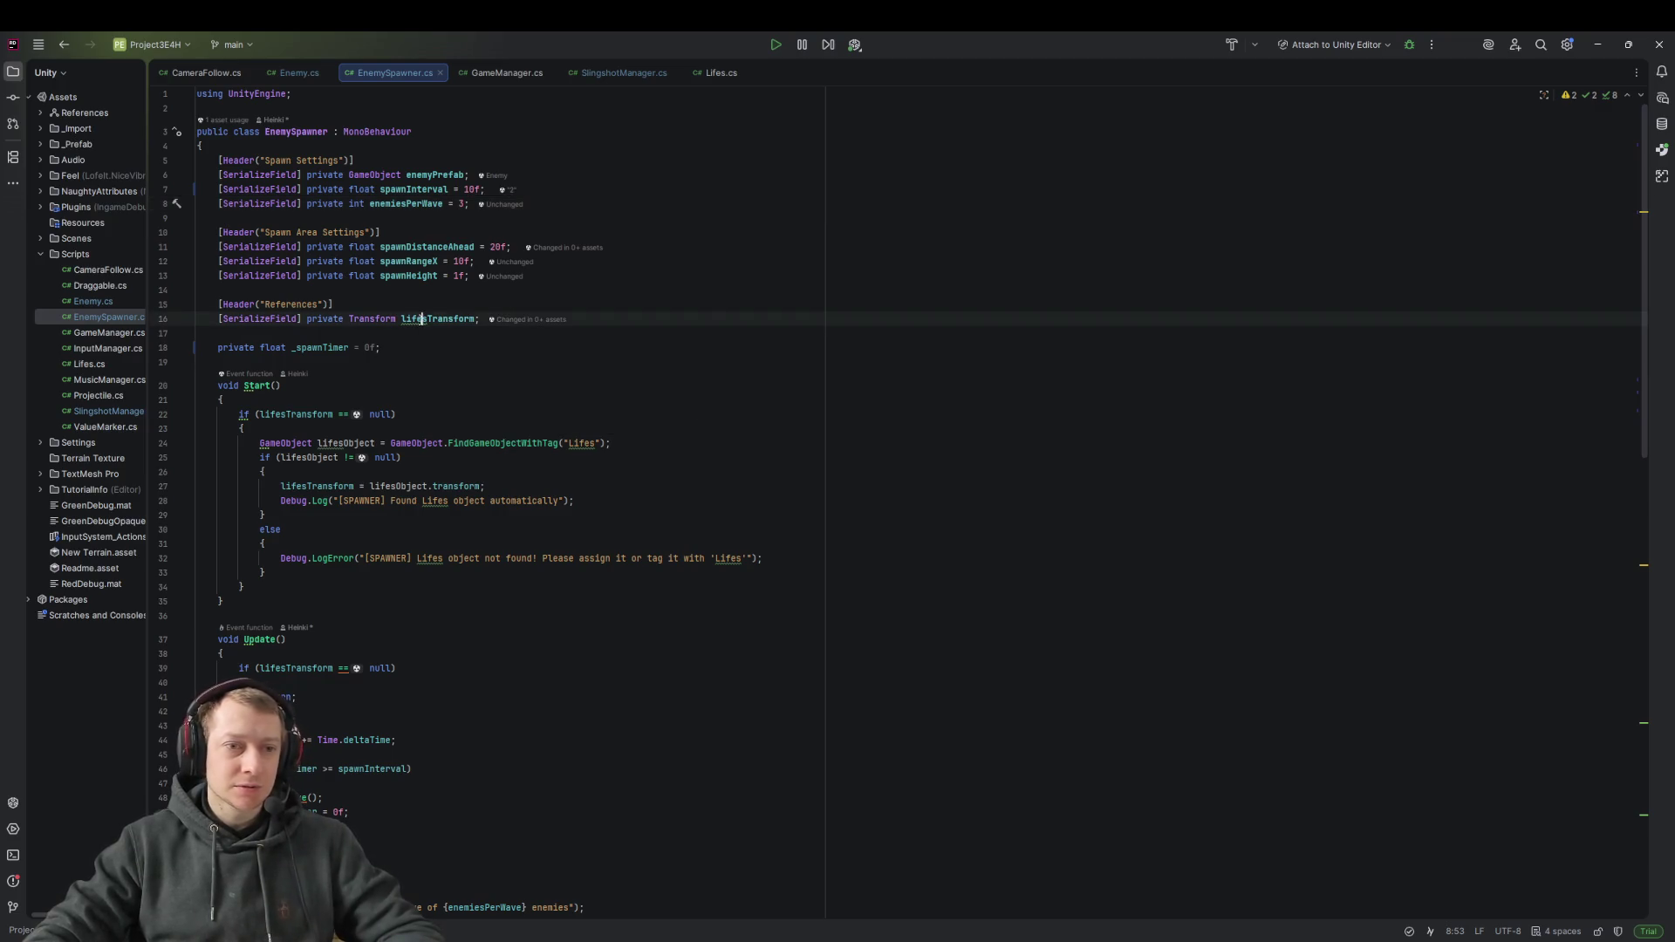
key(ctrl+r)
key(ctrl+r)
text(_)
key(Return)
key(Return)
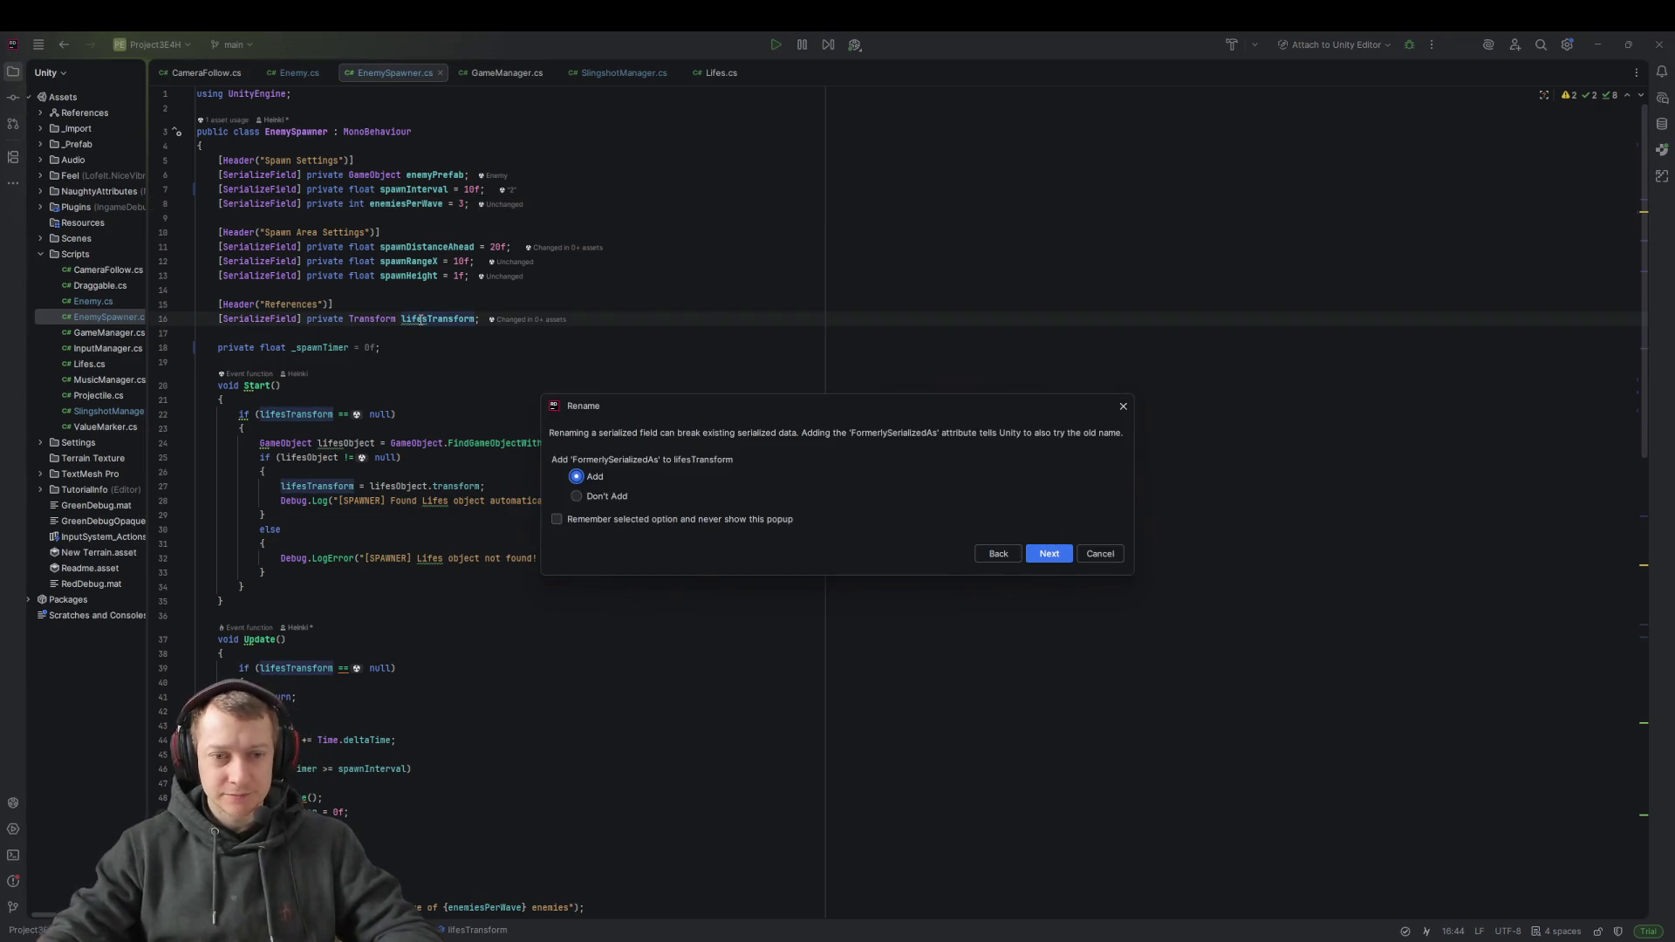
key(Return)
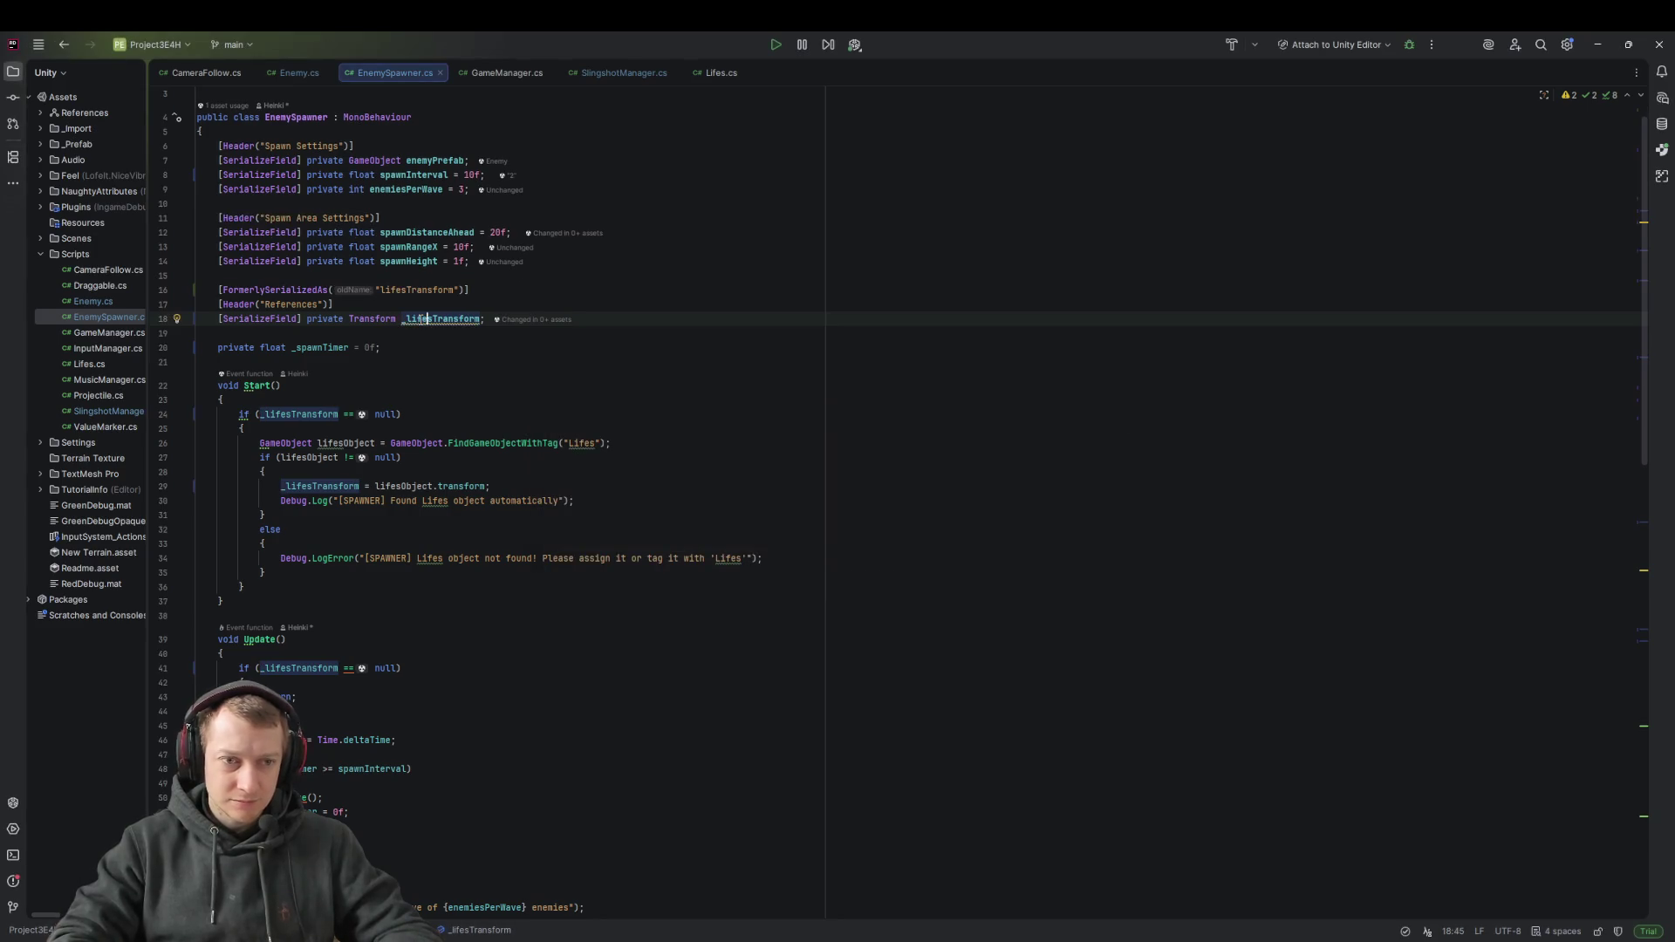
Scroll through the rest of EnemySpawner.cs, then switch to SlingshotManager.cs
click(541, 275)
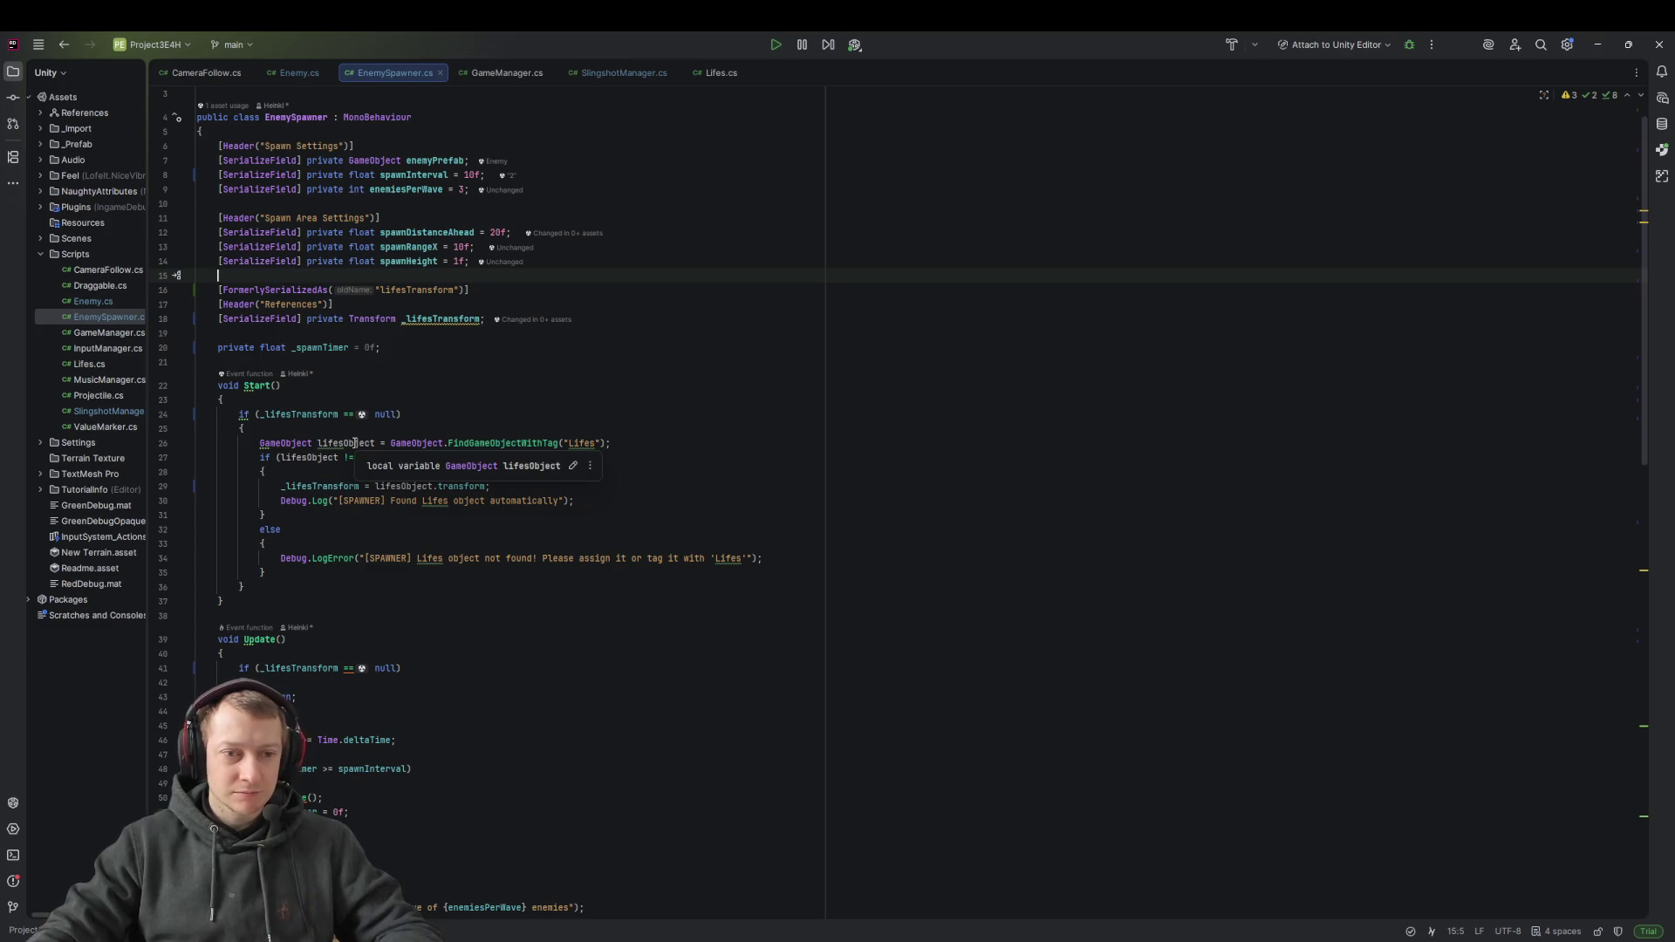
click(743, 417)
scroll(732, 436, down, 12)
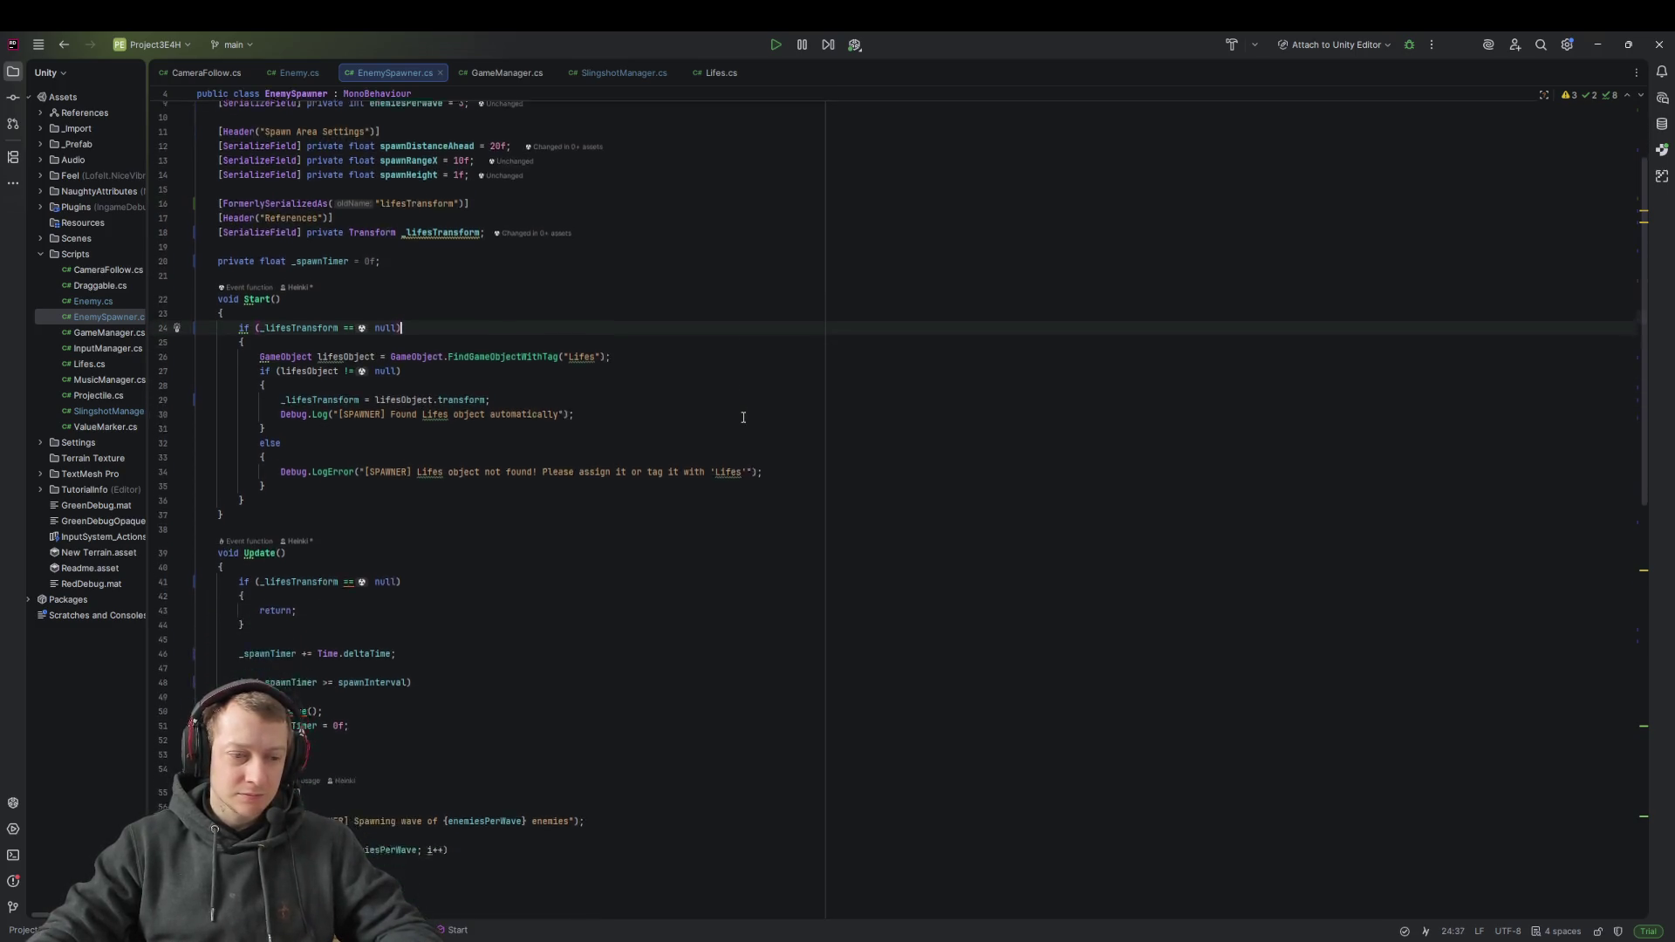
scroll(717, 458, down, 11)
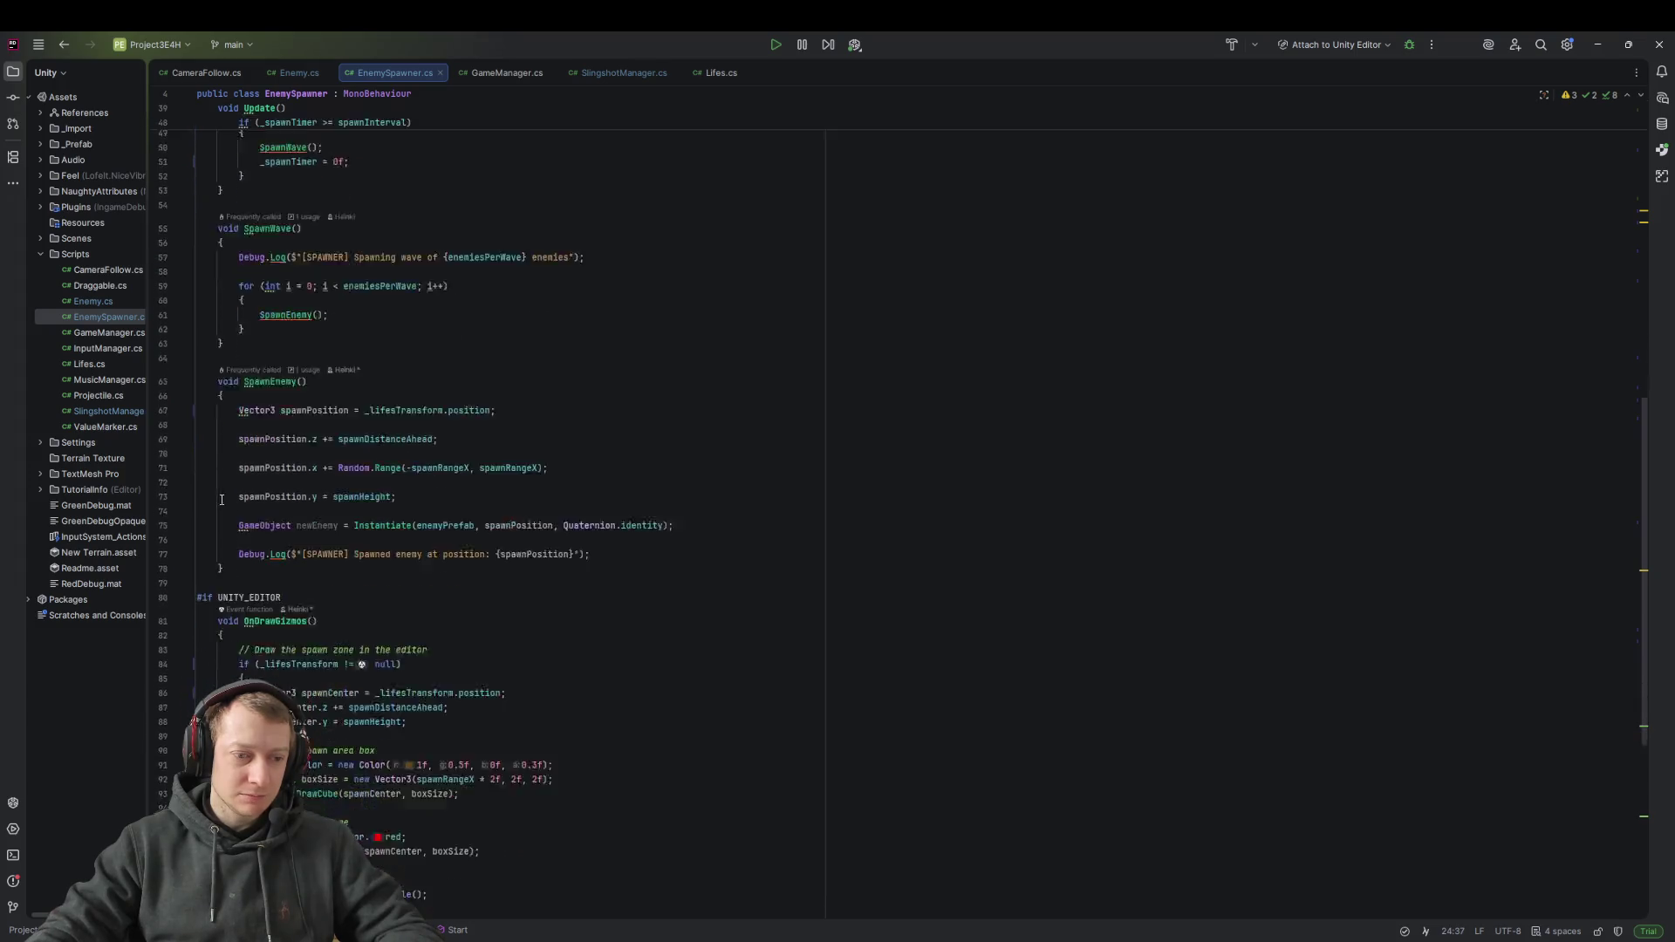
scroll(432, 366, down, 1)
scroll(488, 410, up, 20)
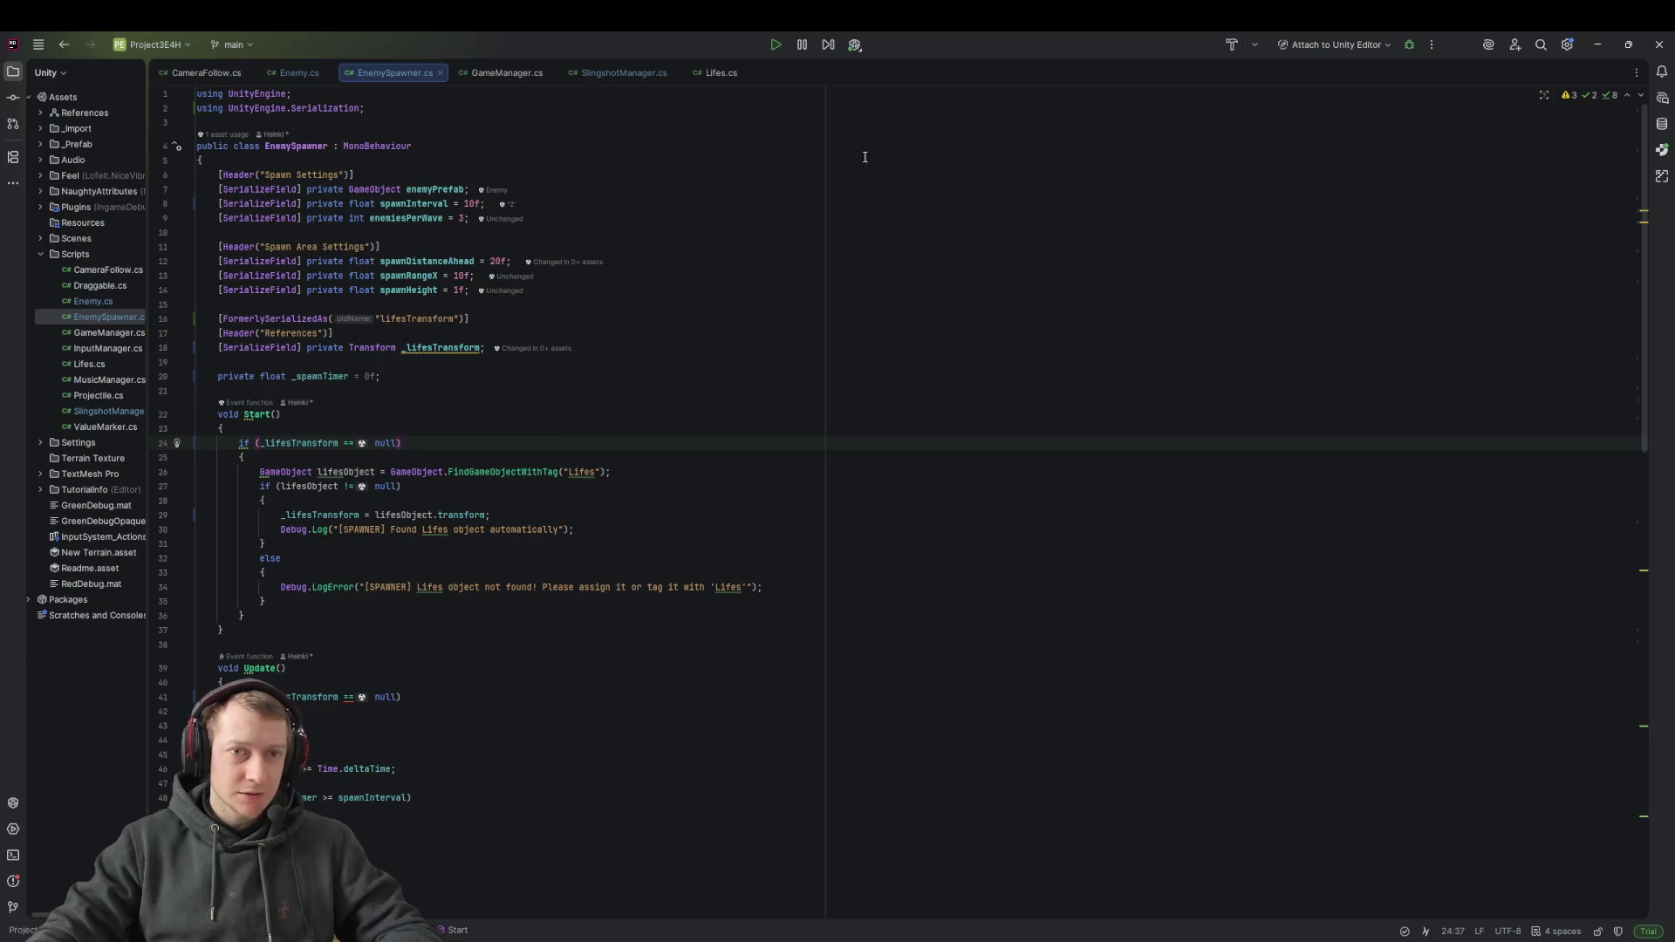
click(625, 72)
Rename the SlotLocation field to _slotLocation
click(651, 304)
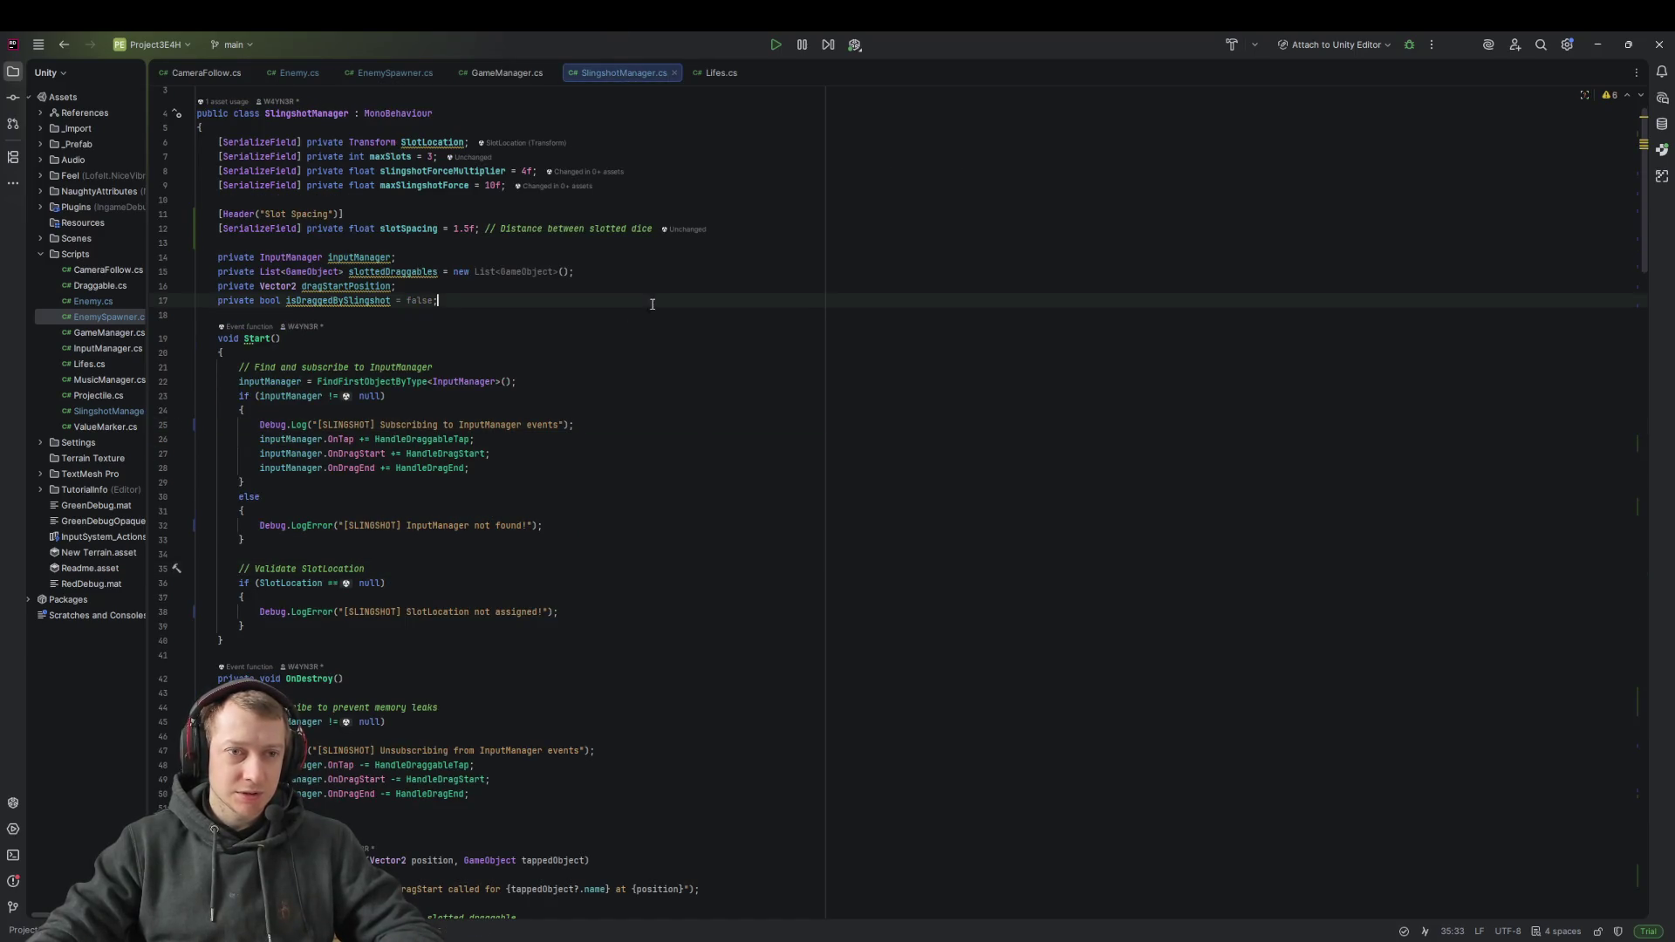
click(439, 141)
key(shift+F6)
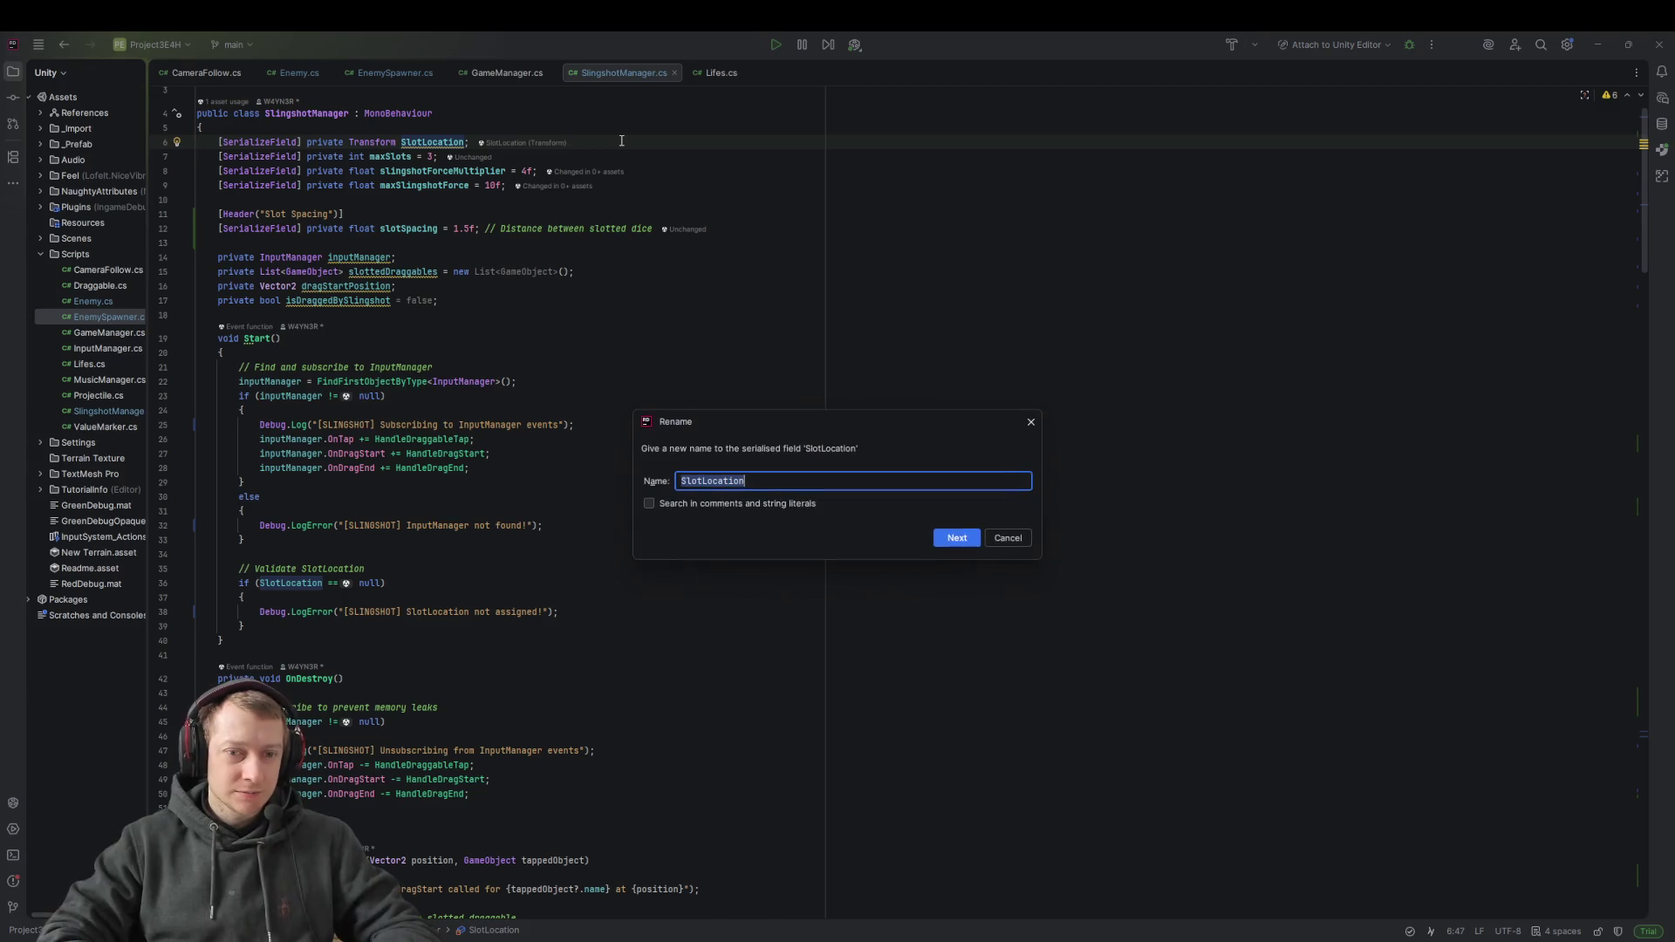
key(Home)
text(_)
key(Return)
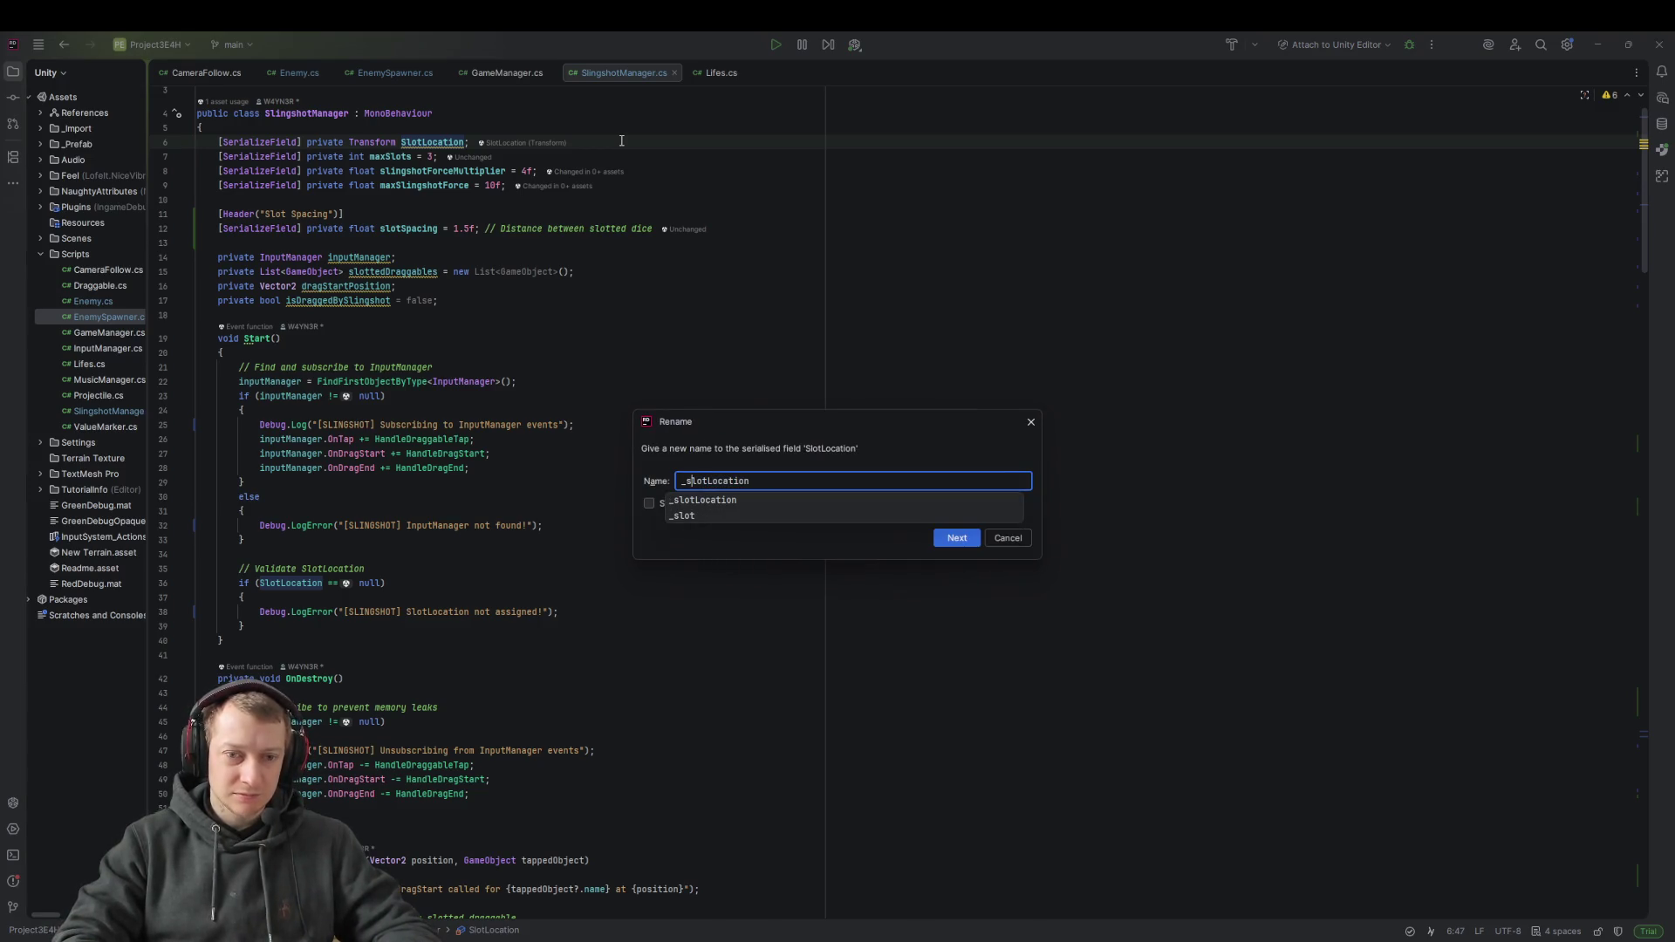
key(Return)
key(Return)
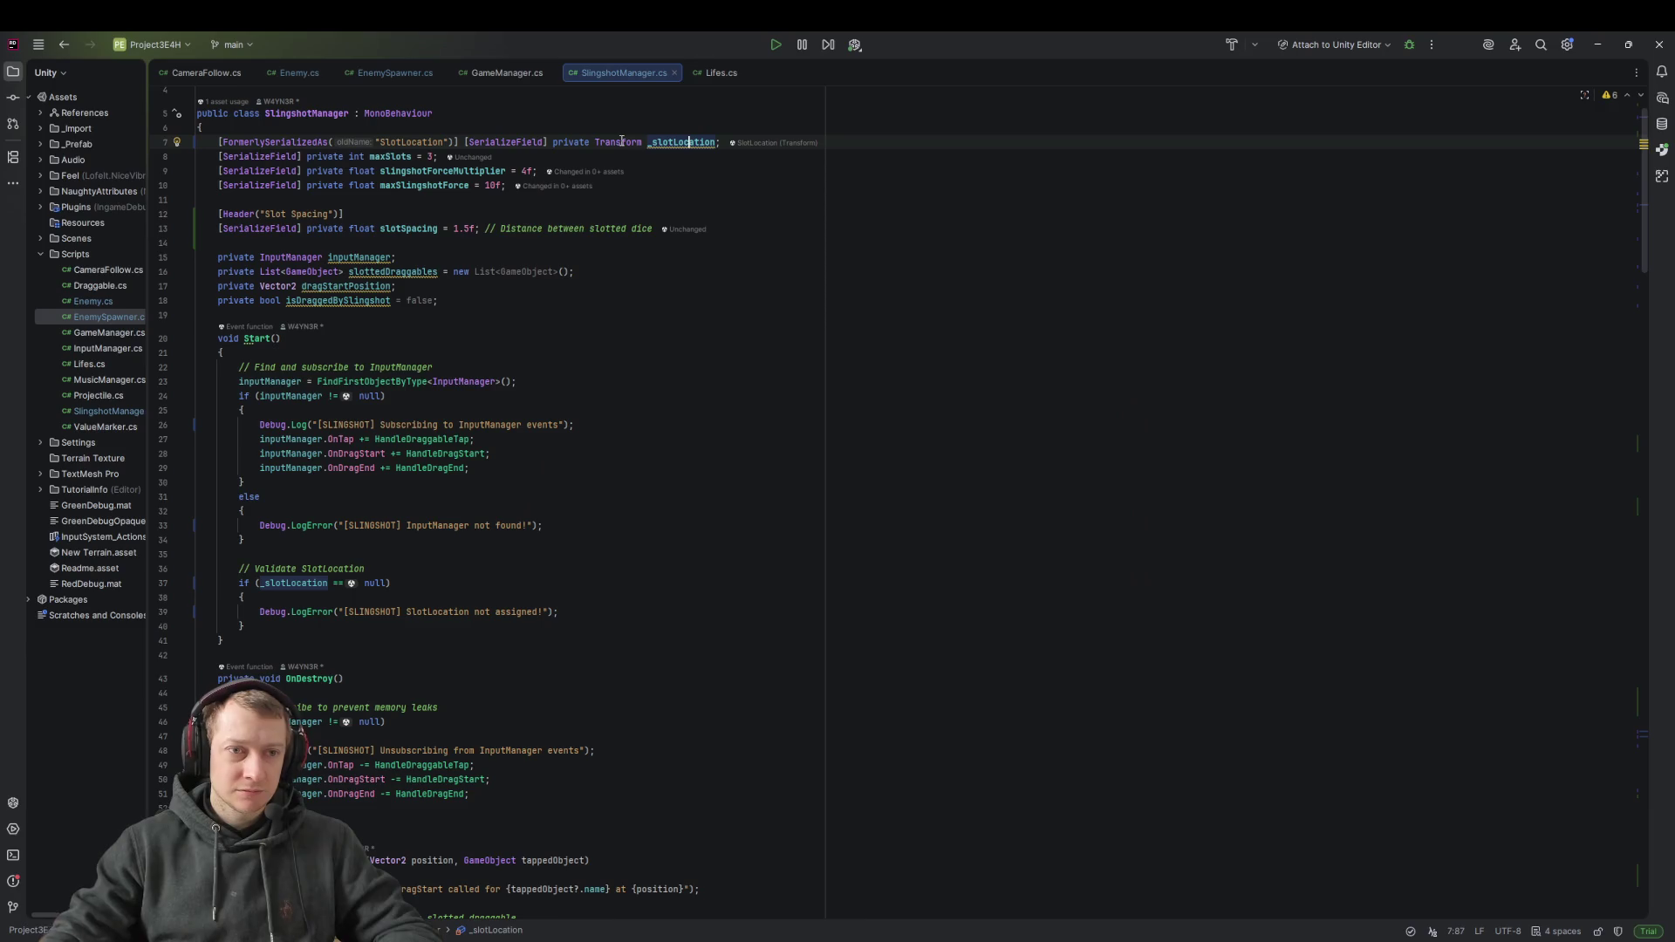
click(671, 156)
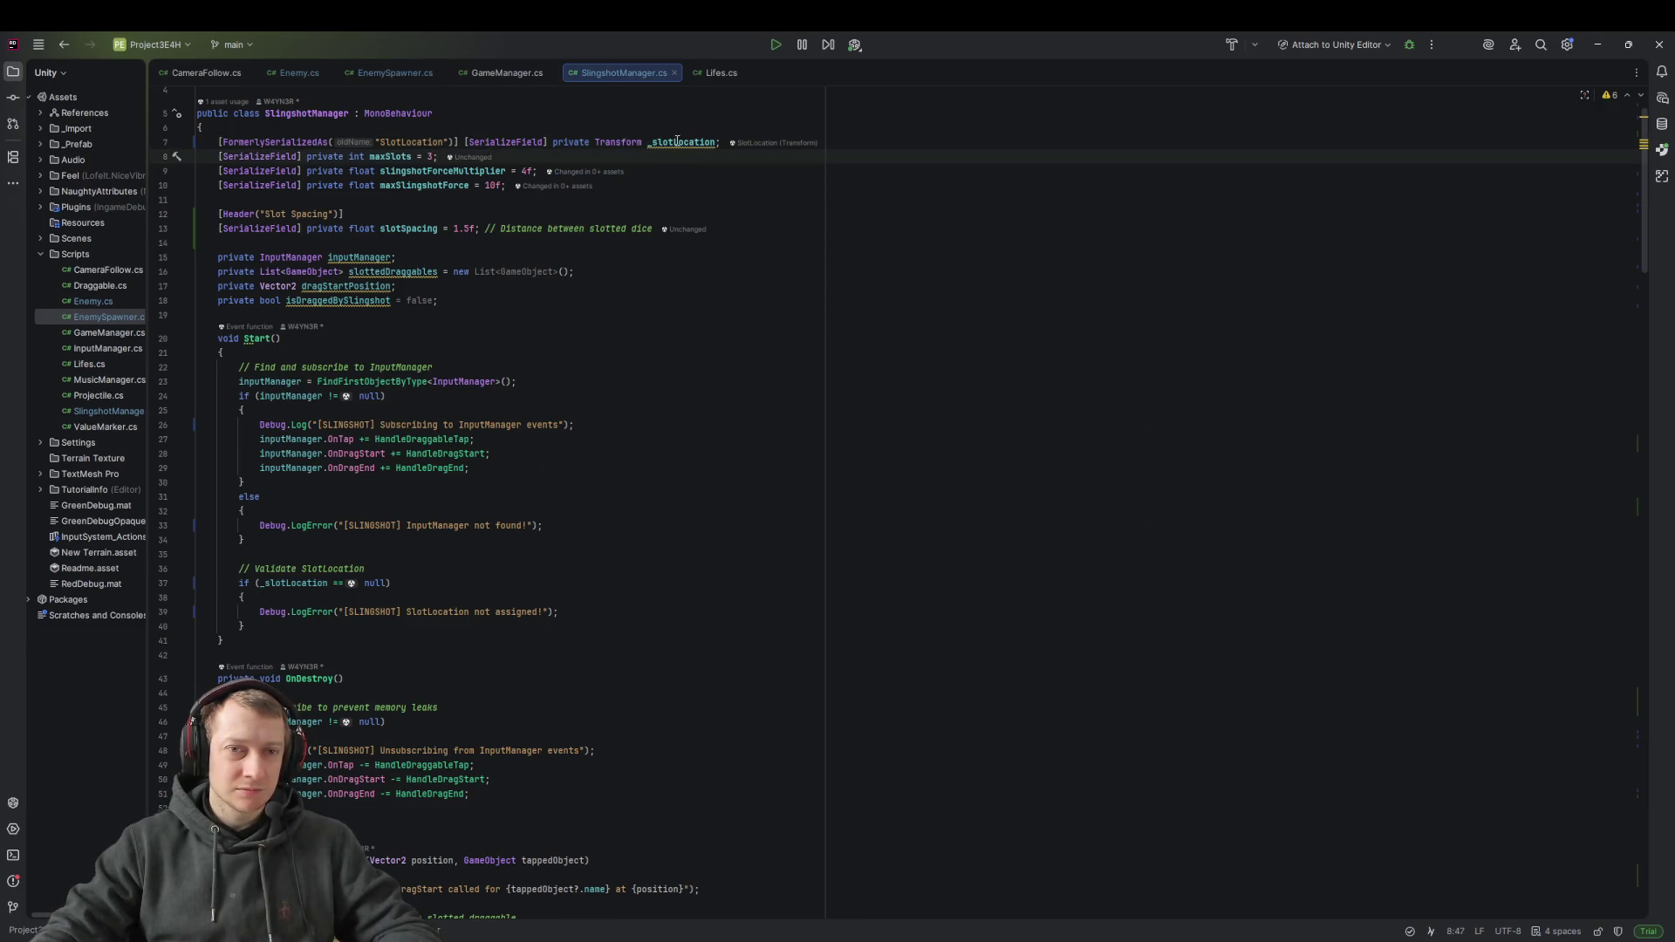
Rename inputManager to _inputManager and slottedDraggables to _slottedDraggables
click(367, 256)
key(ctrl+r)
key(ctrl+r)
key(Return)
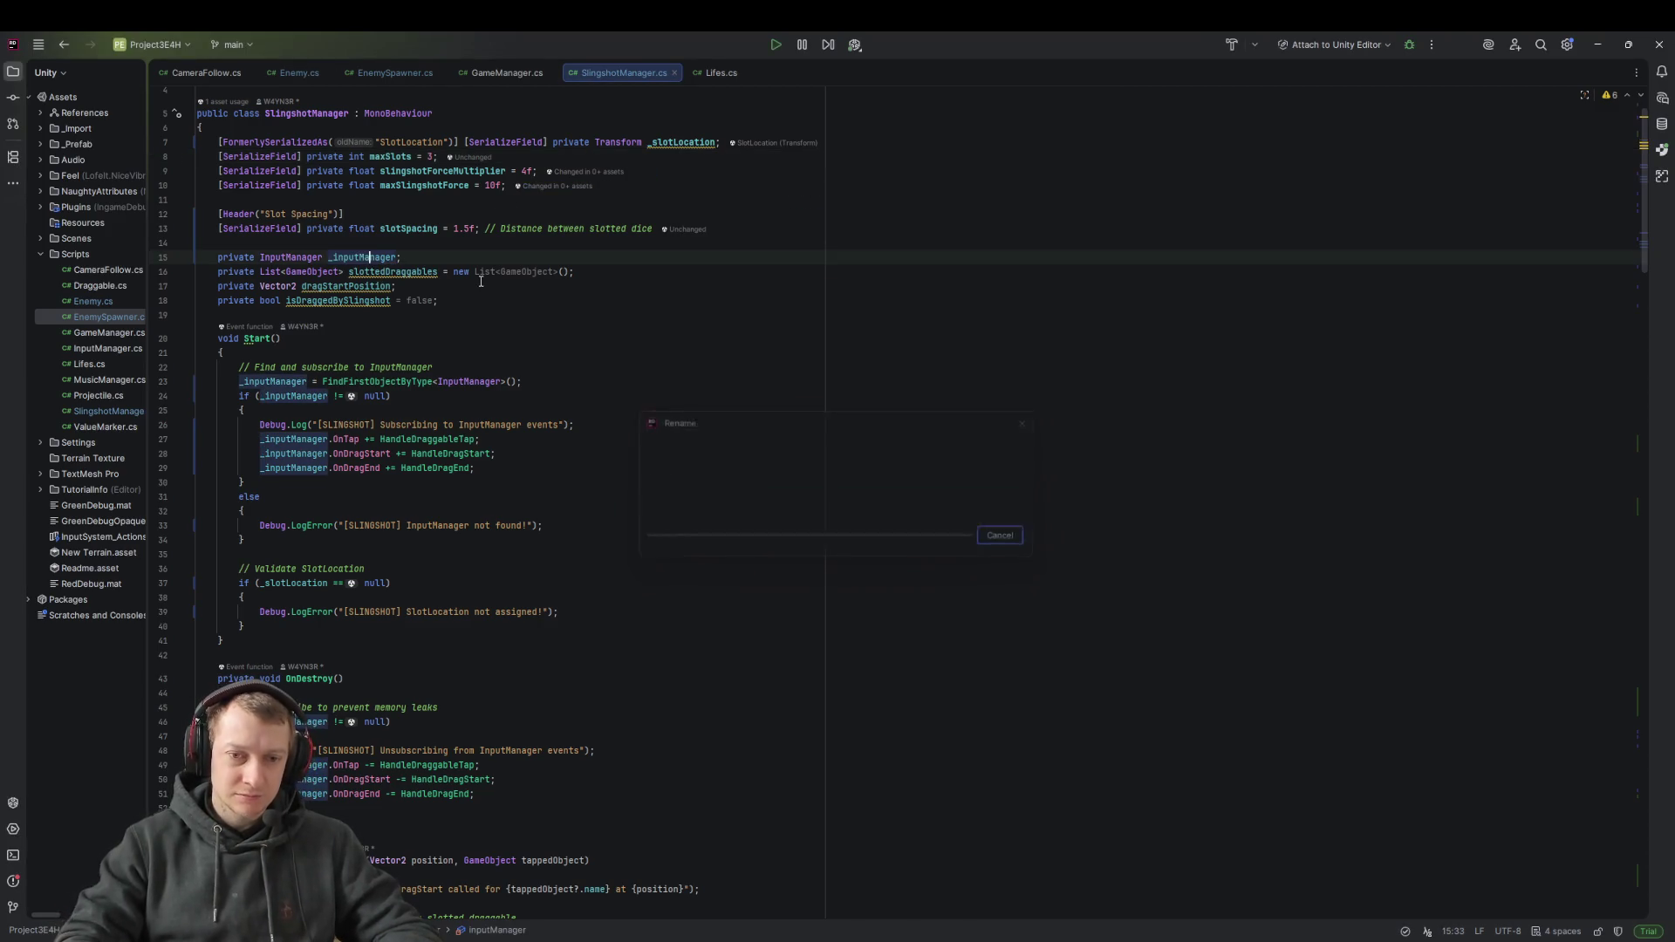
key(Down)
key(ctrl+r)
key(ctrl+r)
key(Home)
text(_)
key(Return)
Rename dragStartPosition to _dragStartPosition and isDraggedBySlingshot to _isDraggedBySlingshot
key(Down)
key(ctrl+r)
key(ctrl+r)
key(Home)
text(_)
key(Return)
key(Down)
key(ctrl+r)
key(ctrl+r)
key(Home)
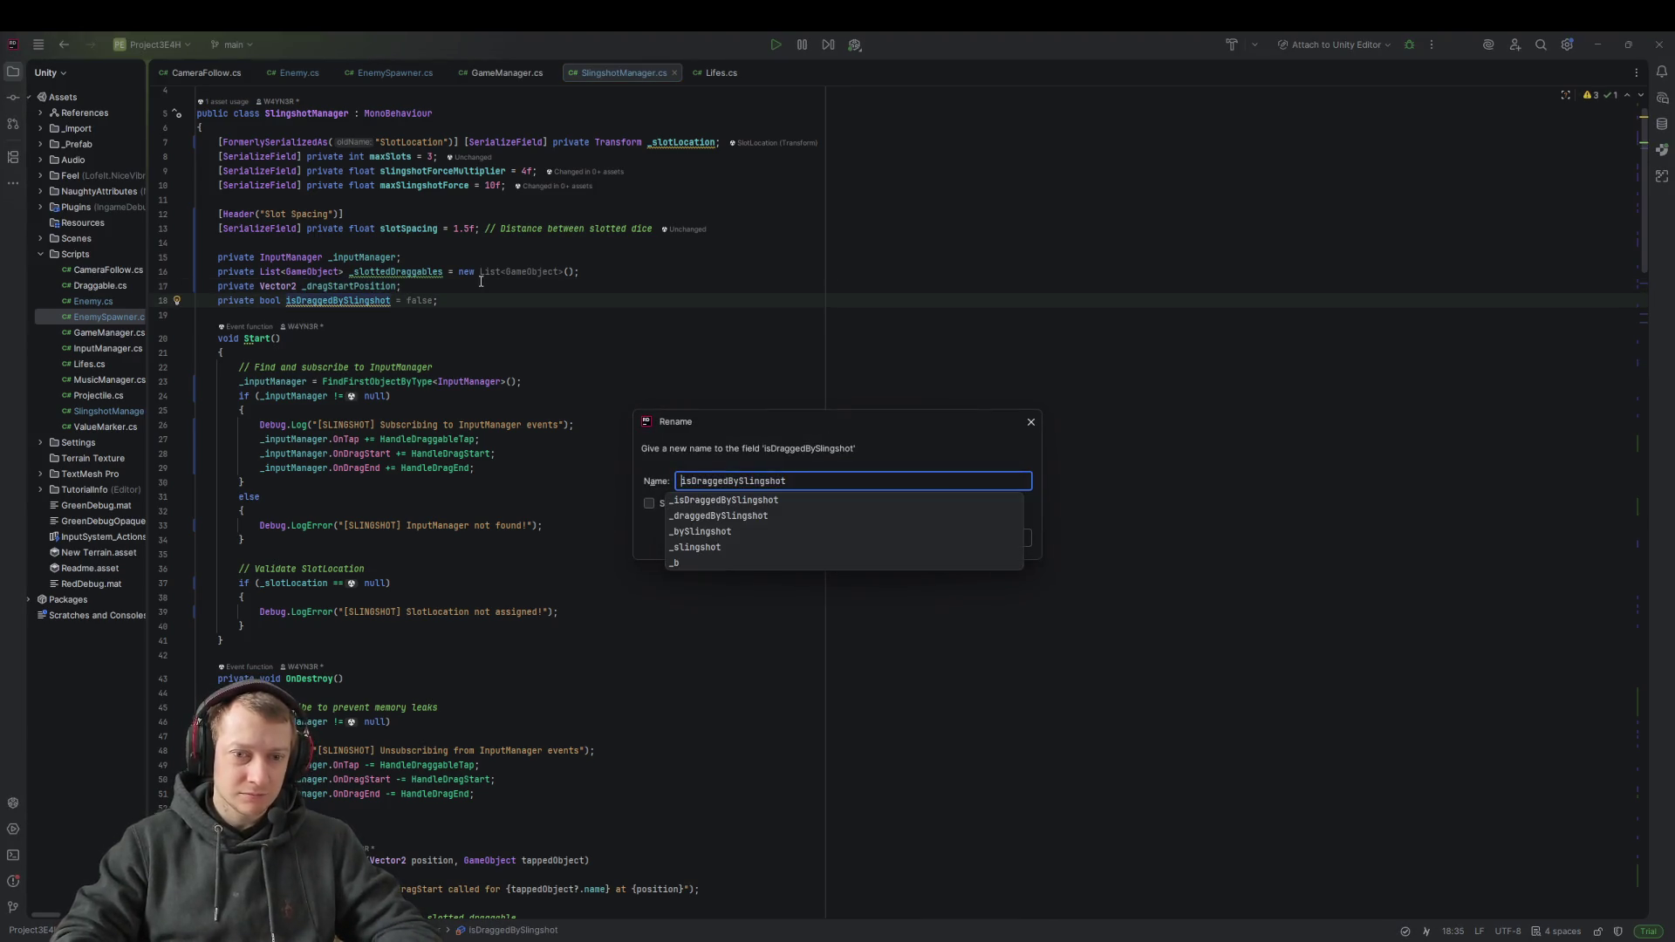
text(_)
key(Return)
Dismiss the readonly field suggestion and move to the Start method on line 20
key(Down)
key(Down)
mouse_move(380, 271)
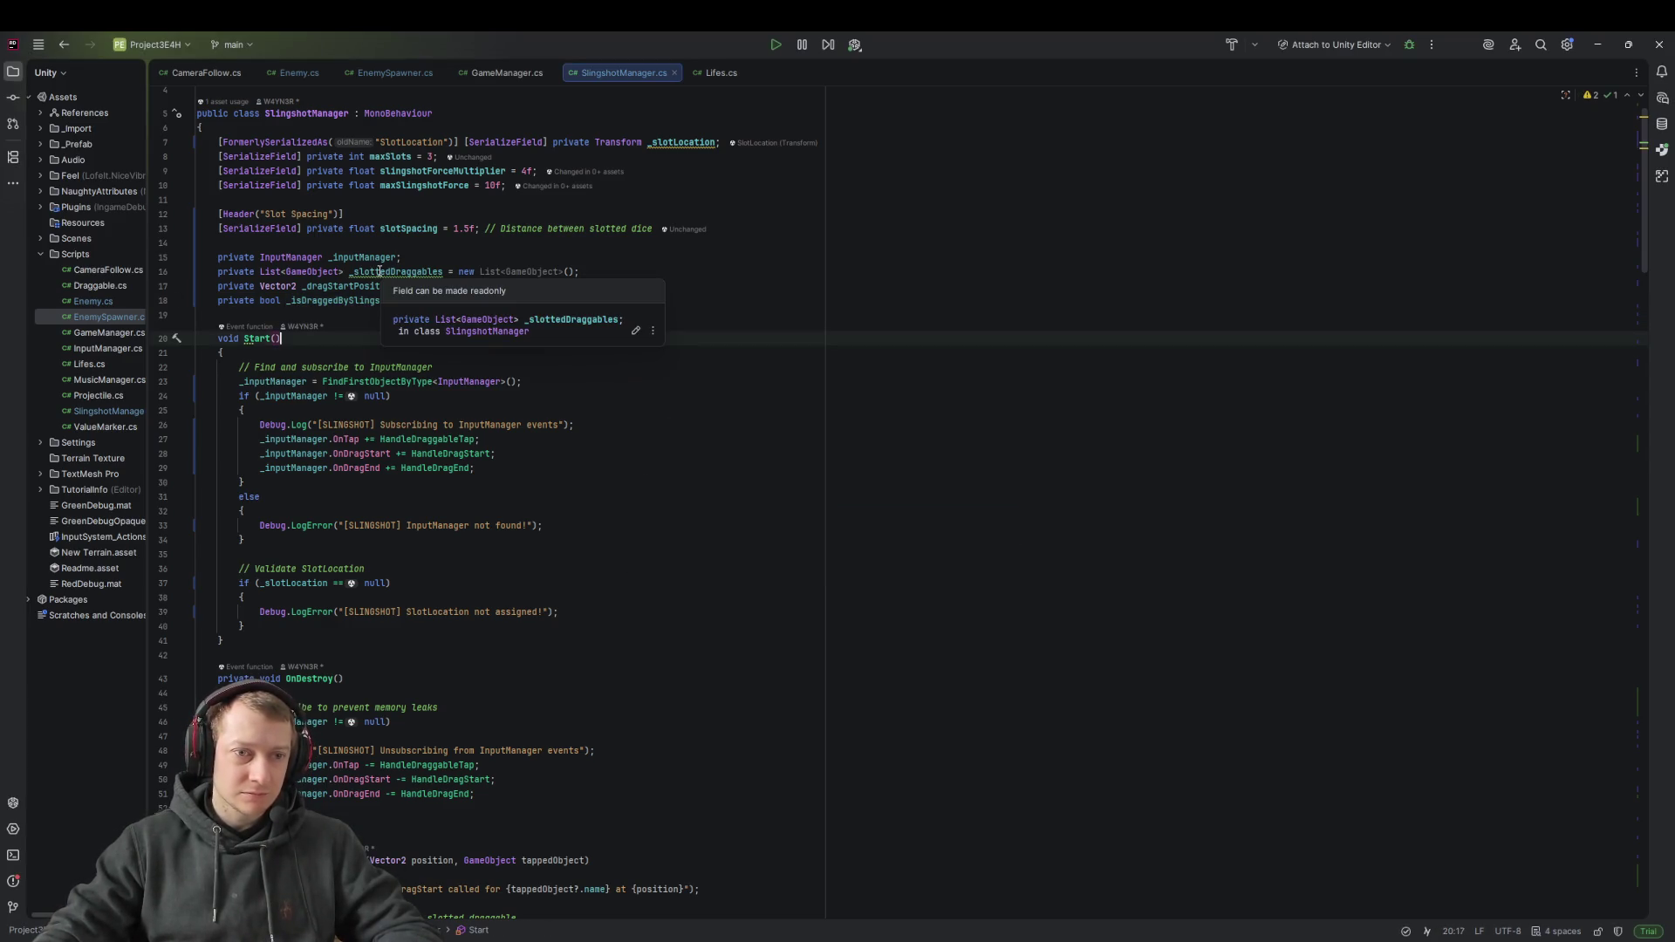
click(380, 271)
click(503, 335)
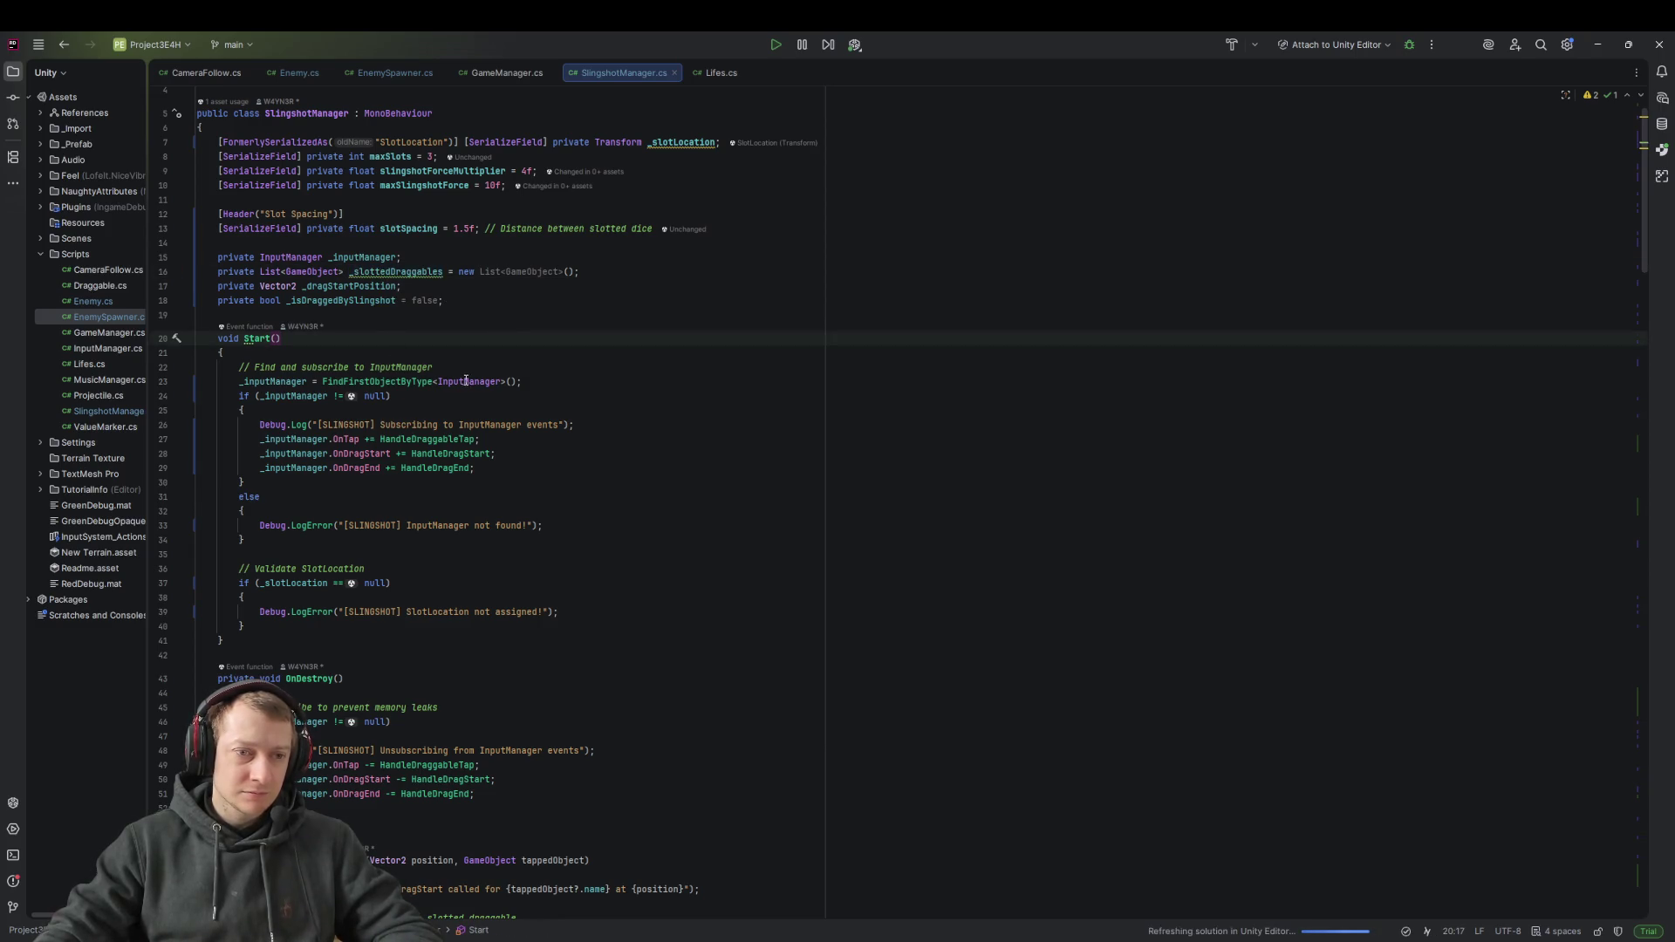
scroll(464, 371, down, 10)
scroll(517, 359, down, 15)
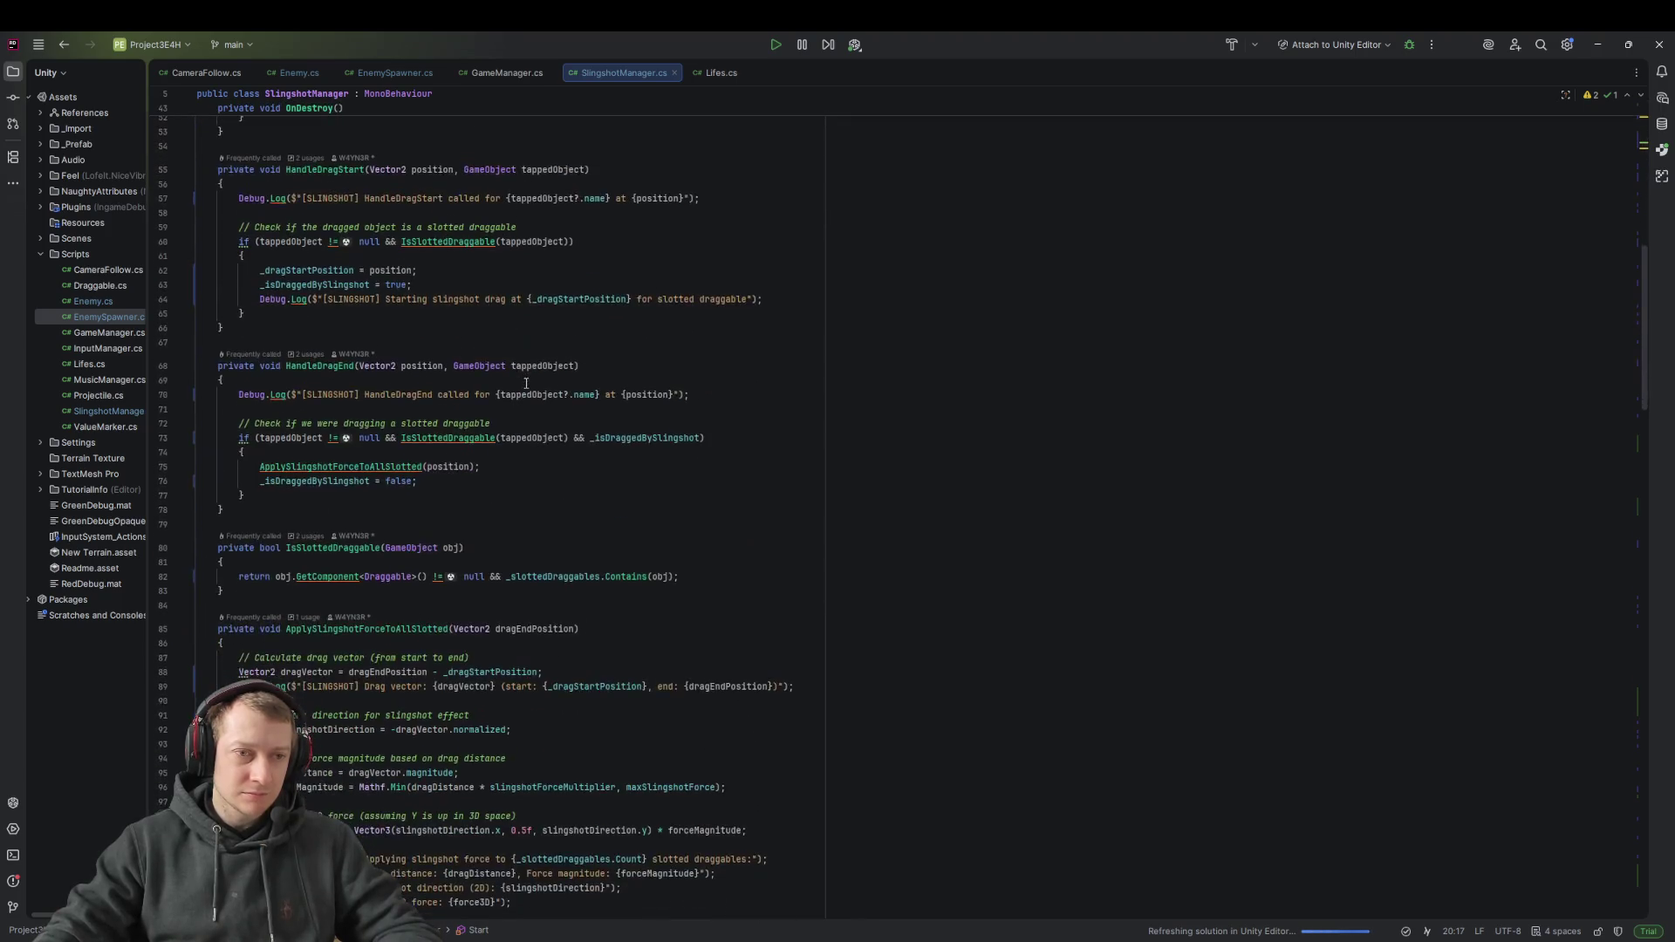
scroll(490, 329, down, 20)
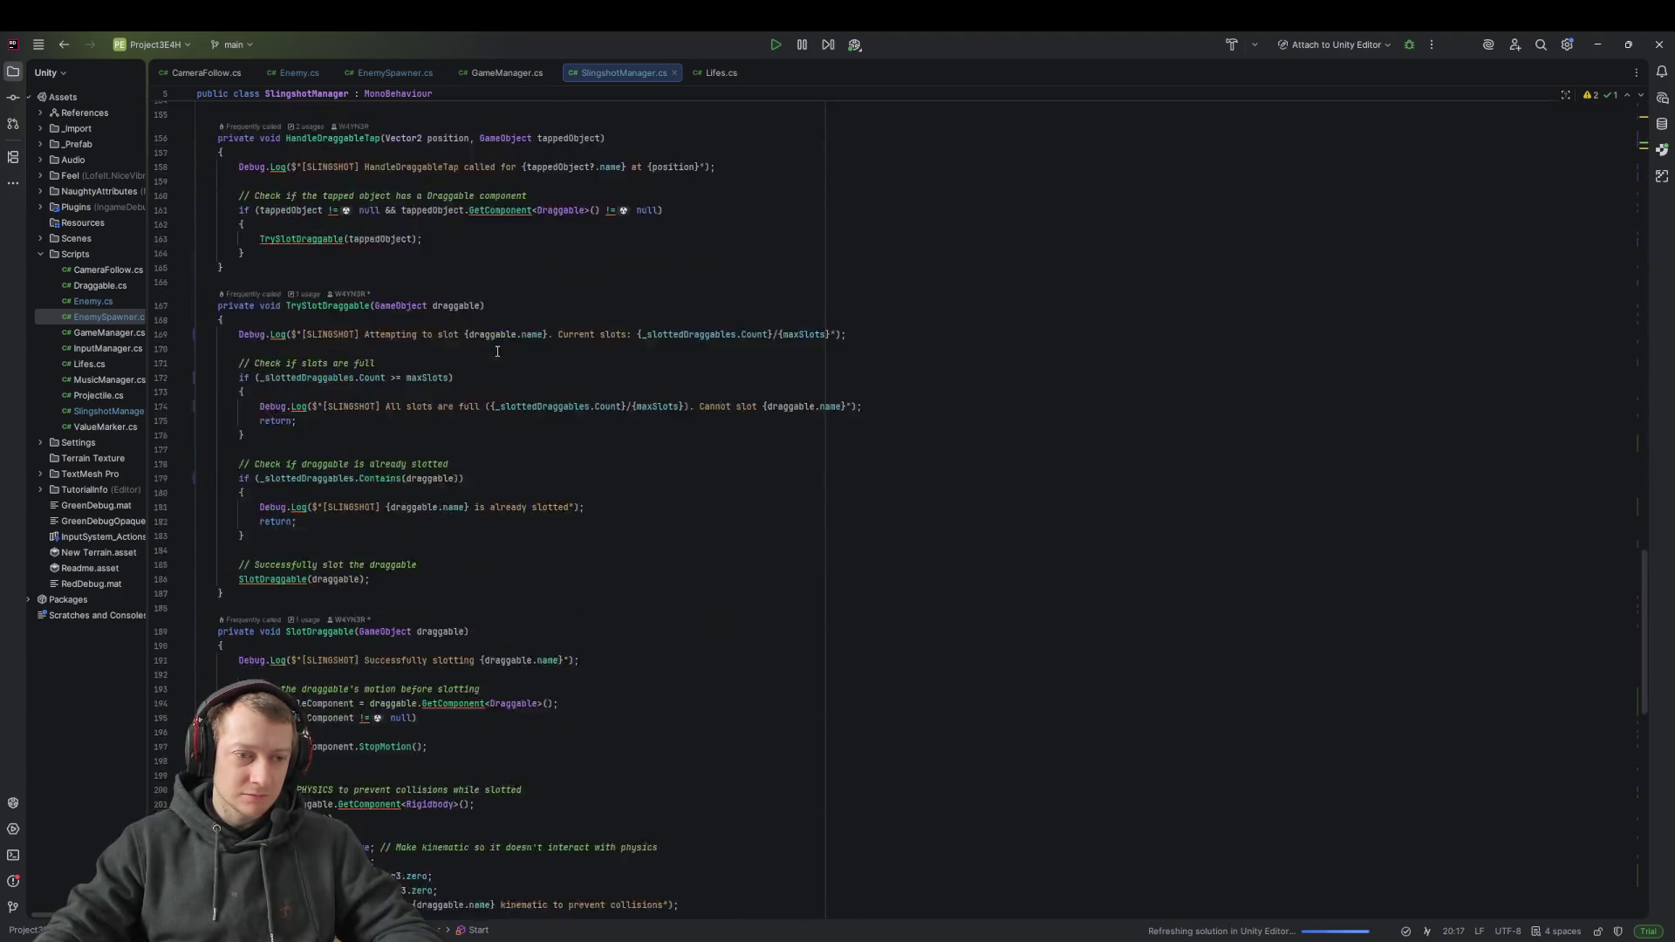
scroll(529, 433, up, 20)
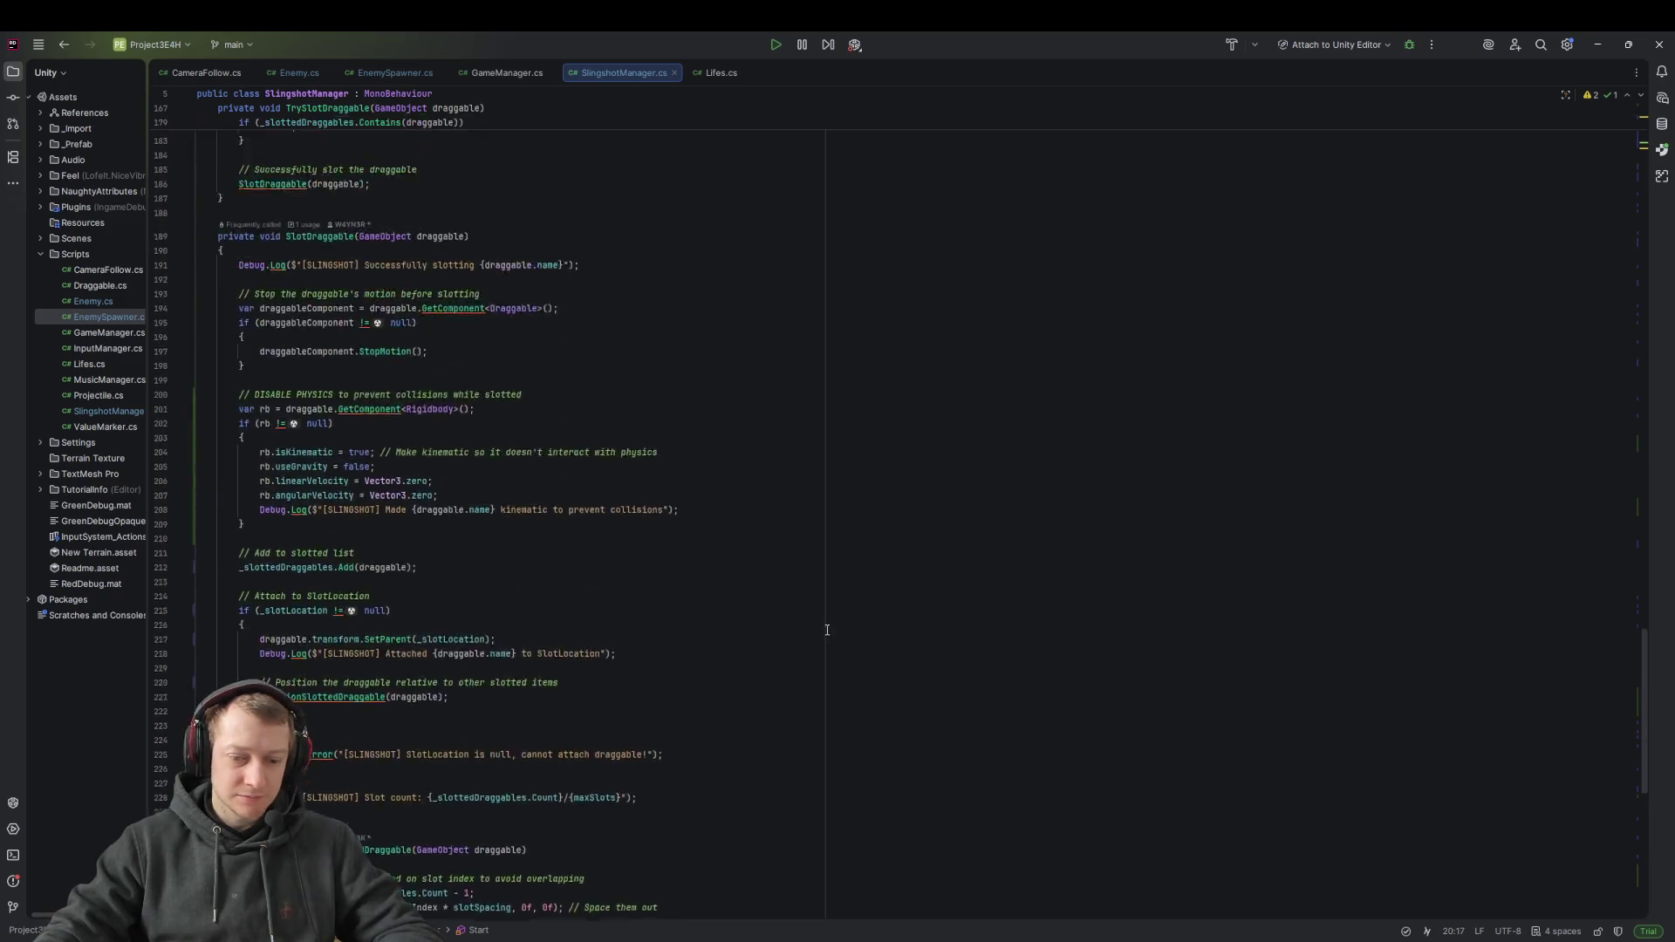
scroll(905, 607, up, 15)
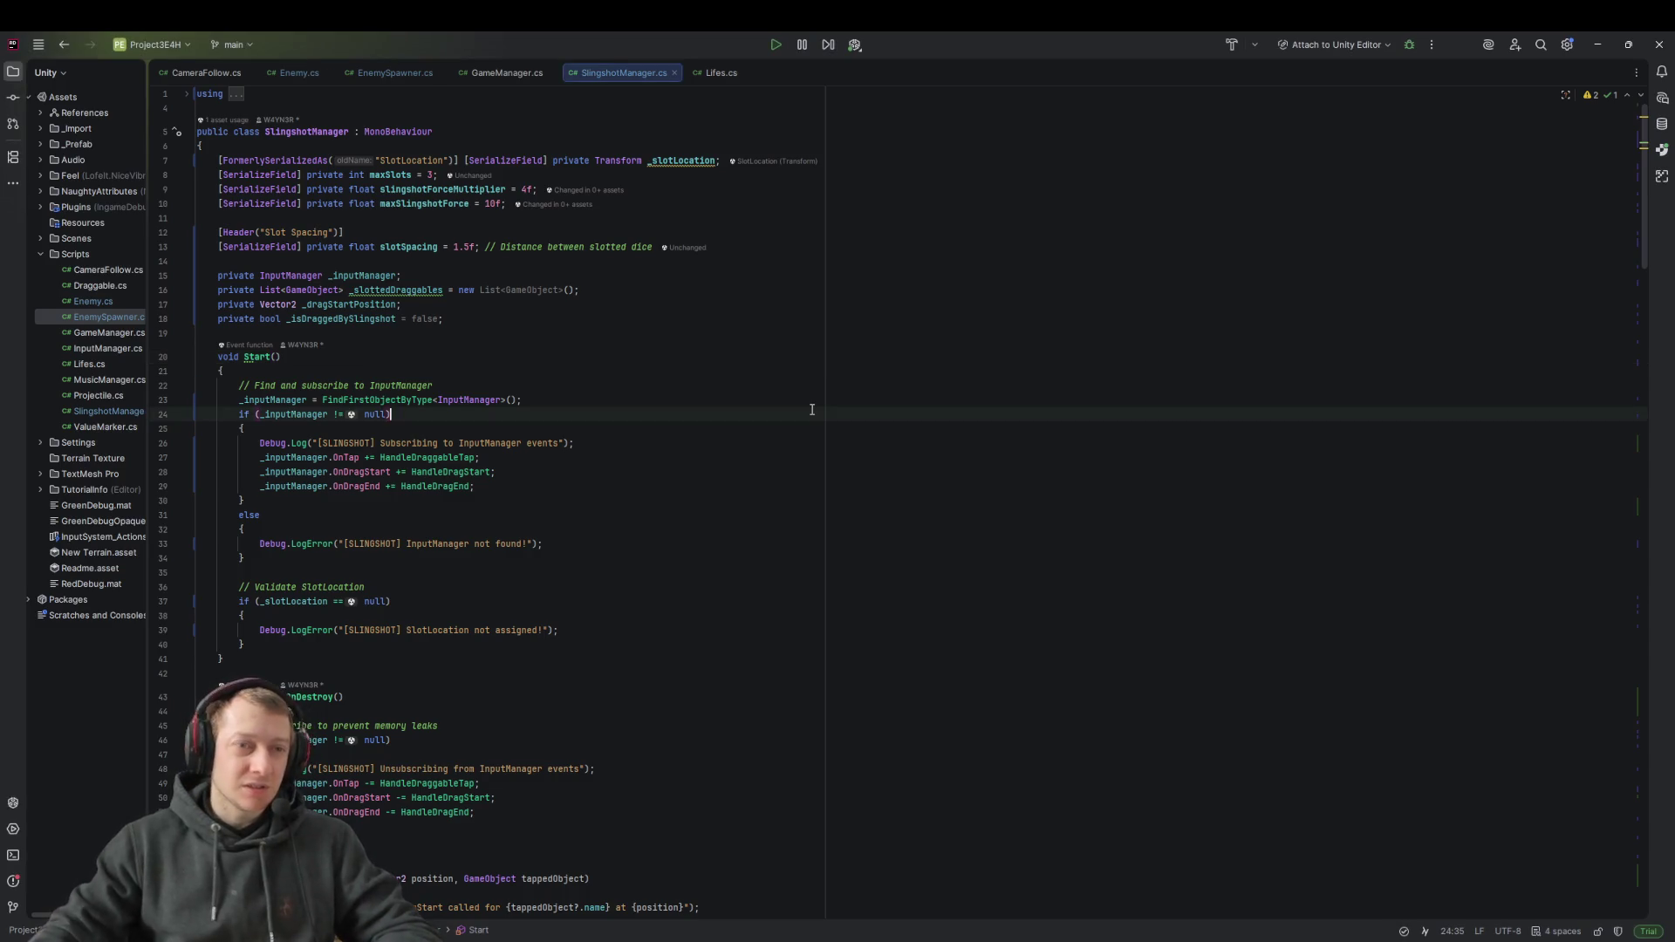
Search the script for 'distance', then 'dice', stepping through the Dice matches
key(ctrl+f)
text(distance)
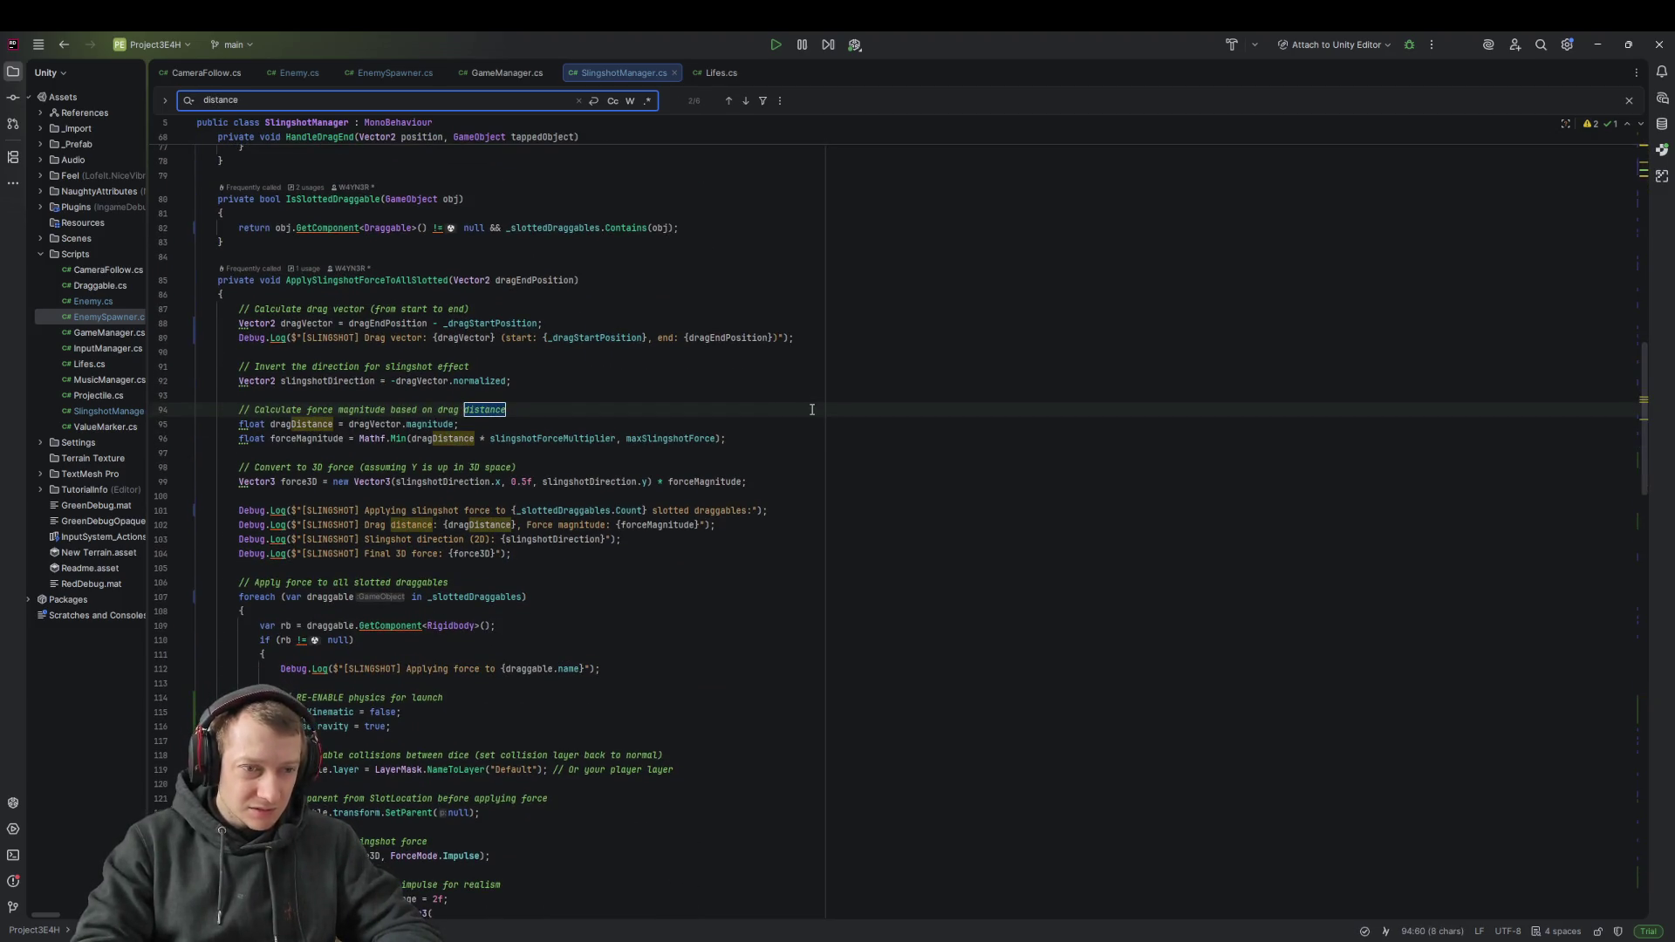
key(ctrl+BackSpace)
scroll(811, 409, up, 15)
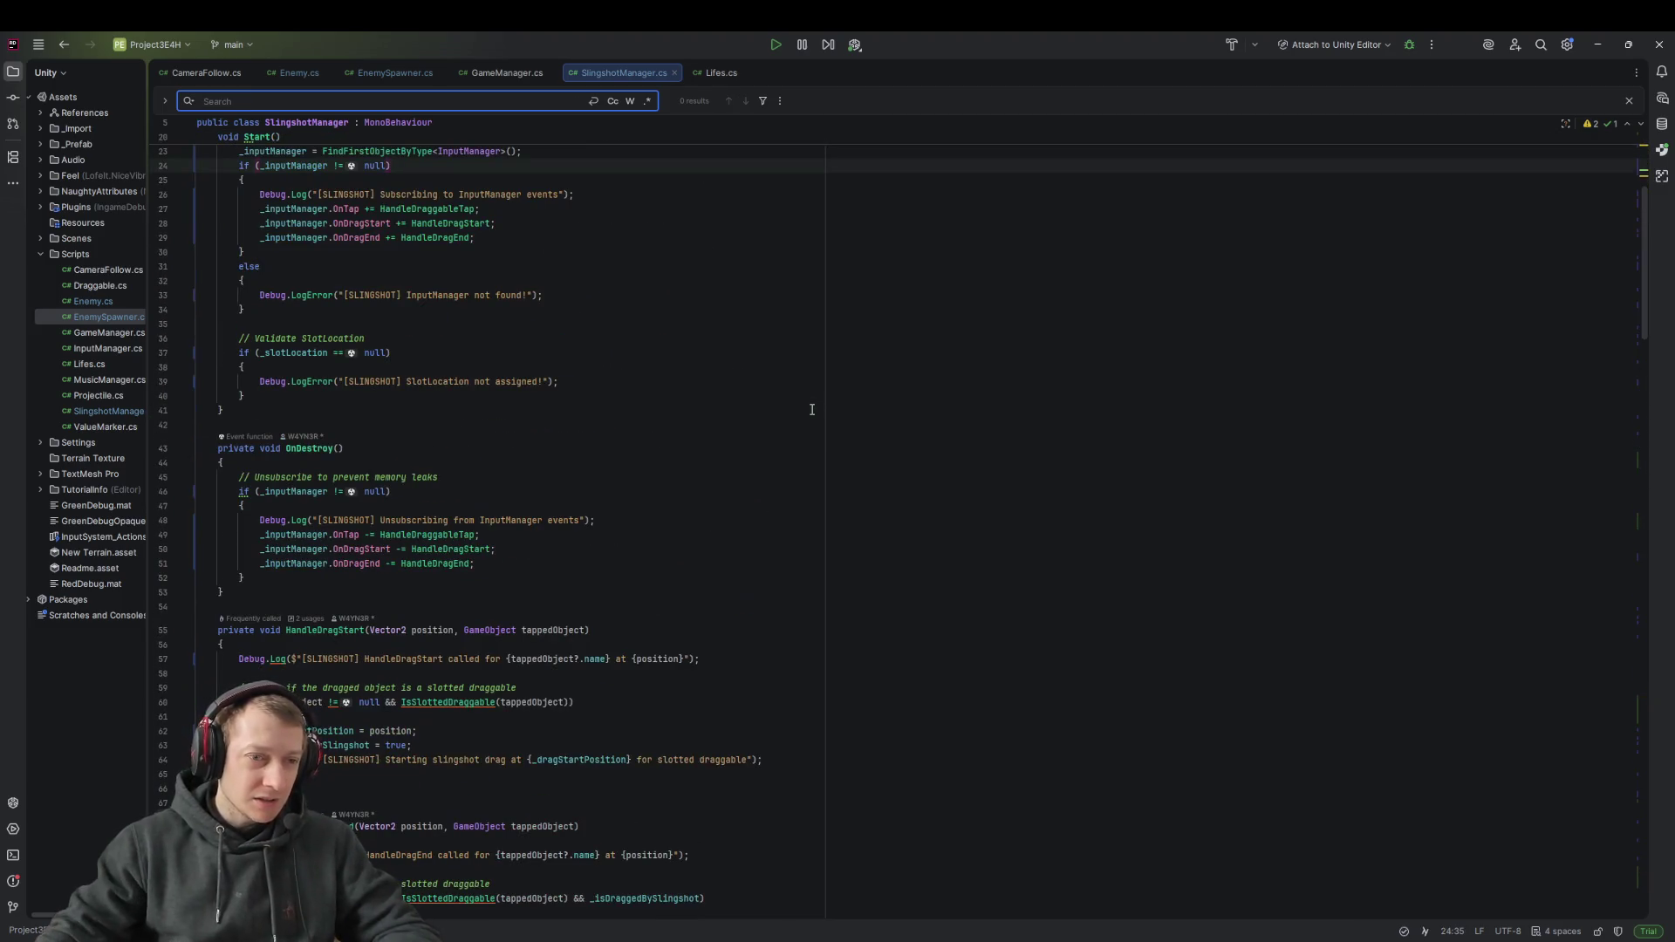
text(dice)
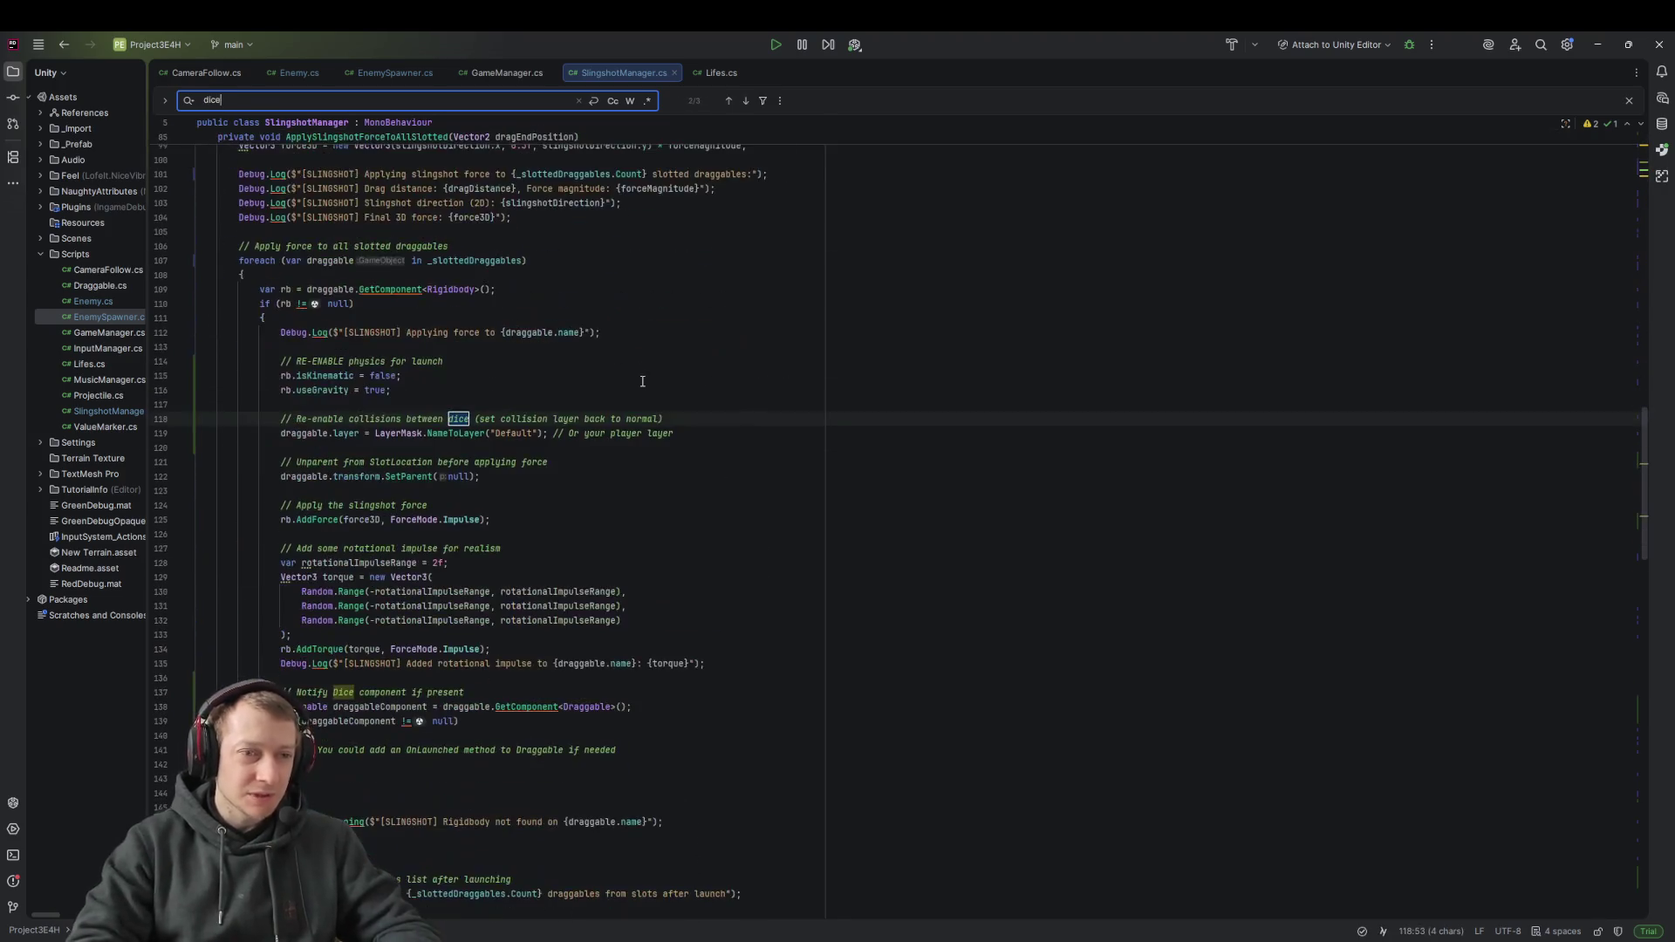
key(Return)
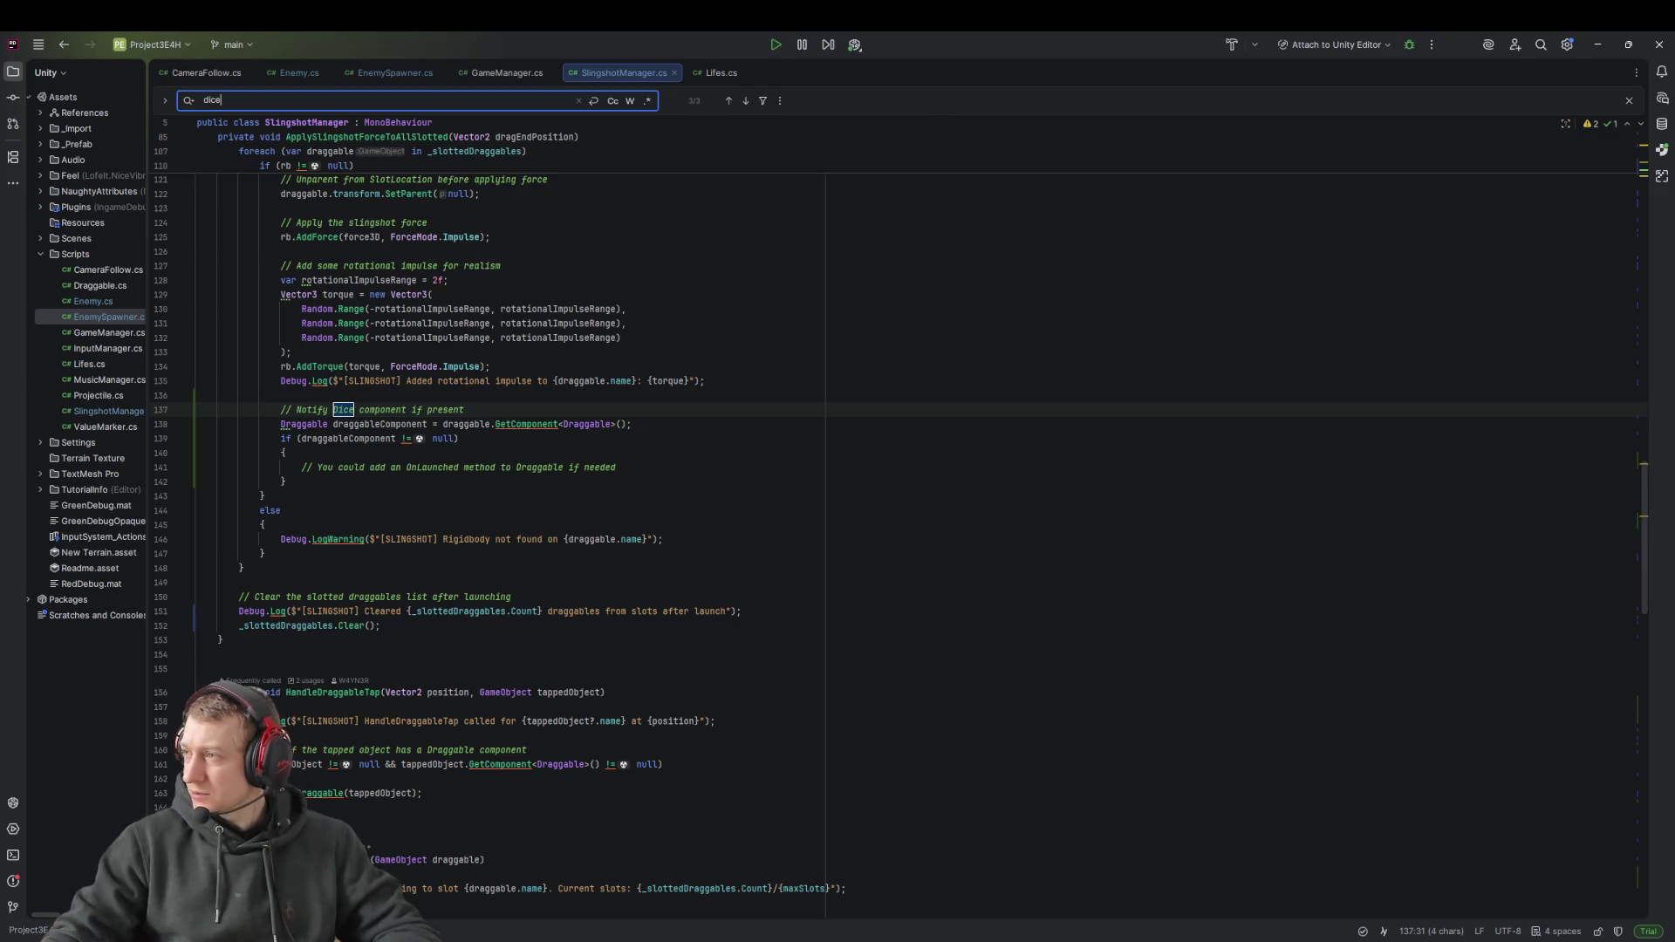
key(alt+Tab)
click(746, 513)
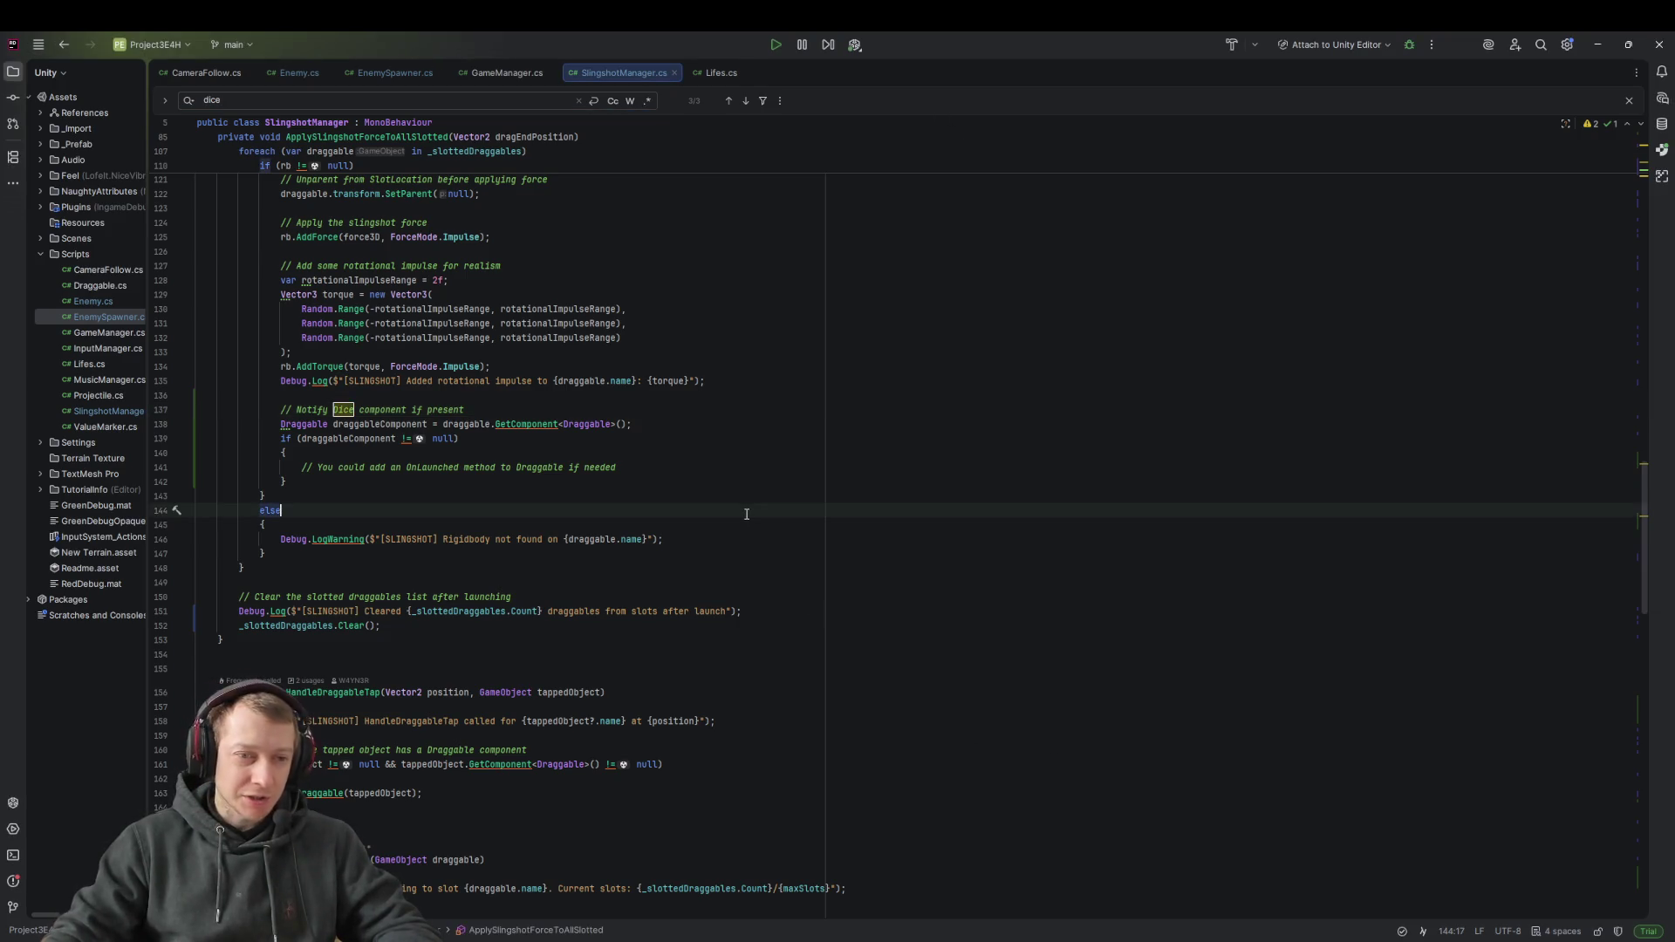
key(Return)
key(Return)
key(Return)
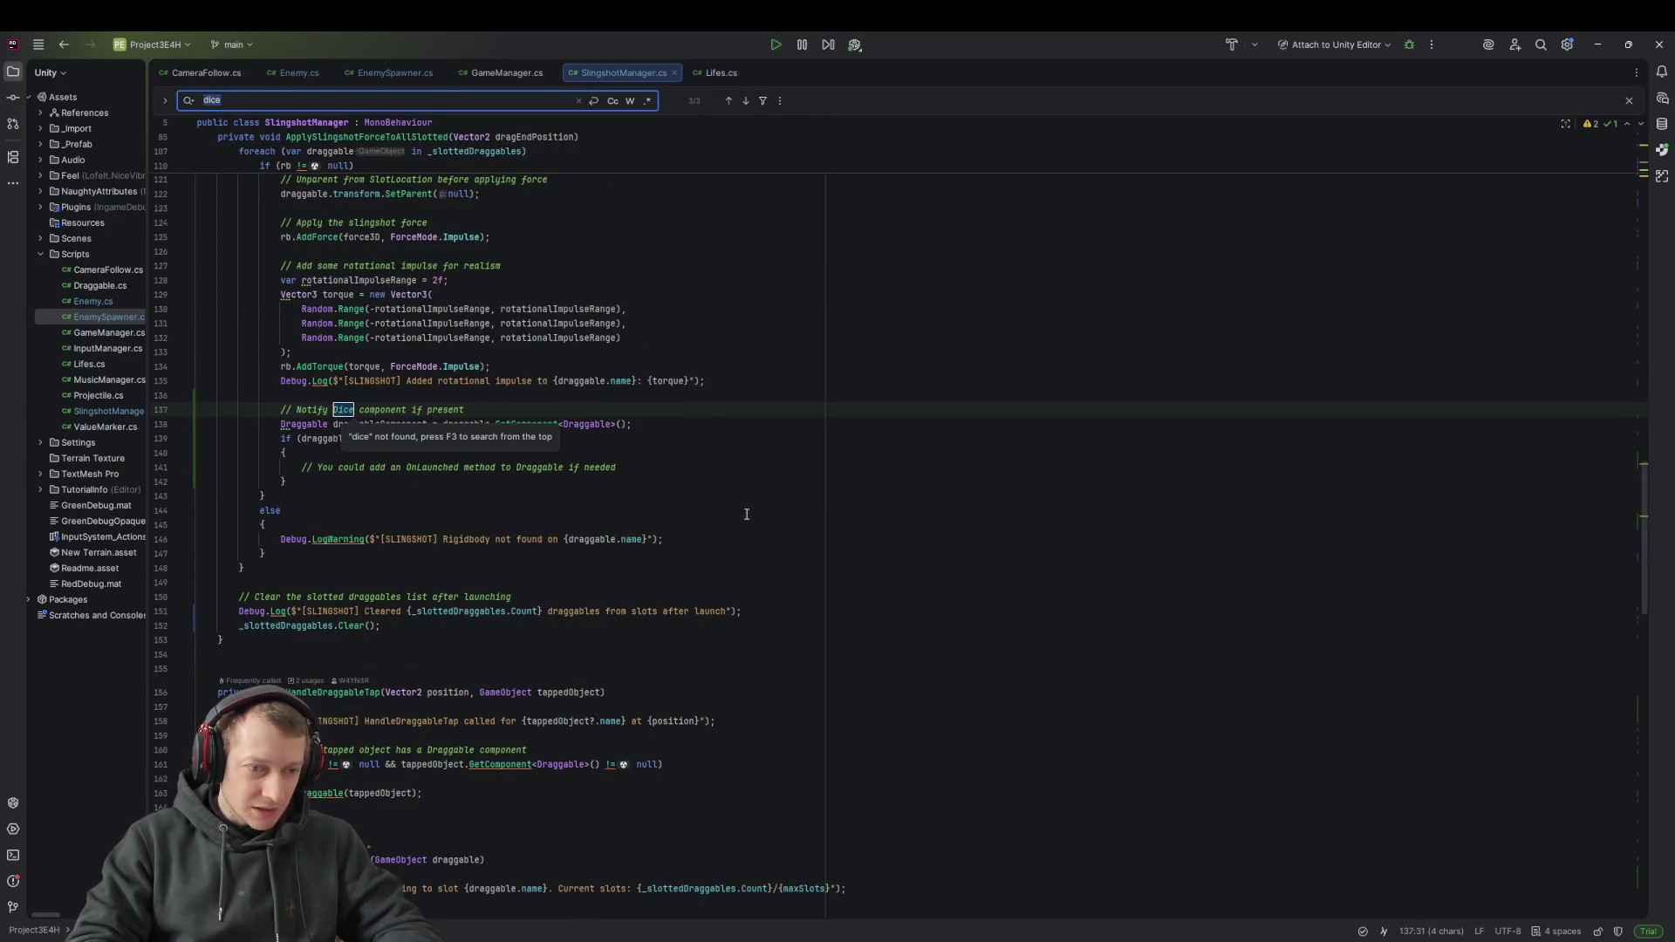
key(BackSpace)
scroll(754, 508, up, 10)
scroll(759, 505, up, 20)
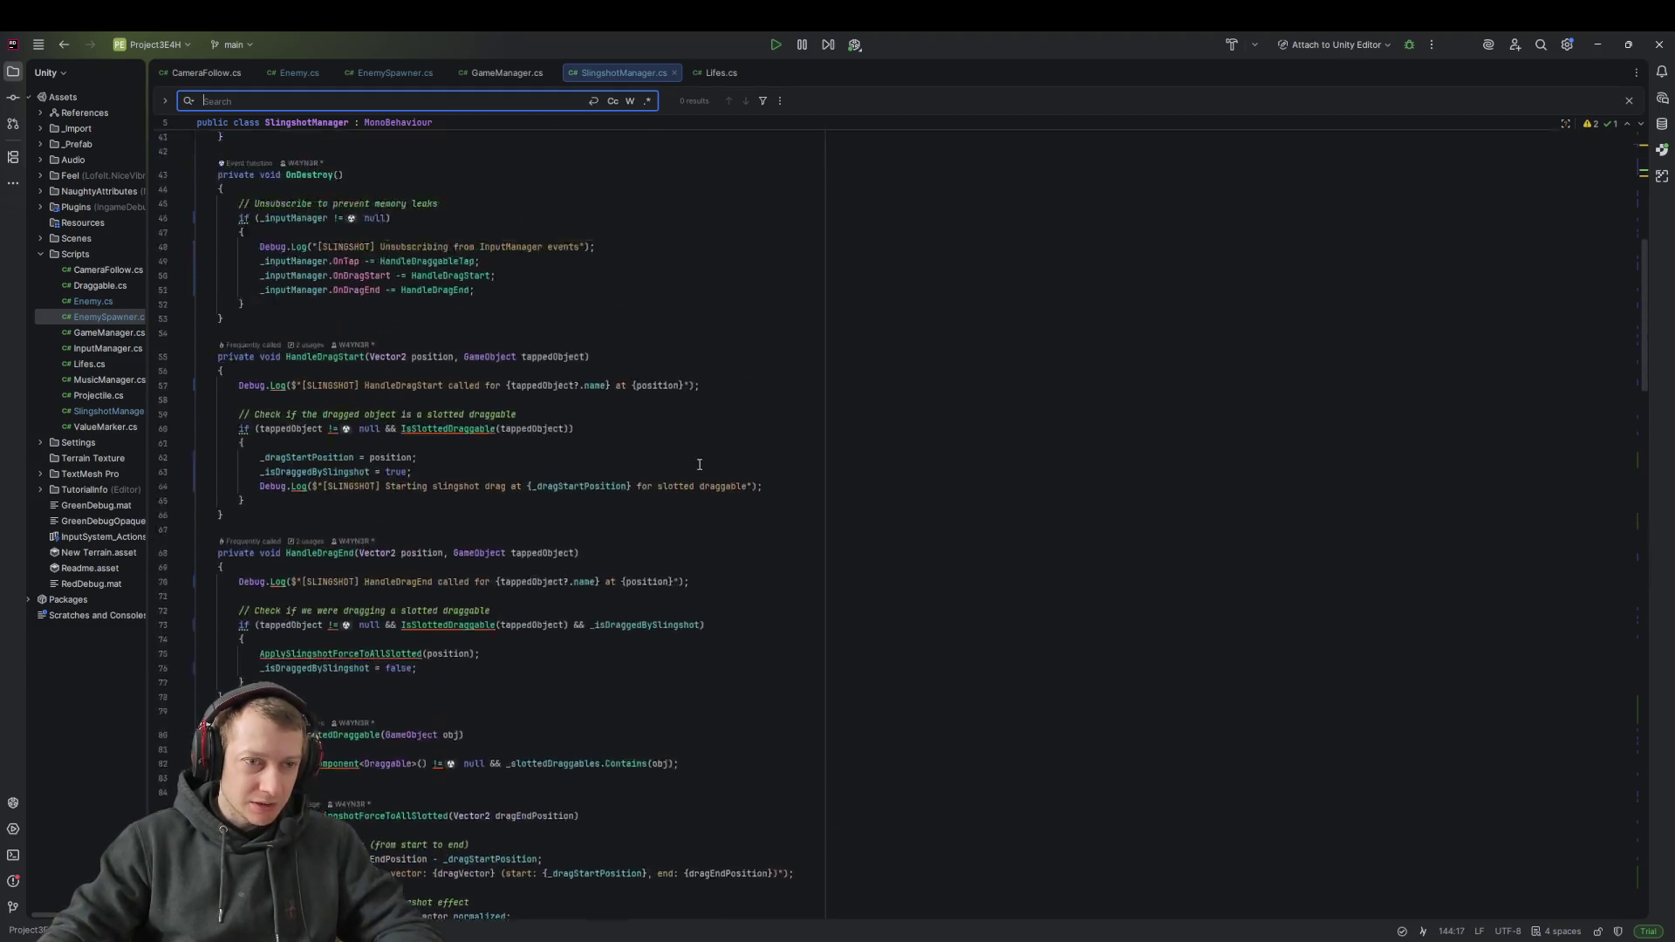
Search for _slottedDraggables and step through its usages down to line 107
double_click(393, 319)
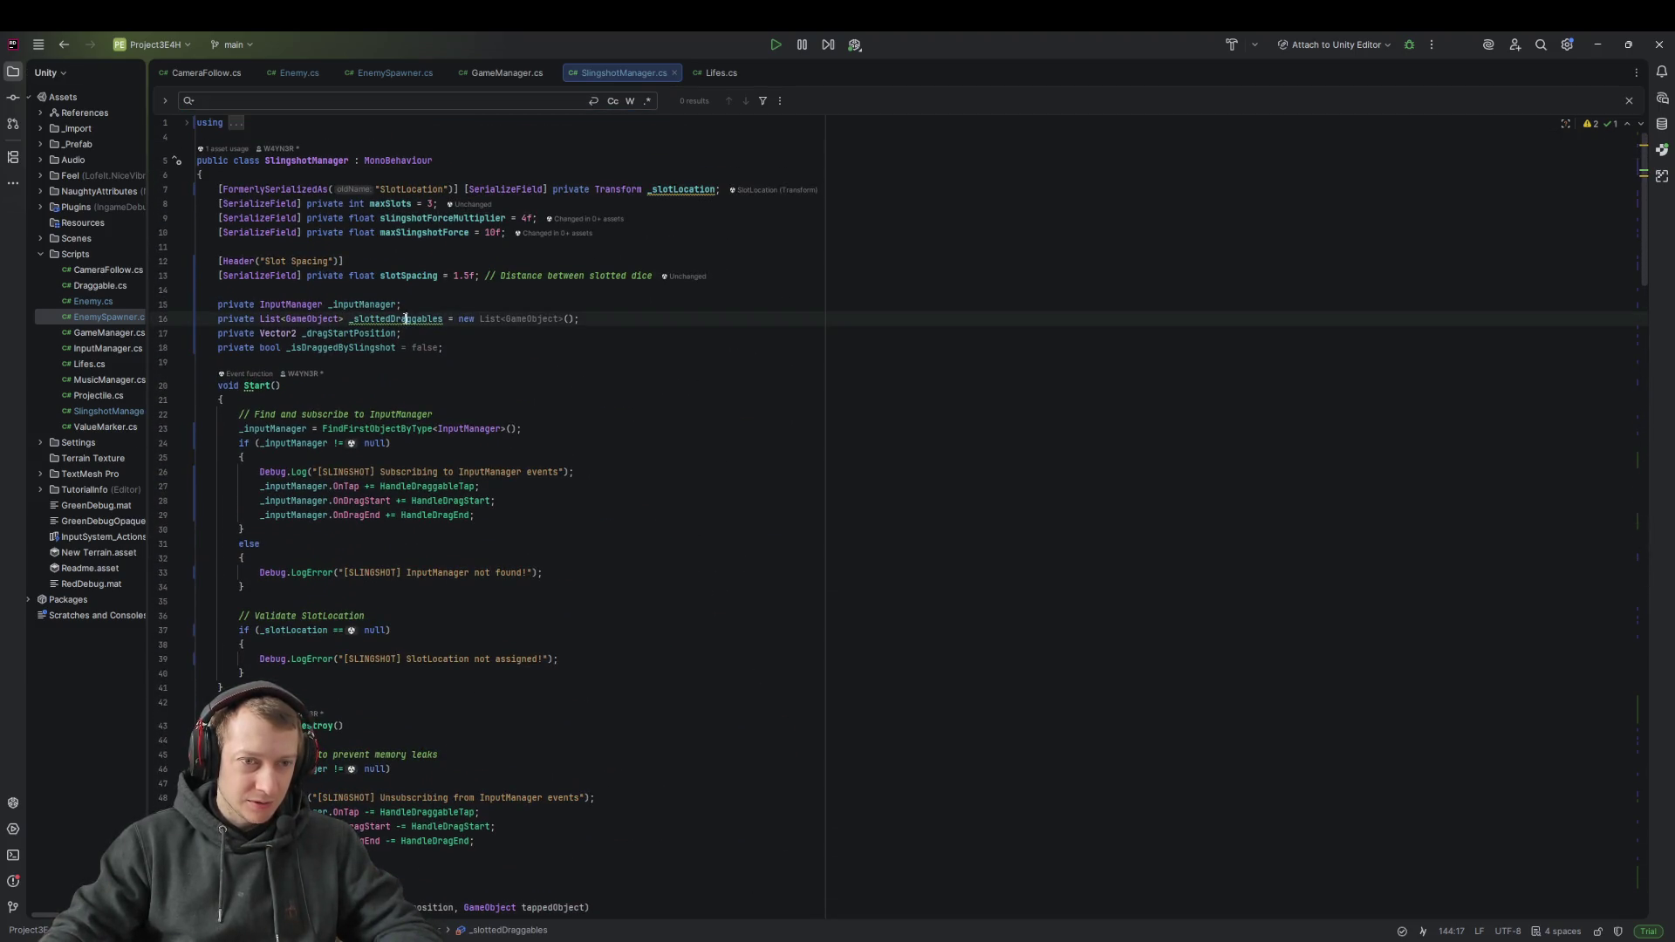
key(ctrl+f)
key(Return)
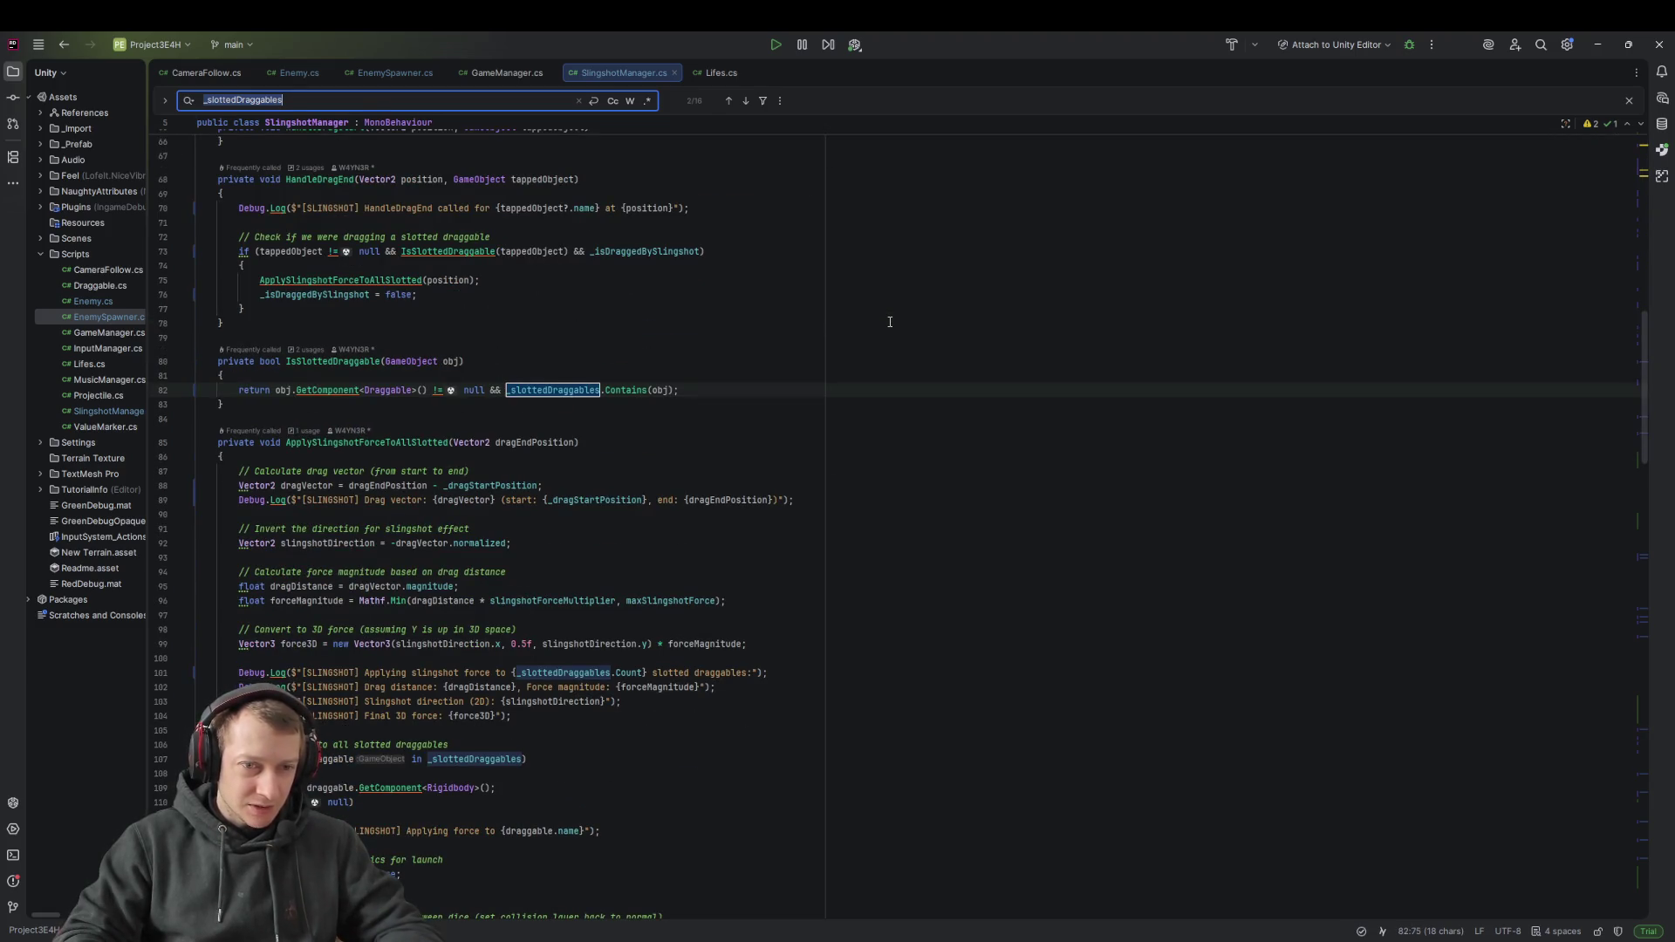
key(Return)
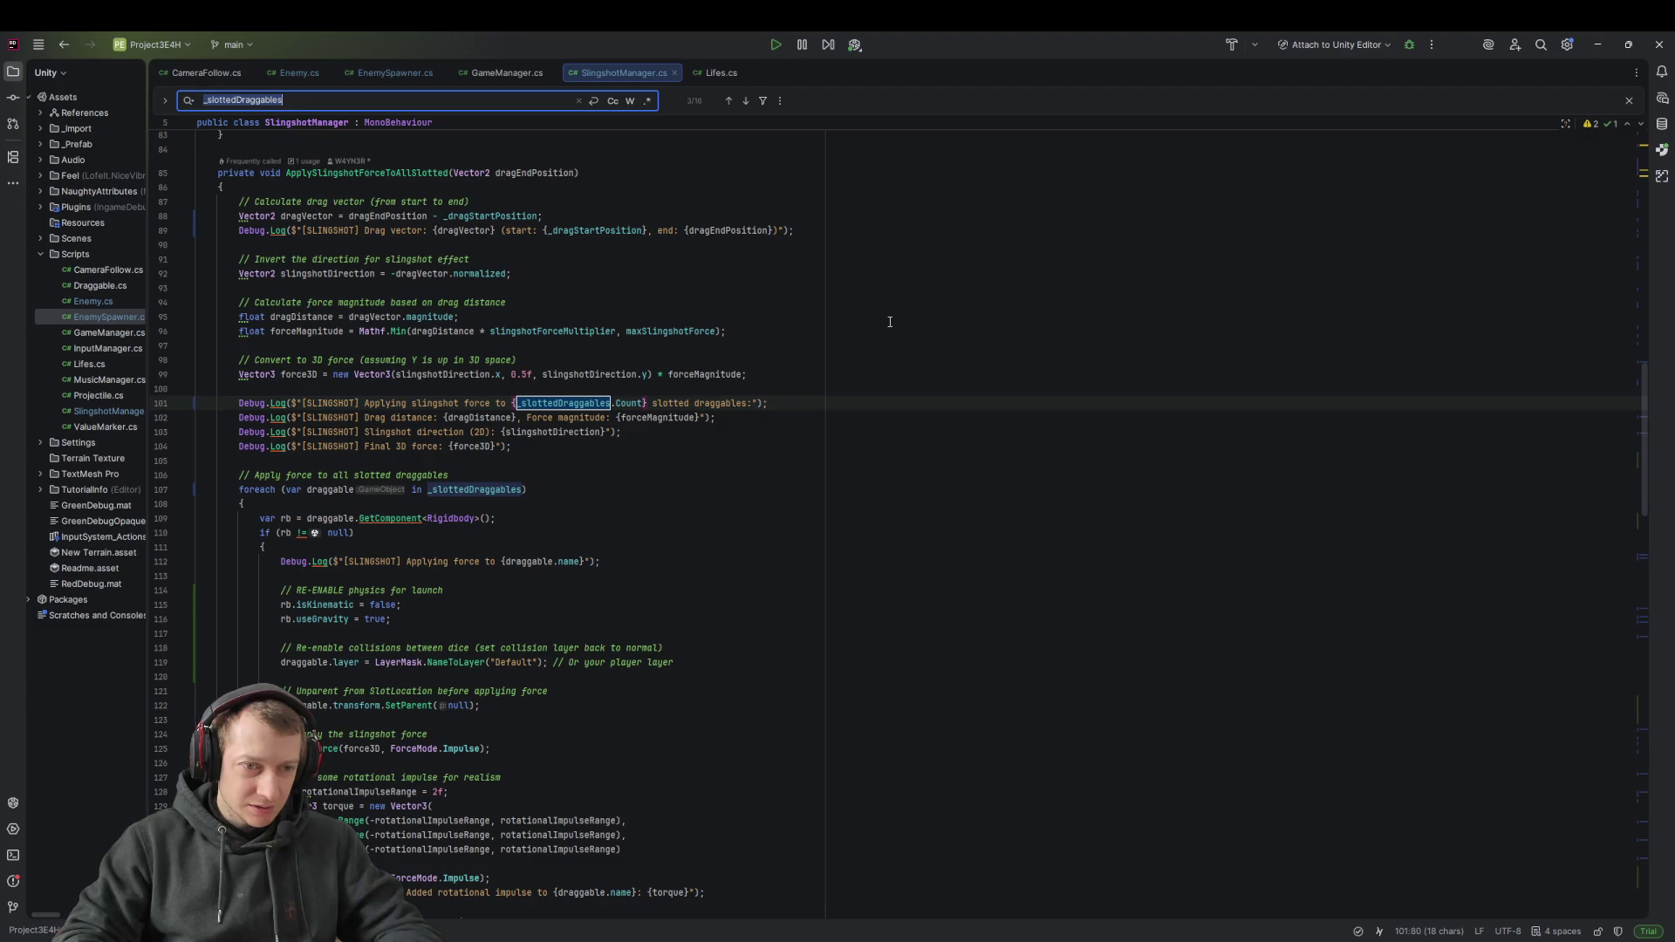
key(Return)
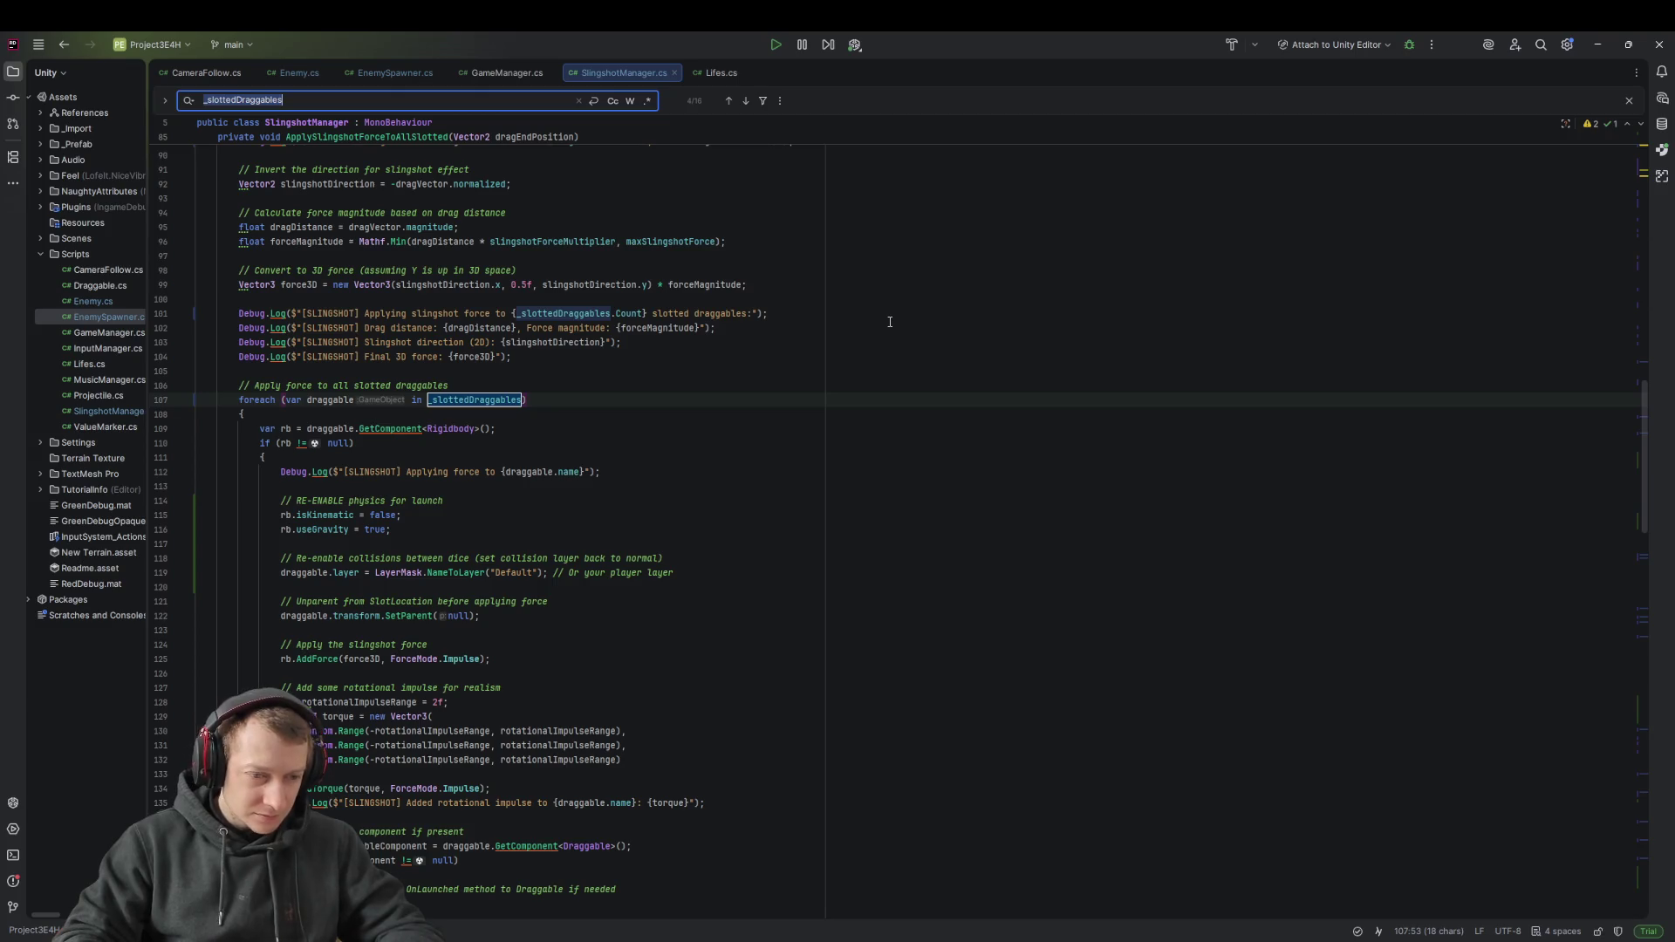
scroll(633, 435, down, 1)
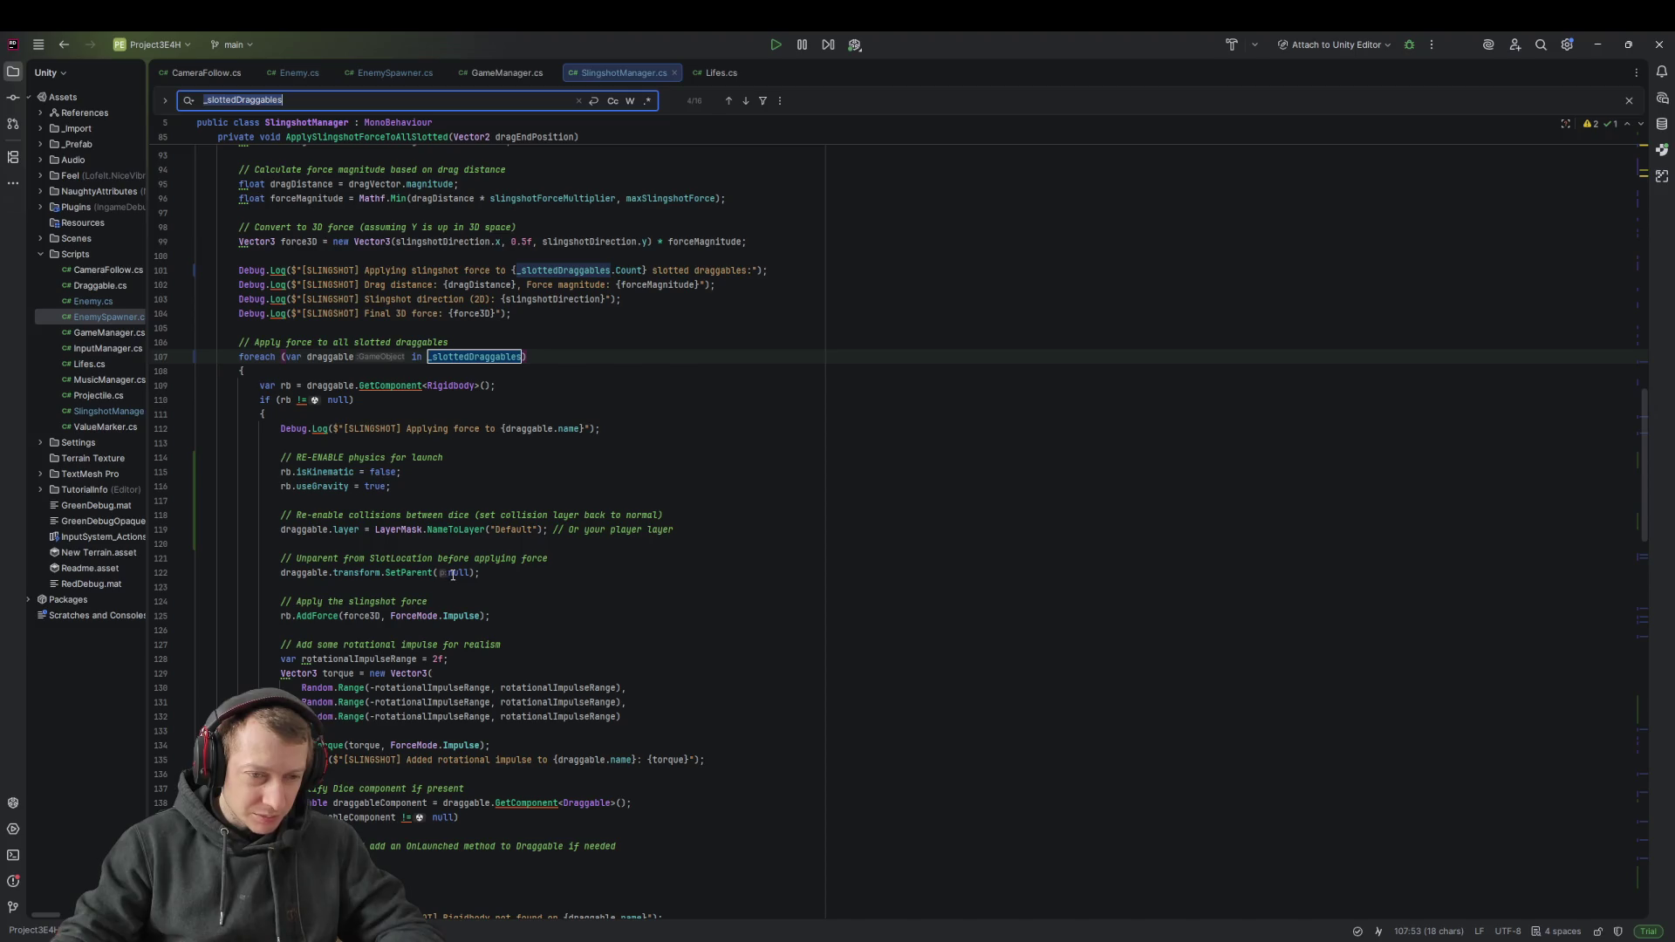
scroll(347, 397, down, 3)
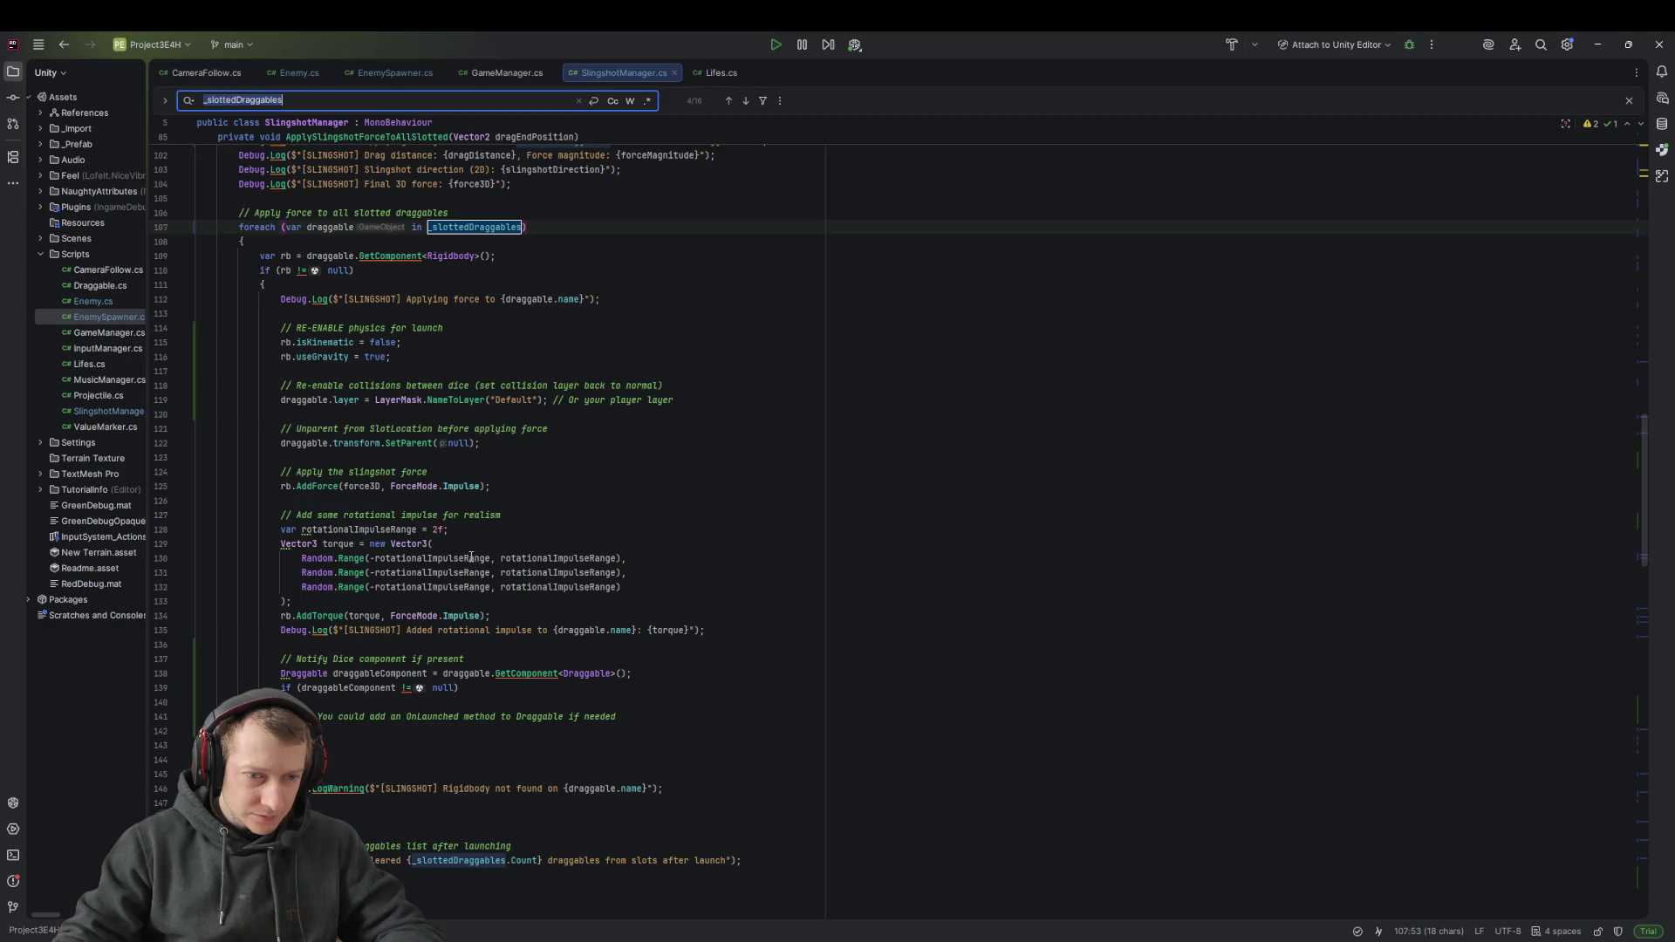
scroll(499, 567, down, 2)
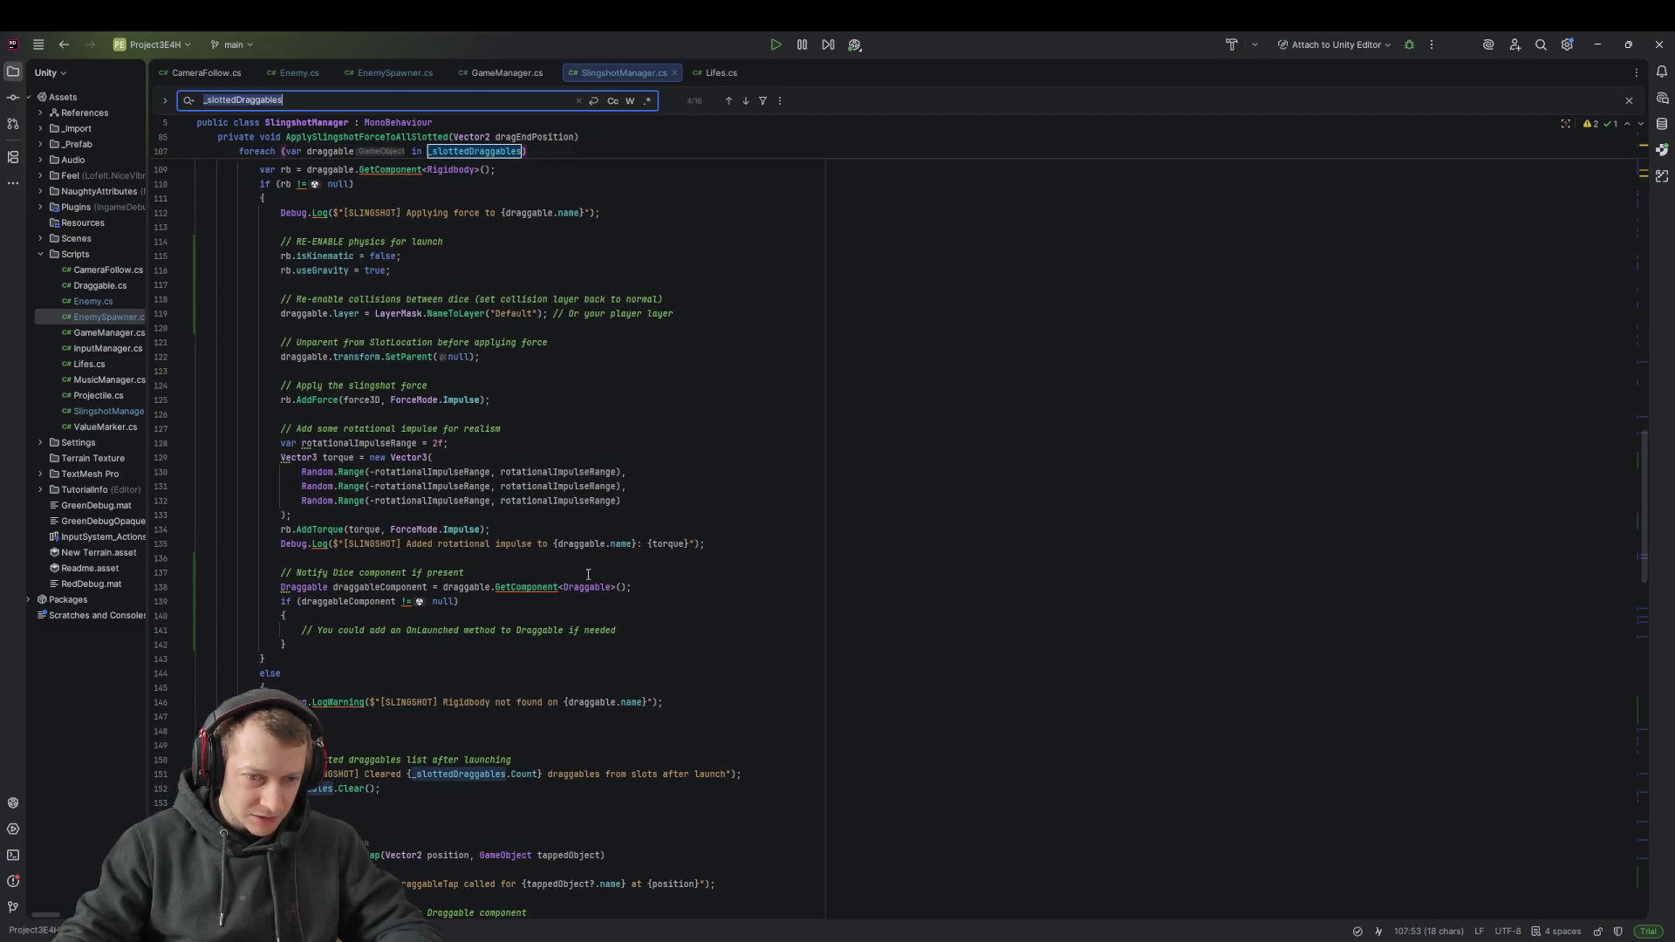
scroll(445, 583, down, 8)
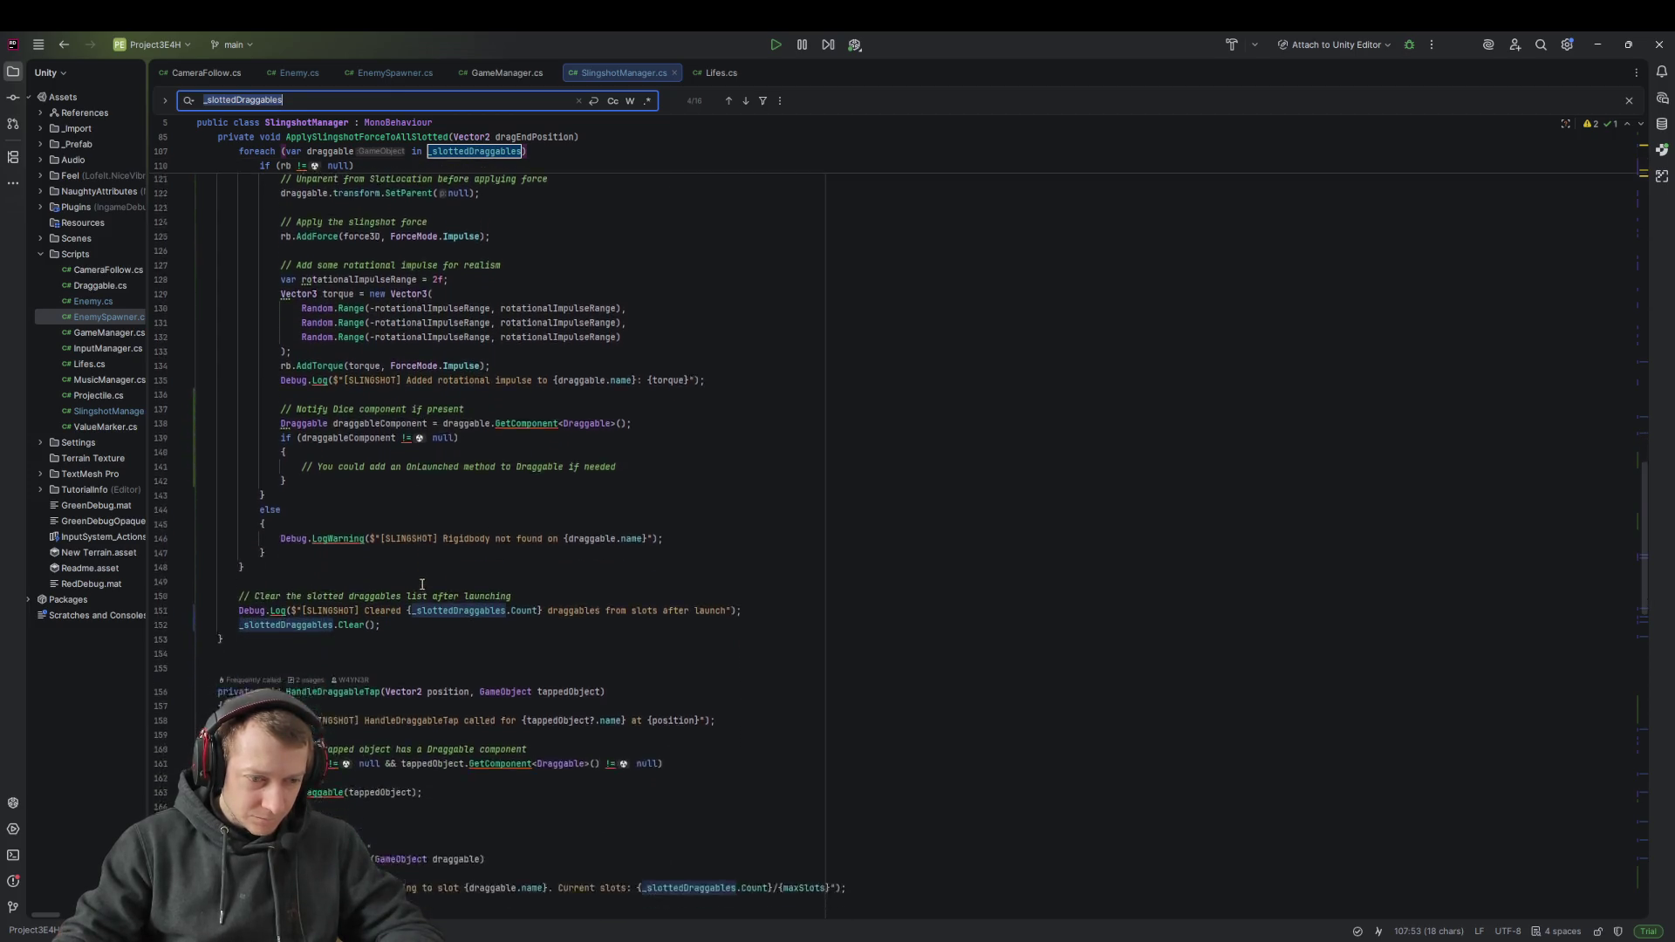
scroll(506, 573, down, 3)
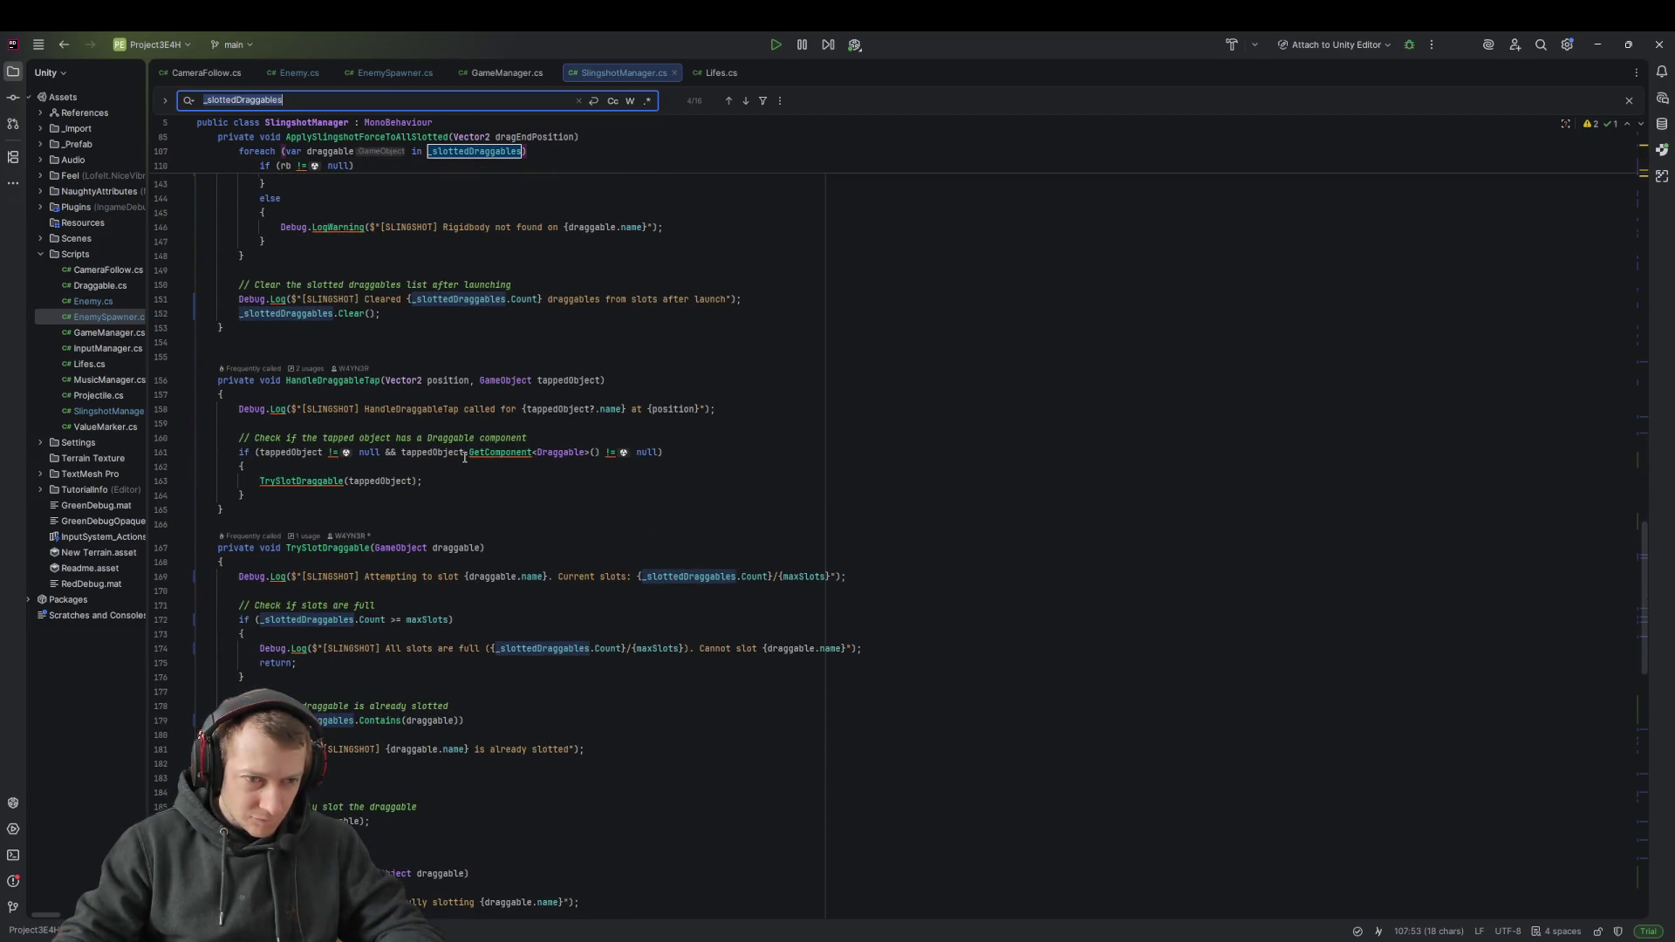
scroll(461, 453, down, 2)
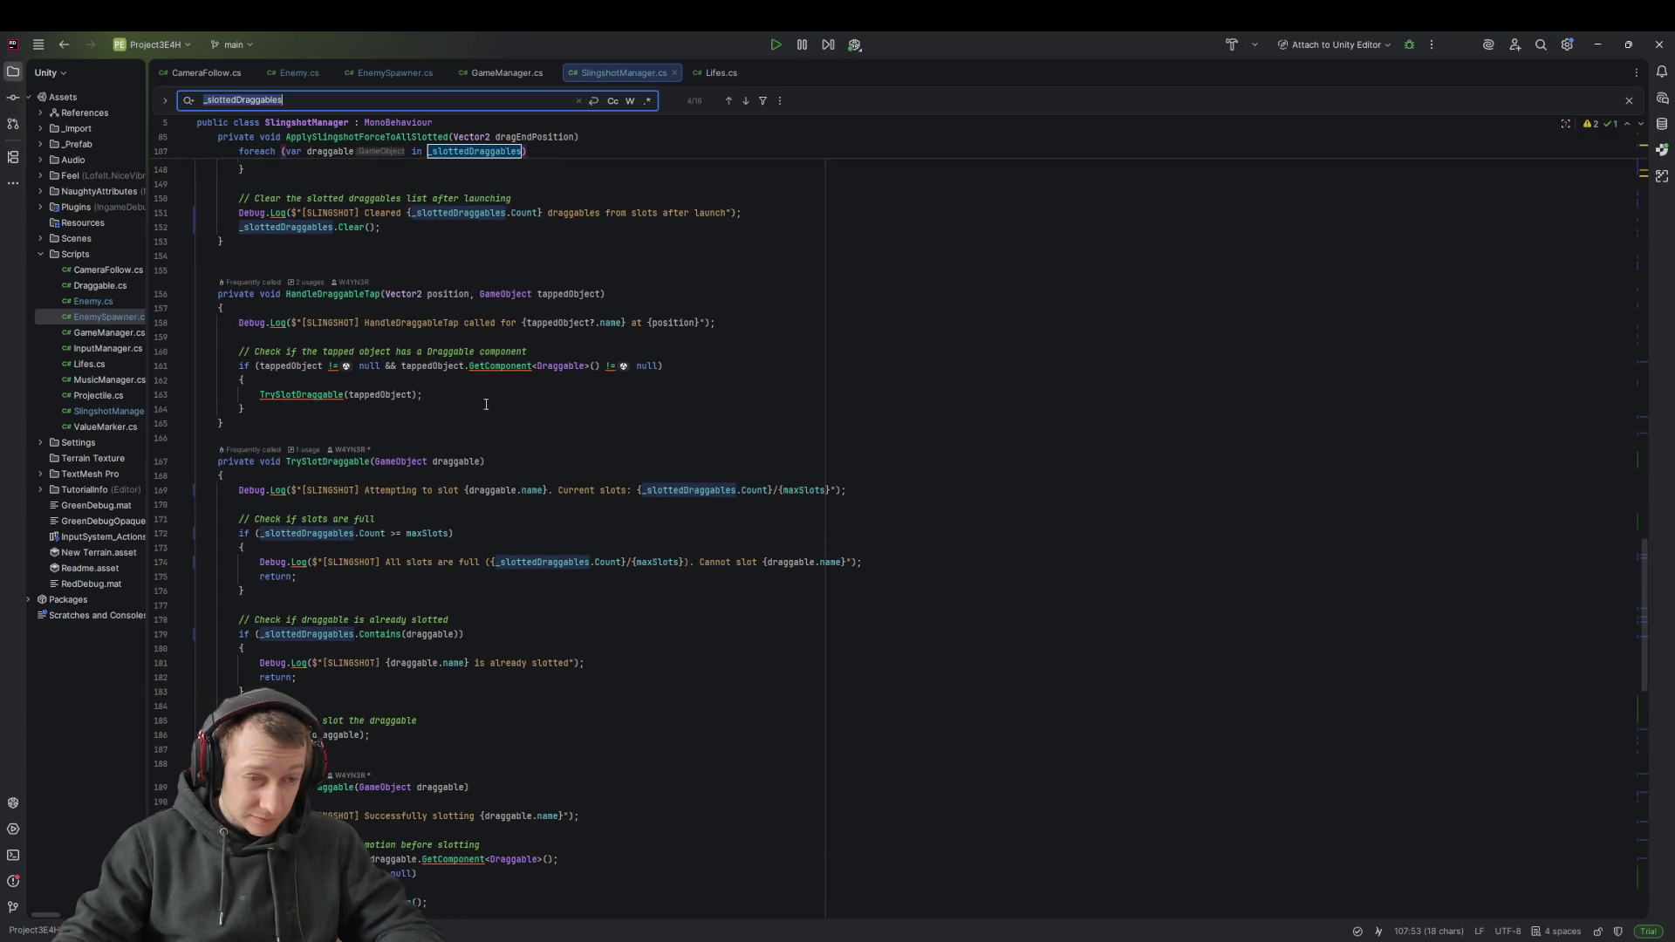
Step through TrySlotDraggable into PositionSlottedDraggable and search for 'position'
click(656, 394)
key(Down)
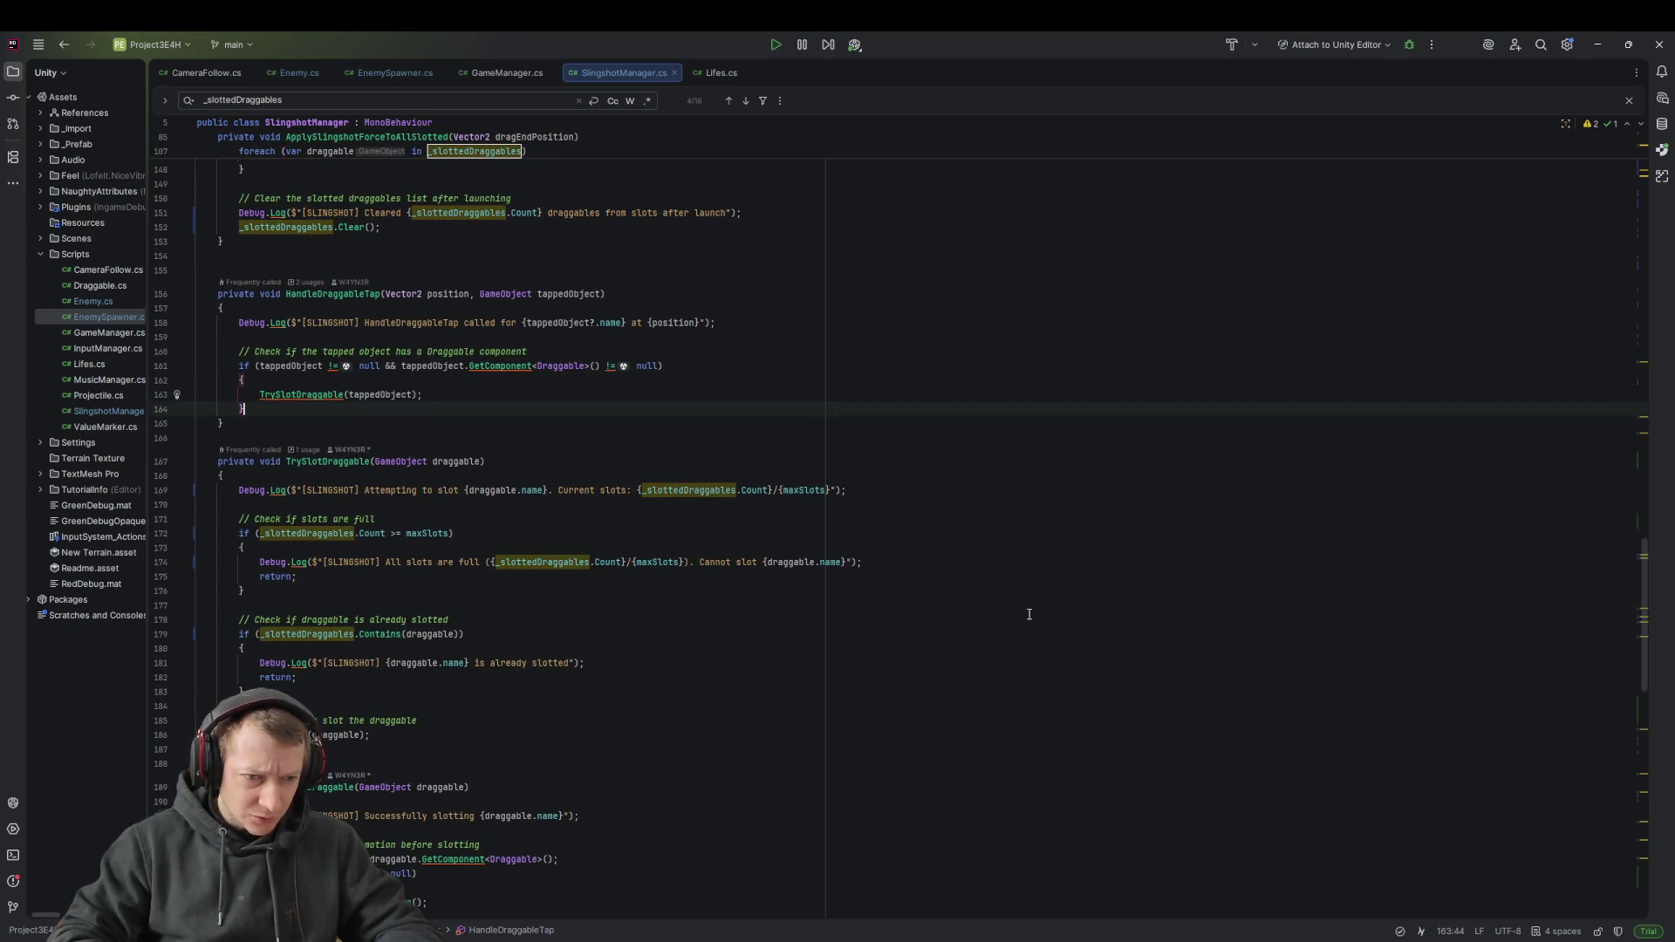
scroll(1029, 614, down, 2)
key(Down)
key(Down)
key(Down)
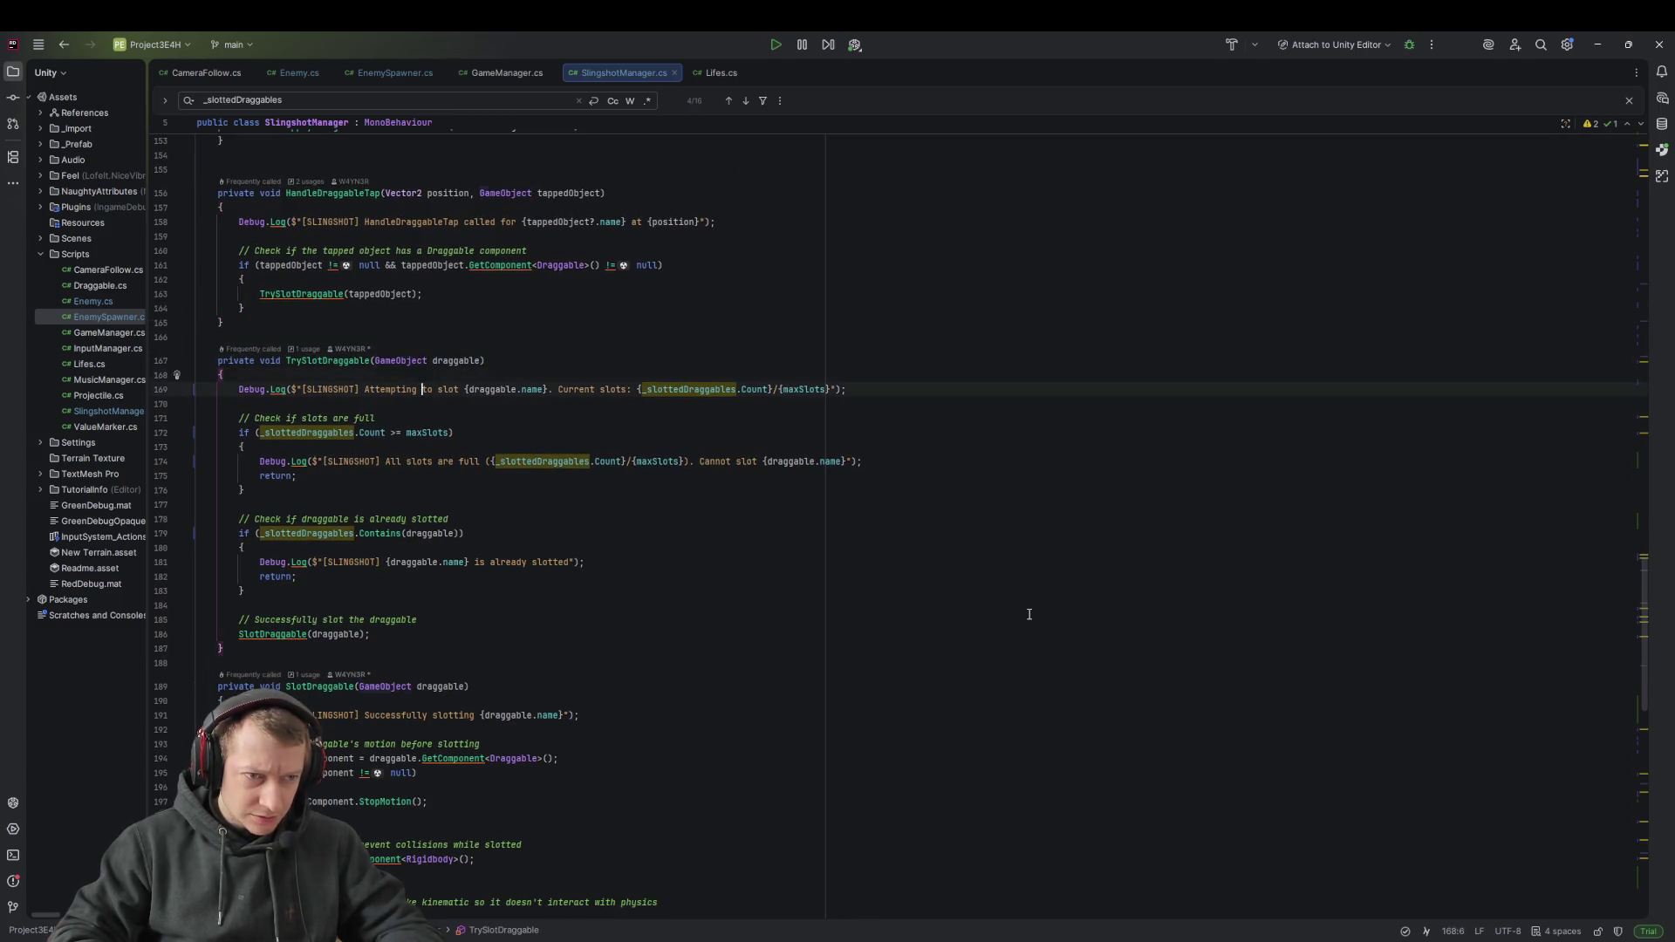
key(Down)
key(Down)
key(Down)
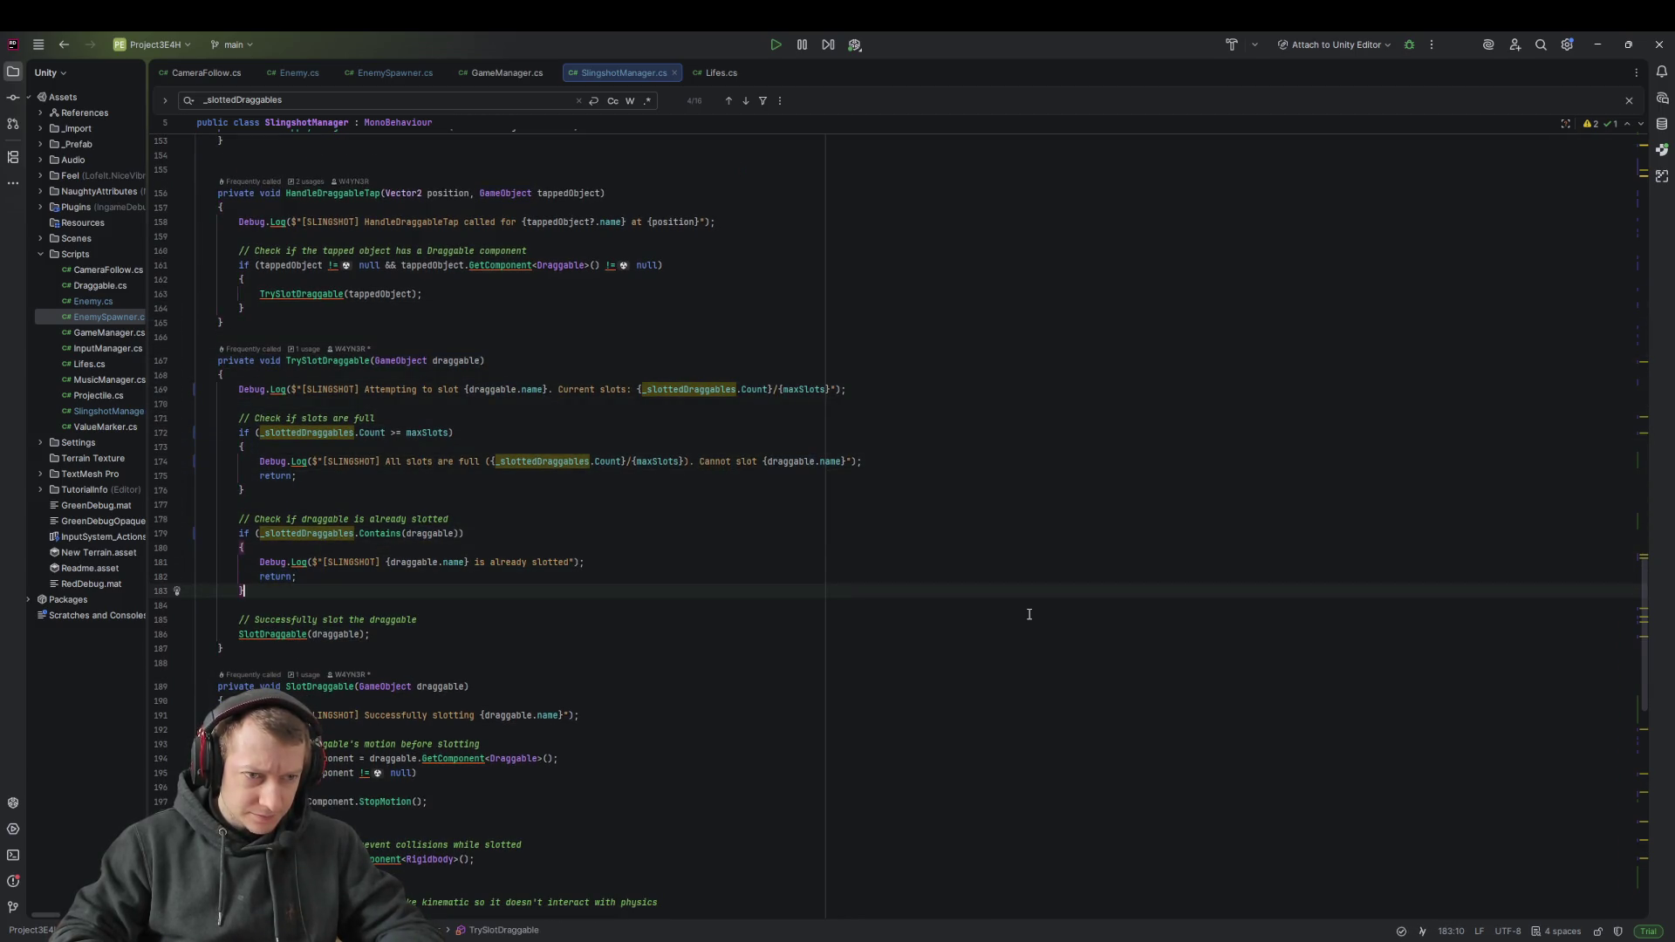
key(Down)
key(Down)
key(Down)
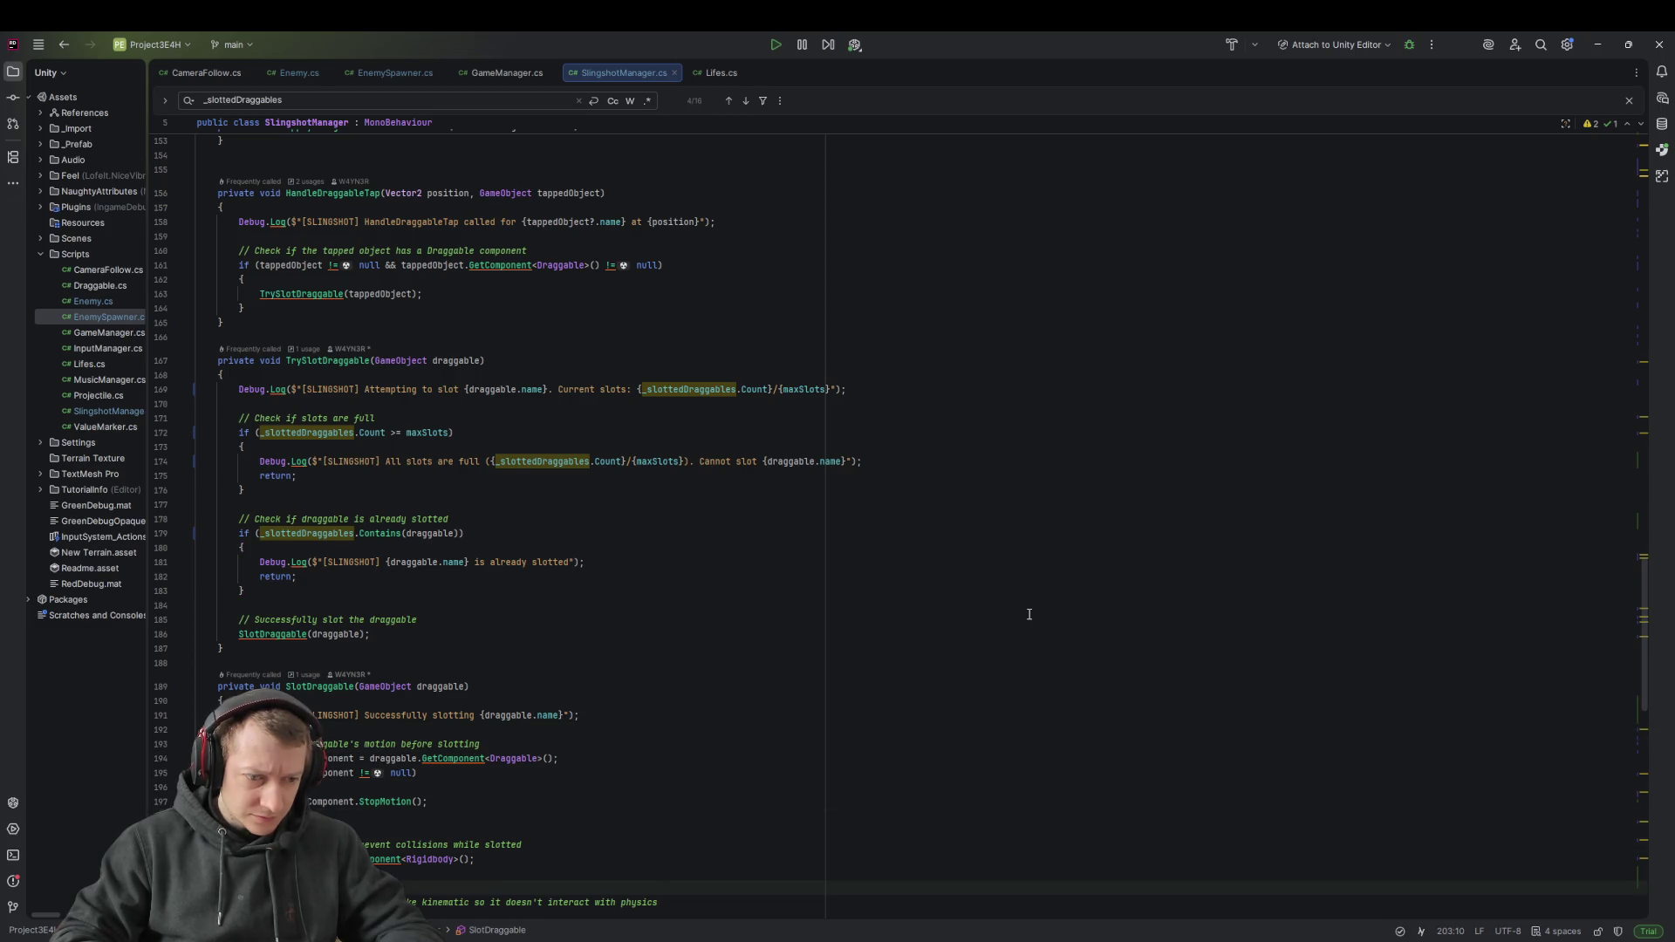
key(ctrl+f)
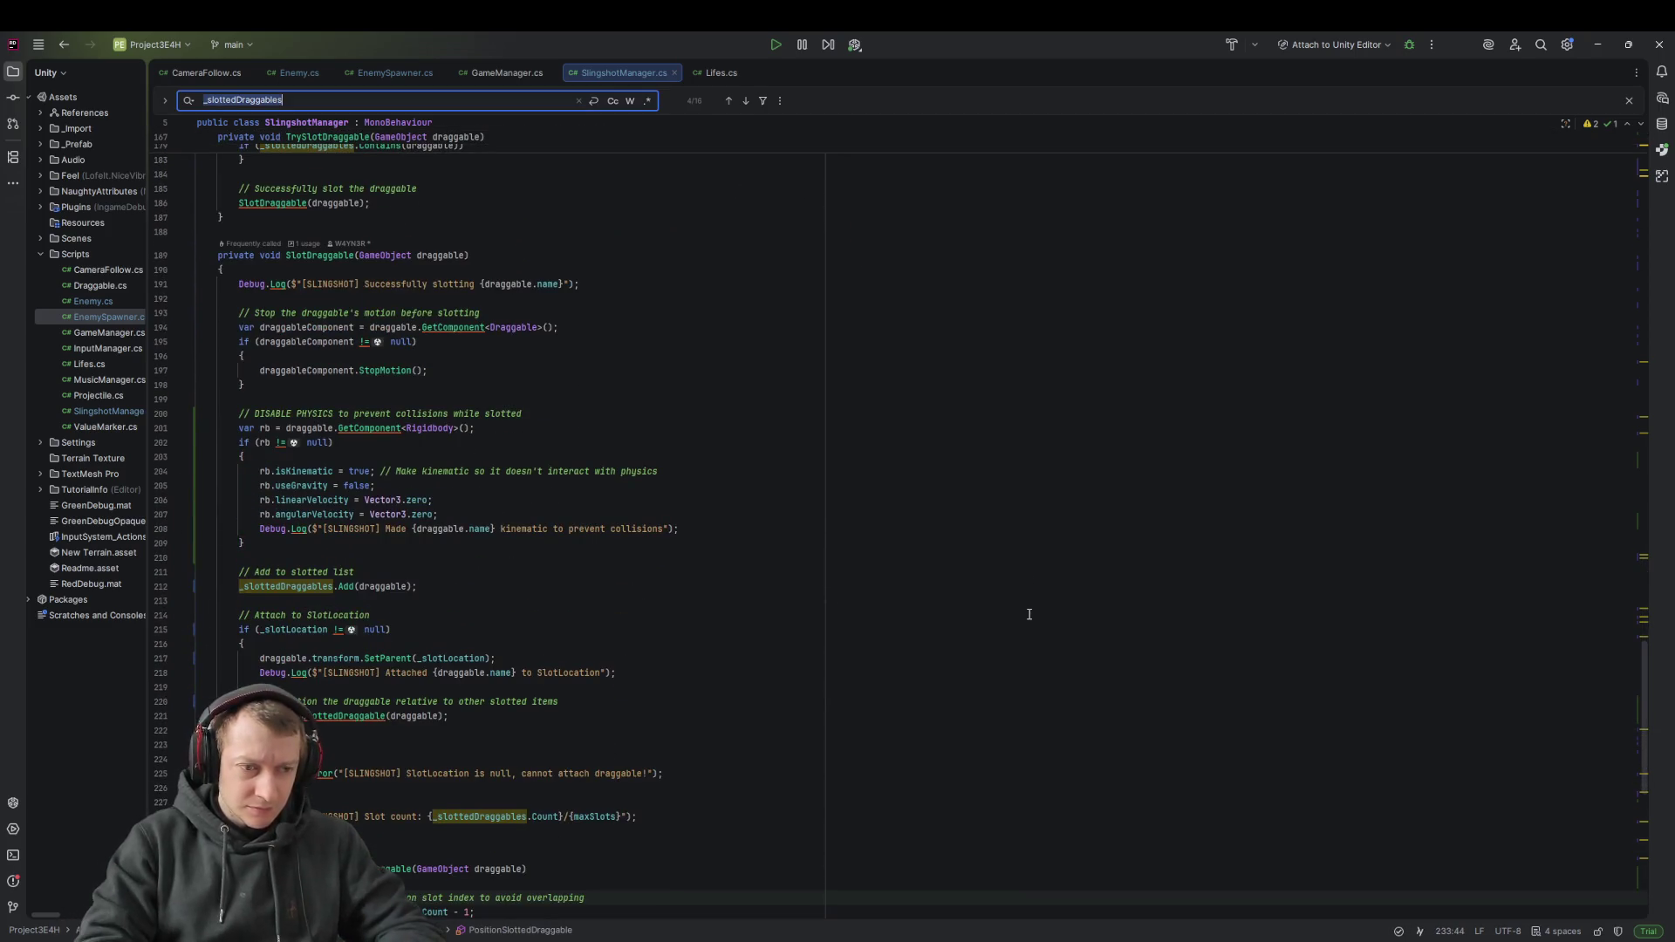
text(position)
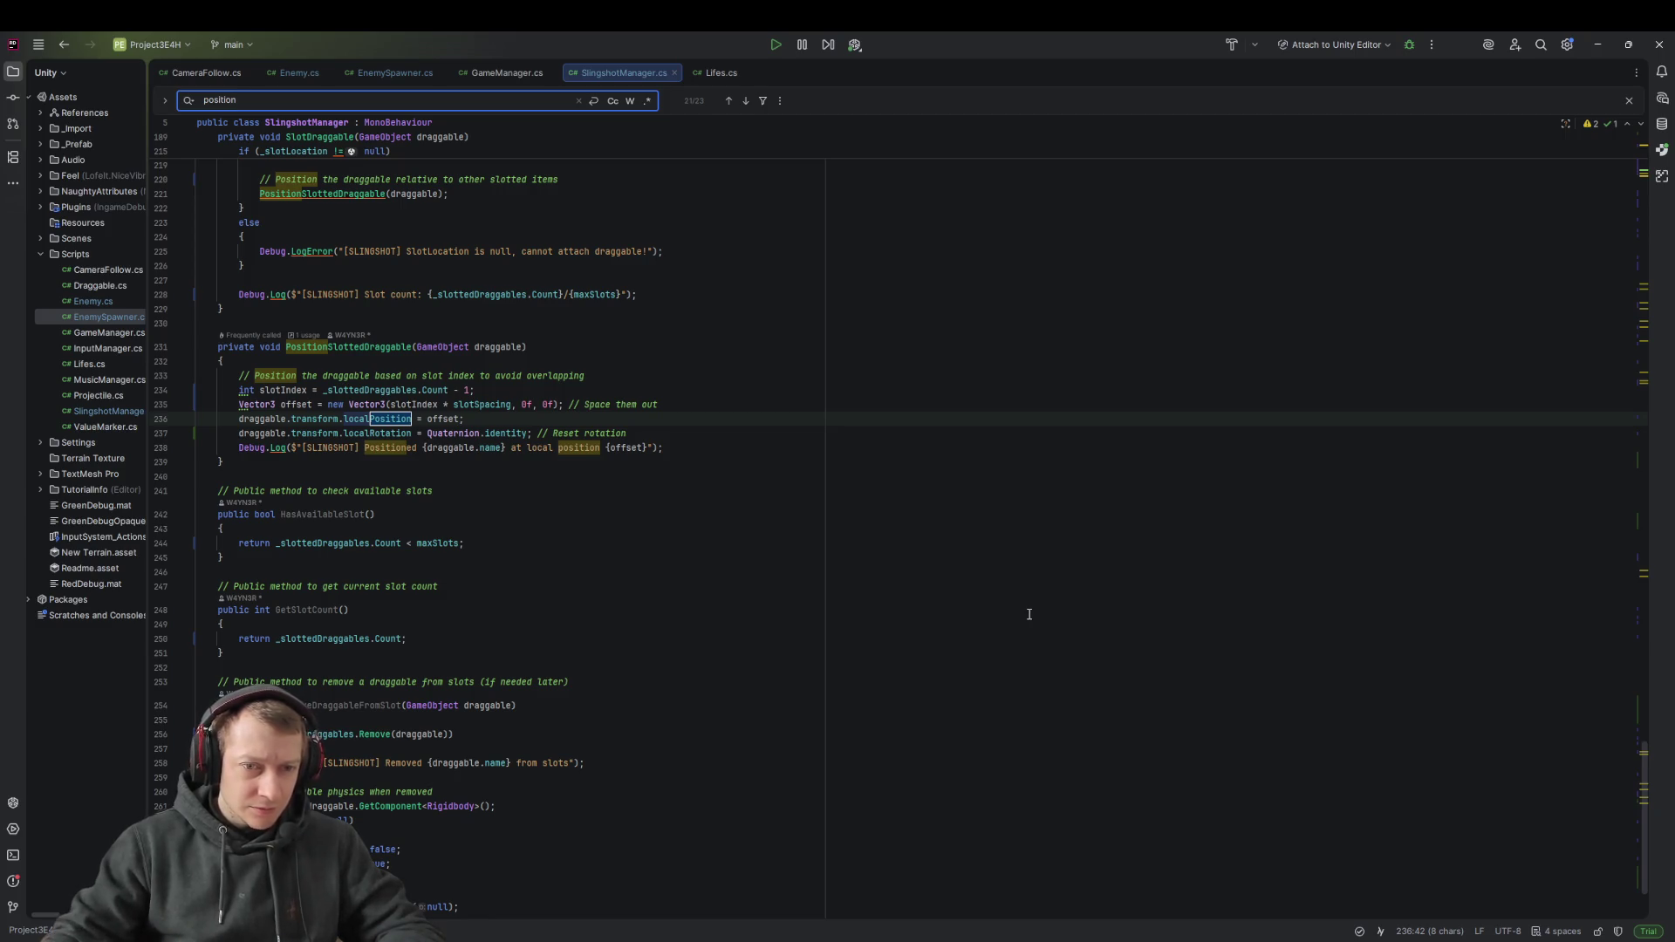
Find the slotSpacing declaration, change its default from 1.5f to 5.5f, and save
double_click(482, 404)
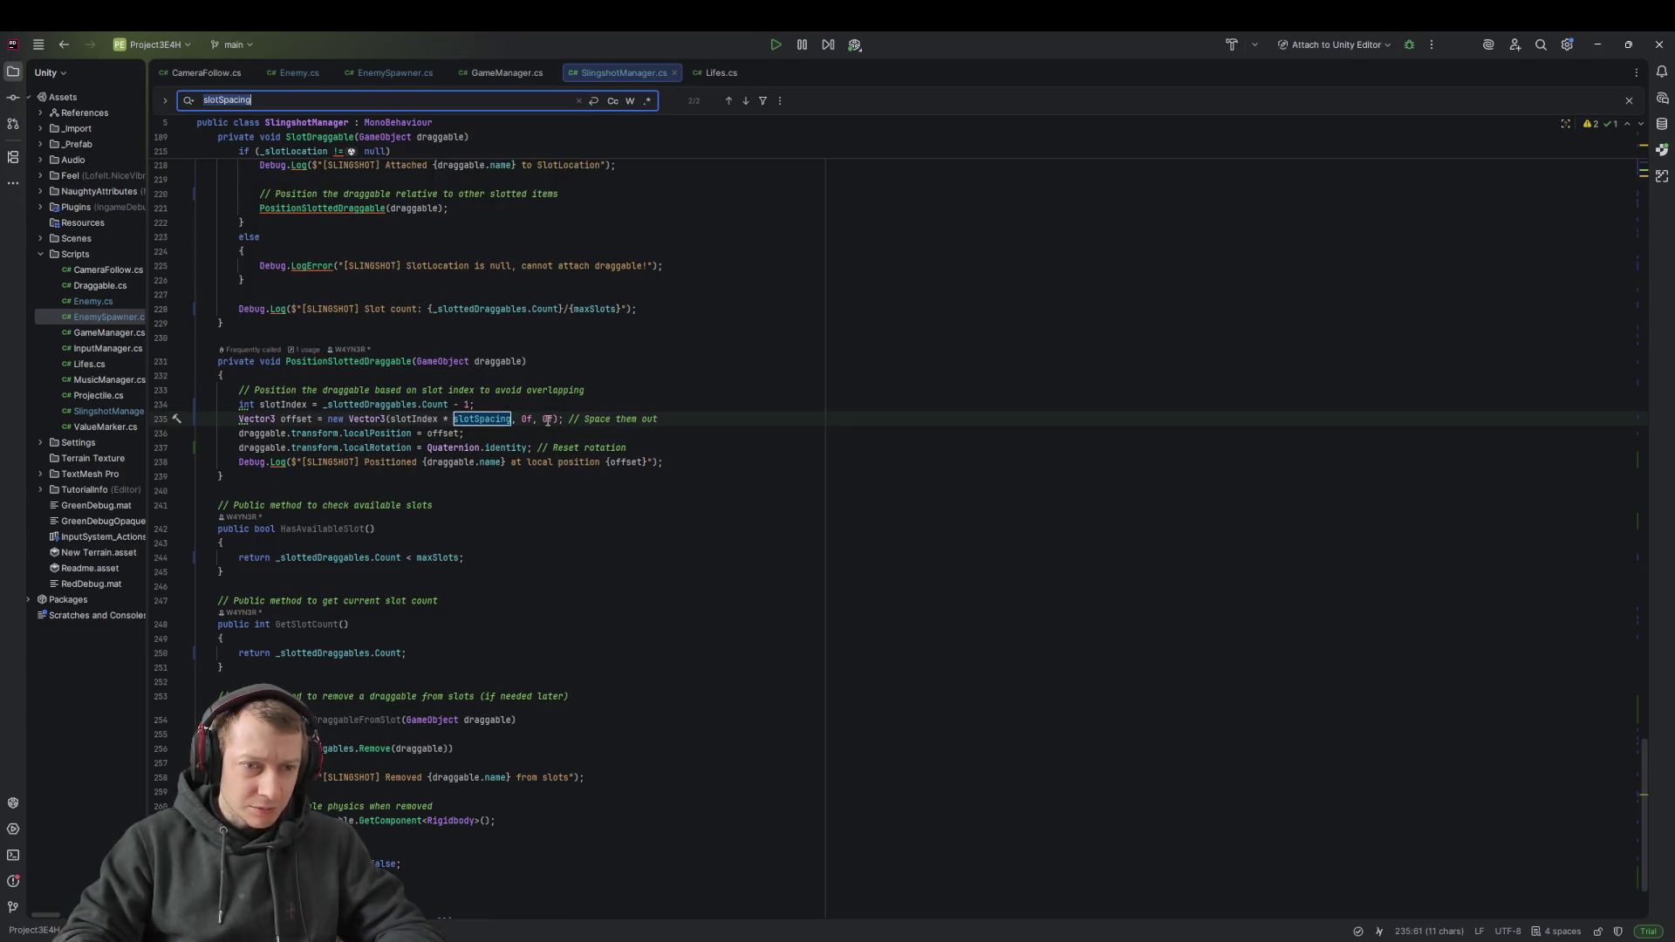
key(ctrl+f)
key(Return)
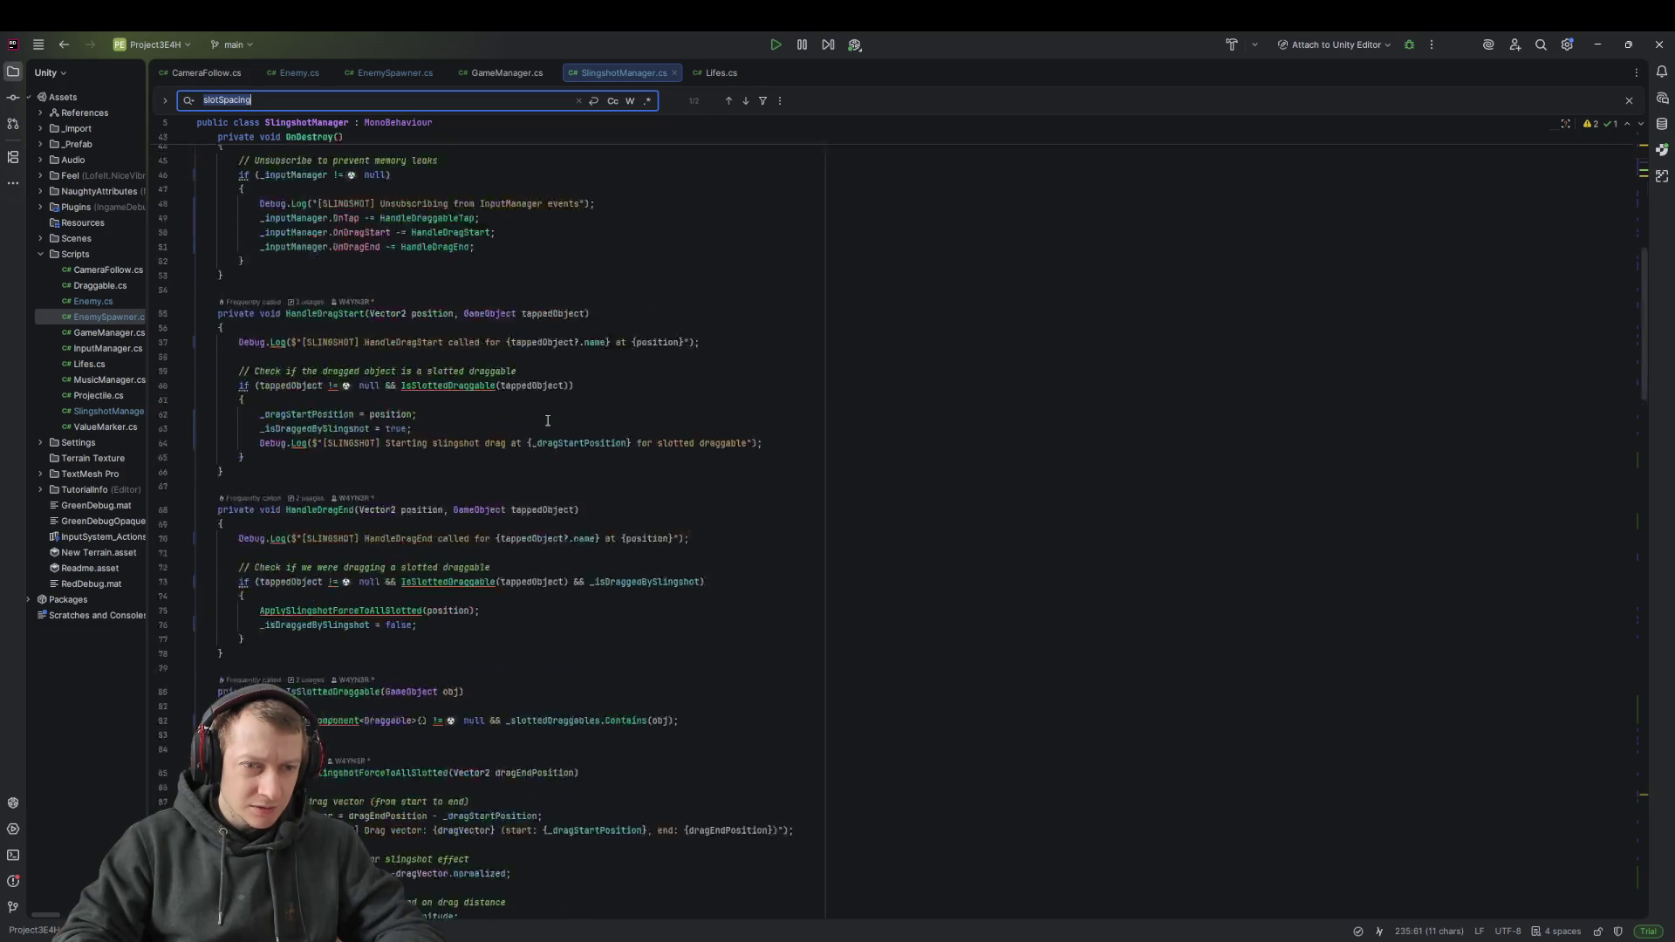
key(Escape)
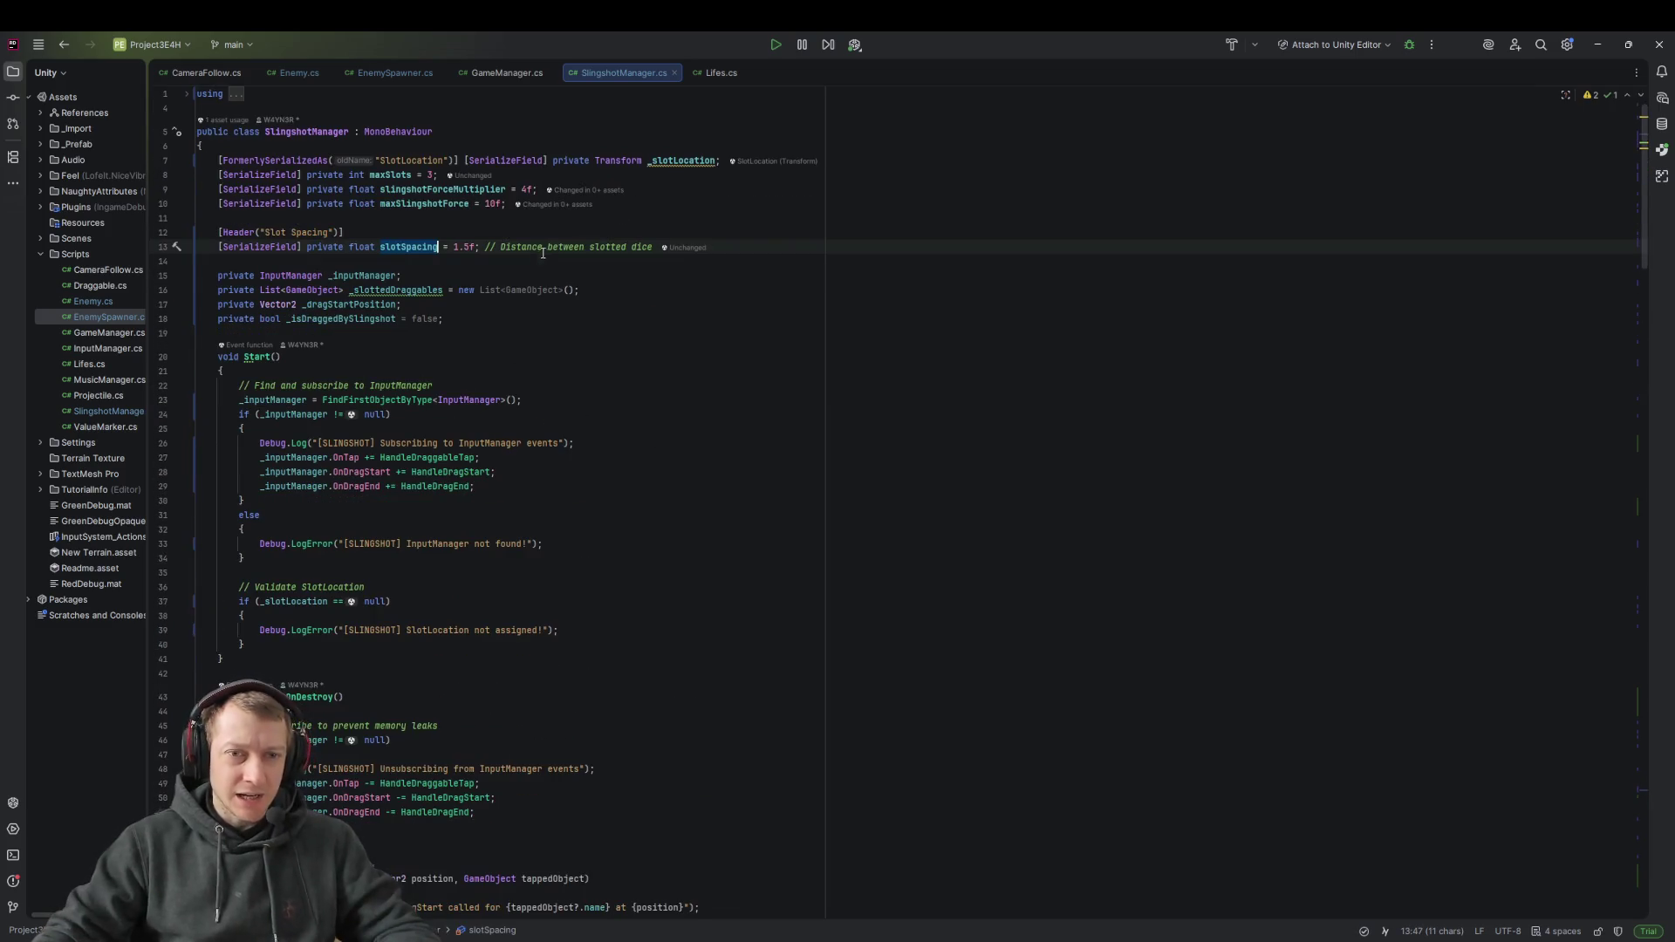
key(Right)
key(Right)
key(Right)
key(Delete)
text(5)
key(ctrl+s)
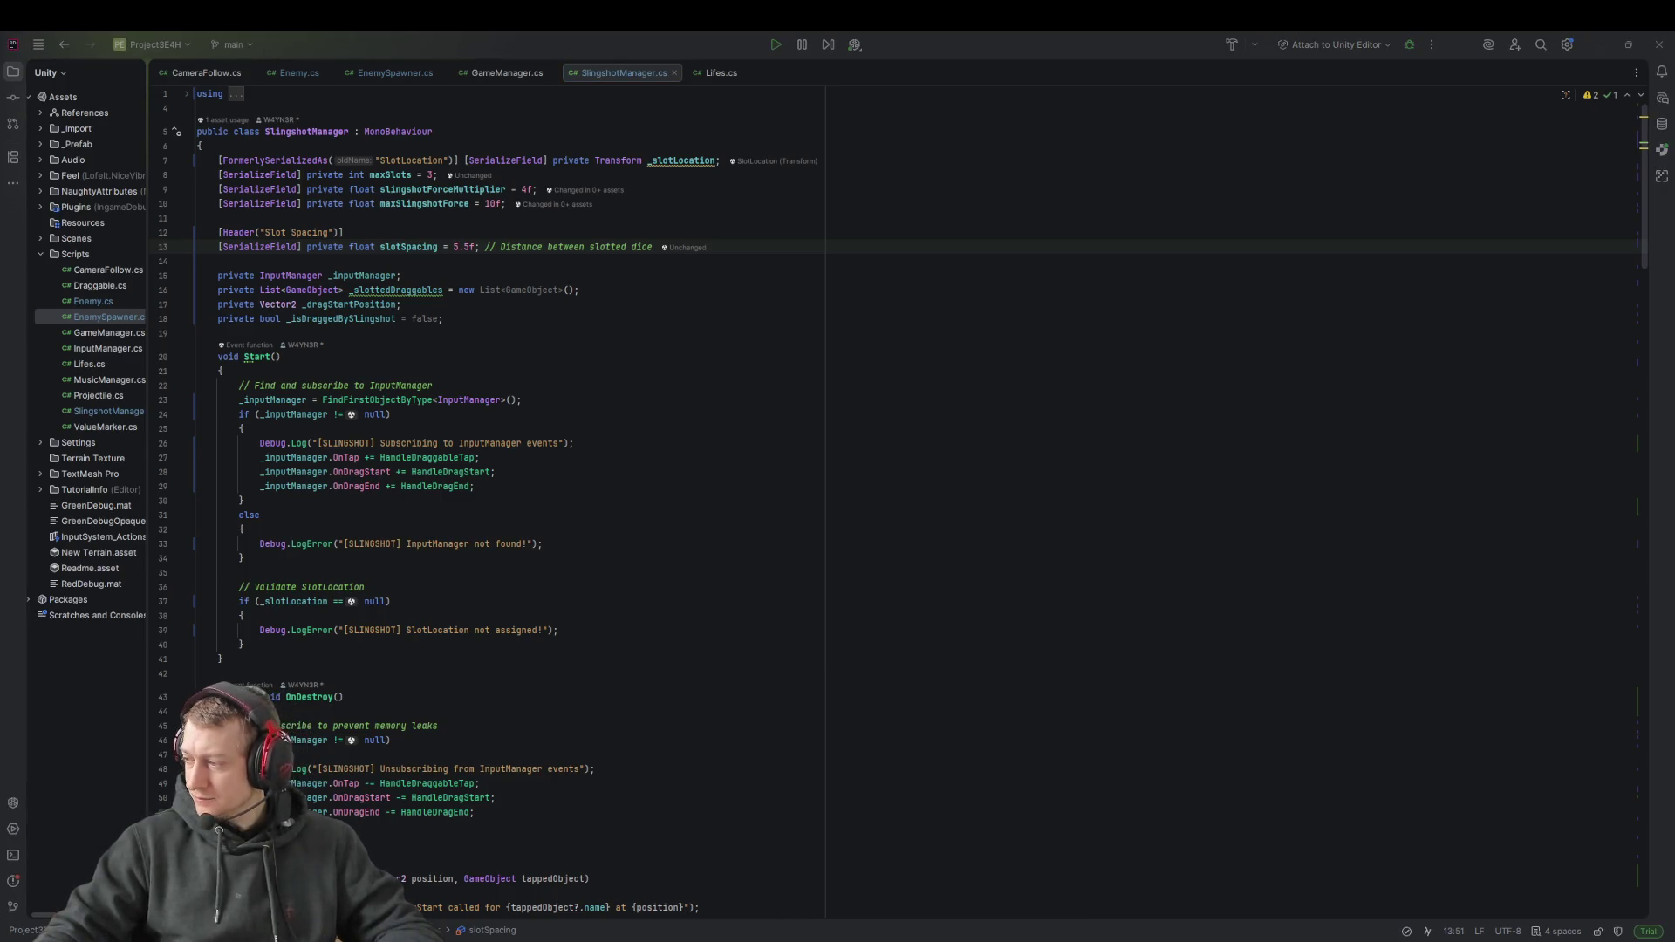
key(alt+Tab)
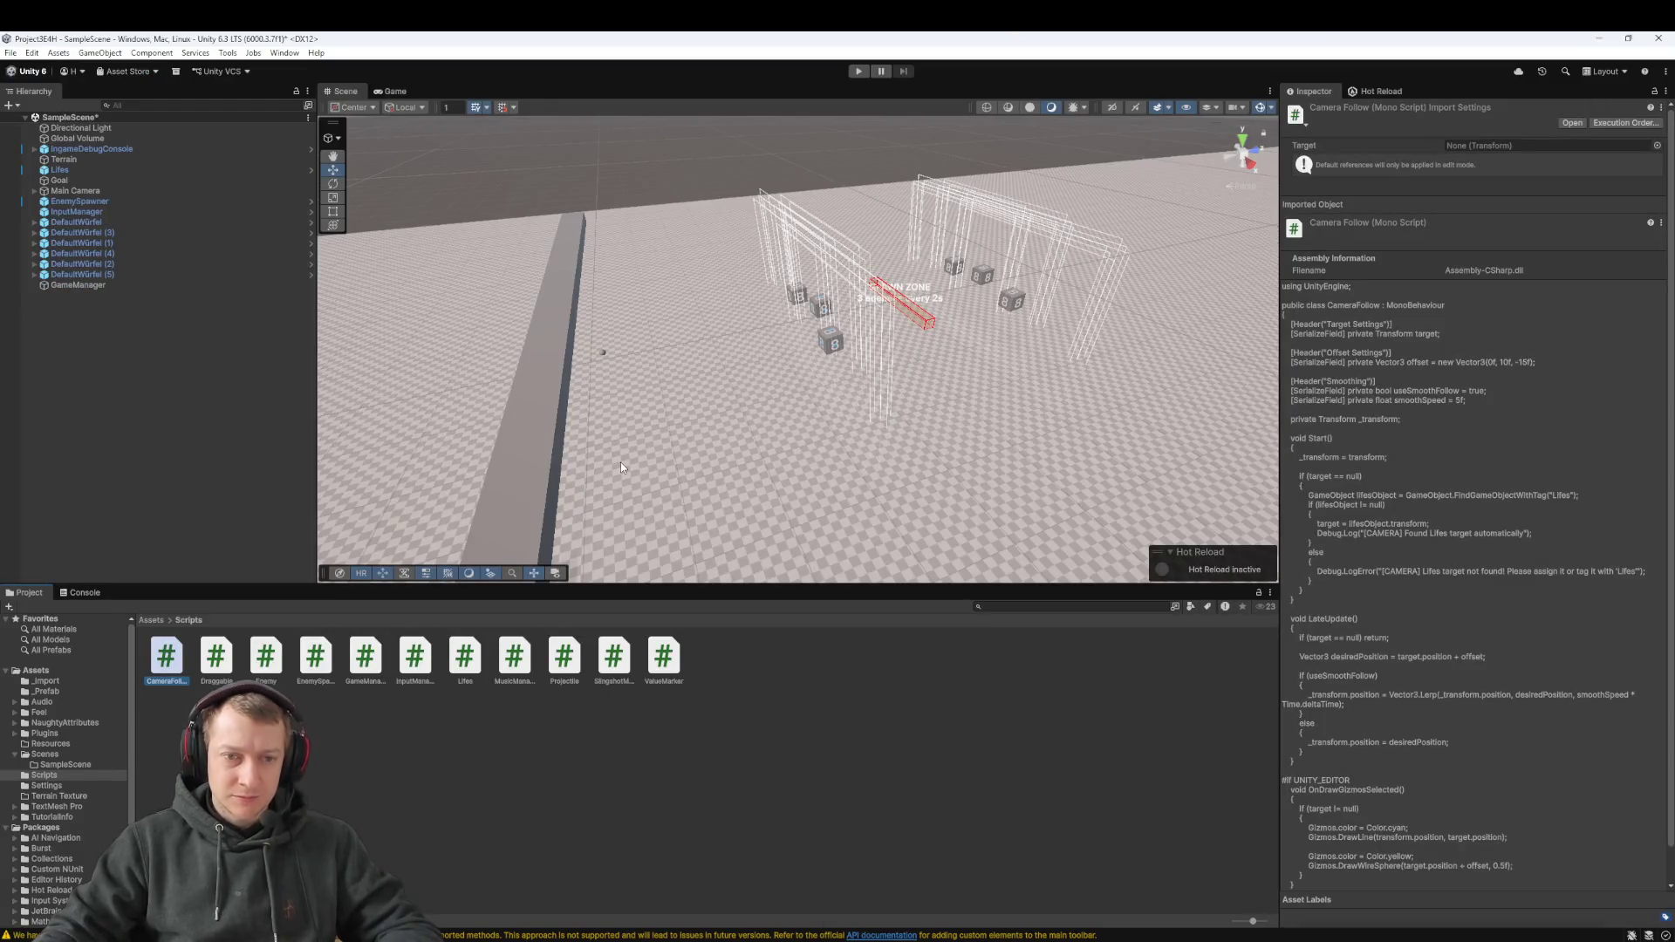
Run the game, sling the stacked dice at enemies, stop, then open the Instantiate warning's source
click(859, 73)
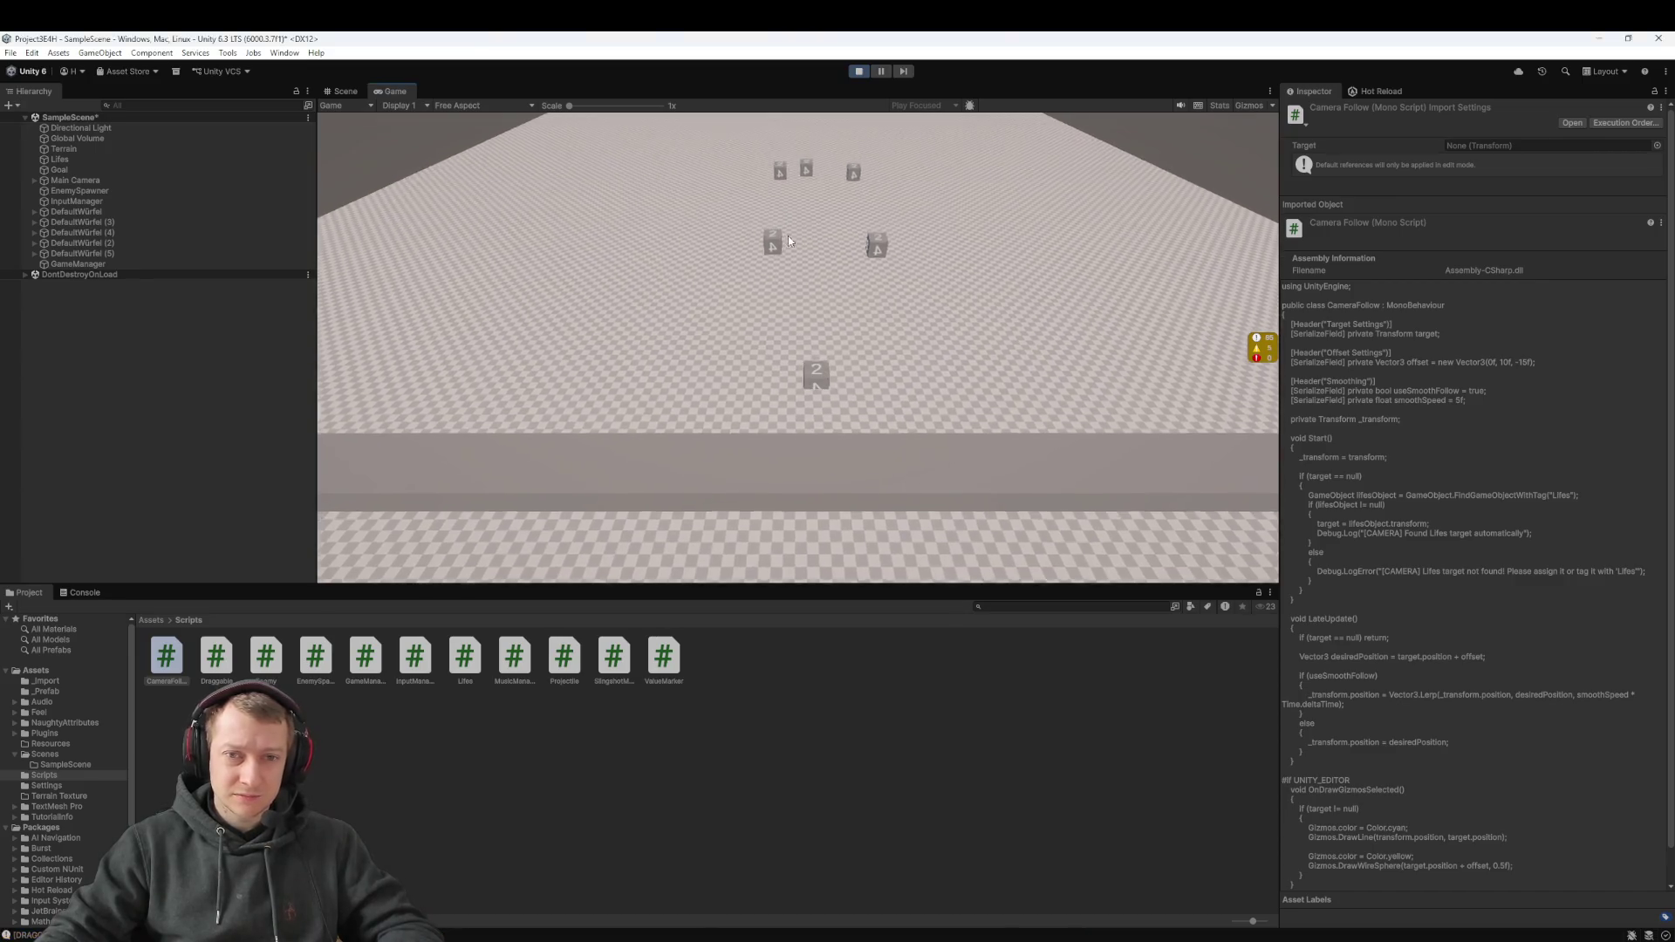
drag(846, 364, 855, 590)
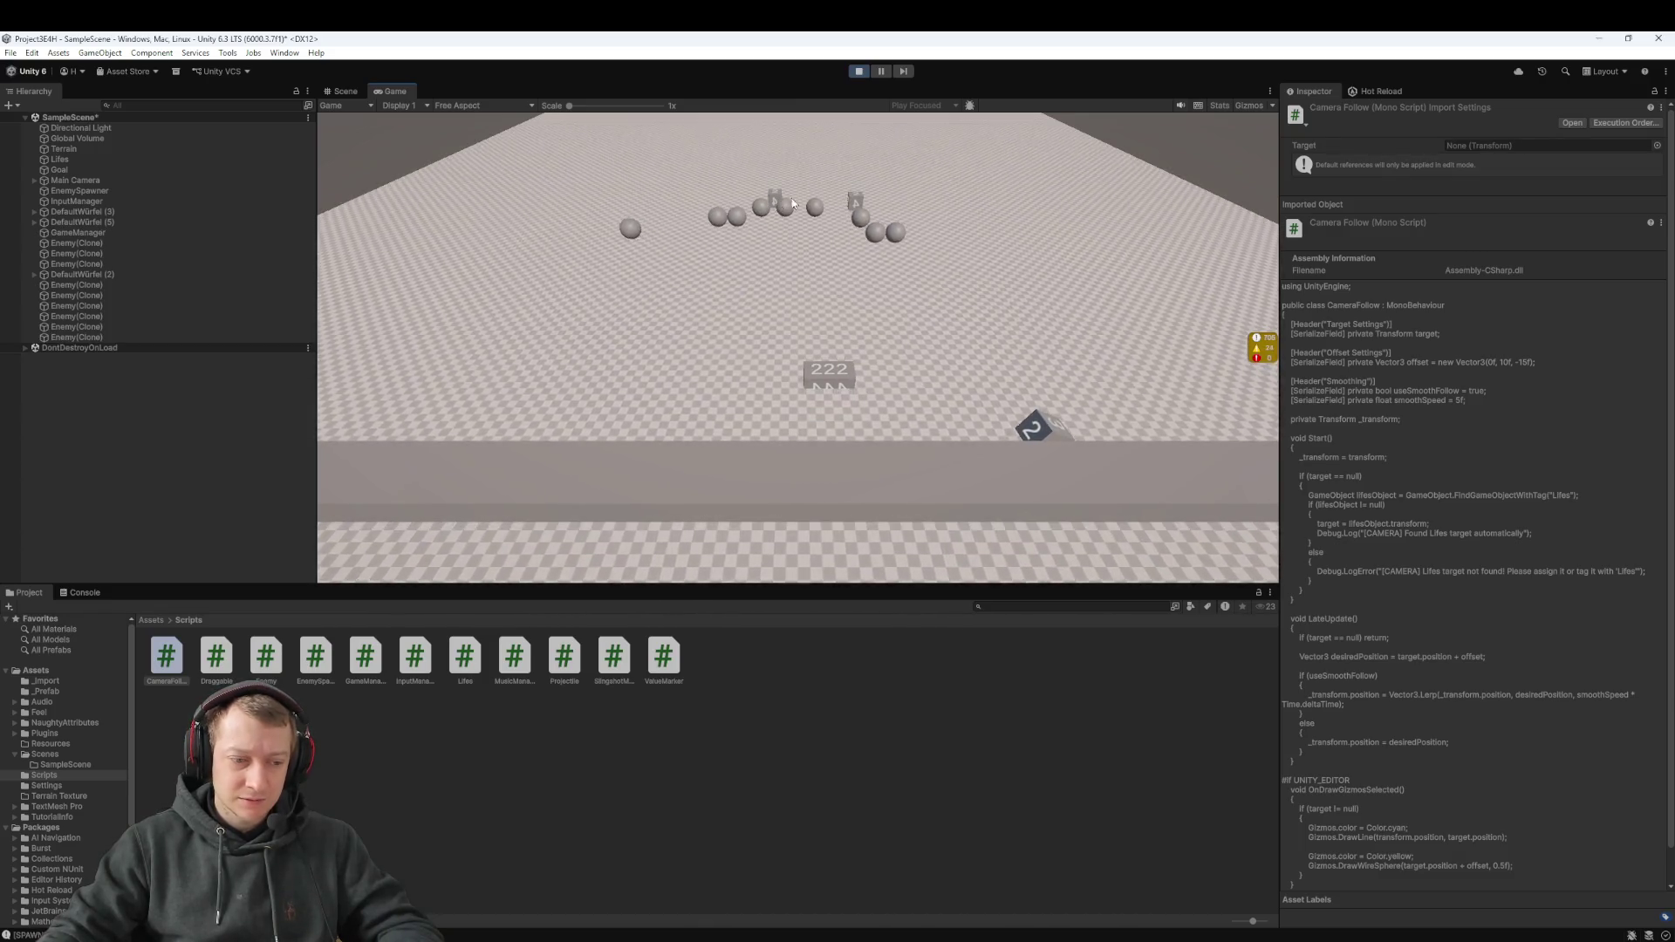
click(859, 71)
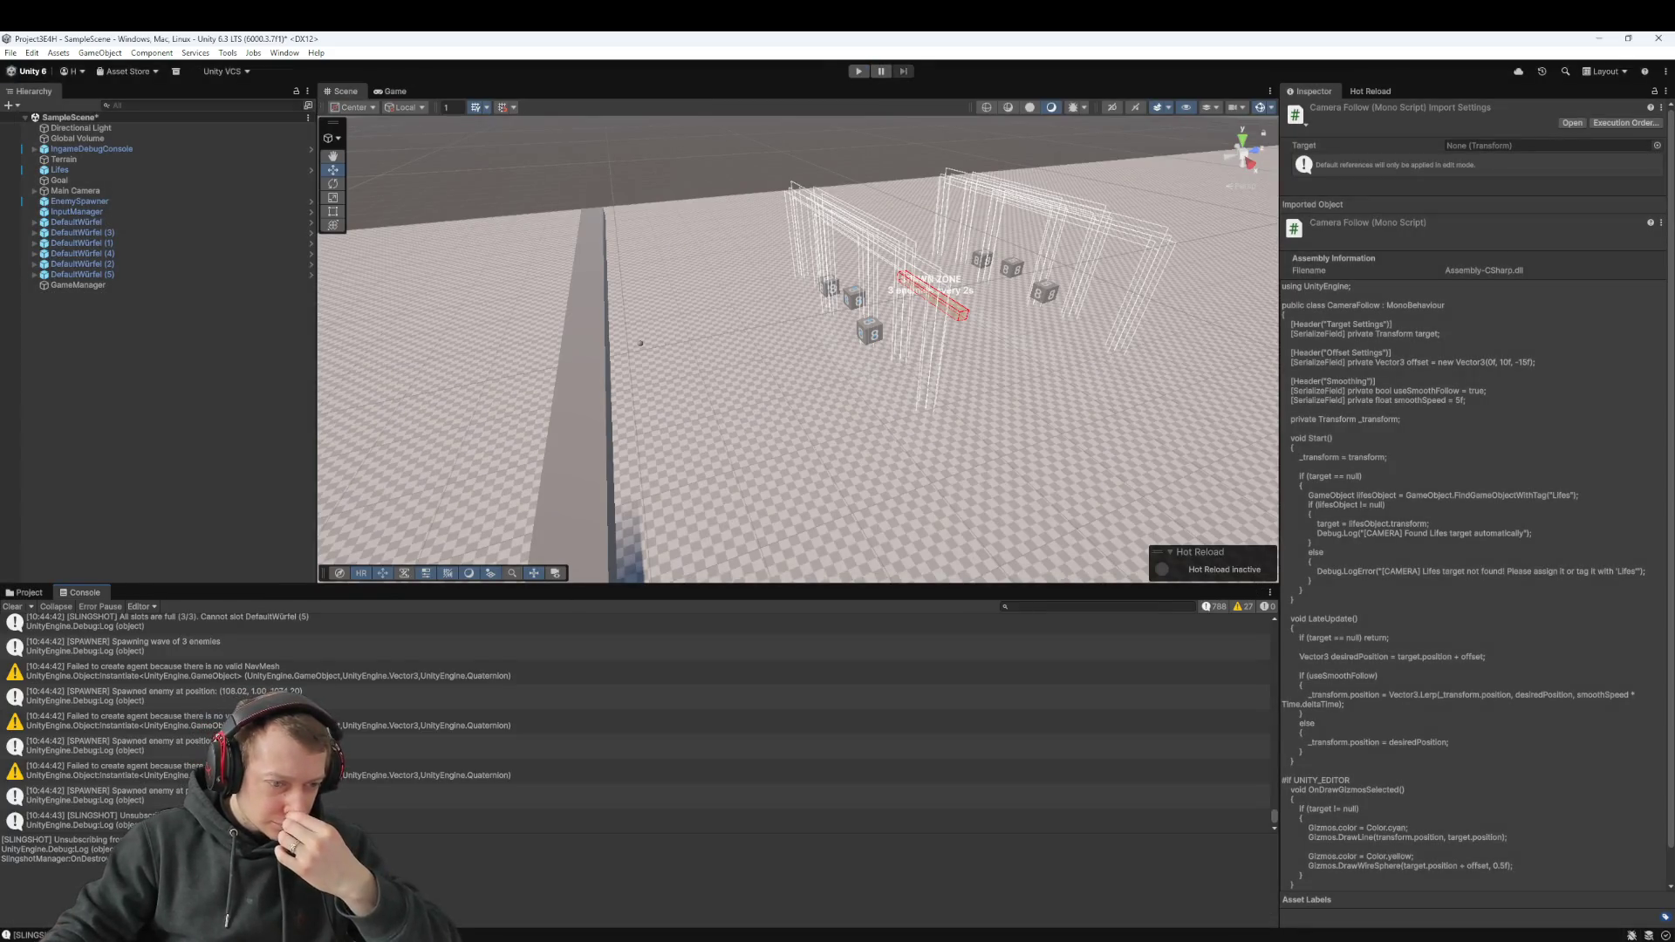
double_click(203, 730)
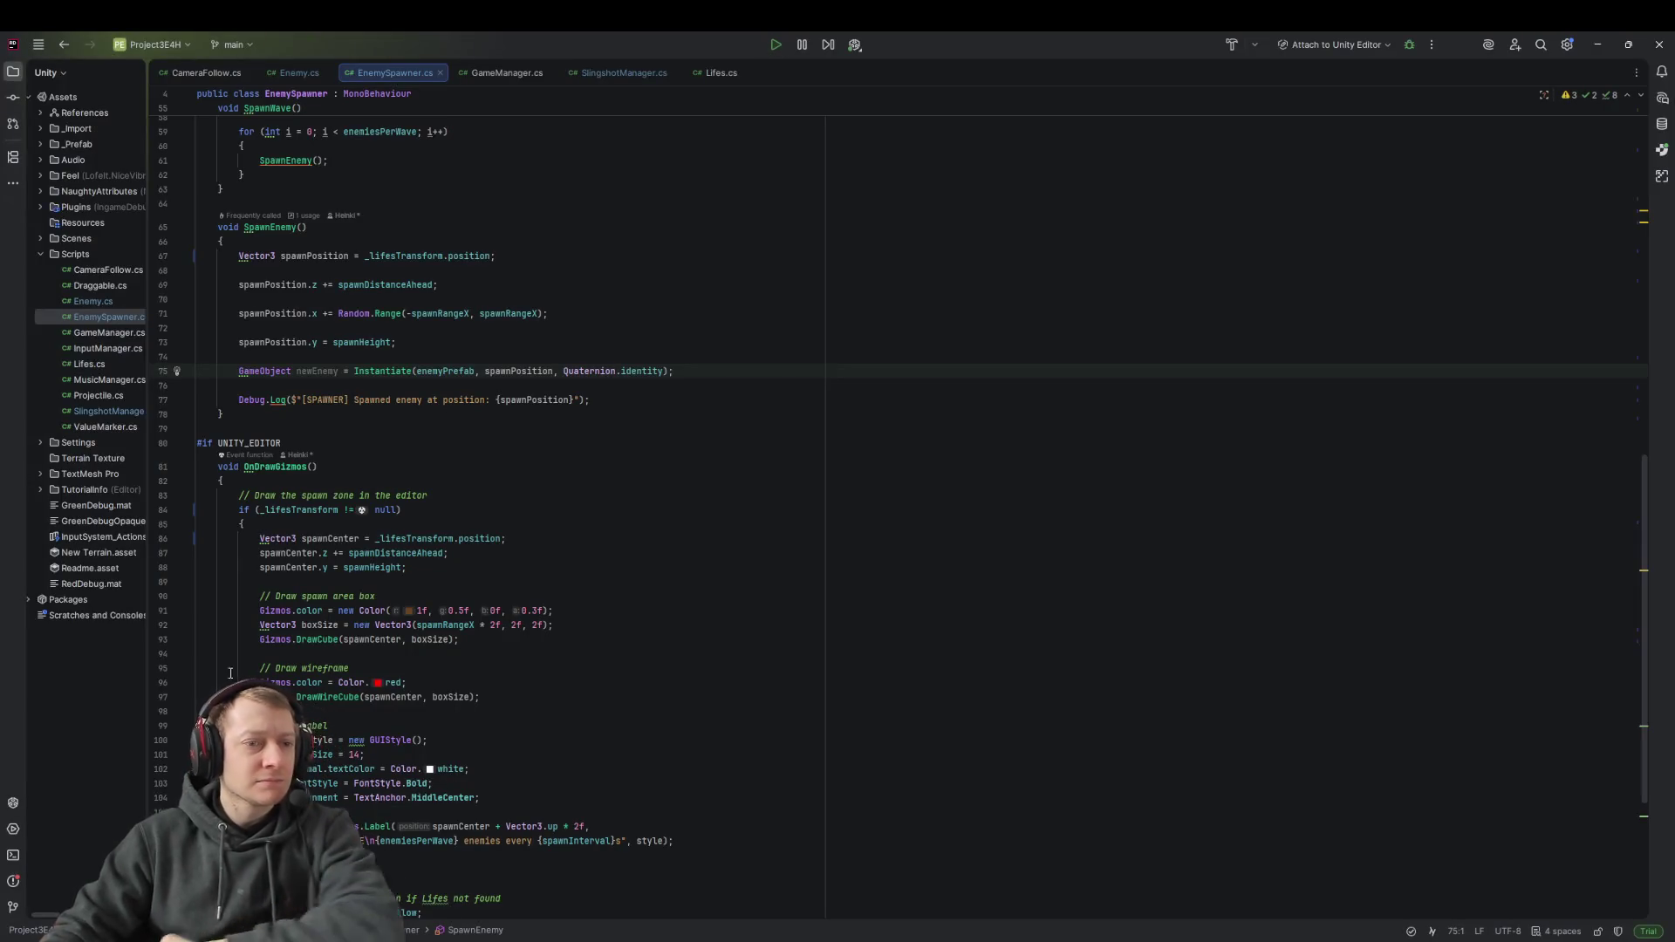
Delete the unused newEnemy Instantiate statement in SpawnEnemy and save the script
mouse_move(316, 376)
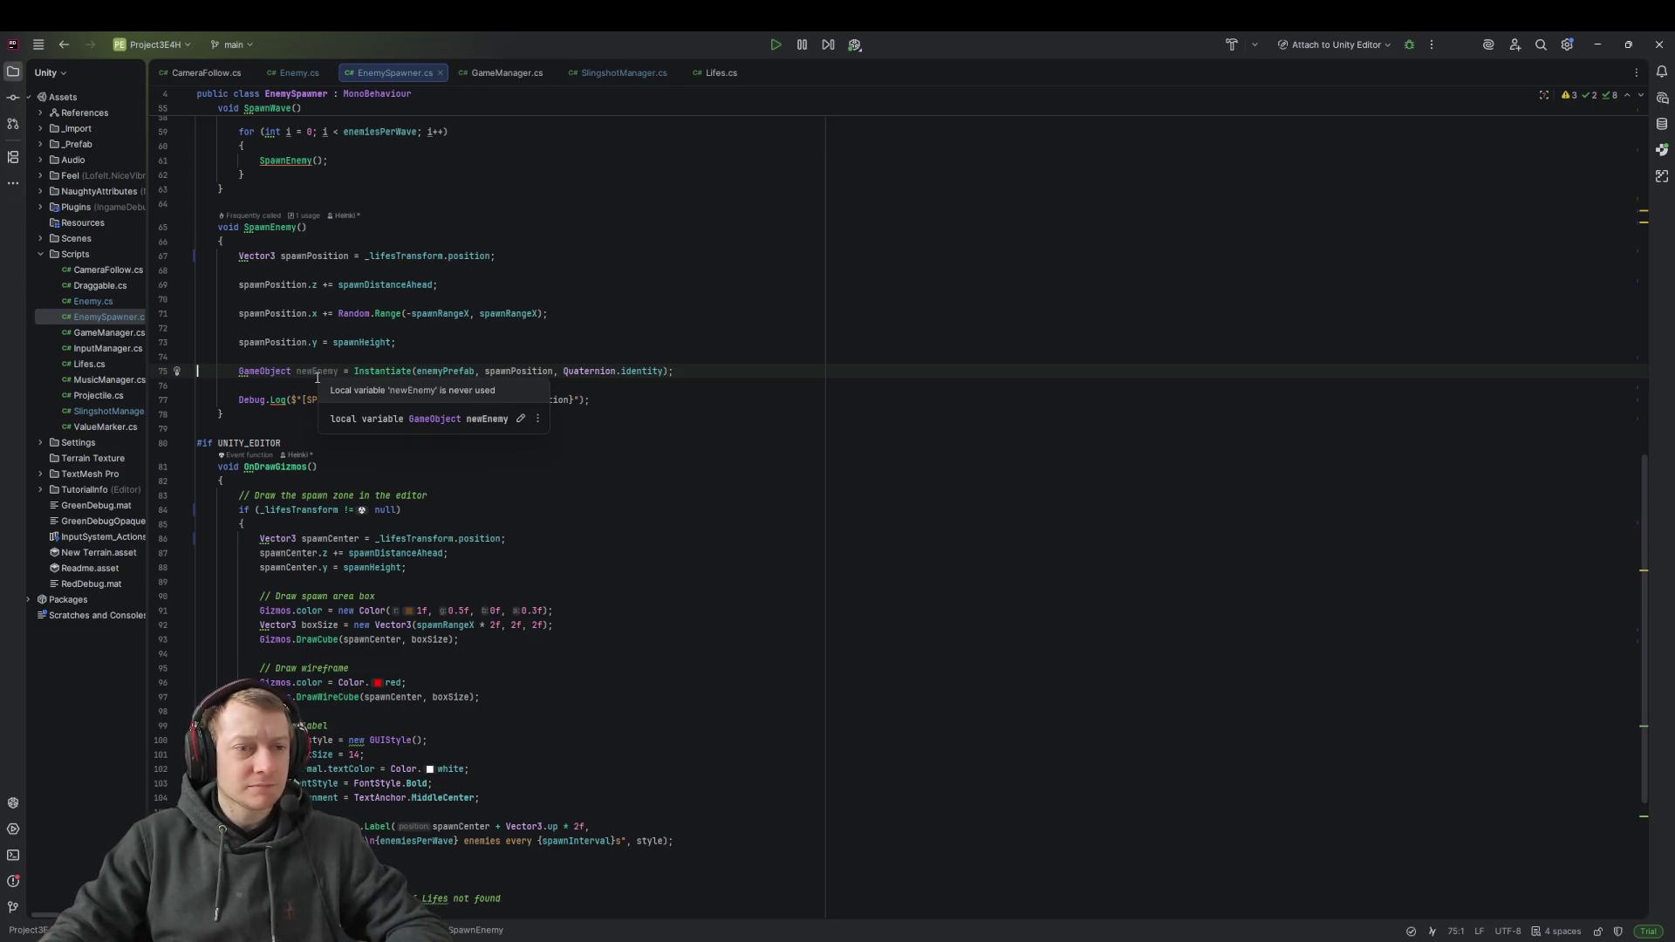
double_click(317, 373)
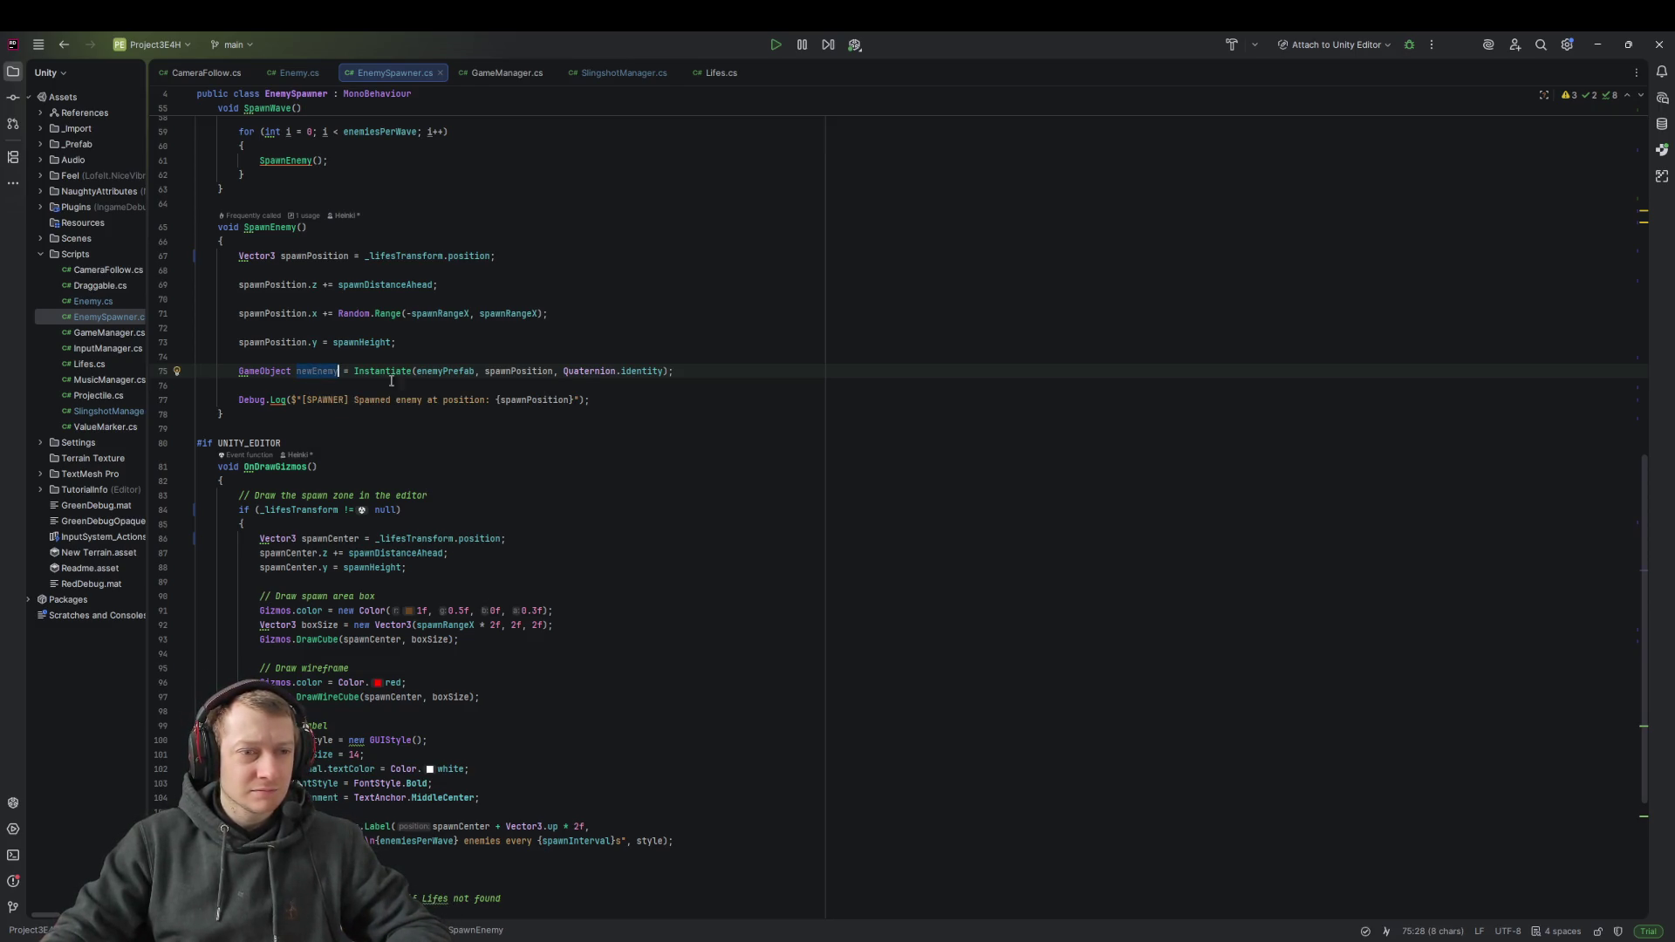
drag(684, 366, 684, 352)
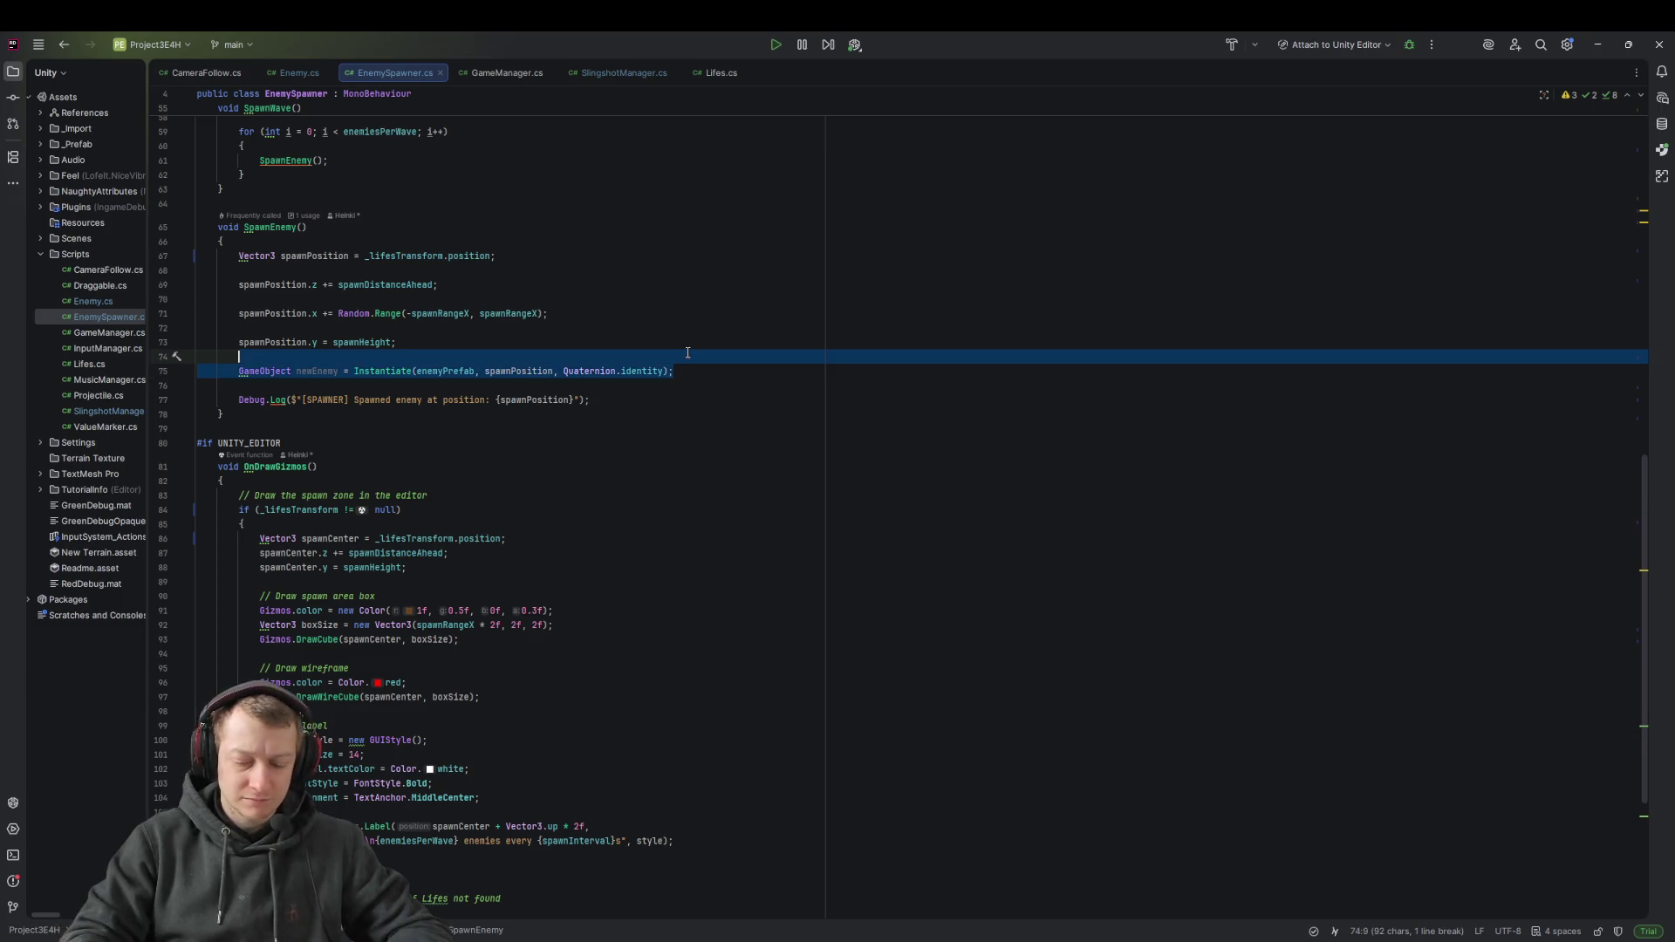
key(BackSpace)
key(BackSpace)
key(ctrl+s)
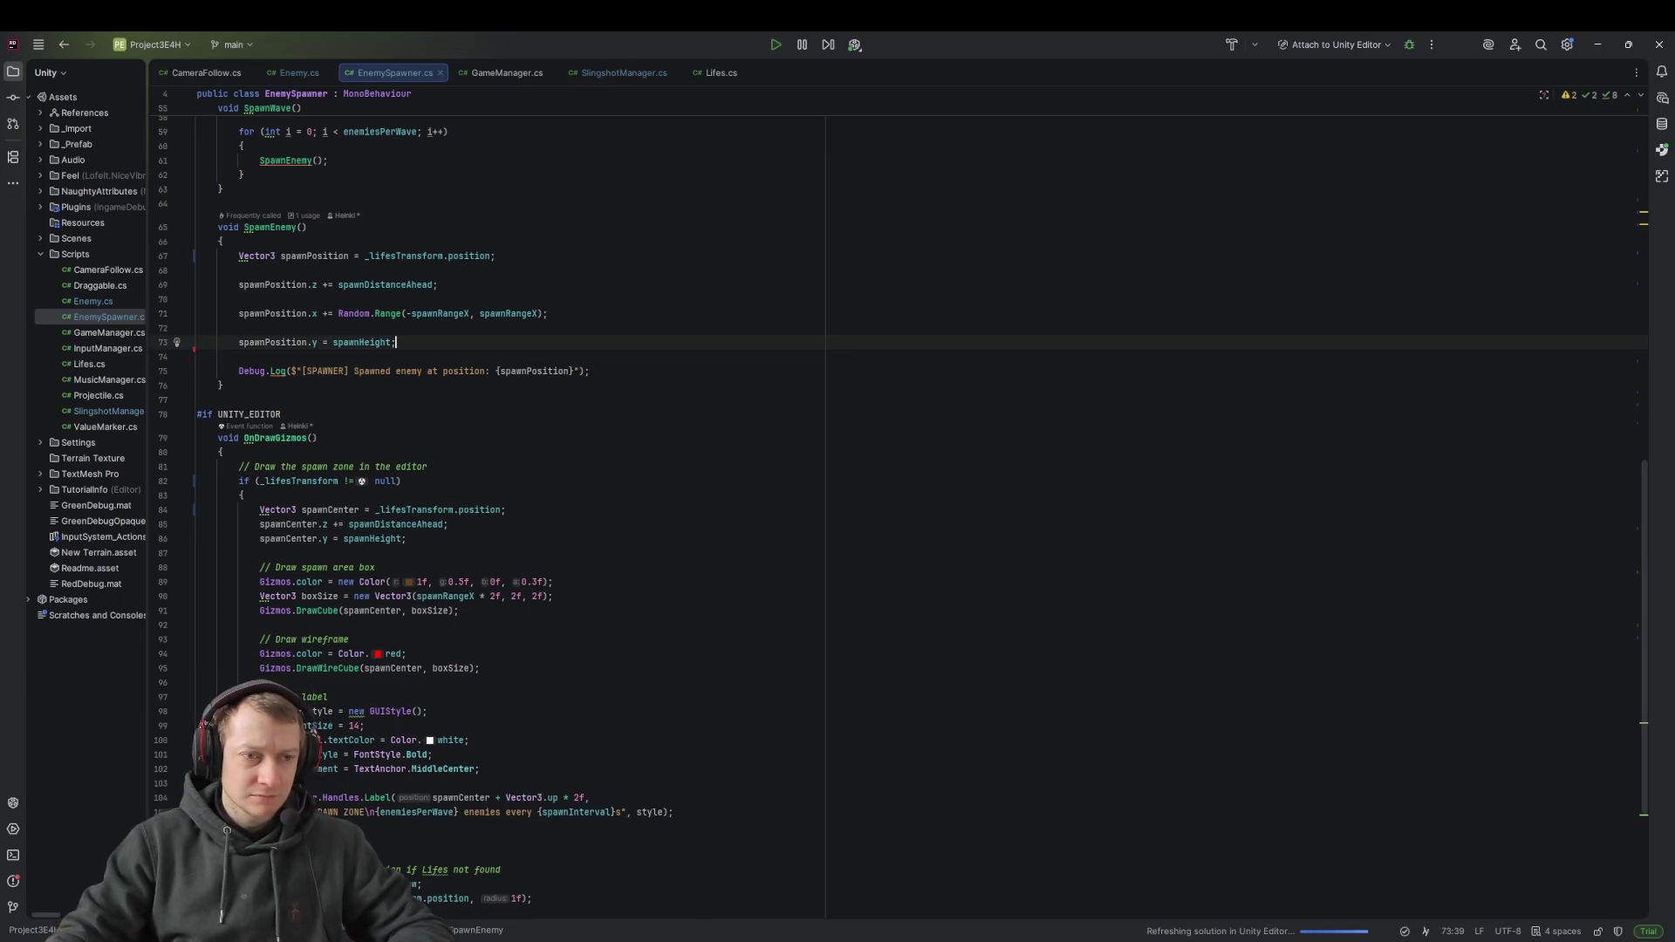
Bring the Unity Editor back to the front, dismissing Unity Hub
click(281, 415)
mouse_move(555, 938)
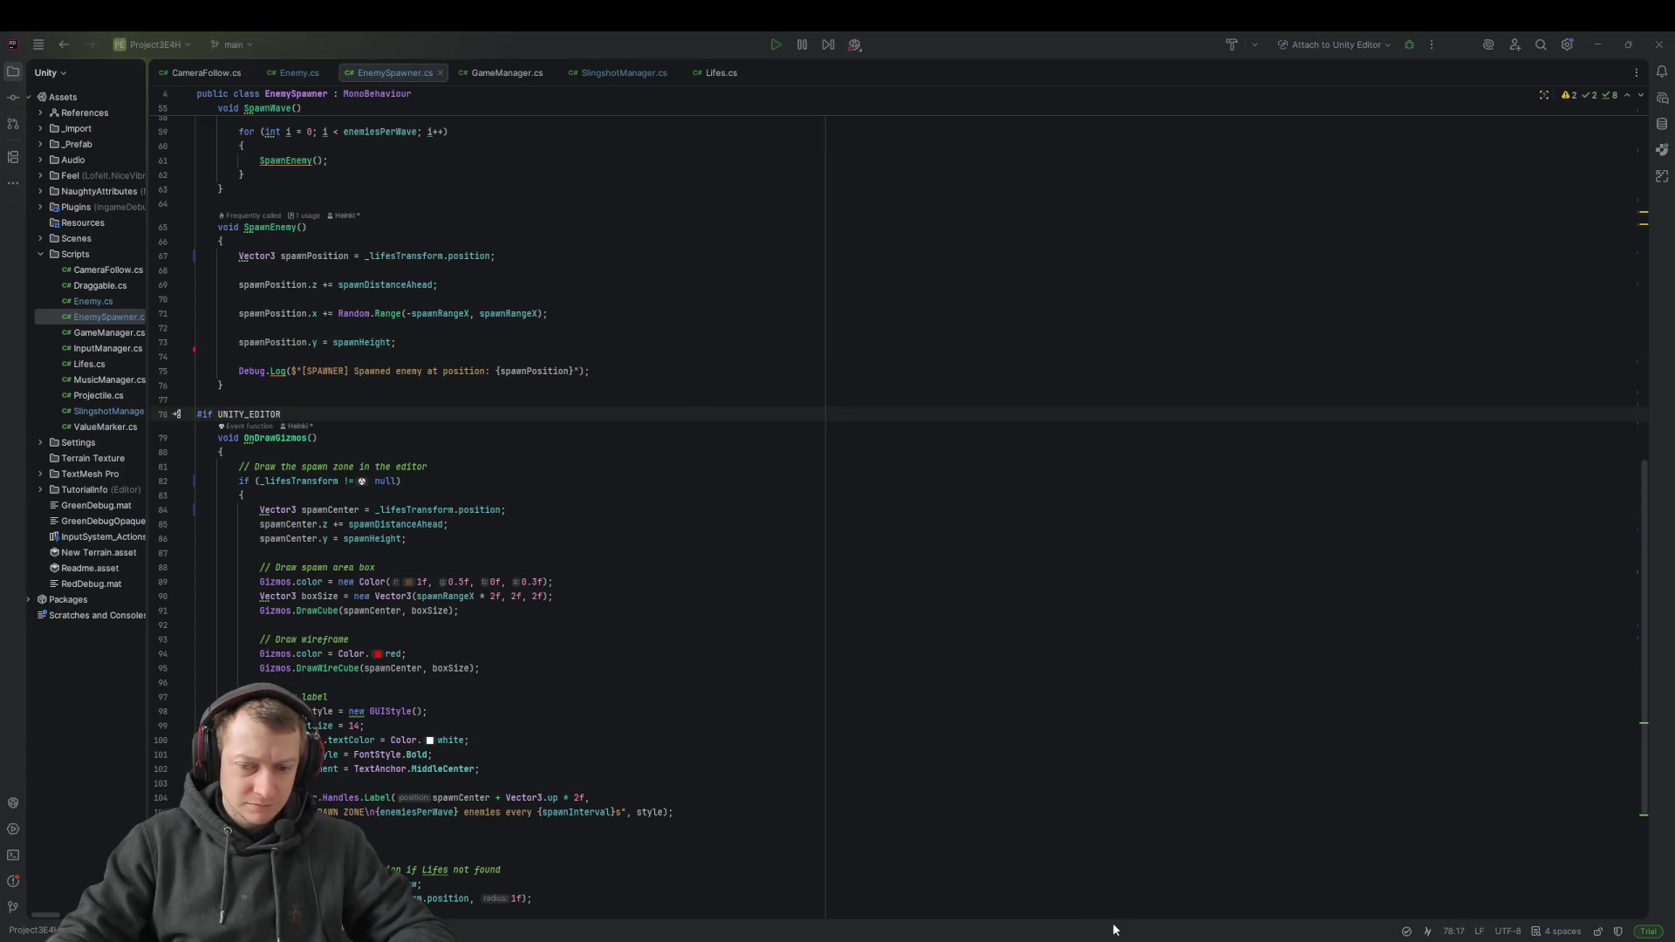
click(1114, 922)
click(526, 742)
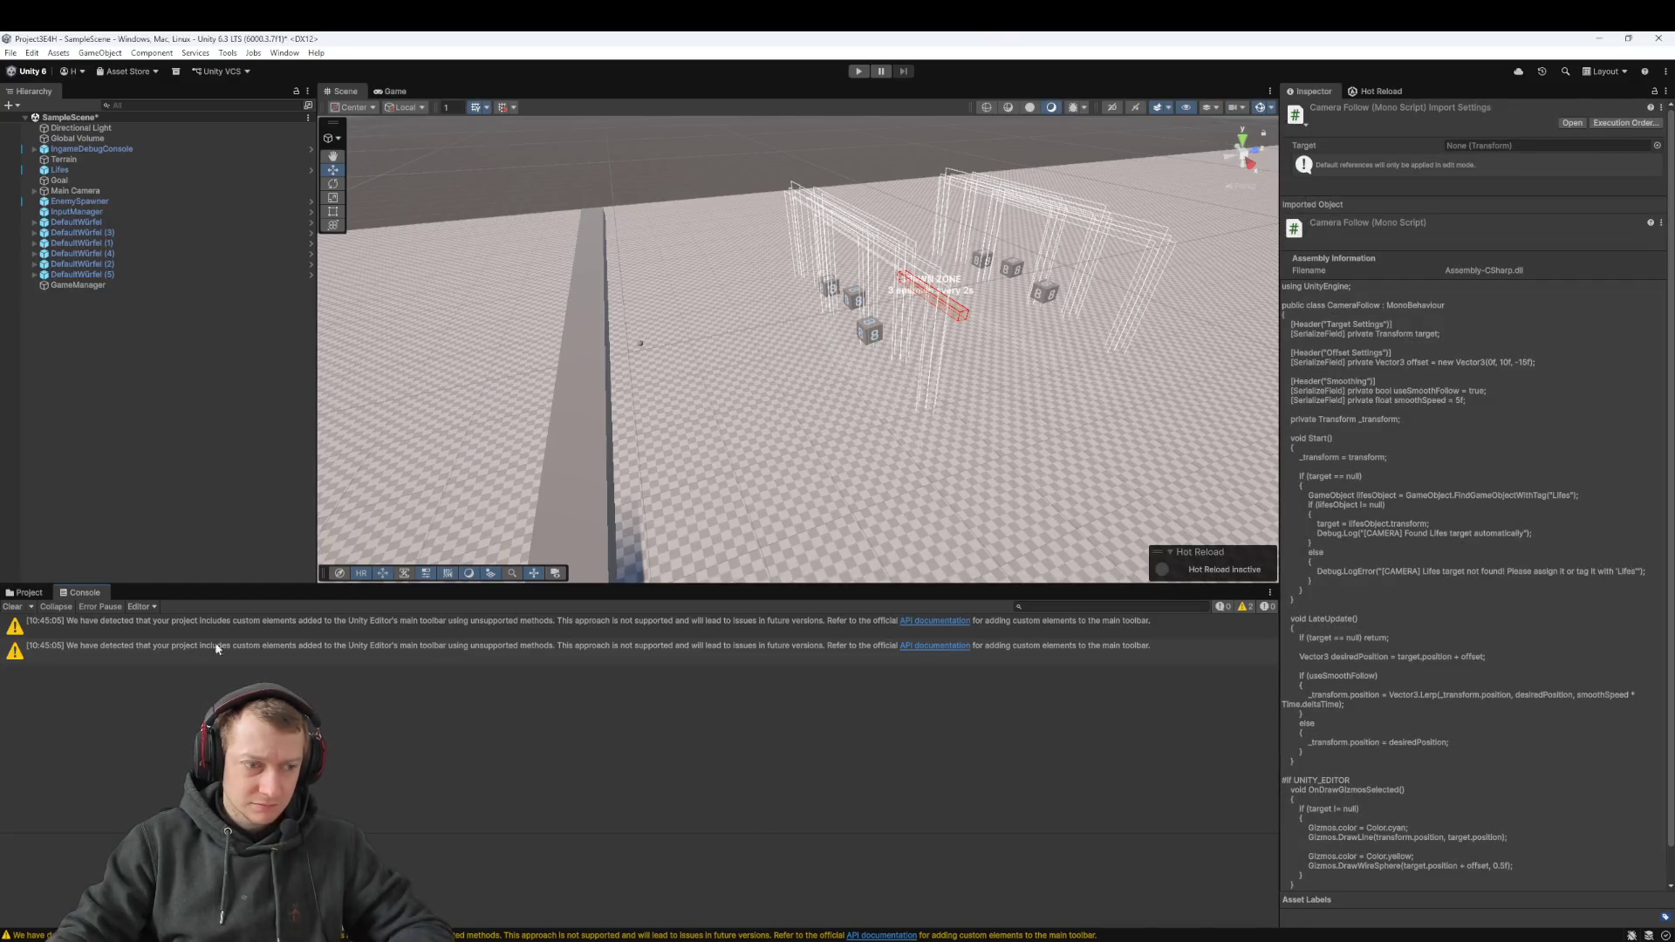
Pan toward the spawn zone, run the game, tap a die into the slingshot, then stop
double_click(504, 648)
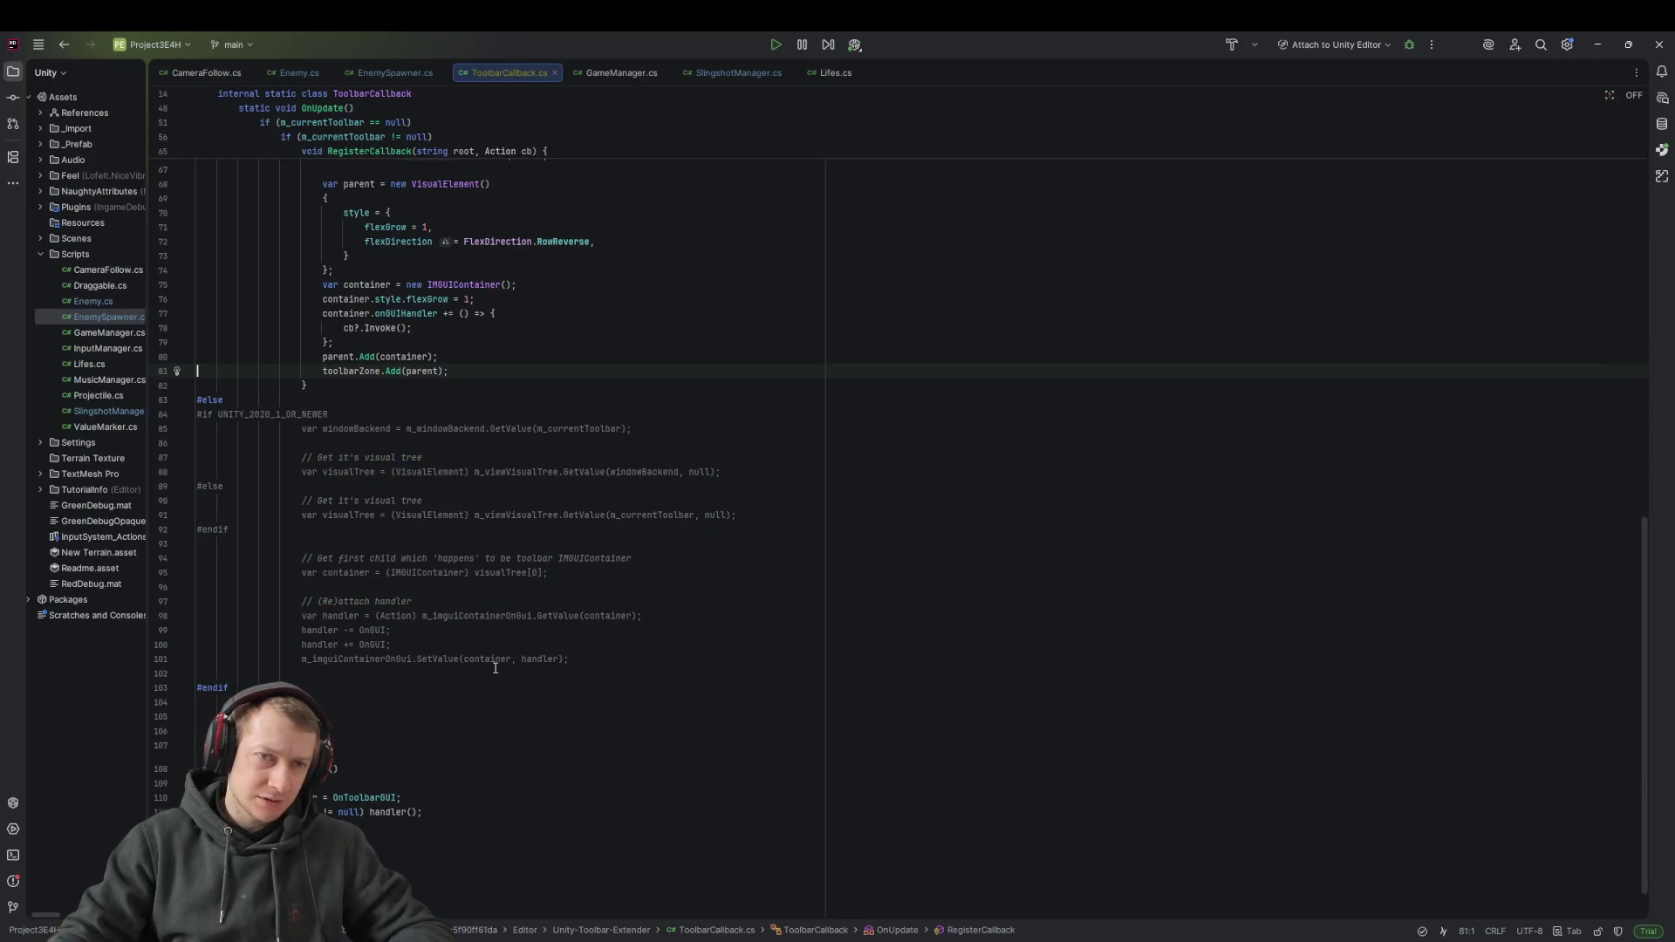
click(909, 938)
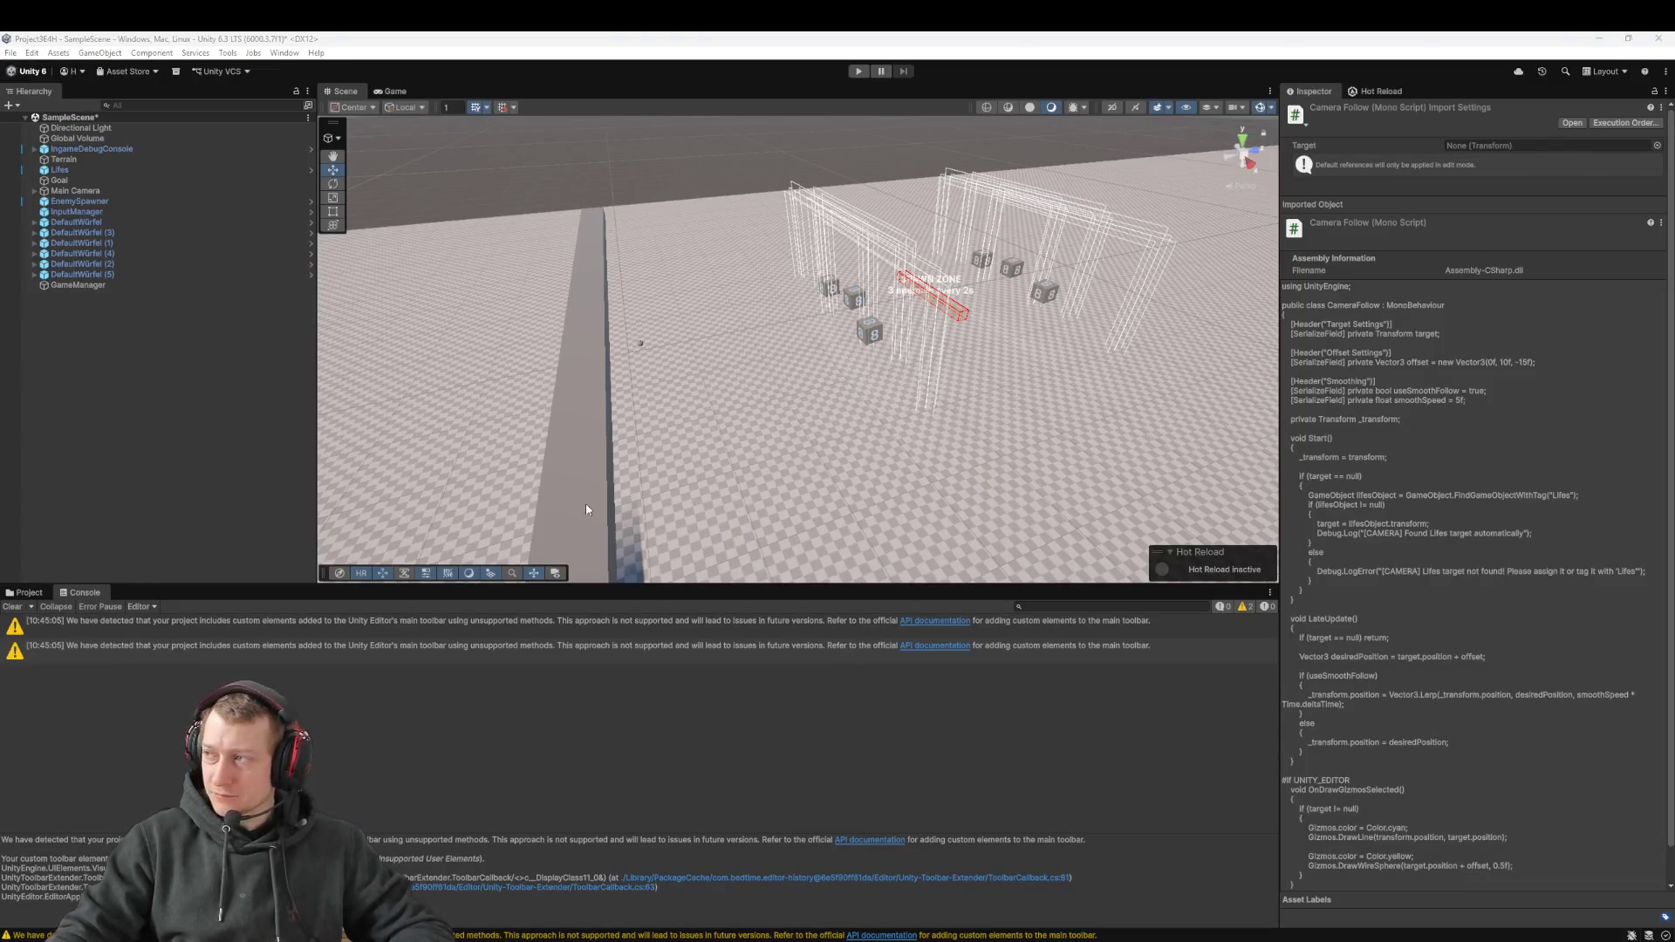
drag(599, 371, 535, 374)
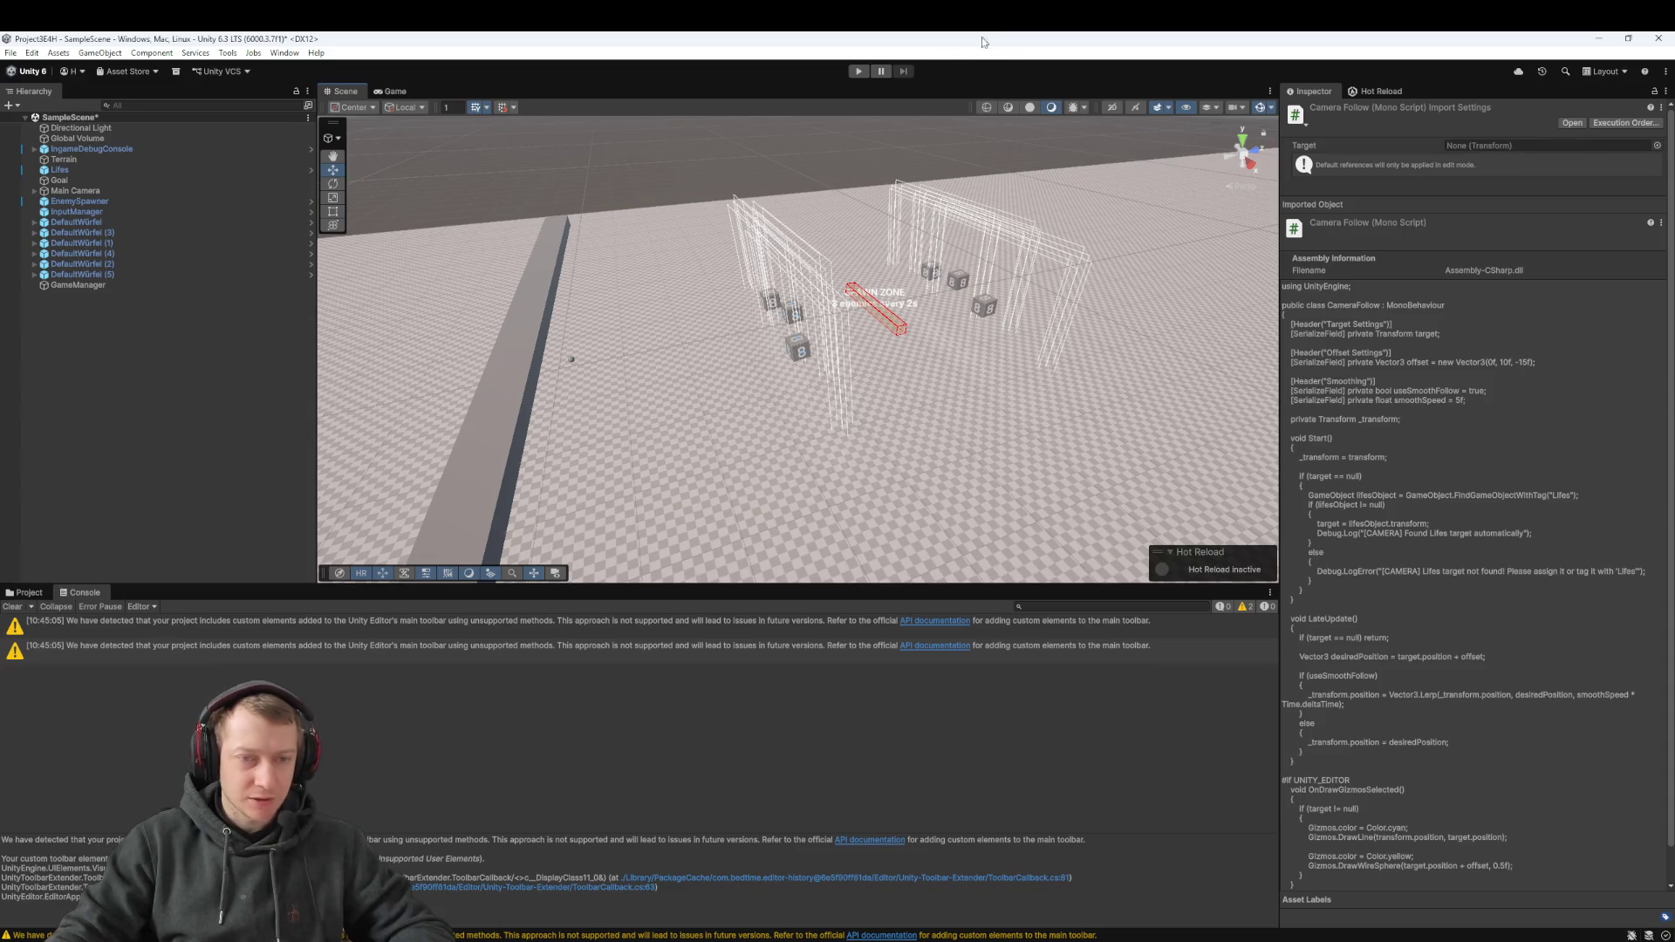
click(859, 70)
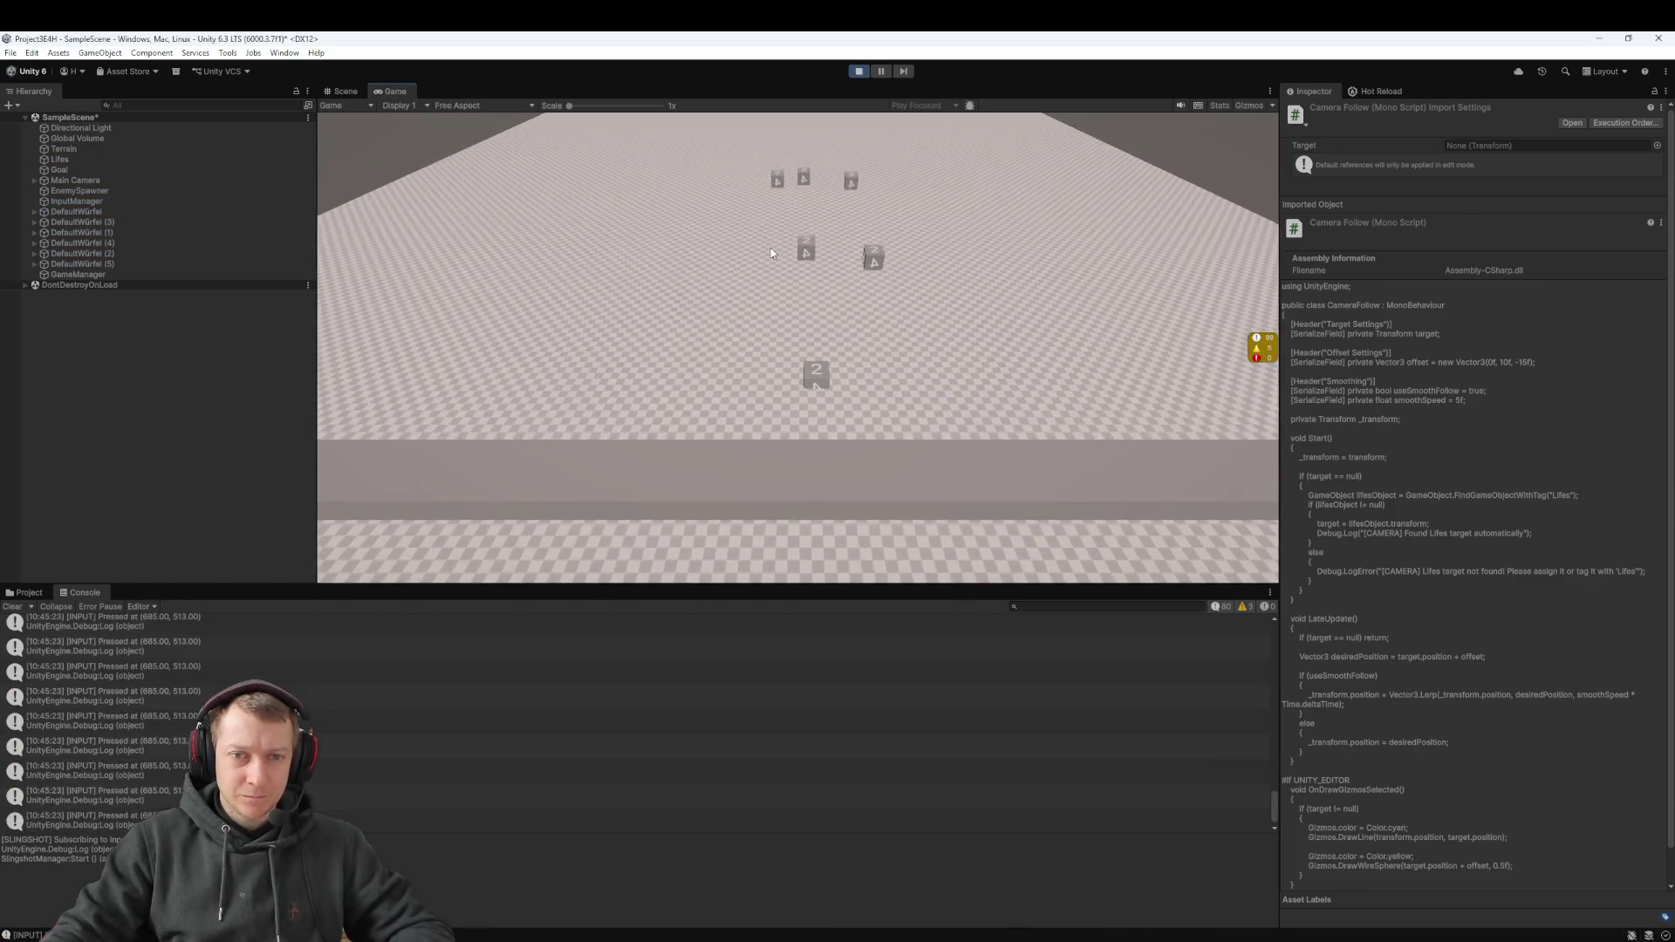
click(876, 257)
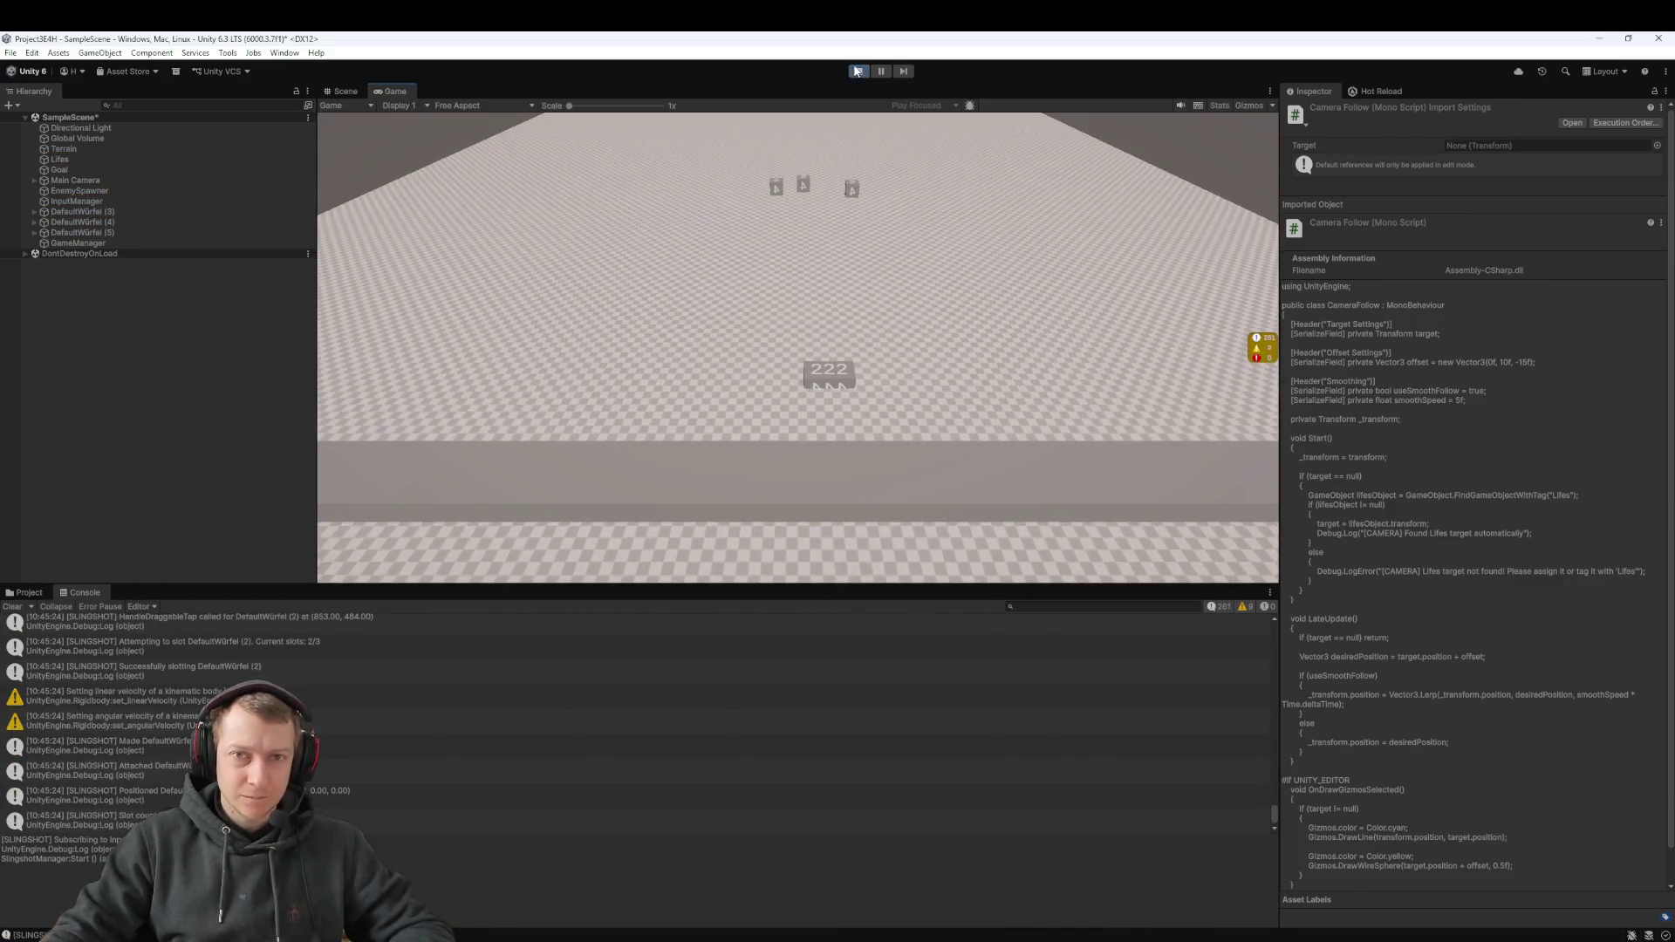
key(ctrl+p)
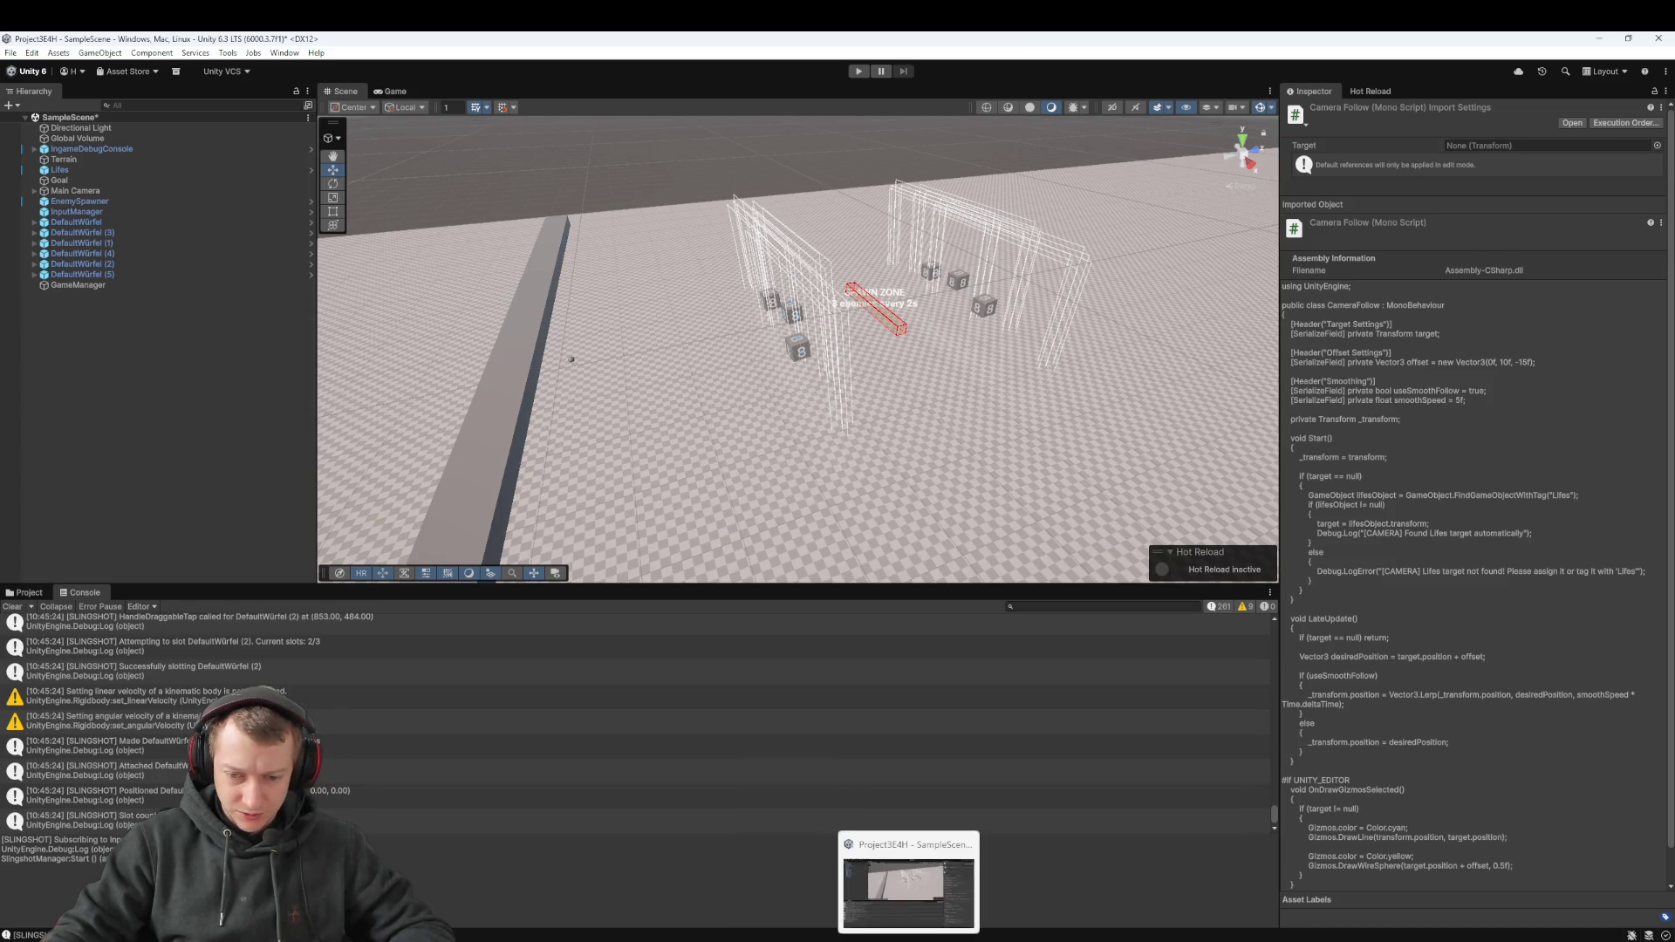
Switch to Rider, open Enemy.cs, and start a text search
click(981, 937)
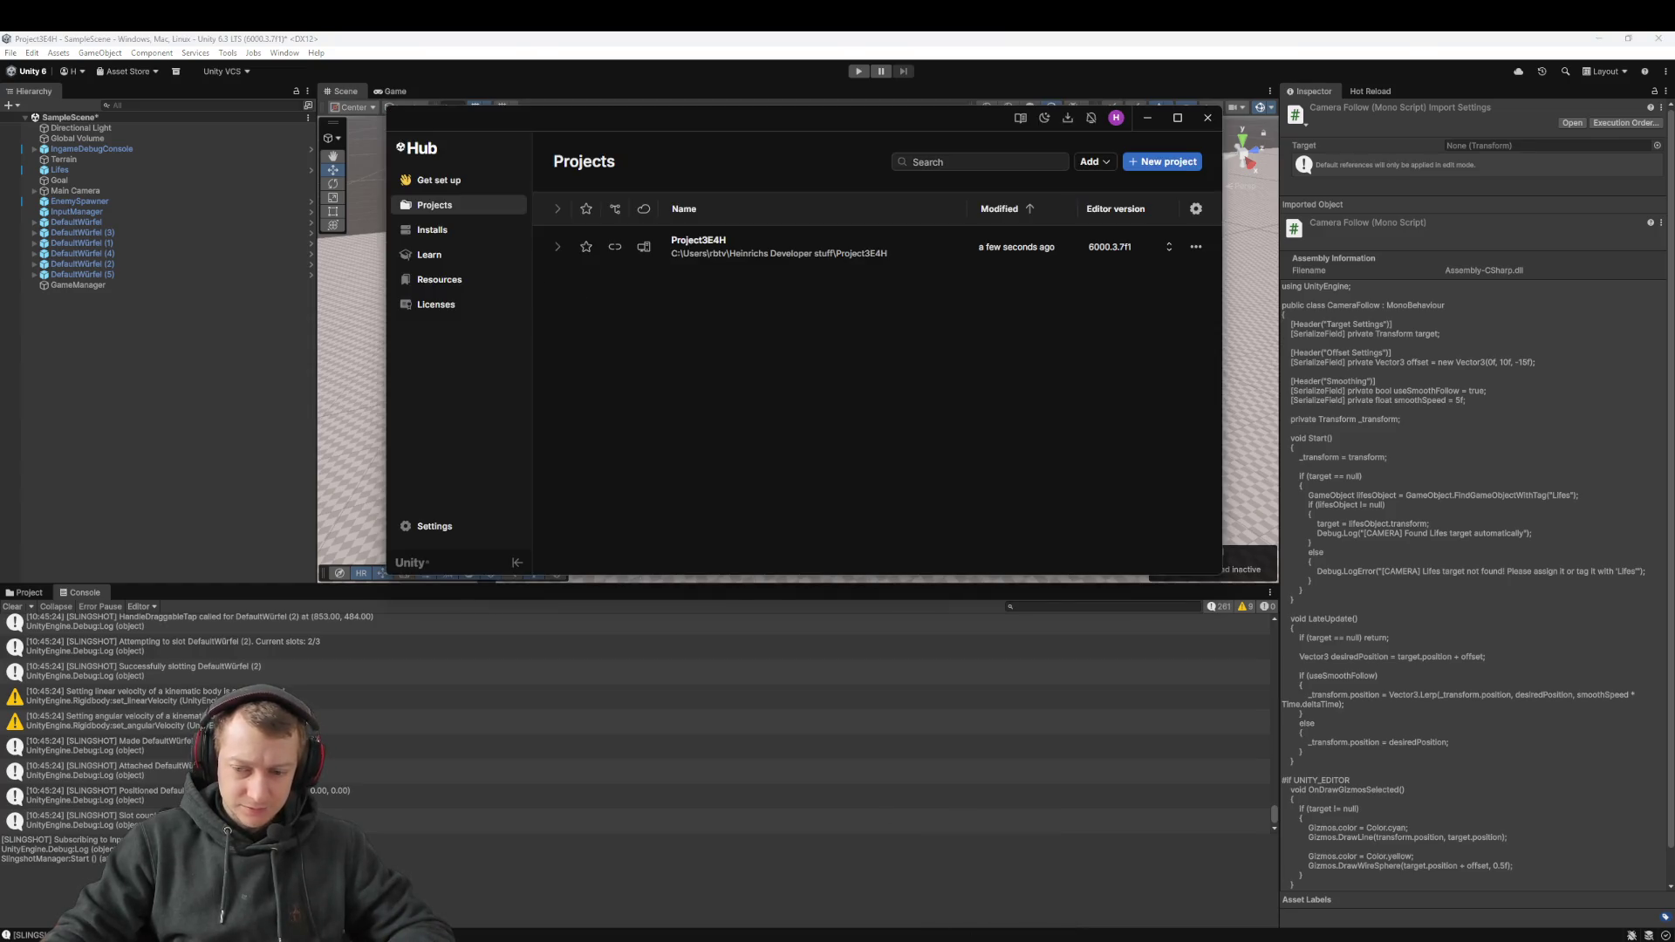
key(ctrl+f)
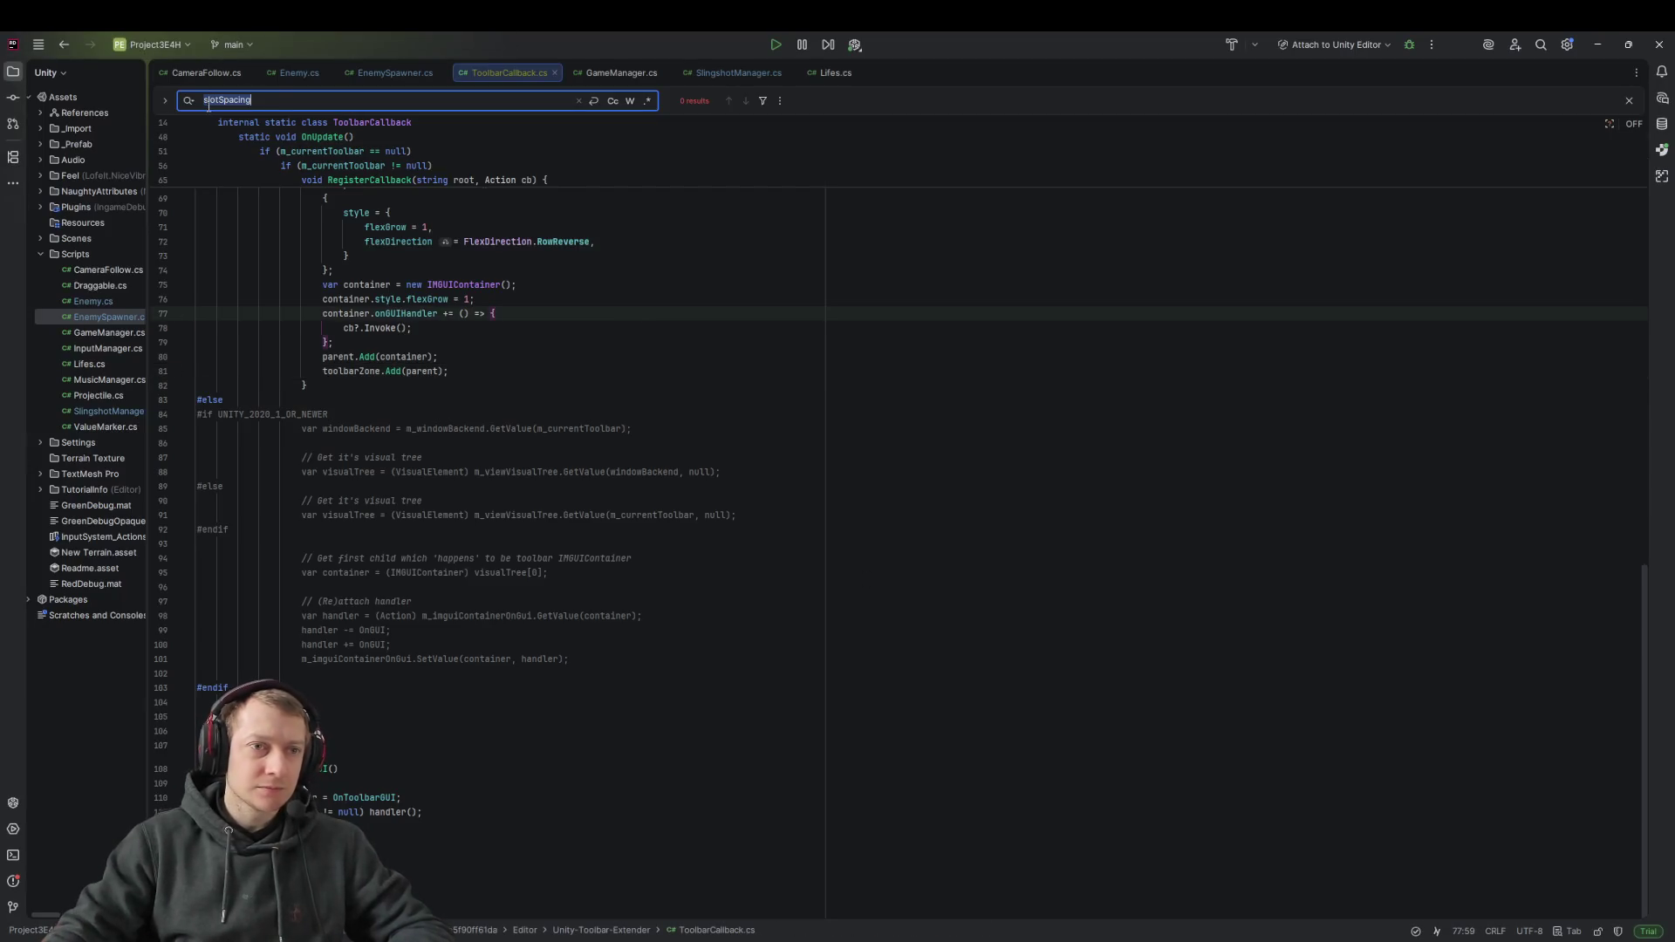
click(297, 73)
key(ctrl+f)
Search SlingshotManager.cs for 'at local position' and select the offset variable on line 235
text(at local)
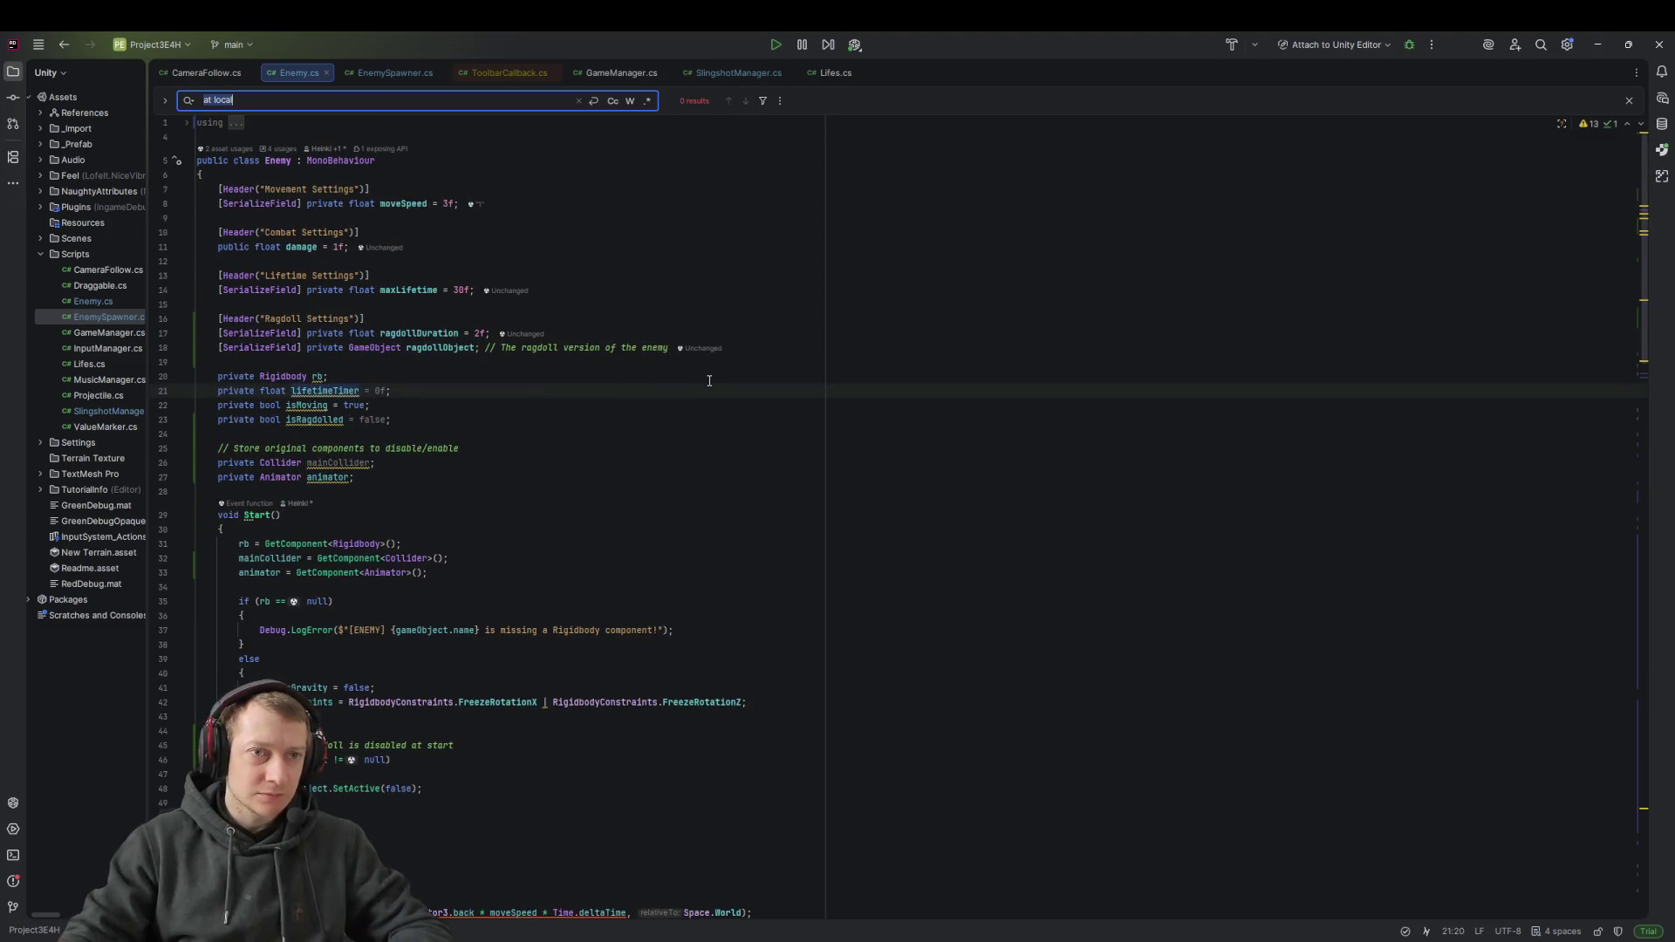
key(Escape)
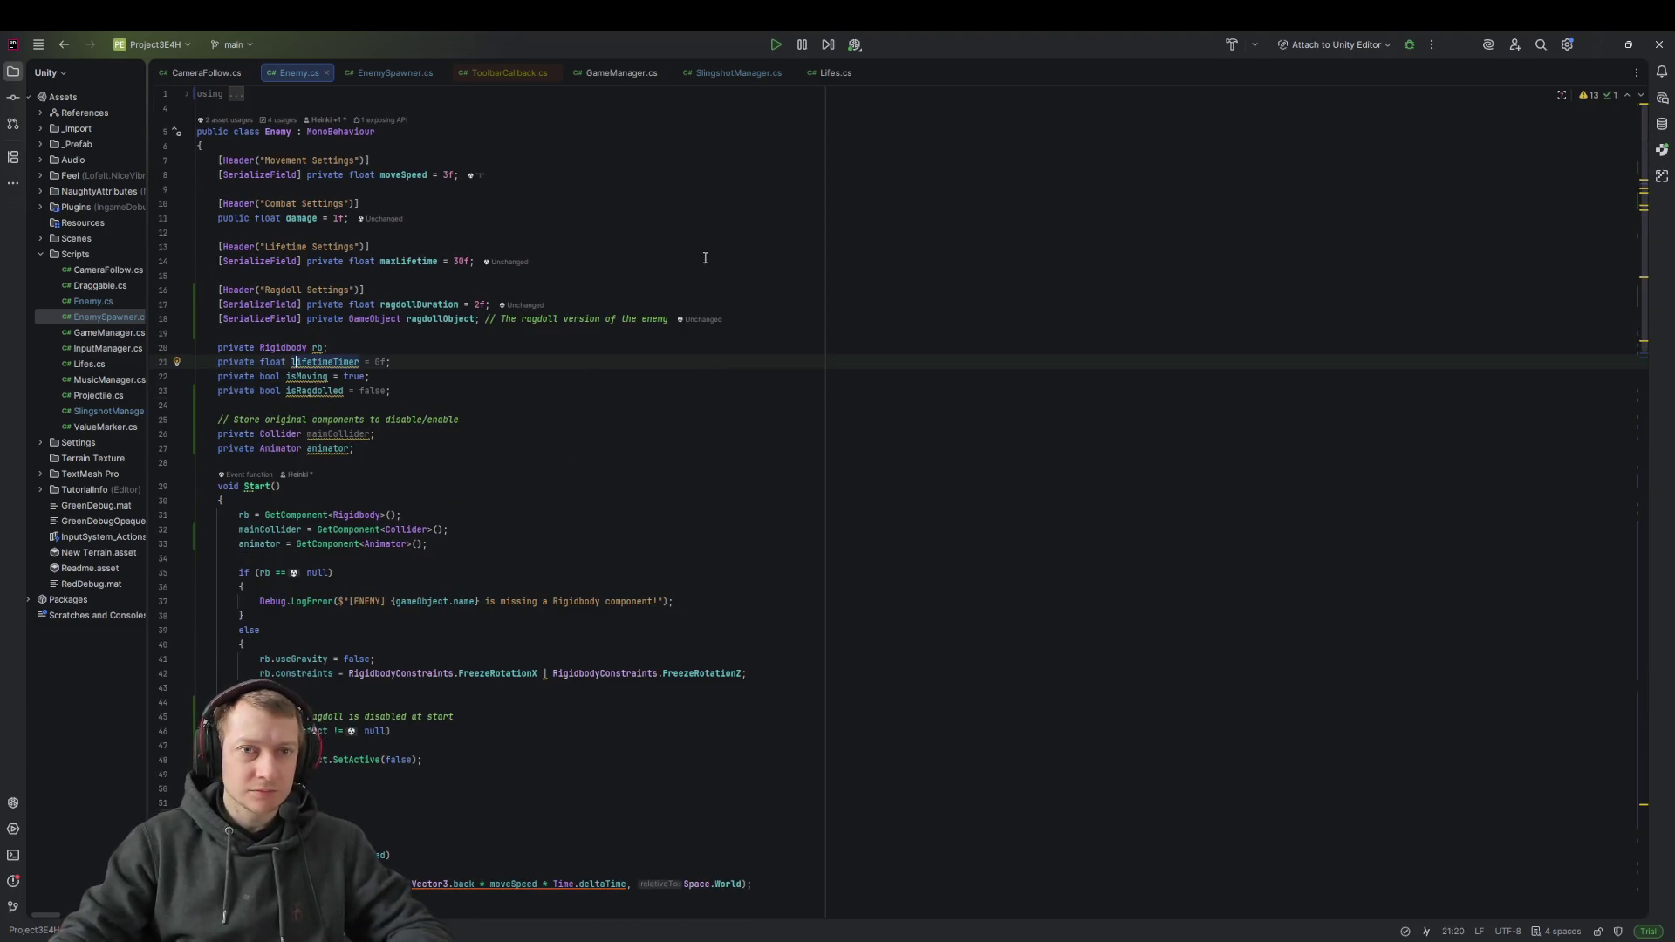
click(741, 73)
key(ctrl+f)
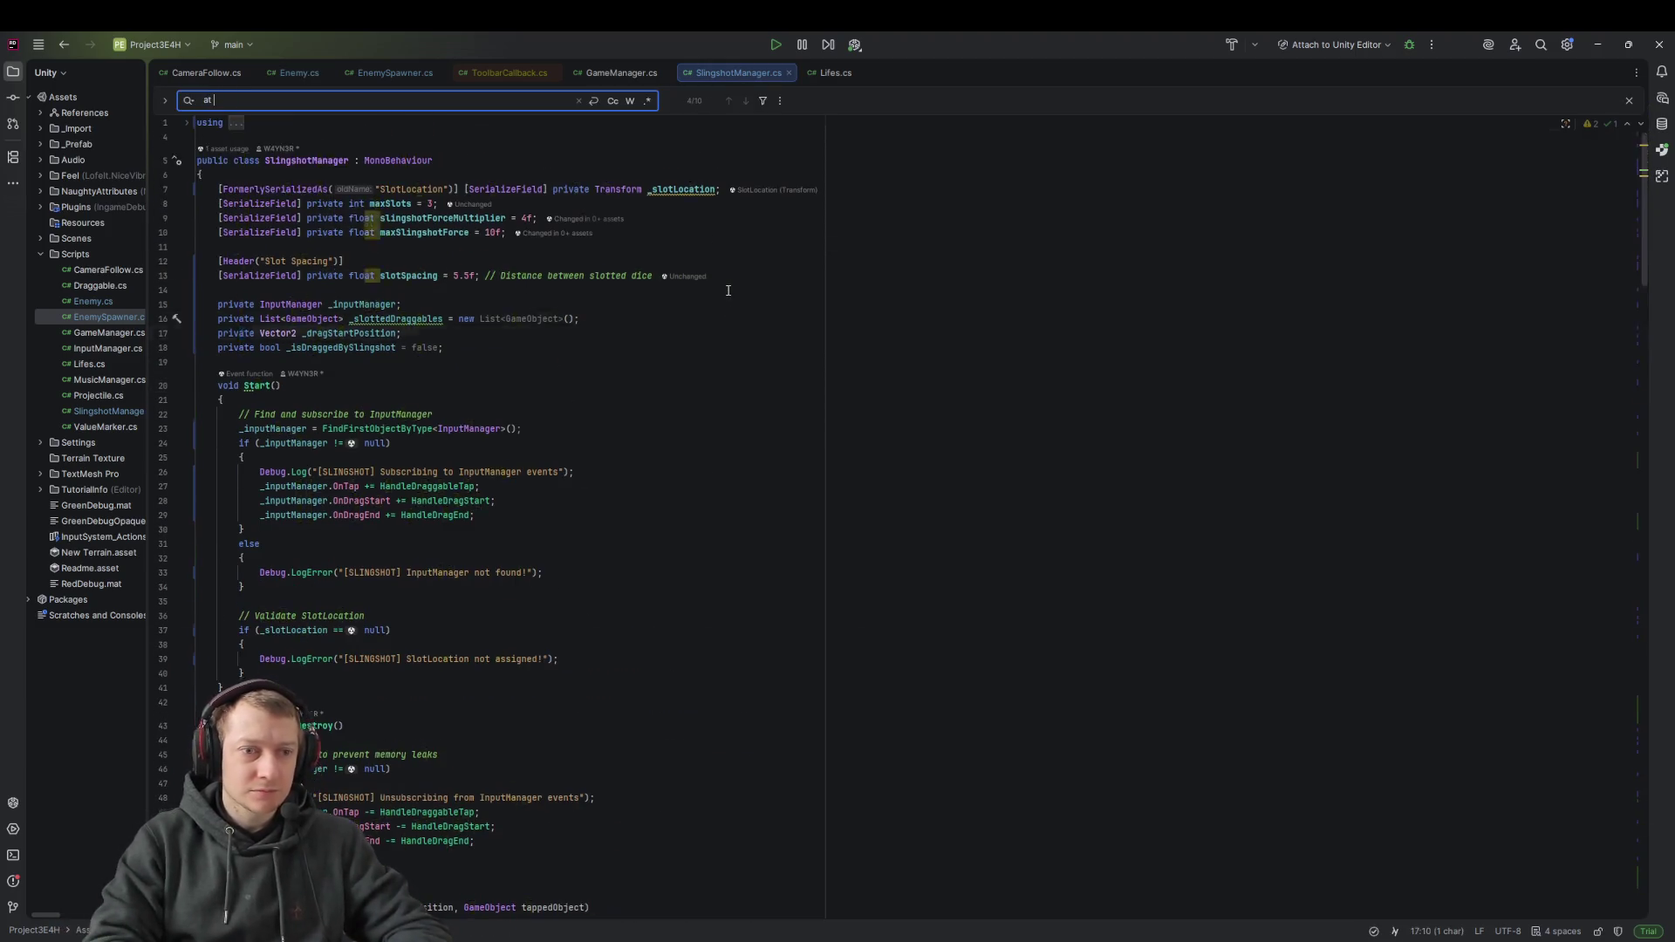
text(at local)
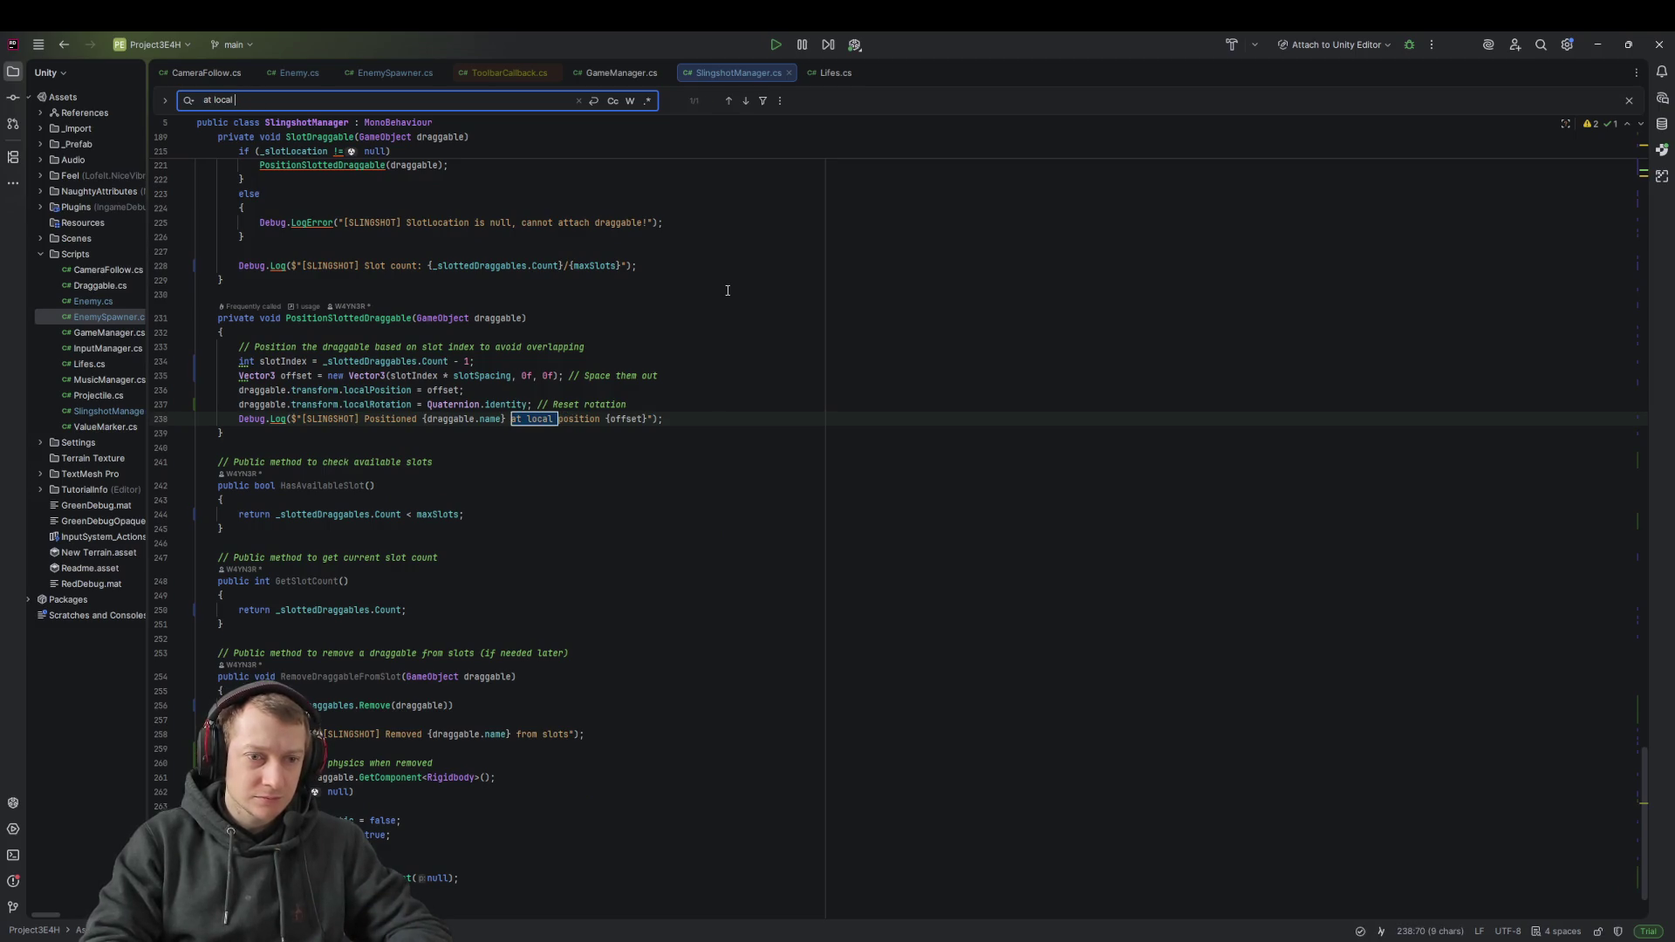
text( position)
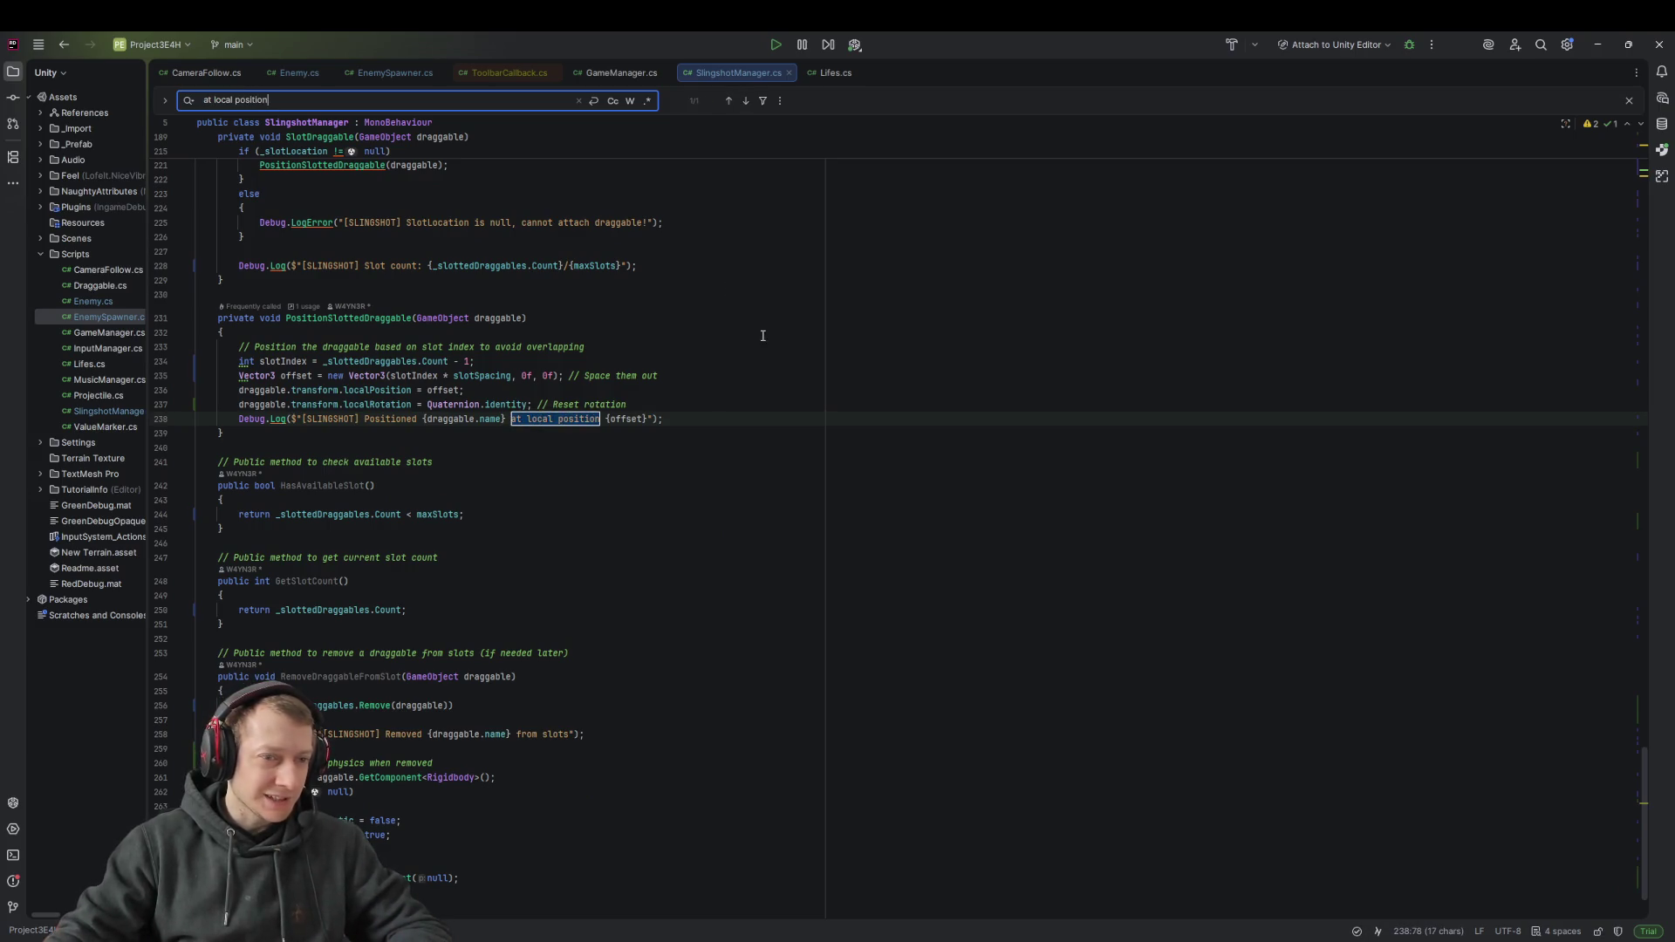
double_click(307, 375)
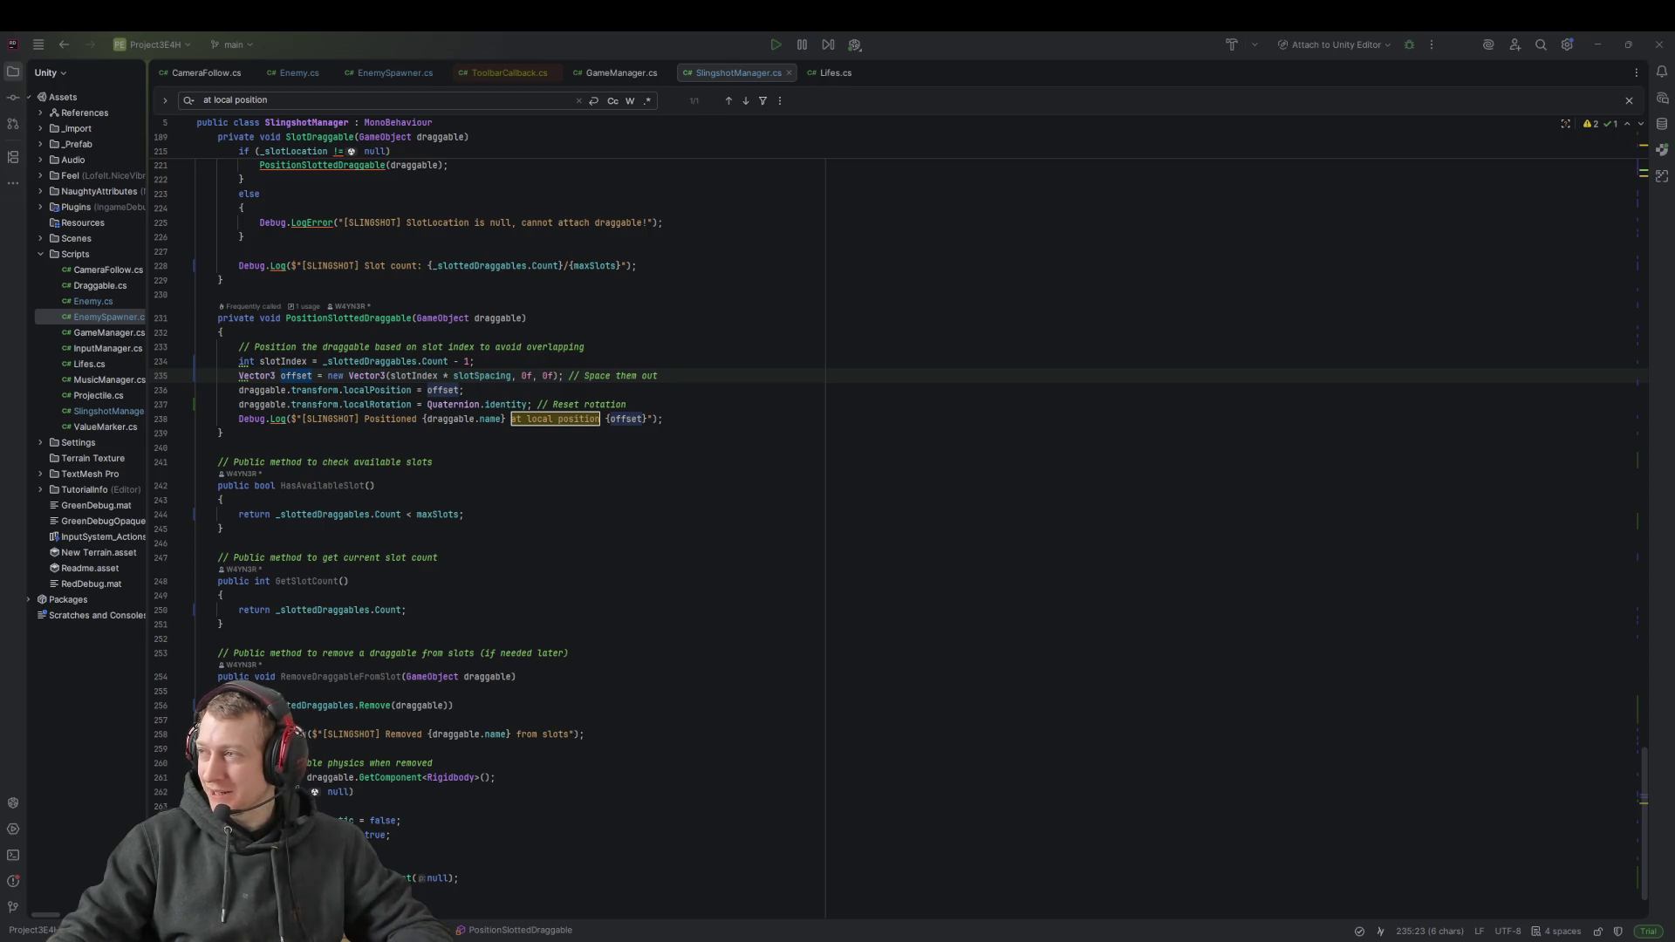
Delete the 'Reset rotation' and 'Space them out' comments from the offset lines in SlingshotManager.cs
key(alt+Tab)
click(745, 377)
click(636, 419)
click(483, 396)
click(459, 390)
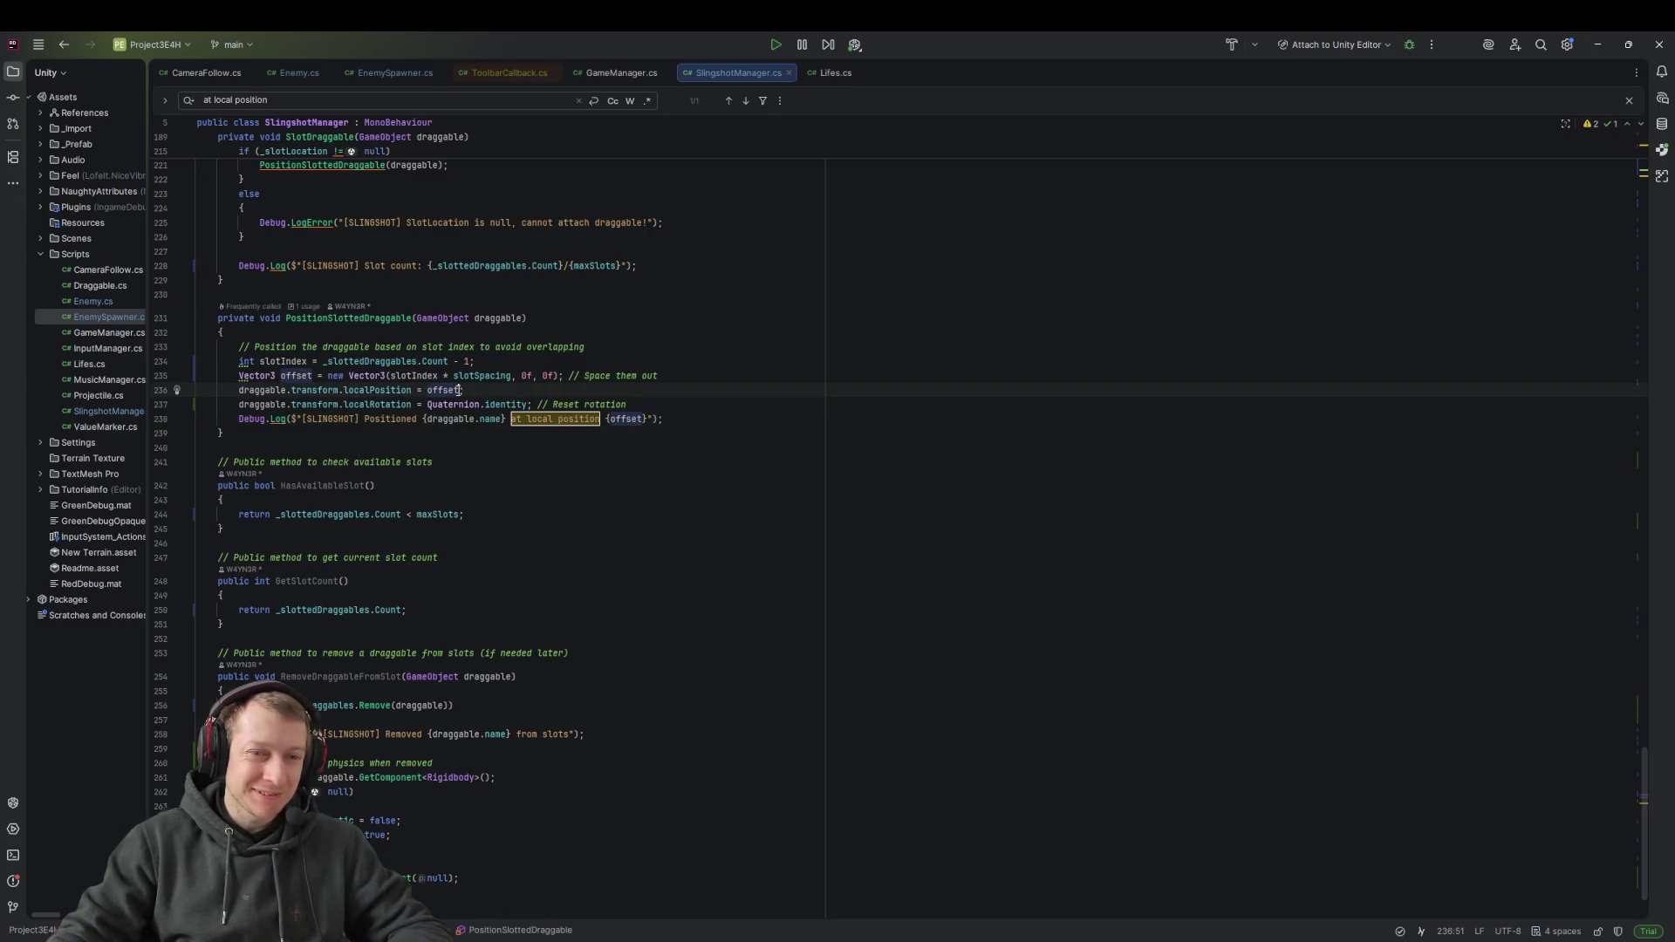
drag(626, 405, 531, 404)
key(BackSpace)
click(668, 374)
key(BackSpace)
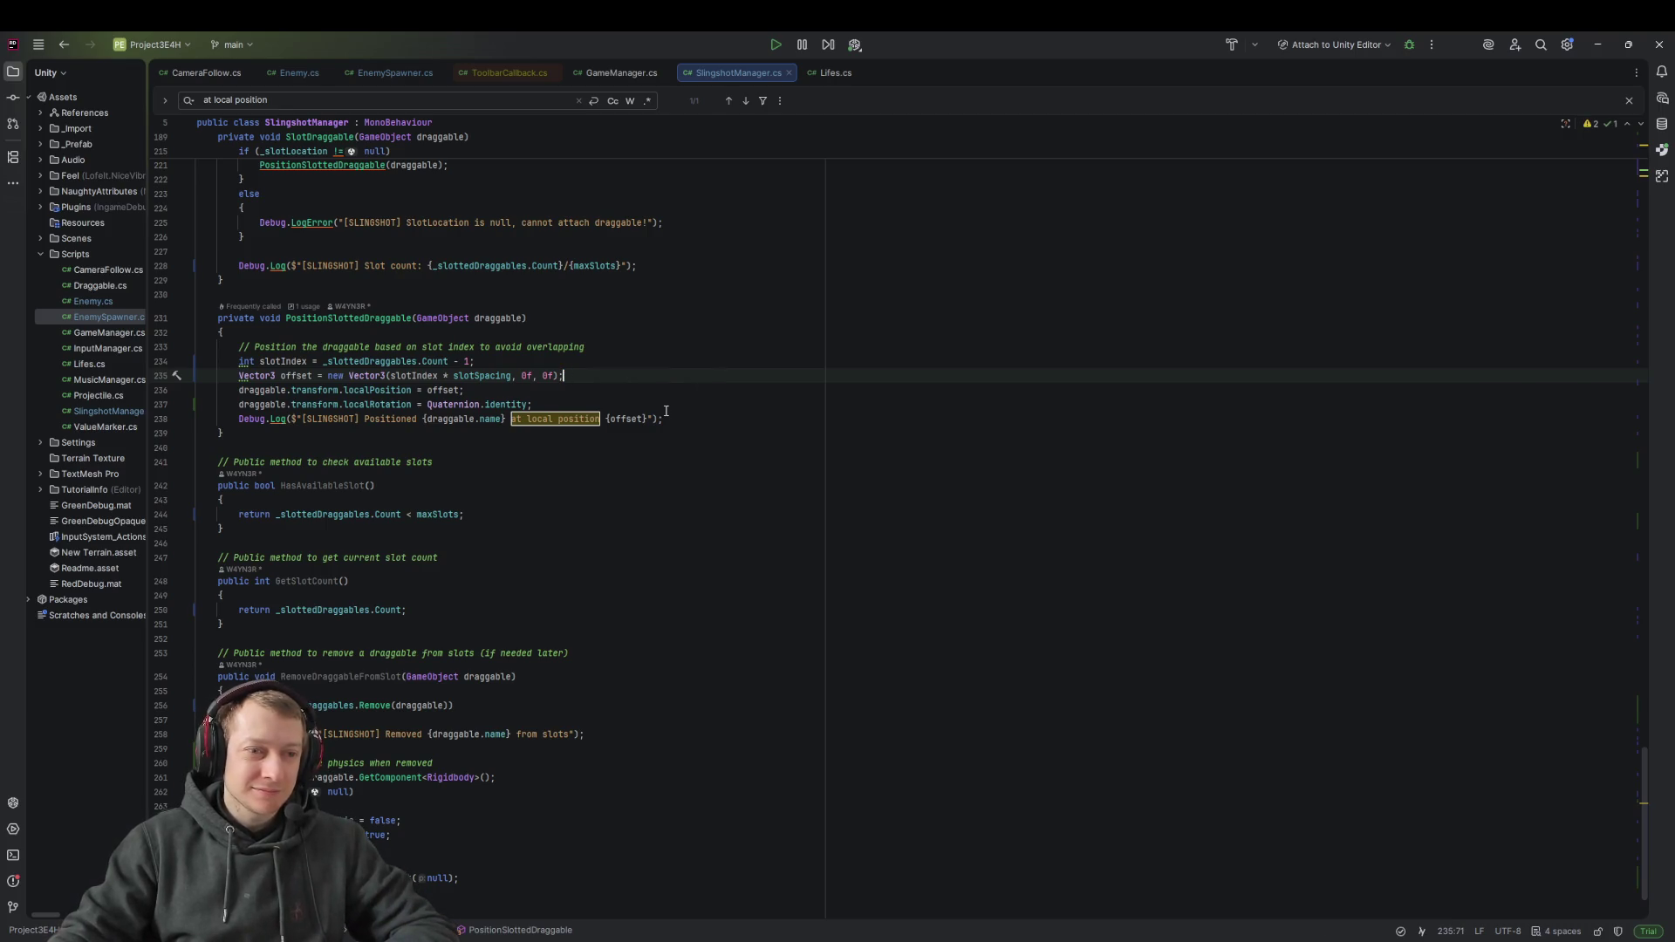
Highlight the usages of slotIndex, the slotted dice Count, and slotSpacing in the offset line
click(544, 375)
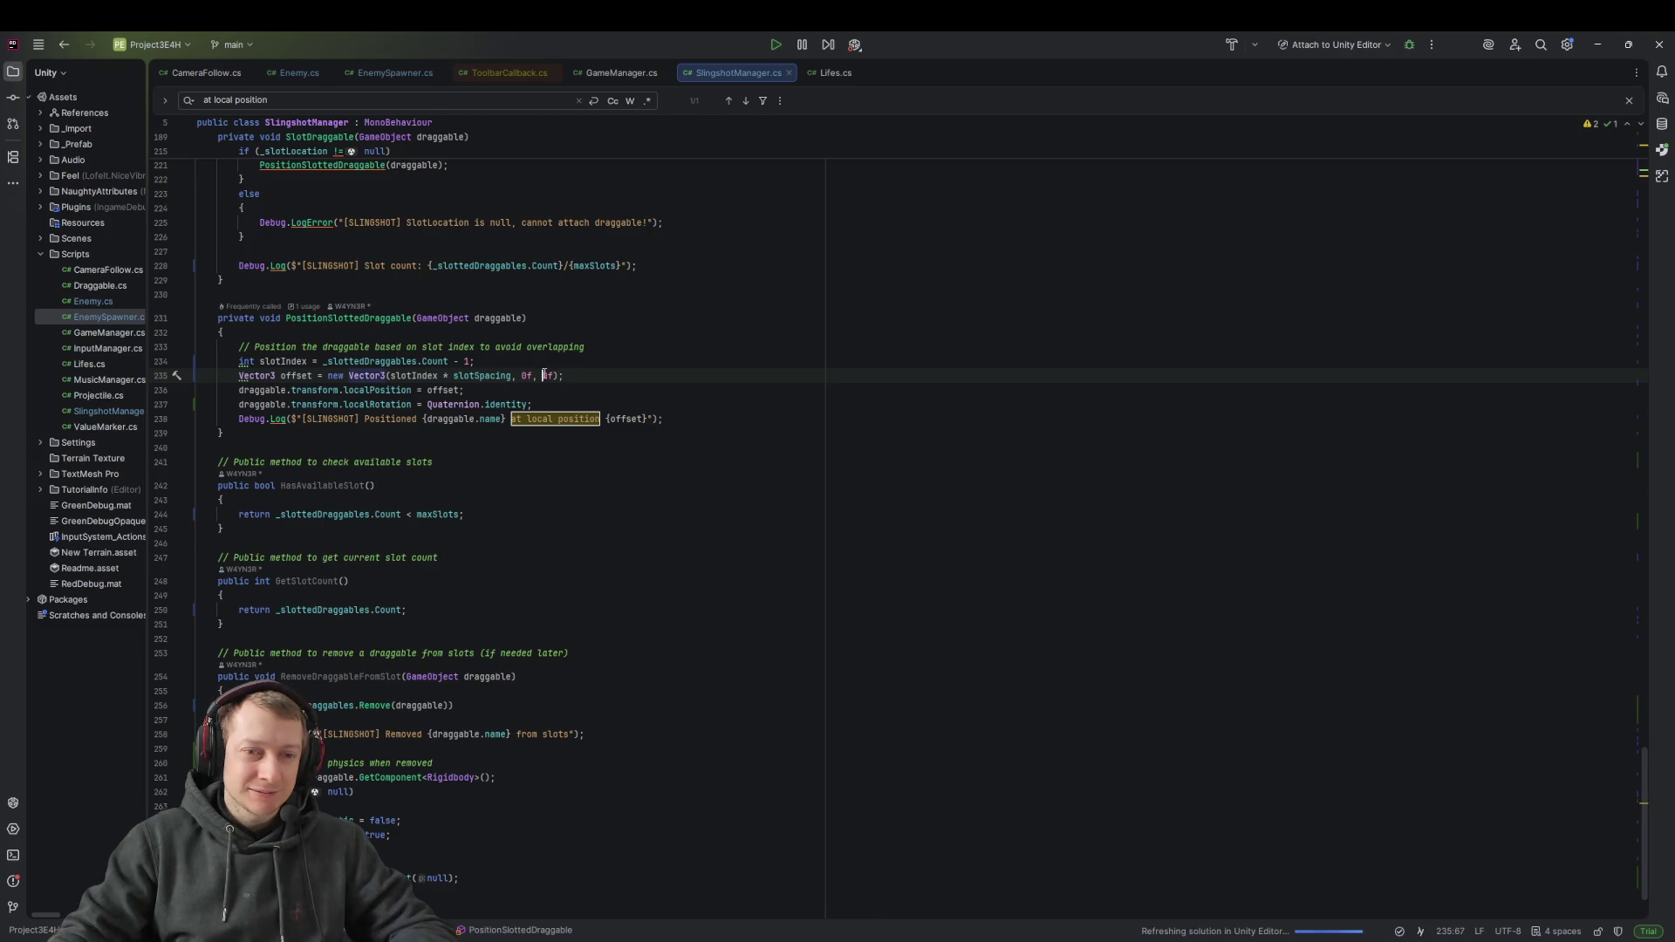
double_click(434, 376)
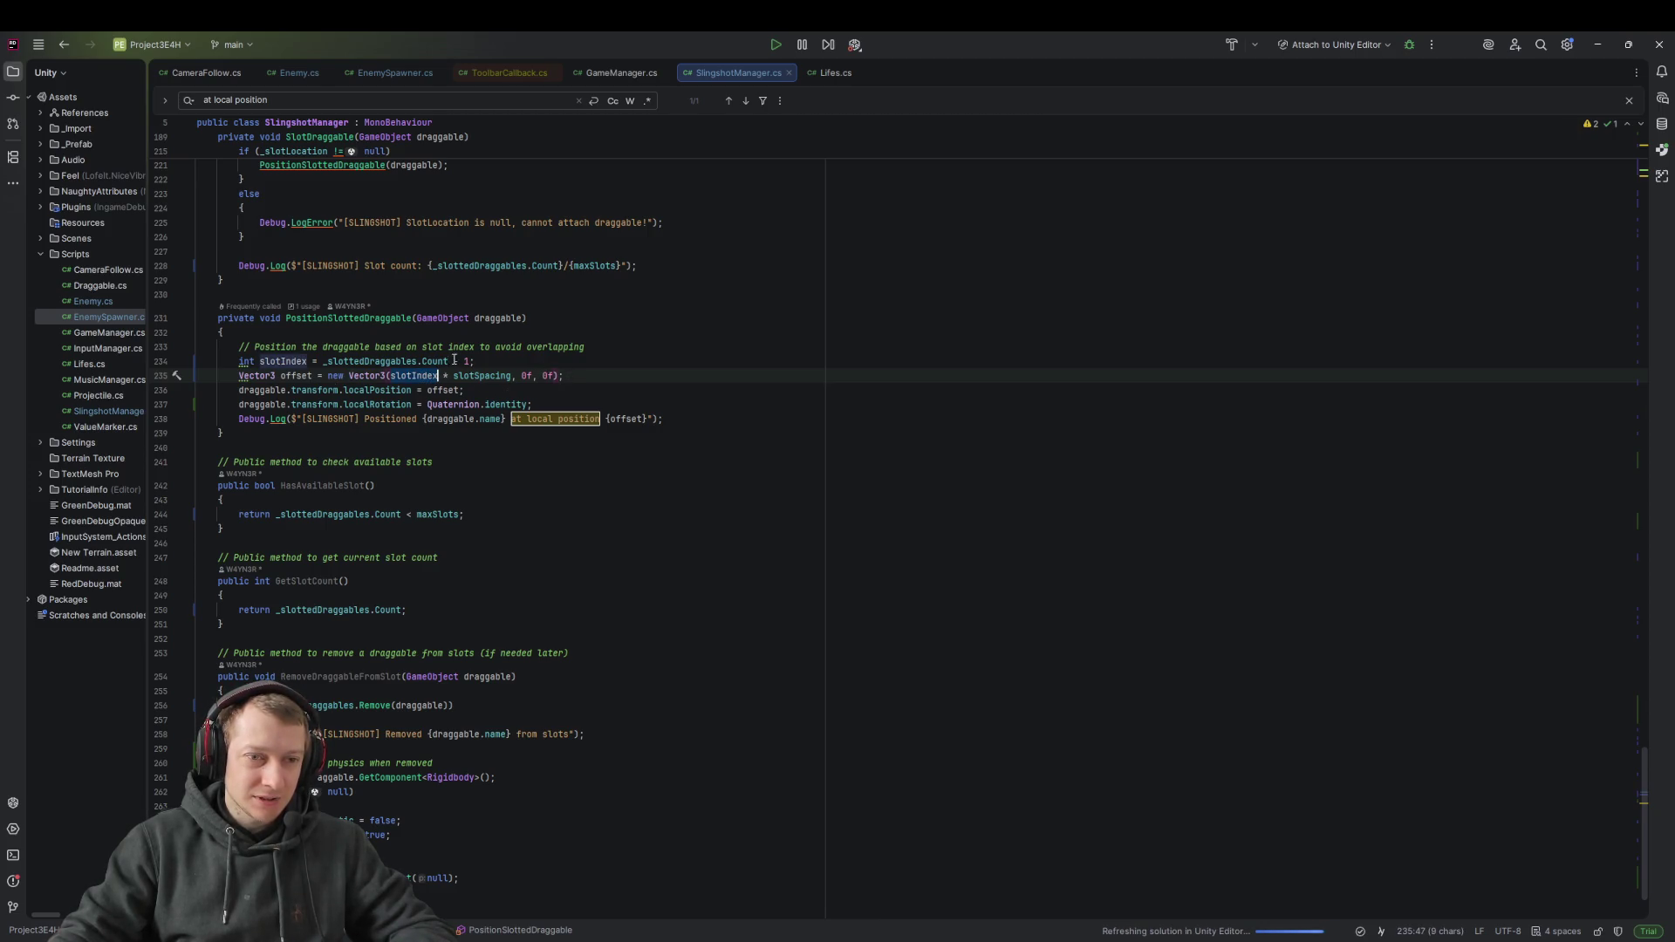
double_click(440, 361)
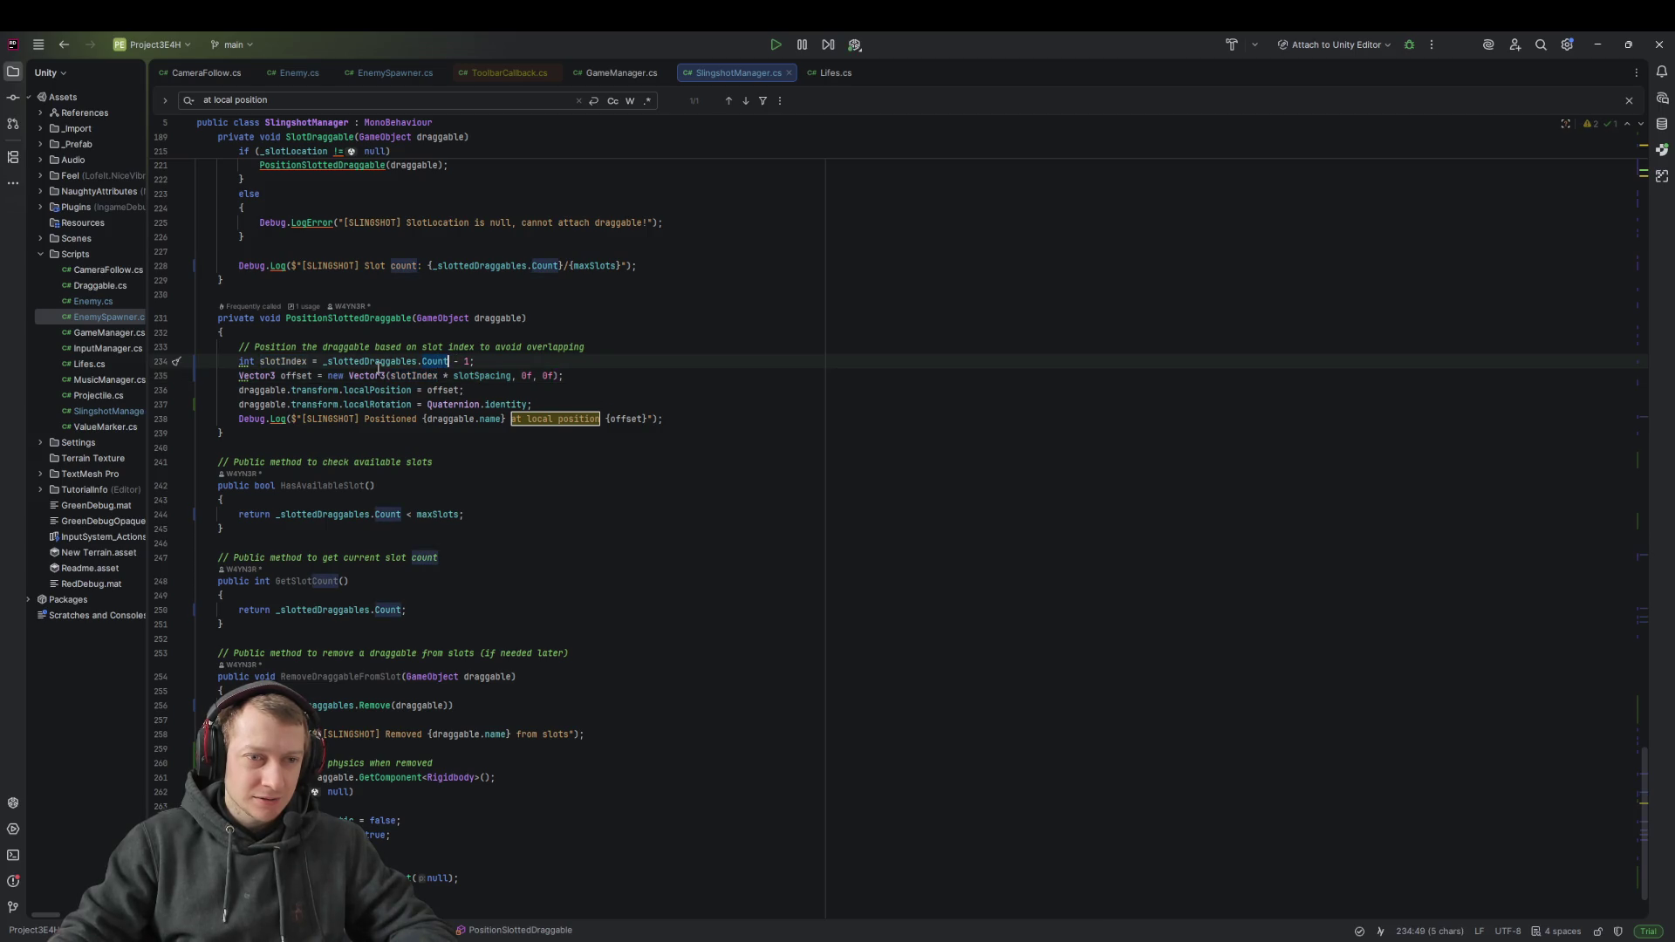
click(492, 376)
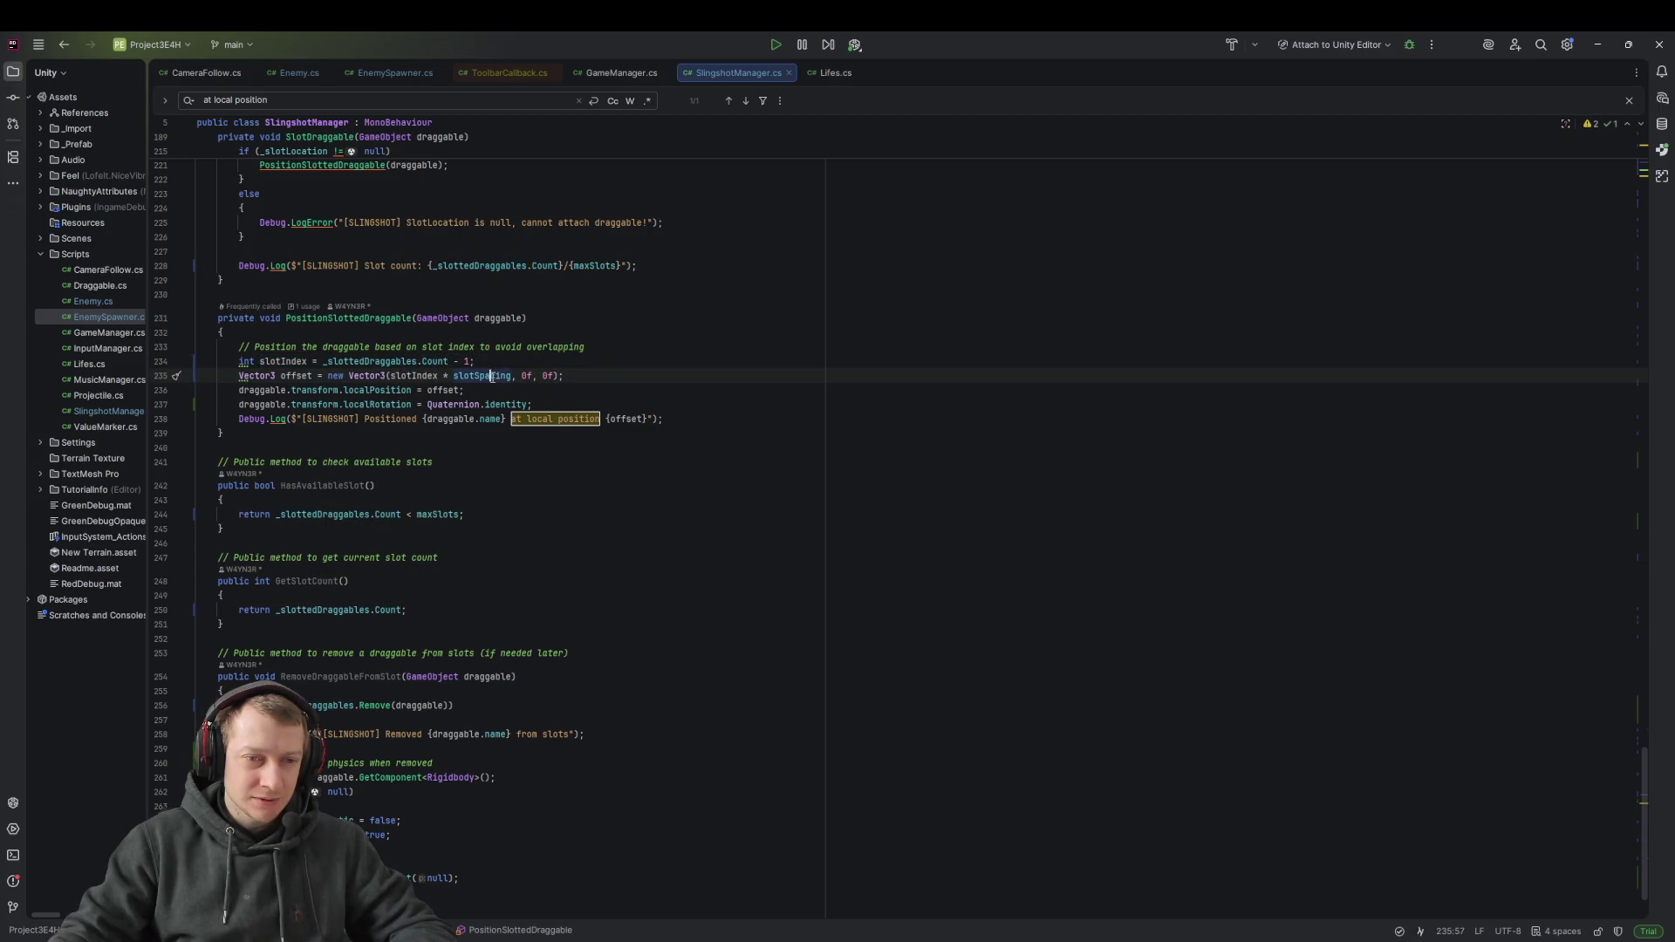
ctrl+click(484, 381)
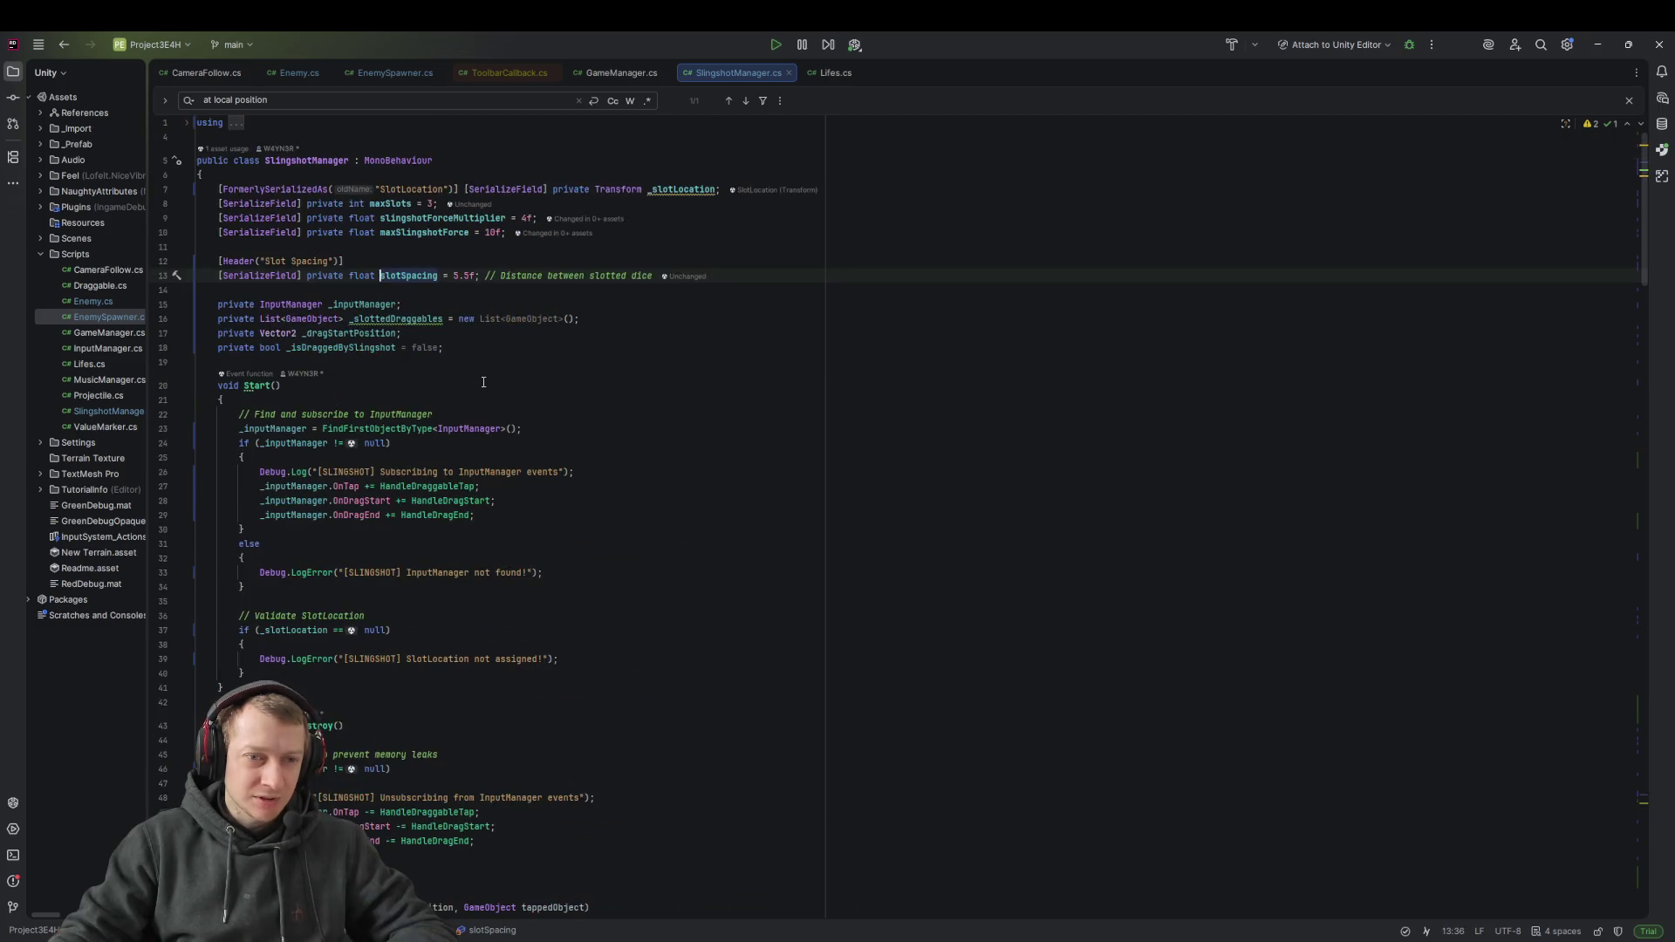
Raise slotSpacing's default in SlingshotManager.cs from 5.5f to 15.5f and switch back to Unity
click(455, 276)
text(1)
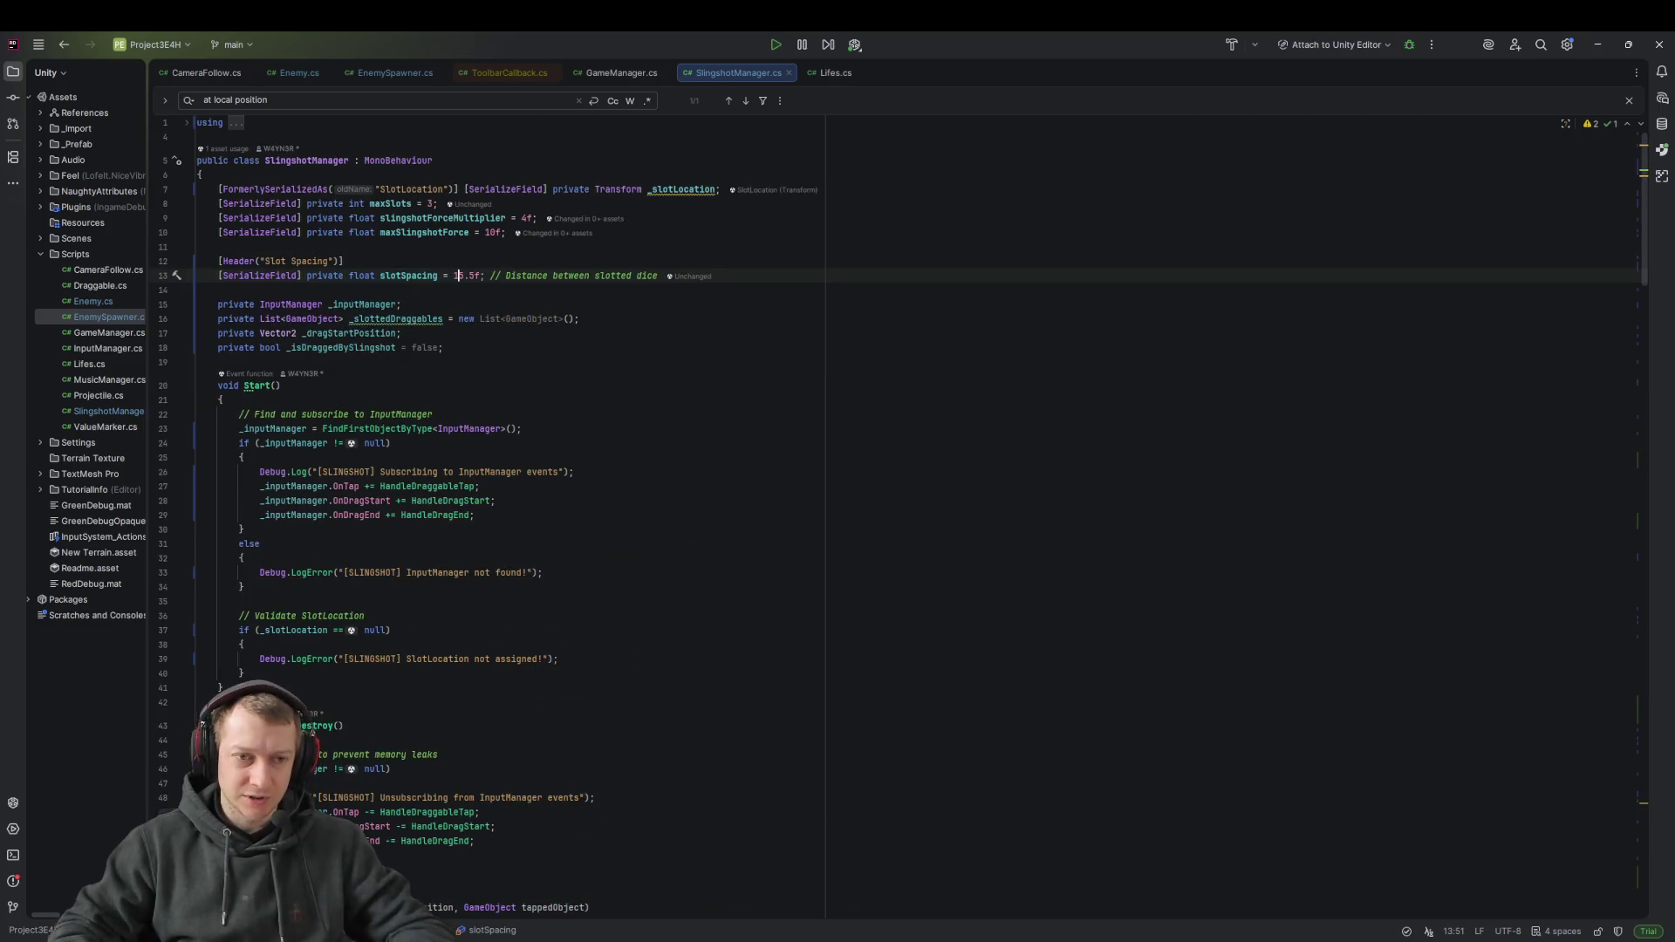
key(End)
key(Return)
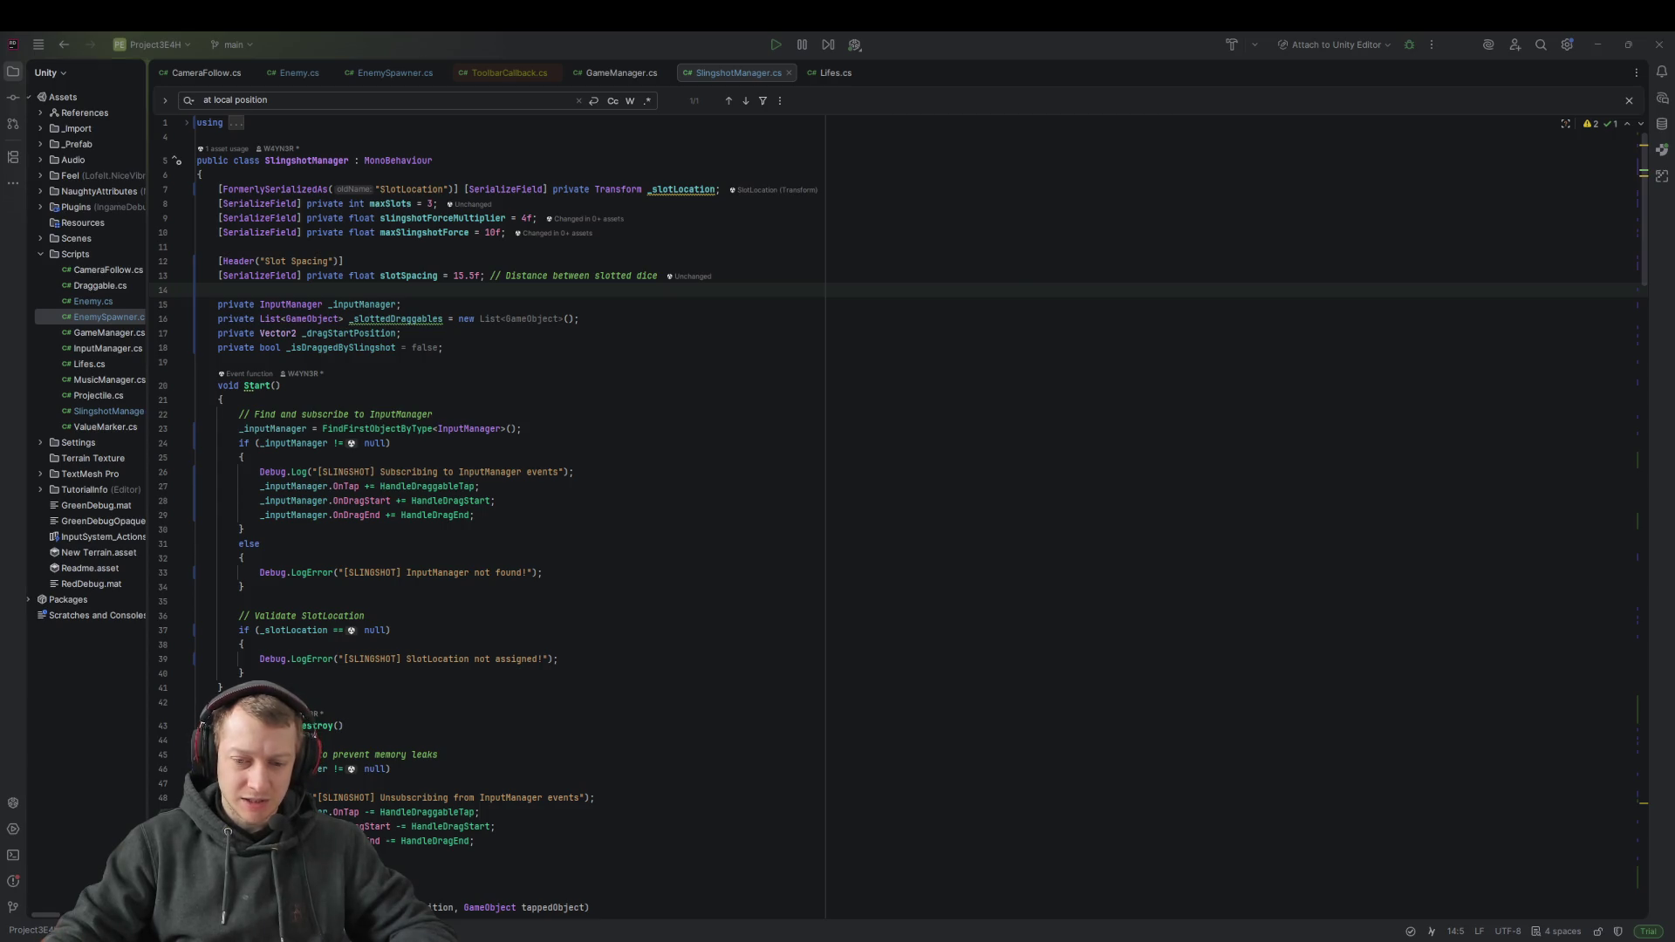
key(alt+Tab)
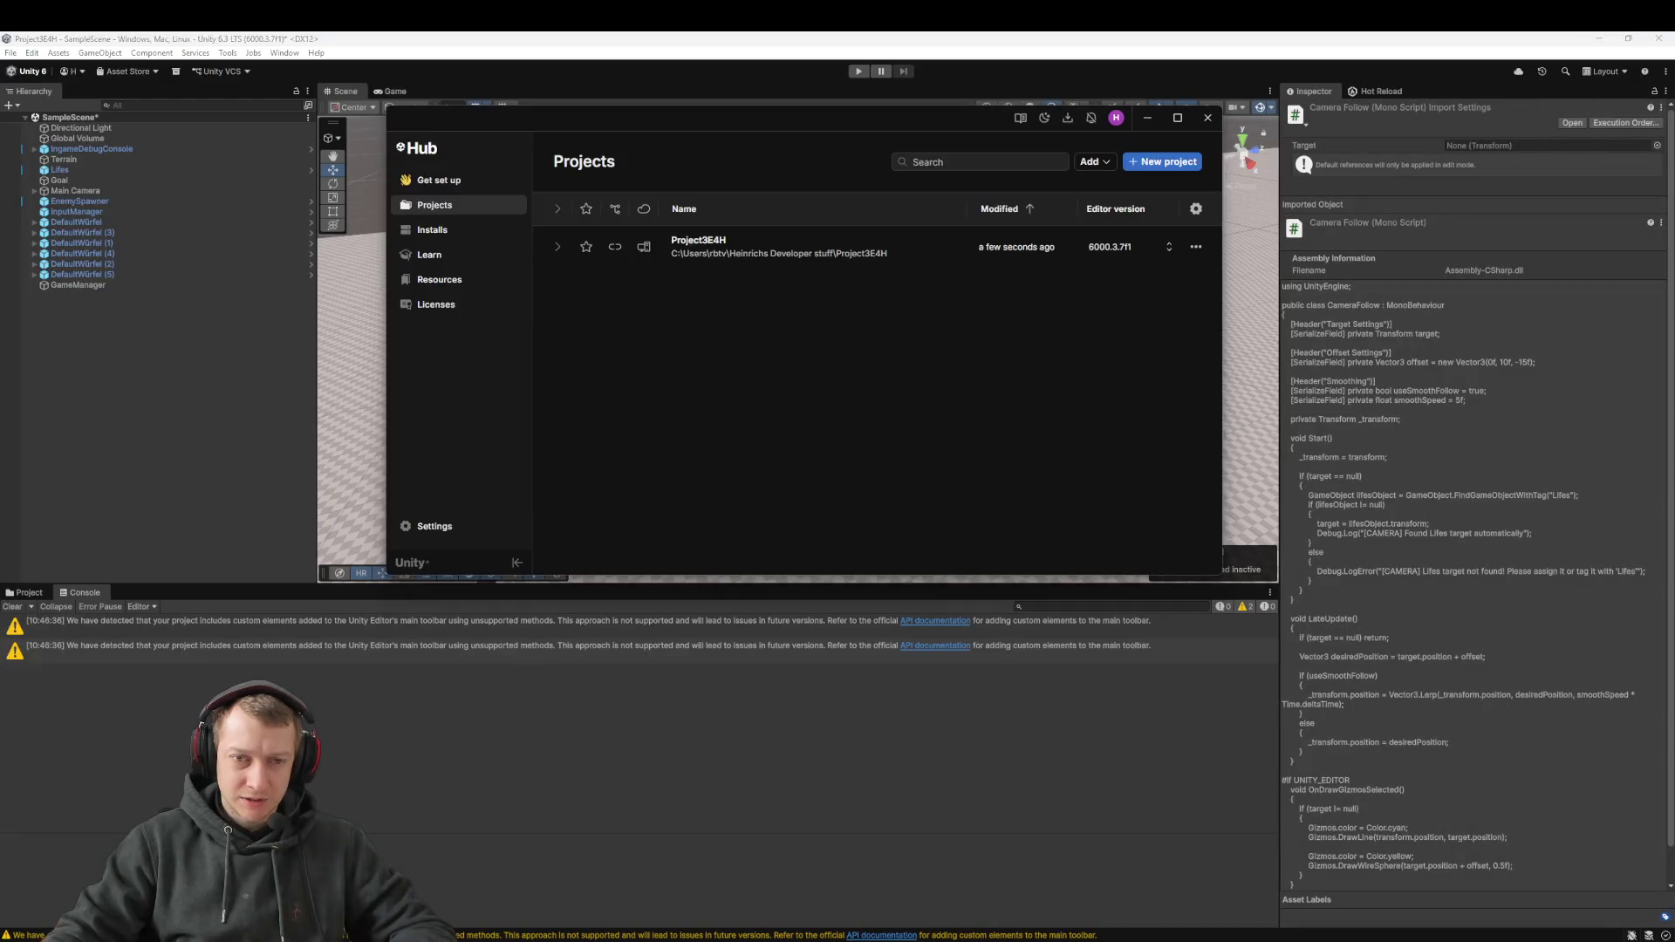
click(72, 233)
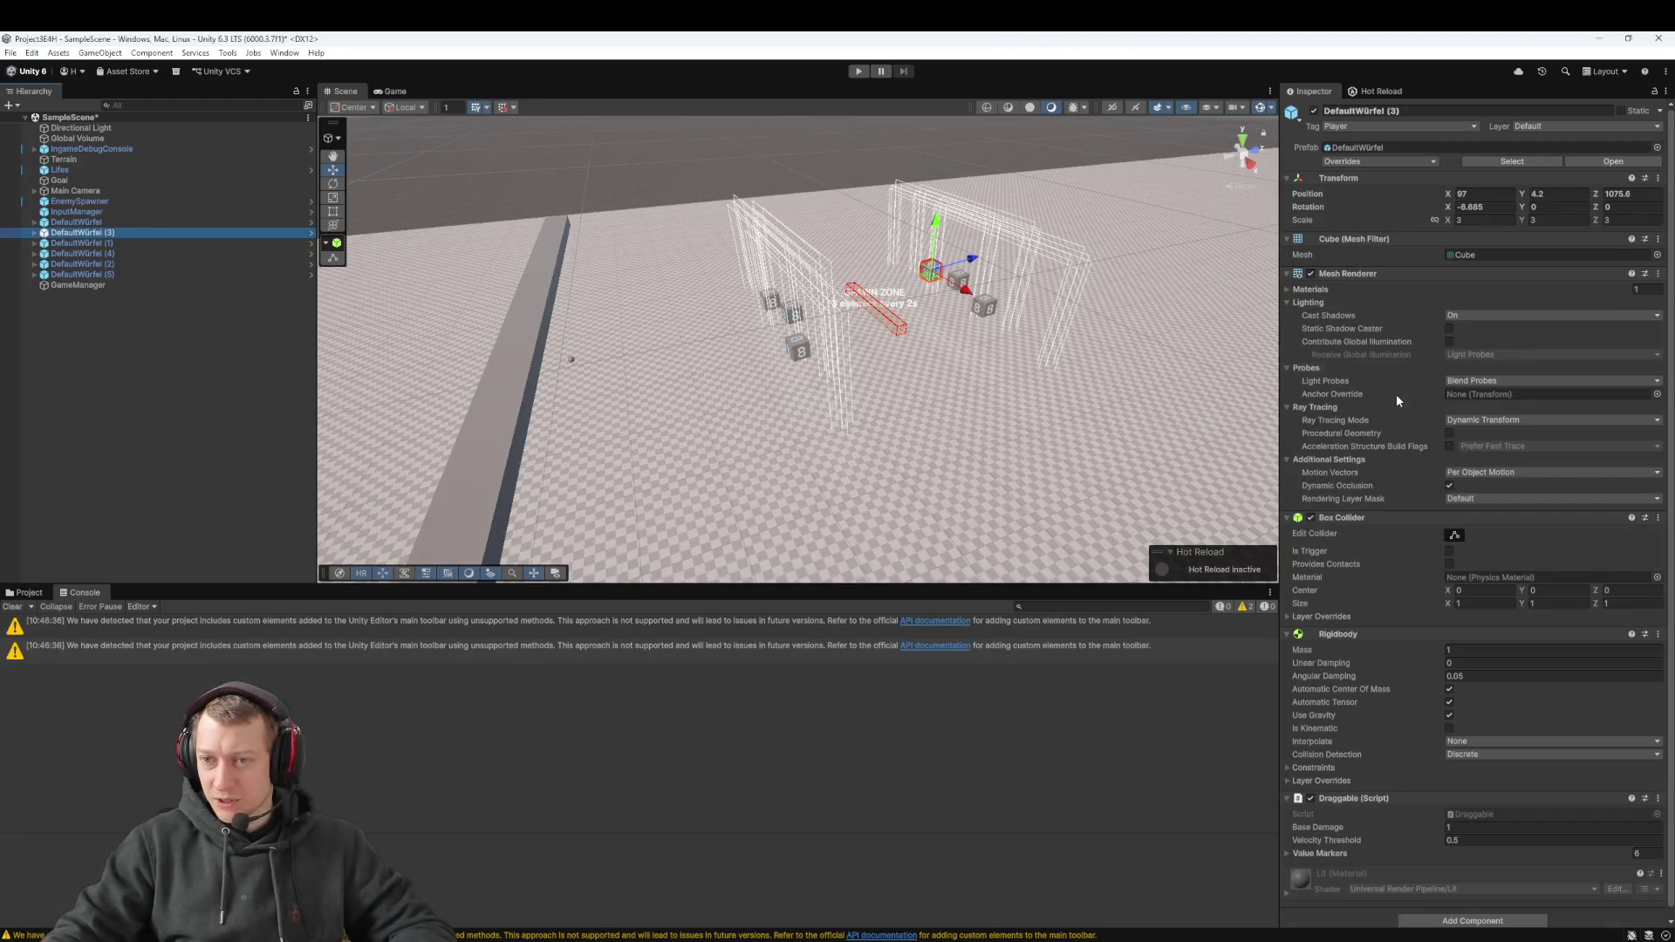
scroll(1388, 683, down, 1)
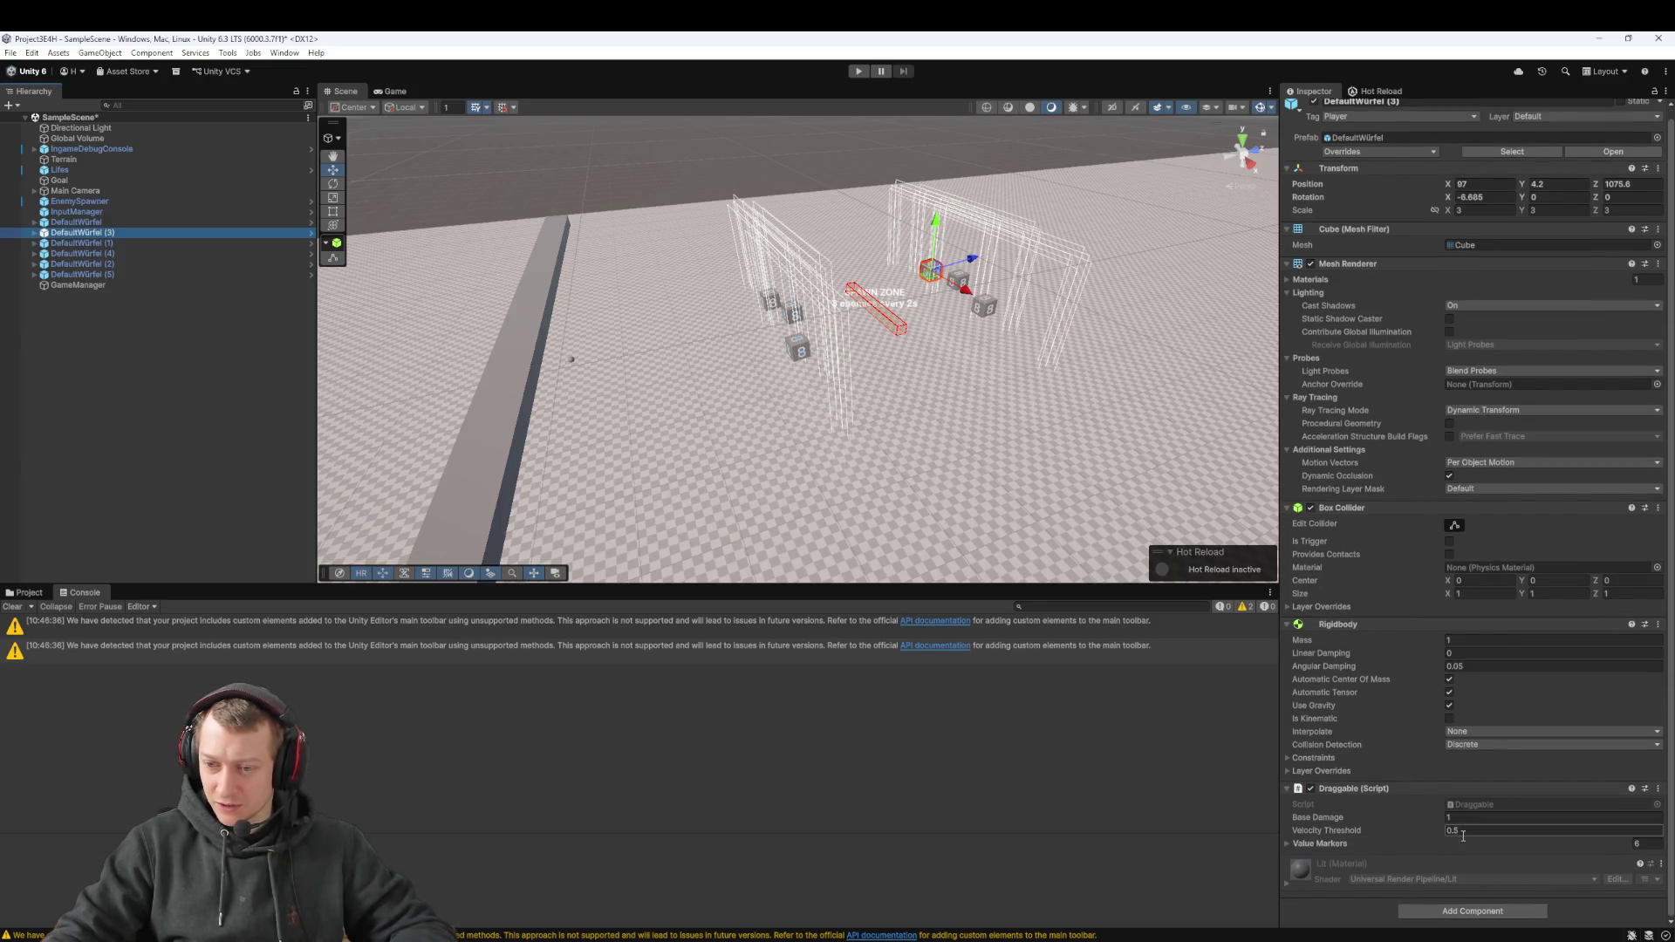
scroll(1414, 822, up, 1)
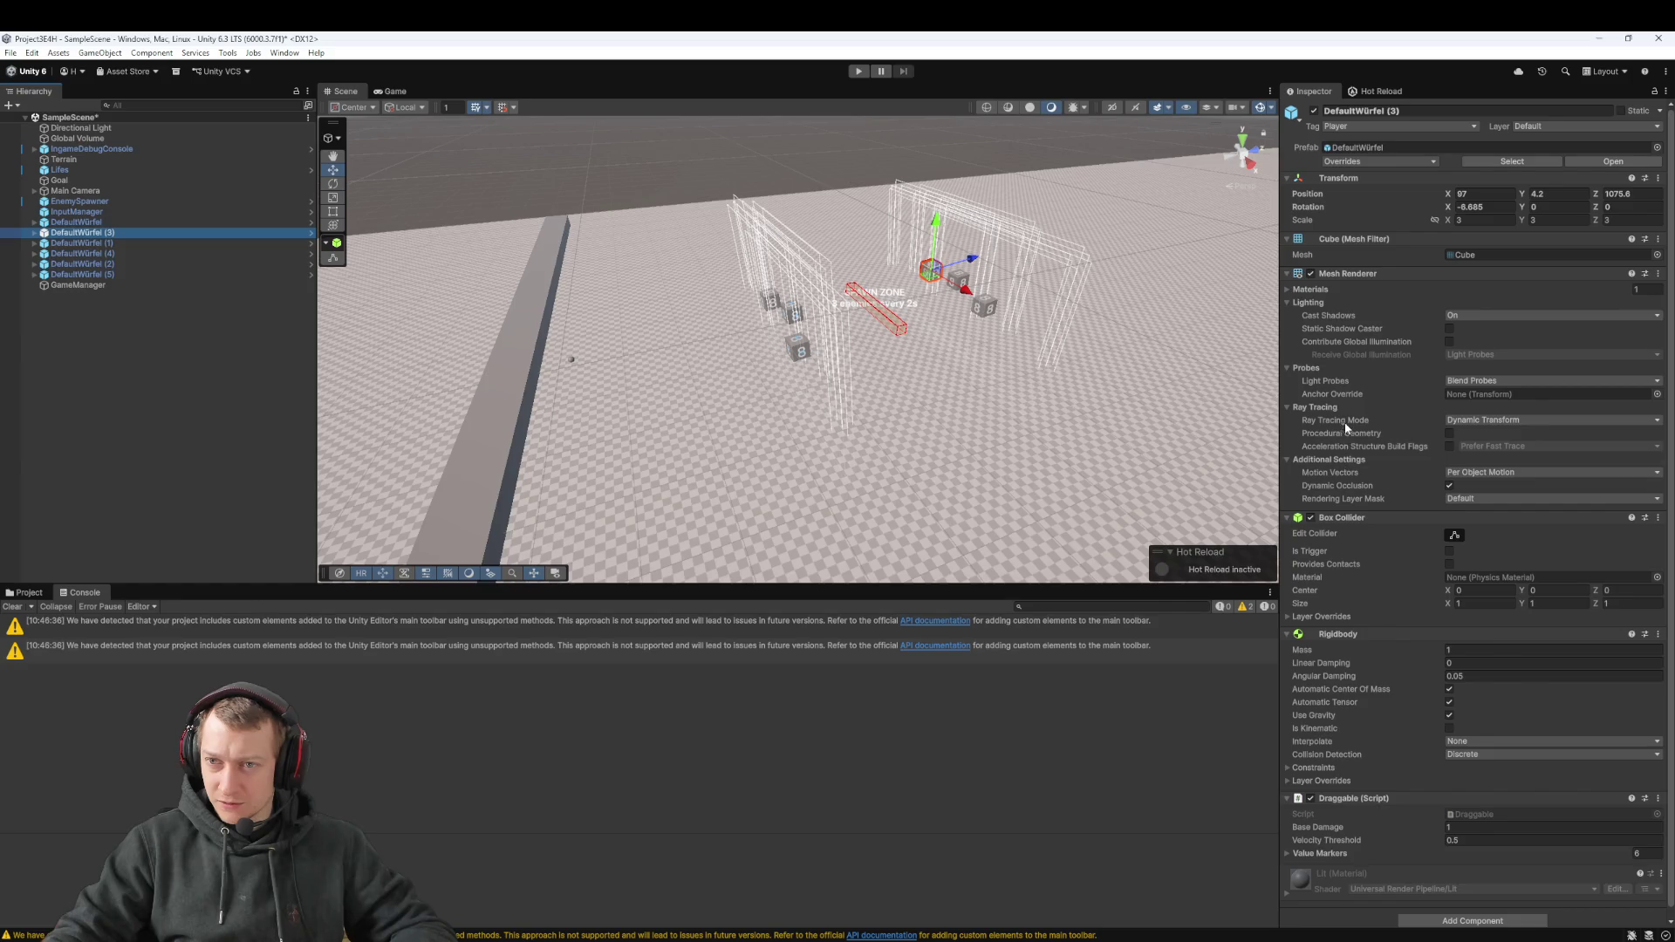
scroll(1348, 431, down, 1)
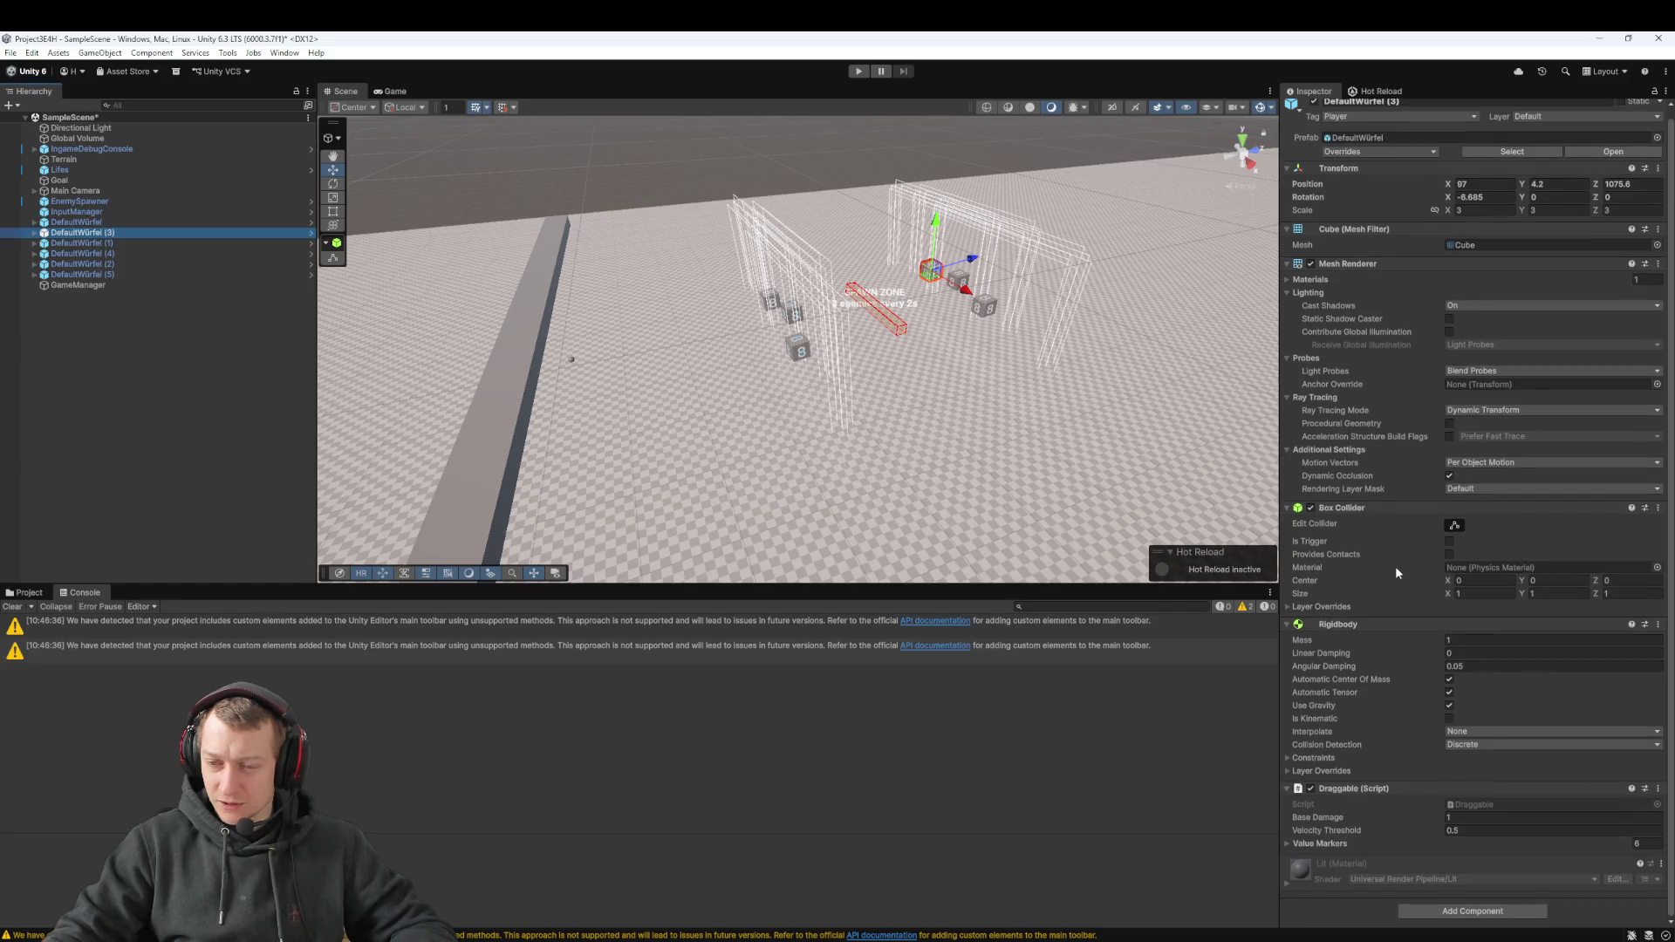
click(99, 214)
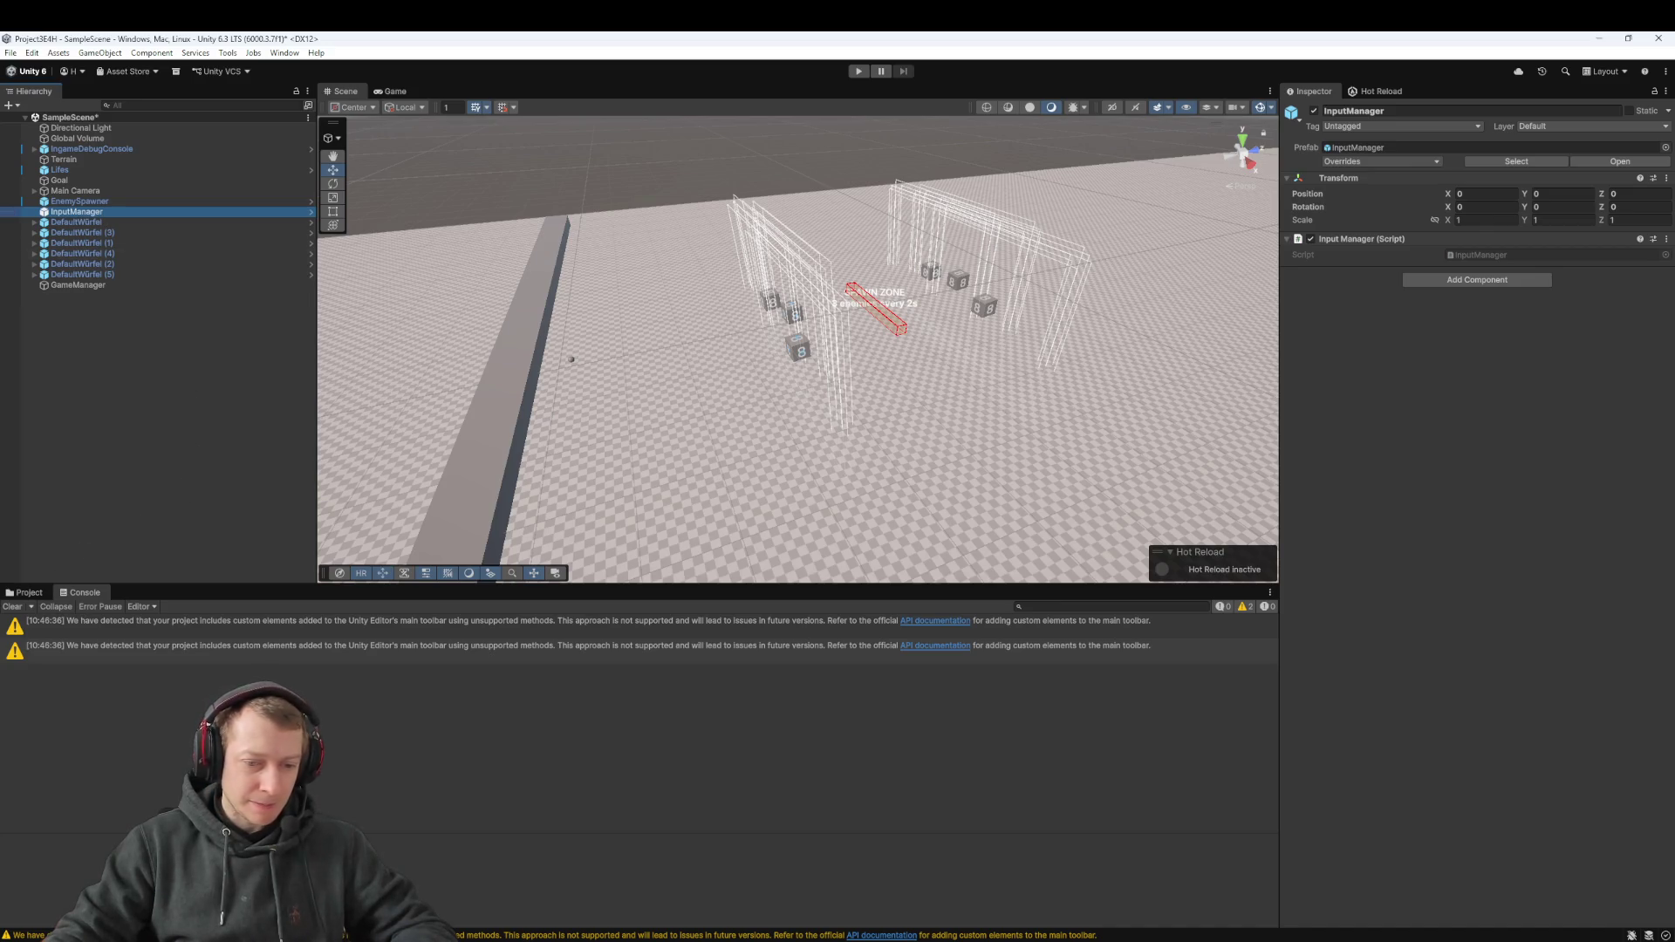
key(alt+Tab)
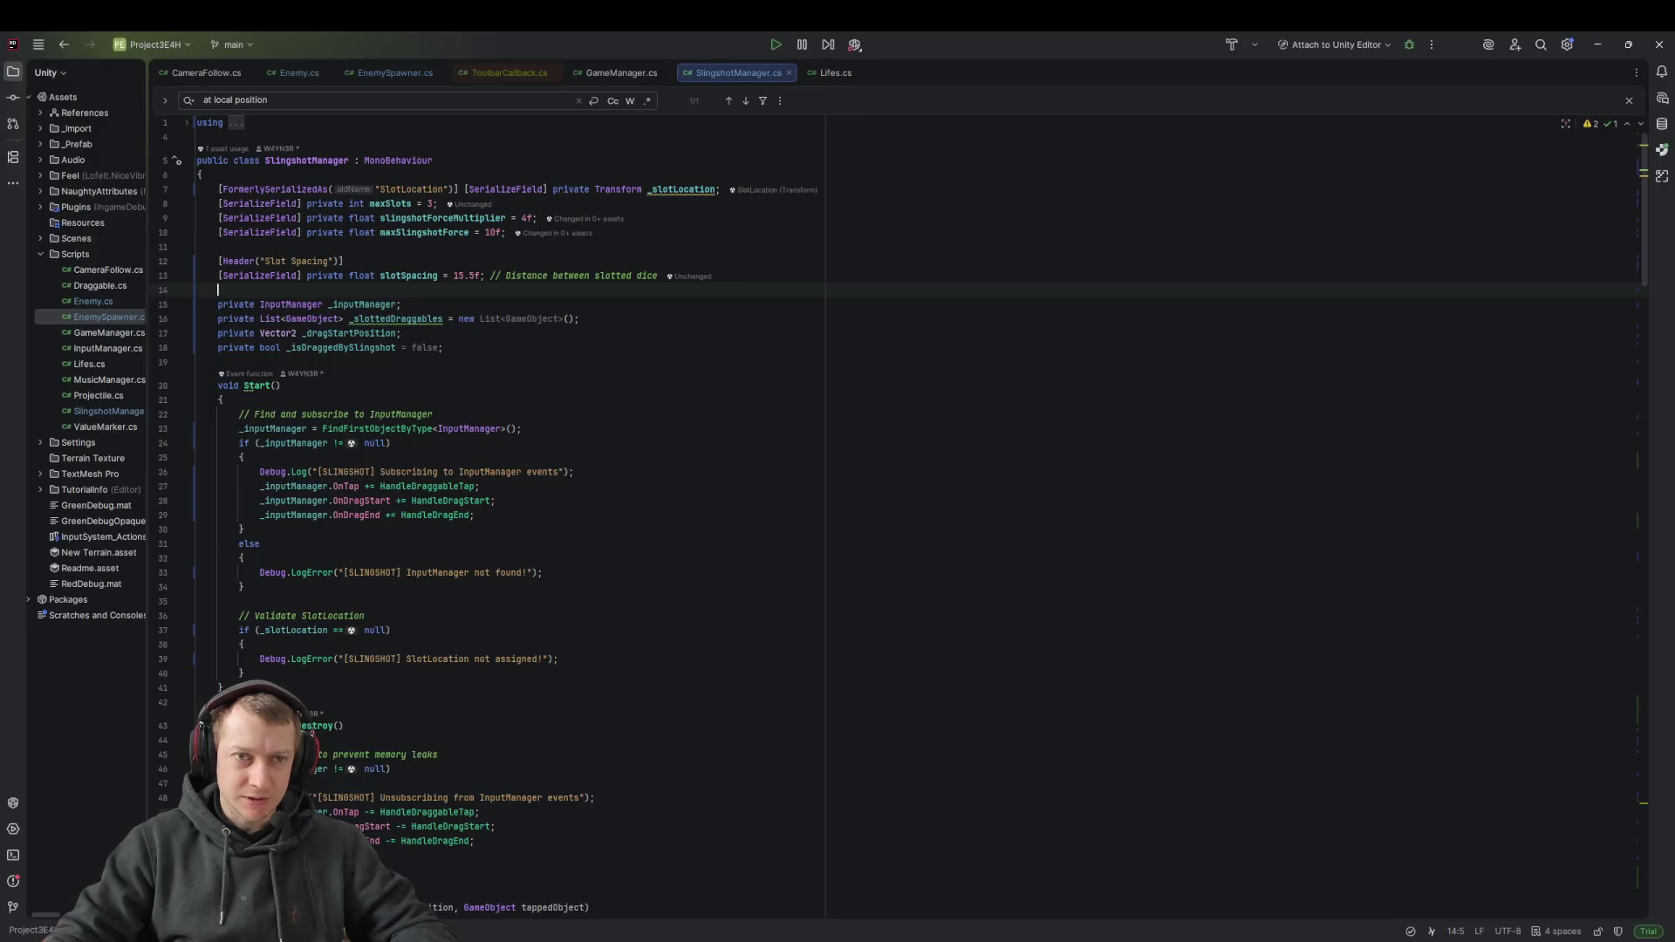
mouse_move(792, 938)
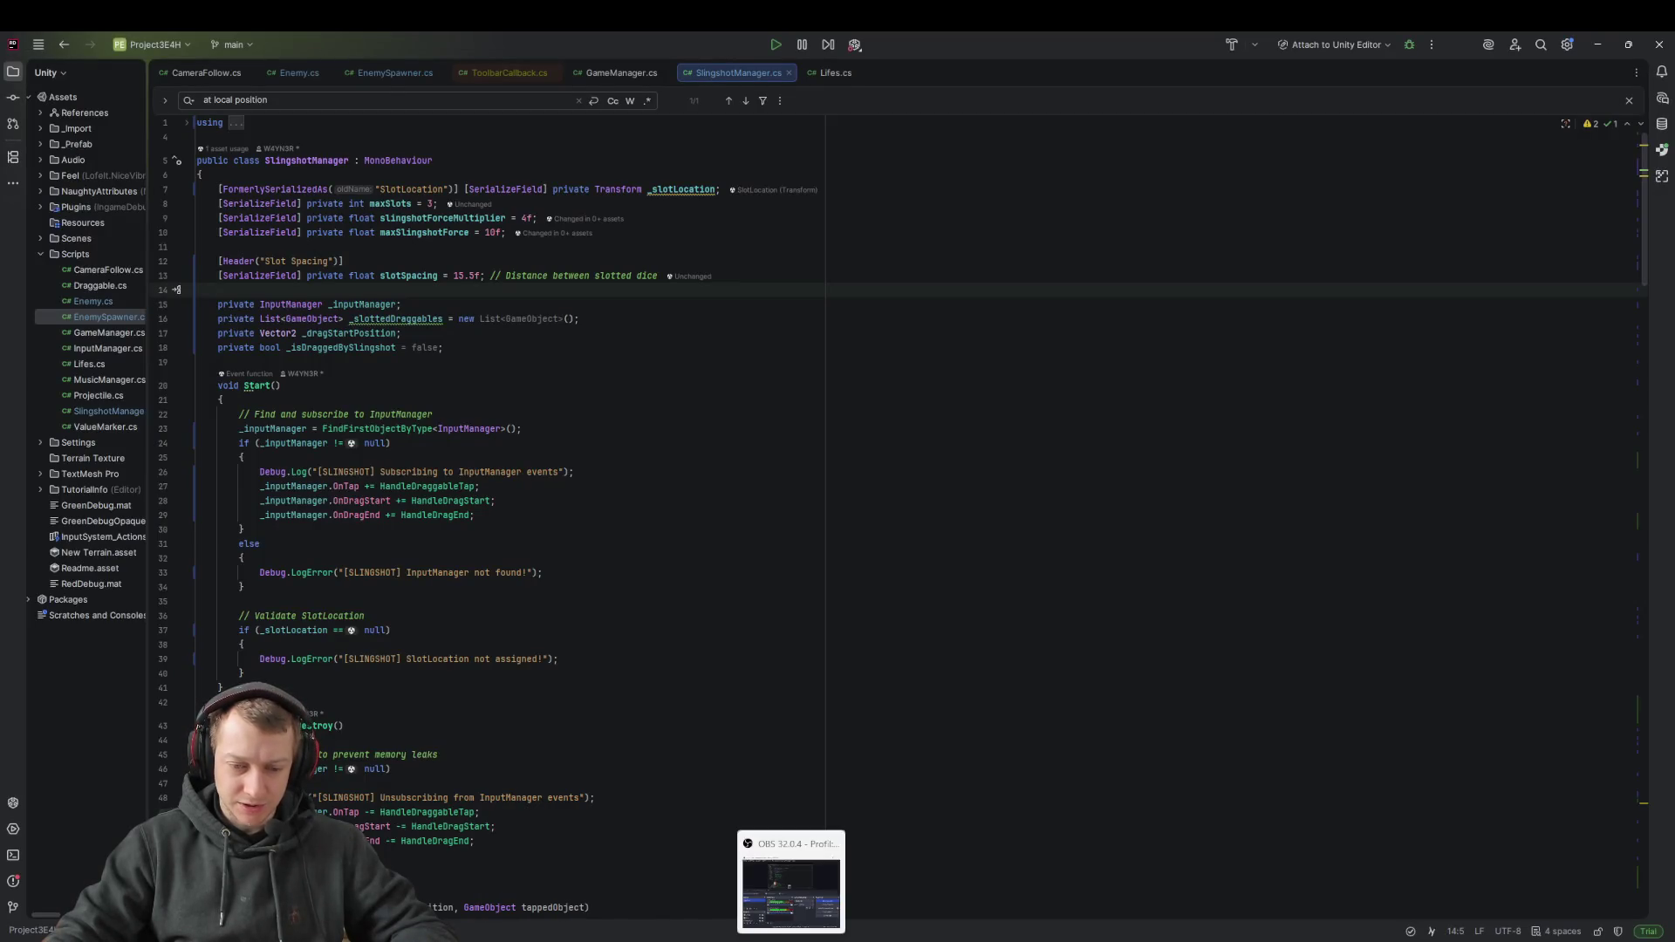
key(alt+Tab)
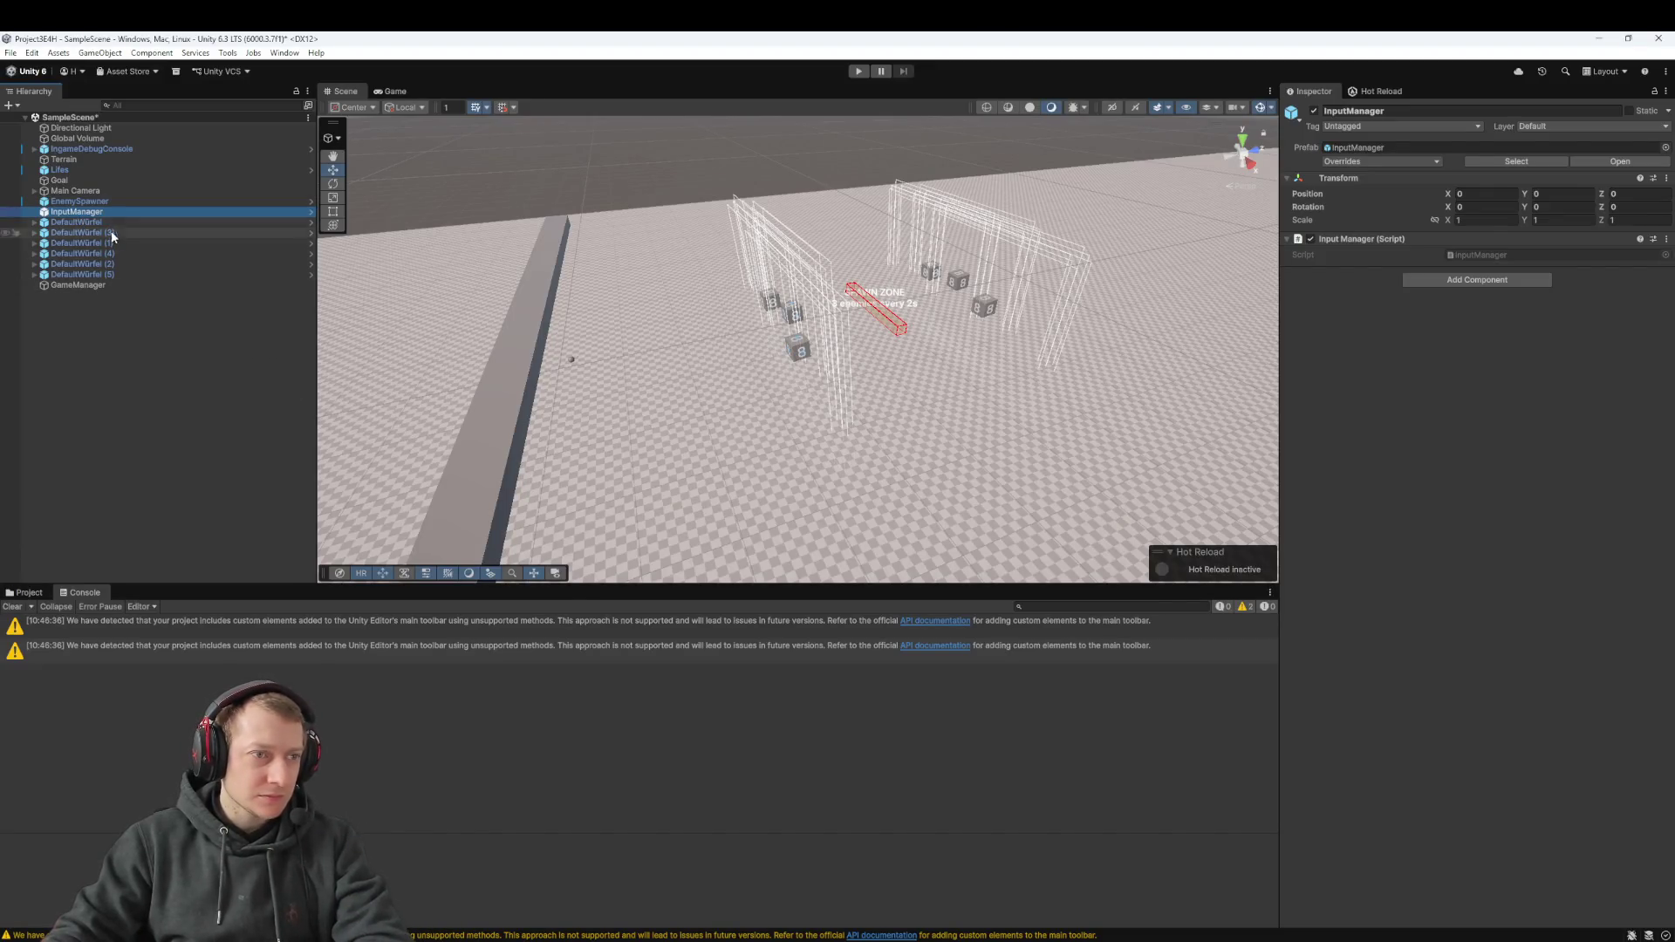
Inspect the IngameDebugConsole, InputManager, DefaultWürfel (3), EnemySpawner, Main Camera and Lifes objects
click(96, 149)
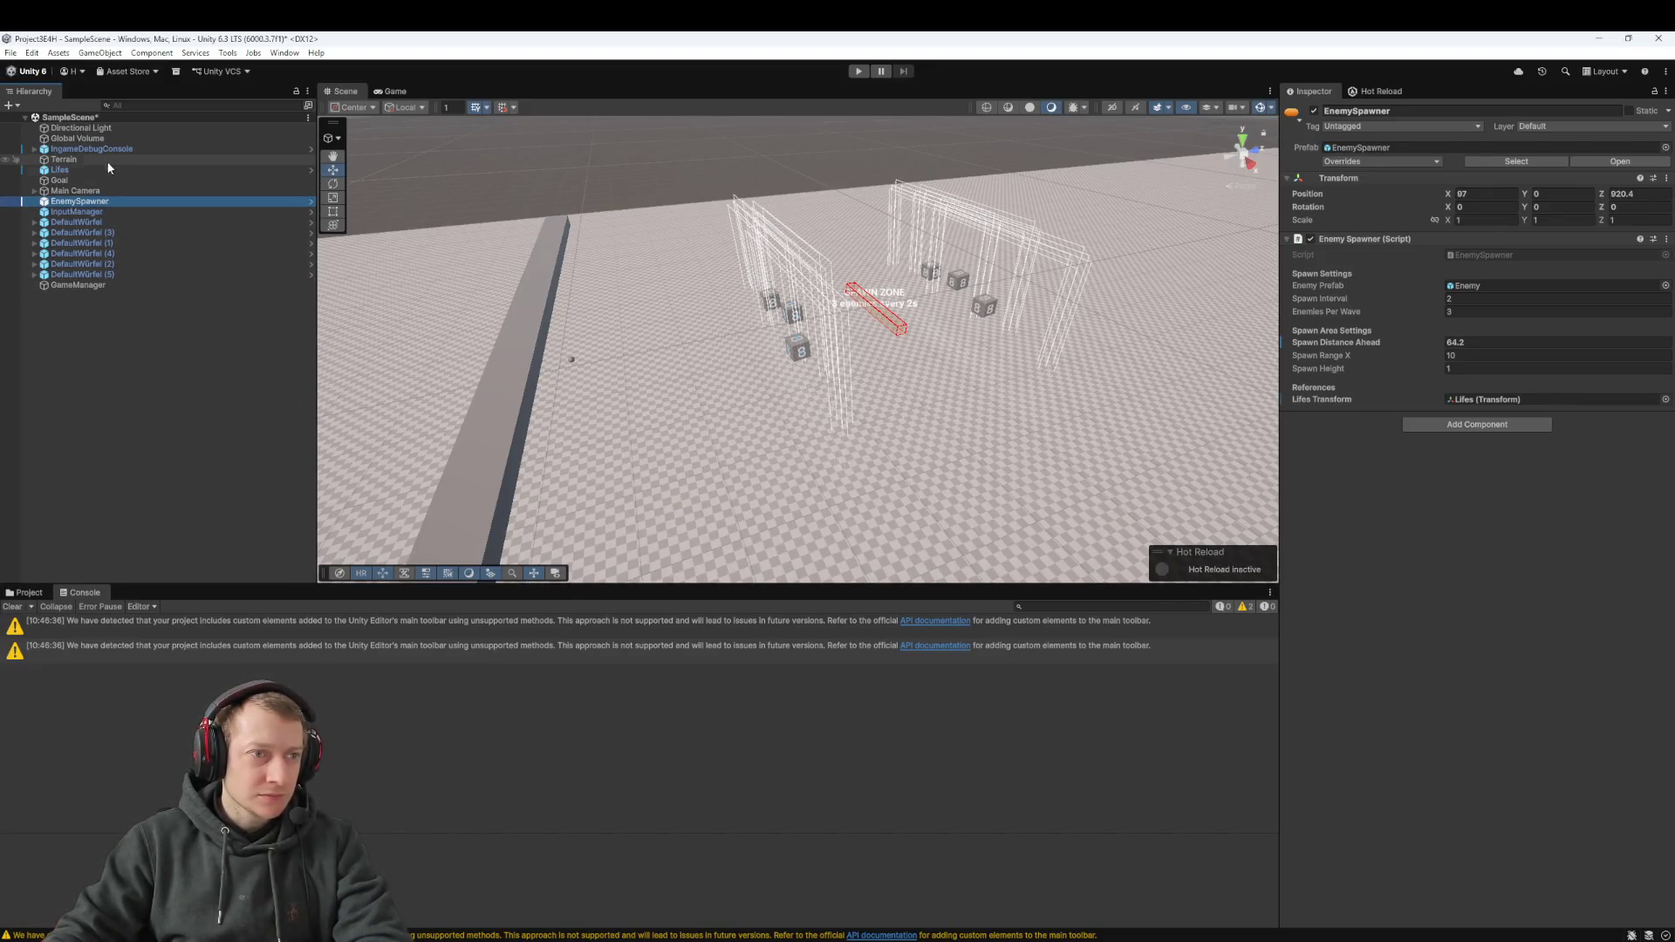
click(102, 215)
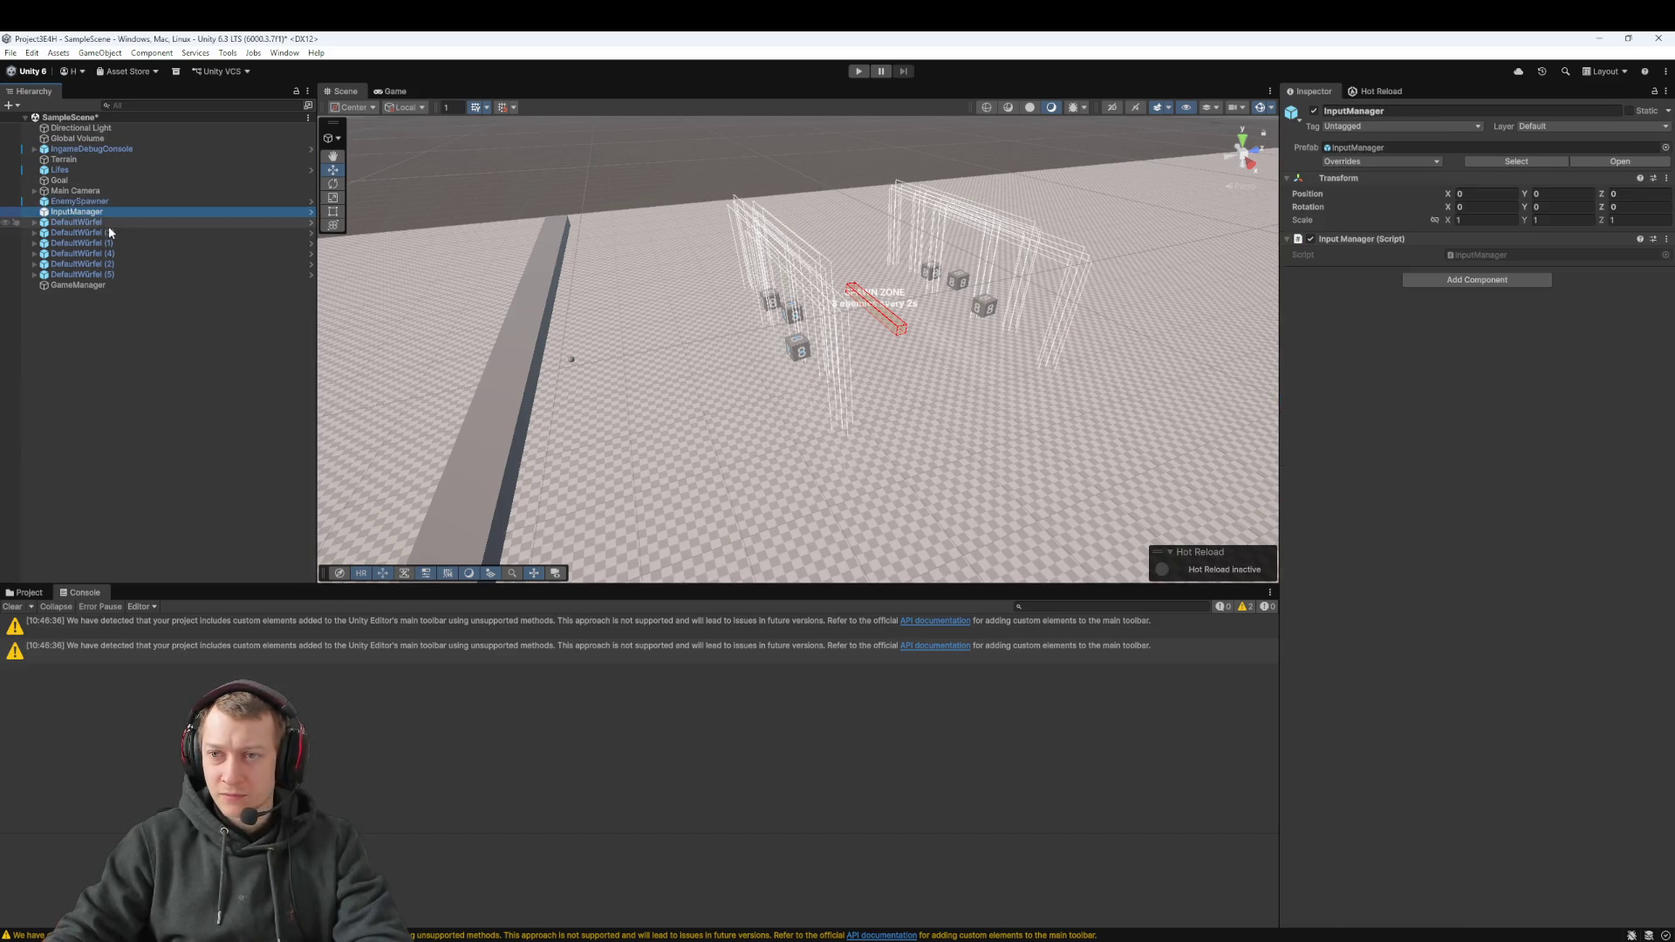
click(110, 232)
key(Down)
key(Down)
key(Down)
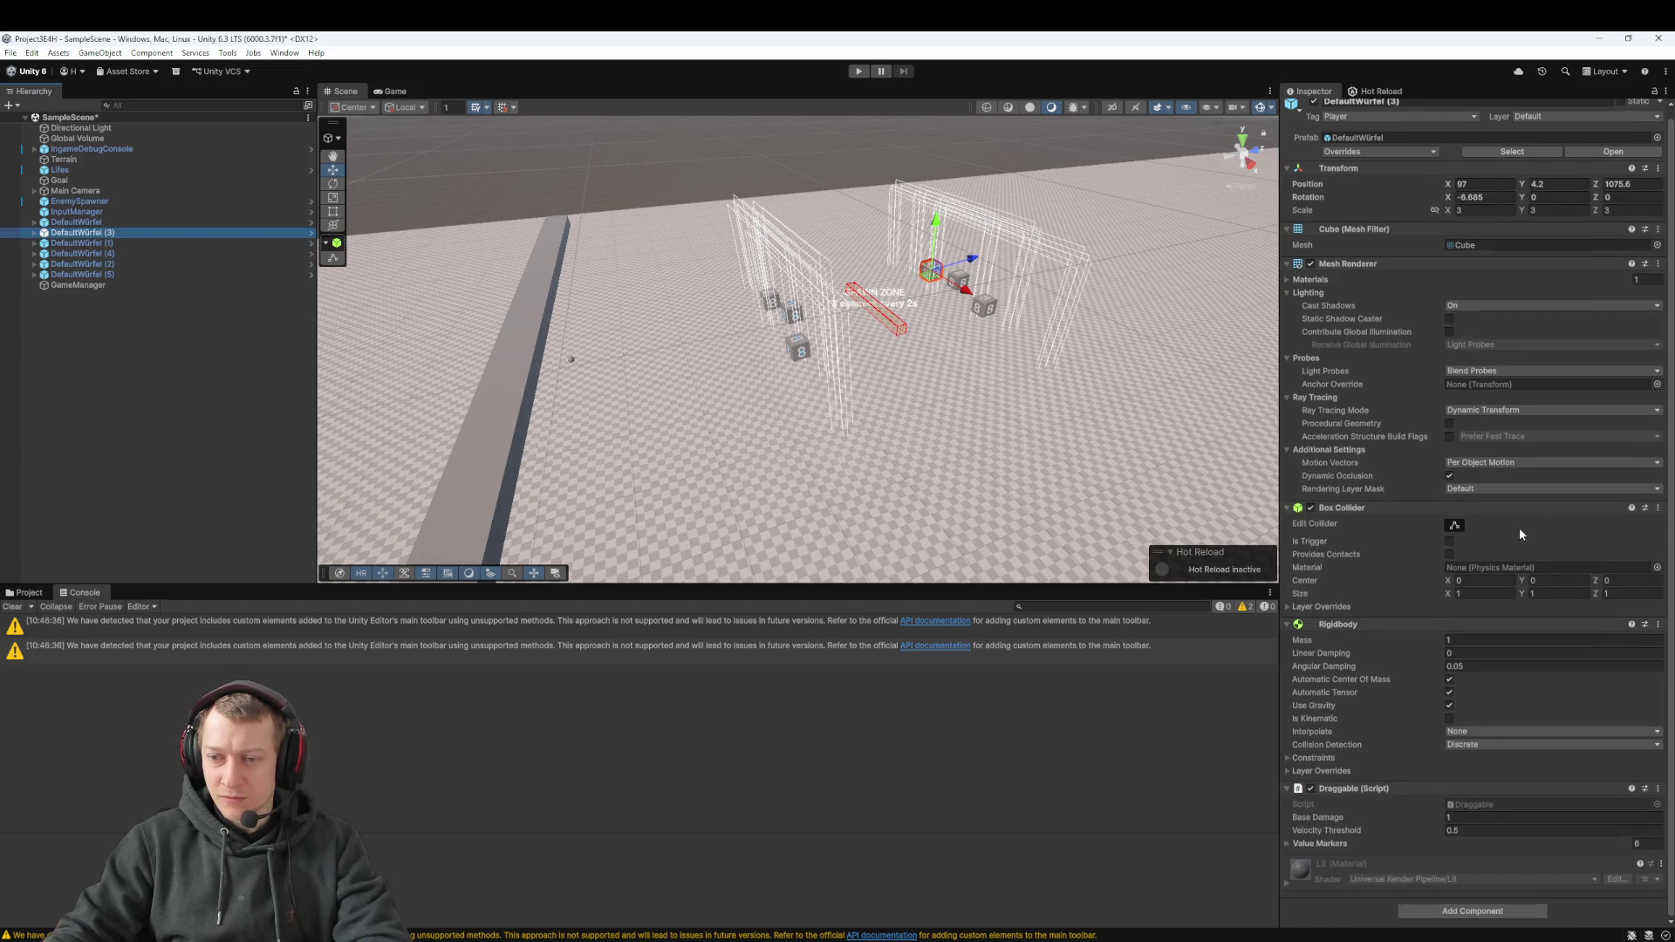
key(Up)
key(Up)
key(Up)
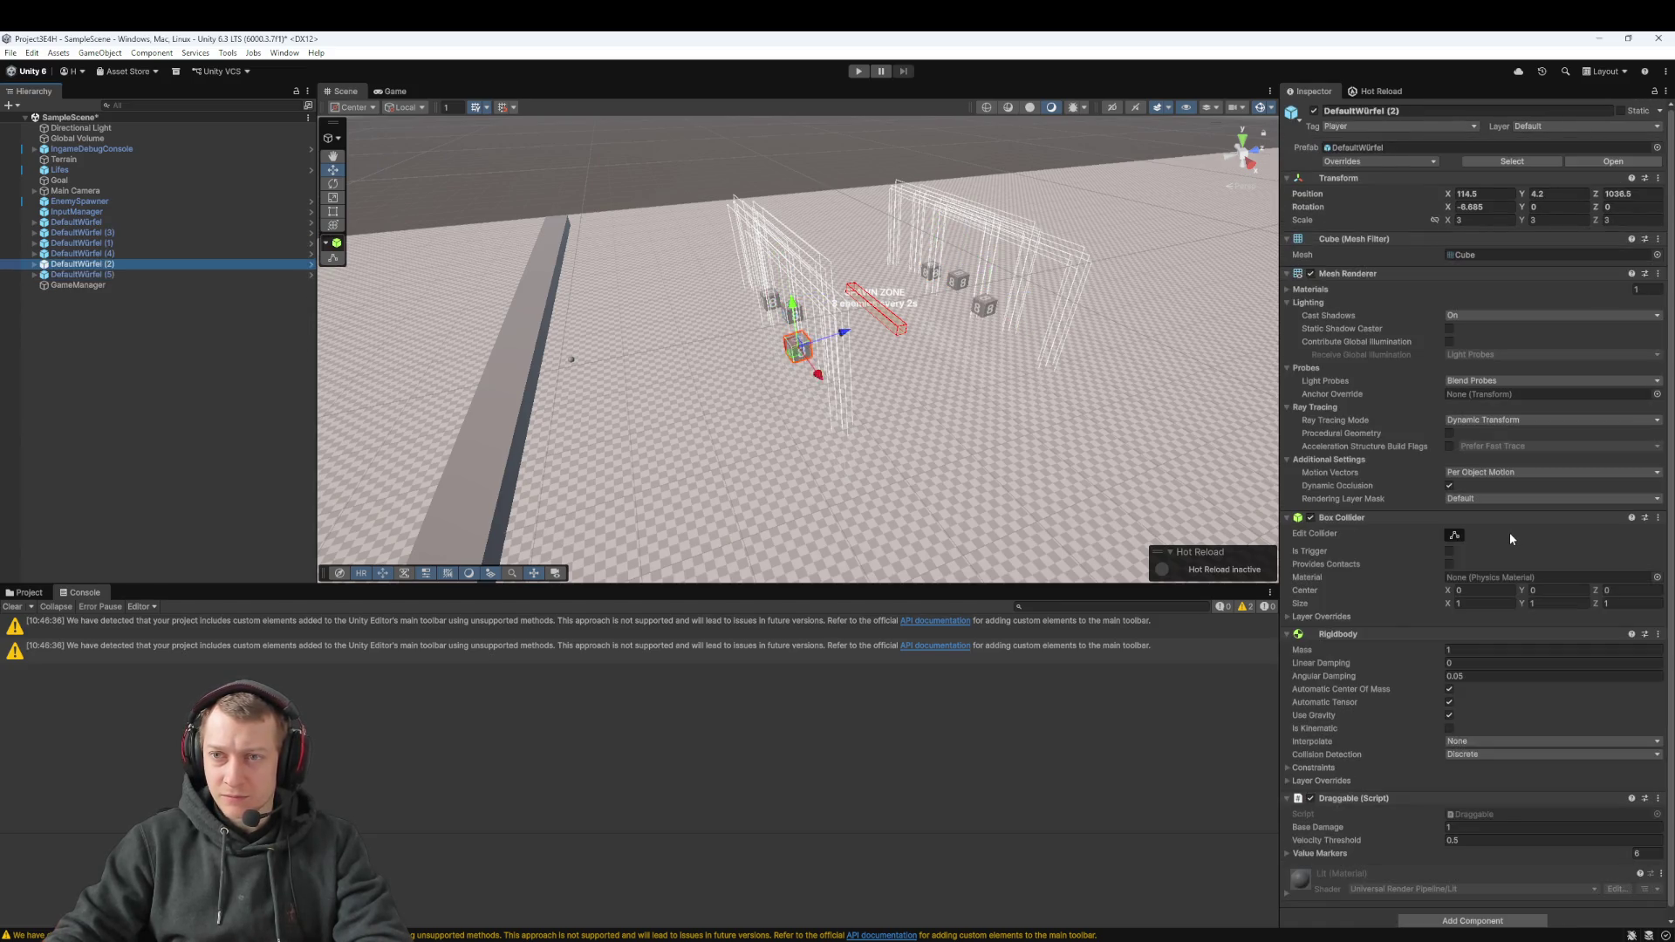
key(Up)
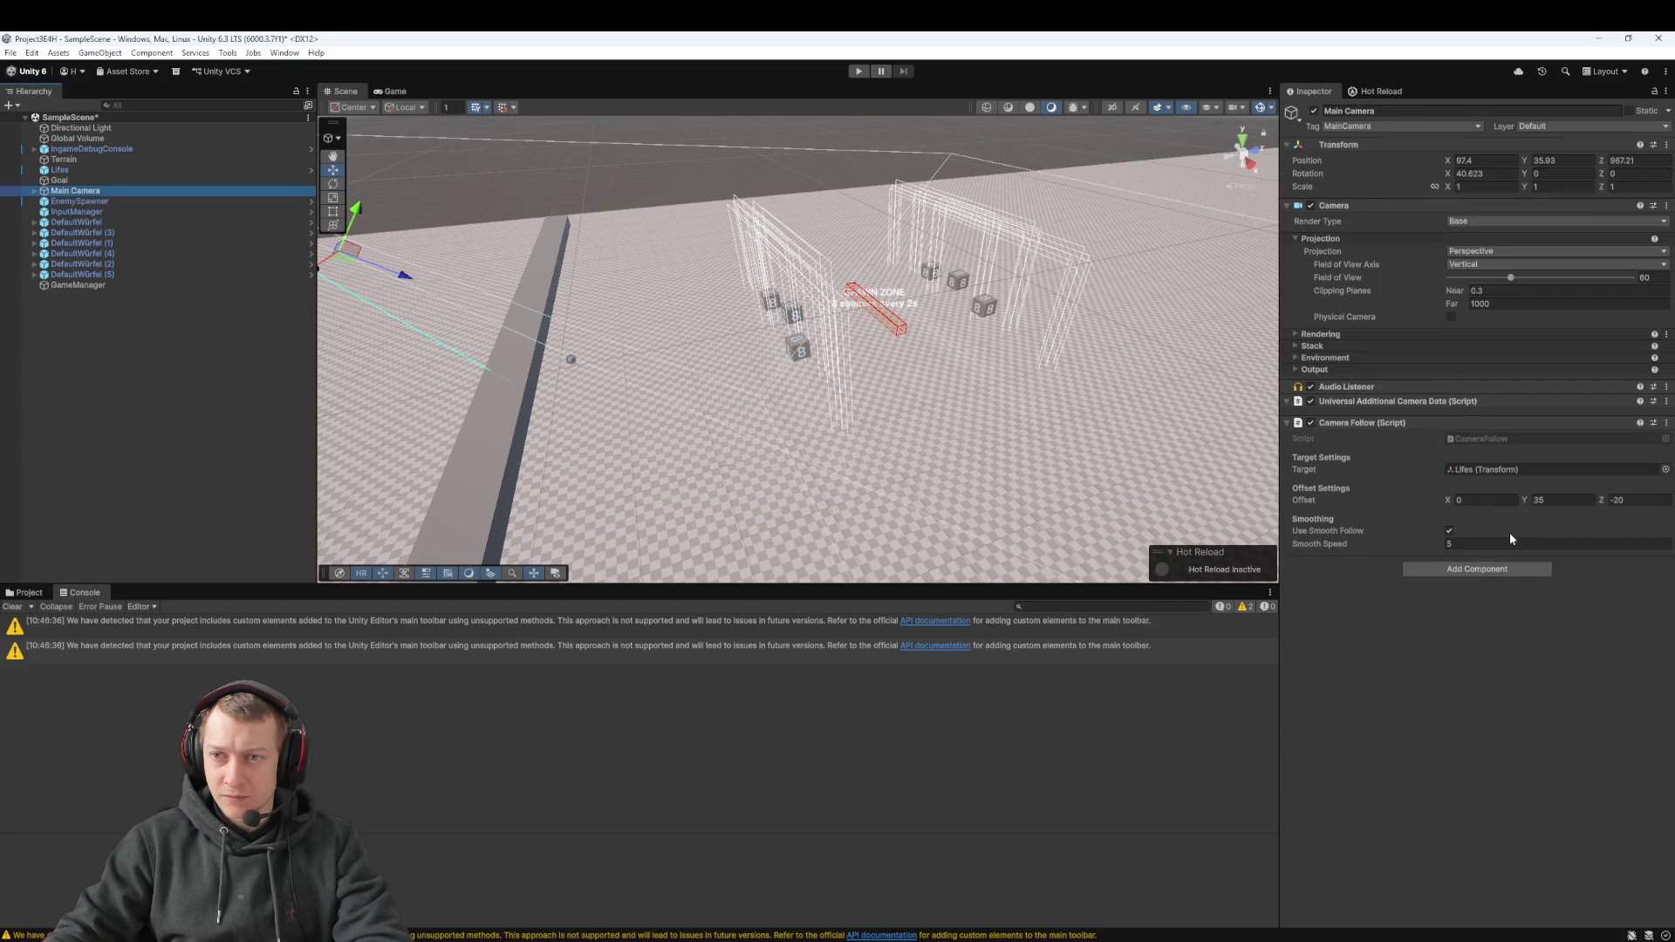
key(Up)
key(Up)
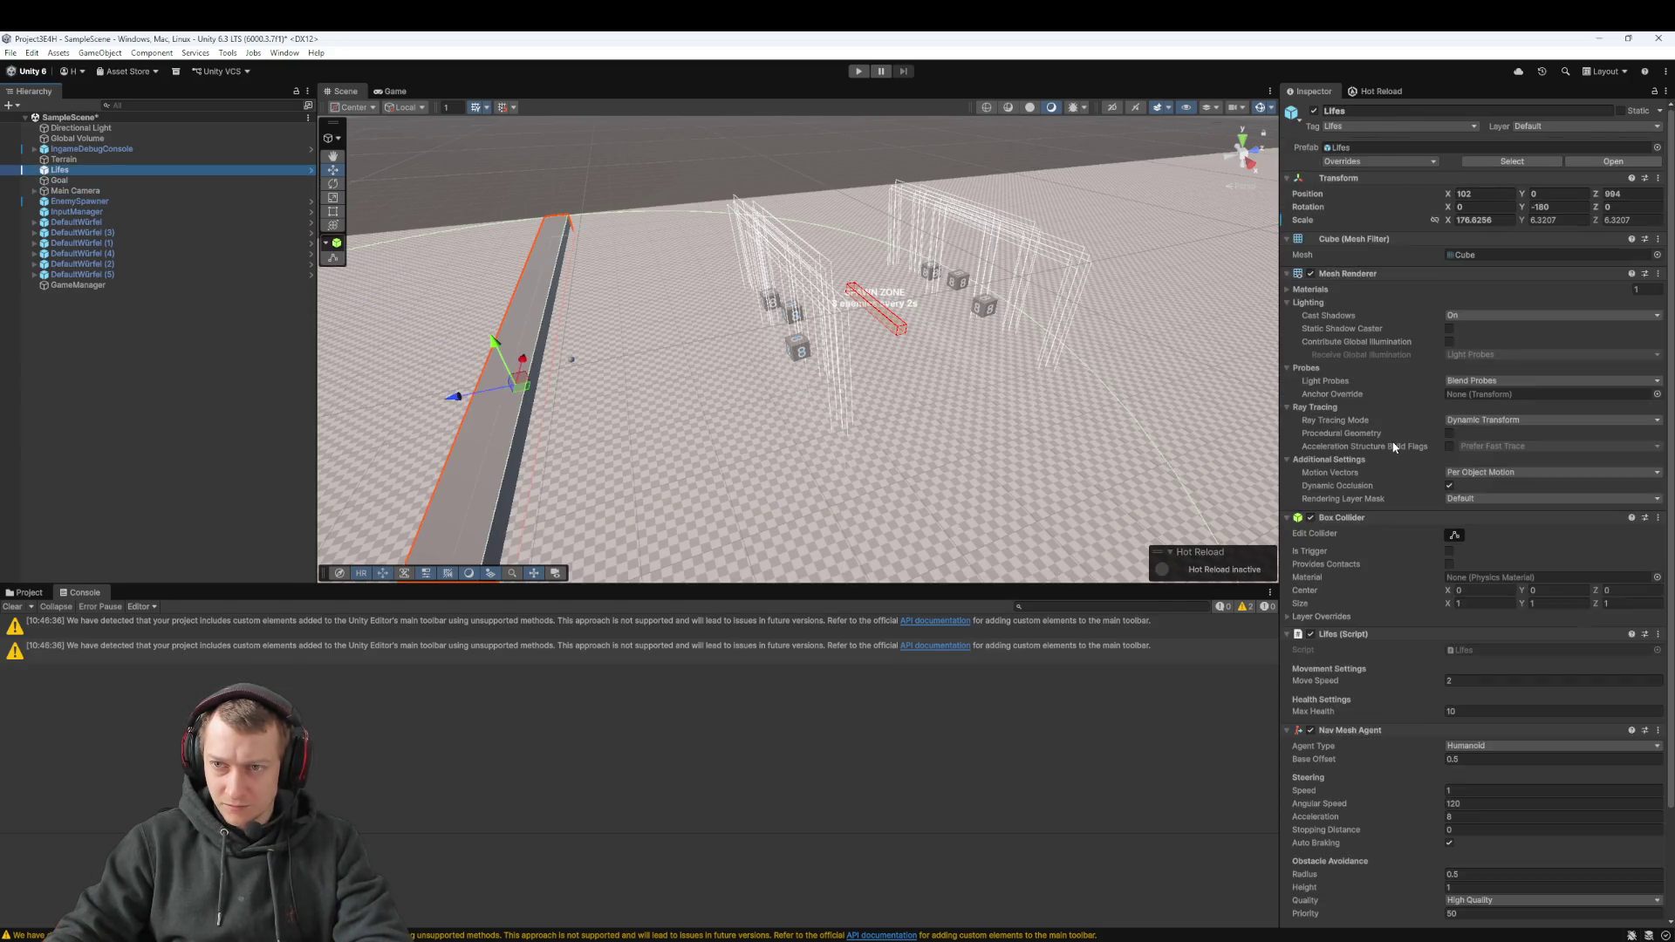
scroll(1393, 445, down, 3)
right_click(1406, 442)
click(1362, 752)
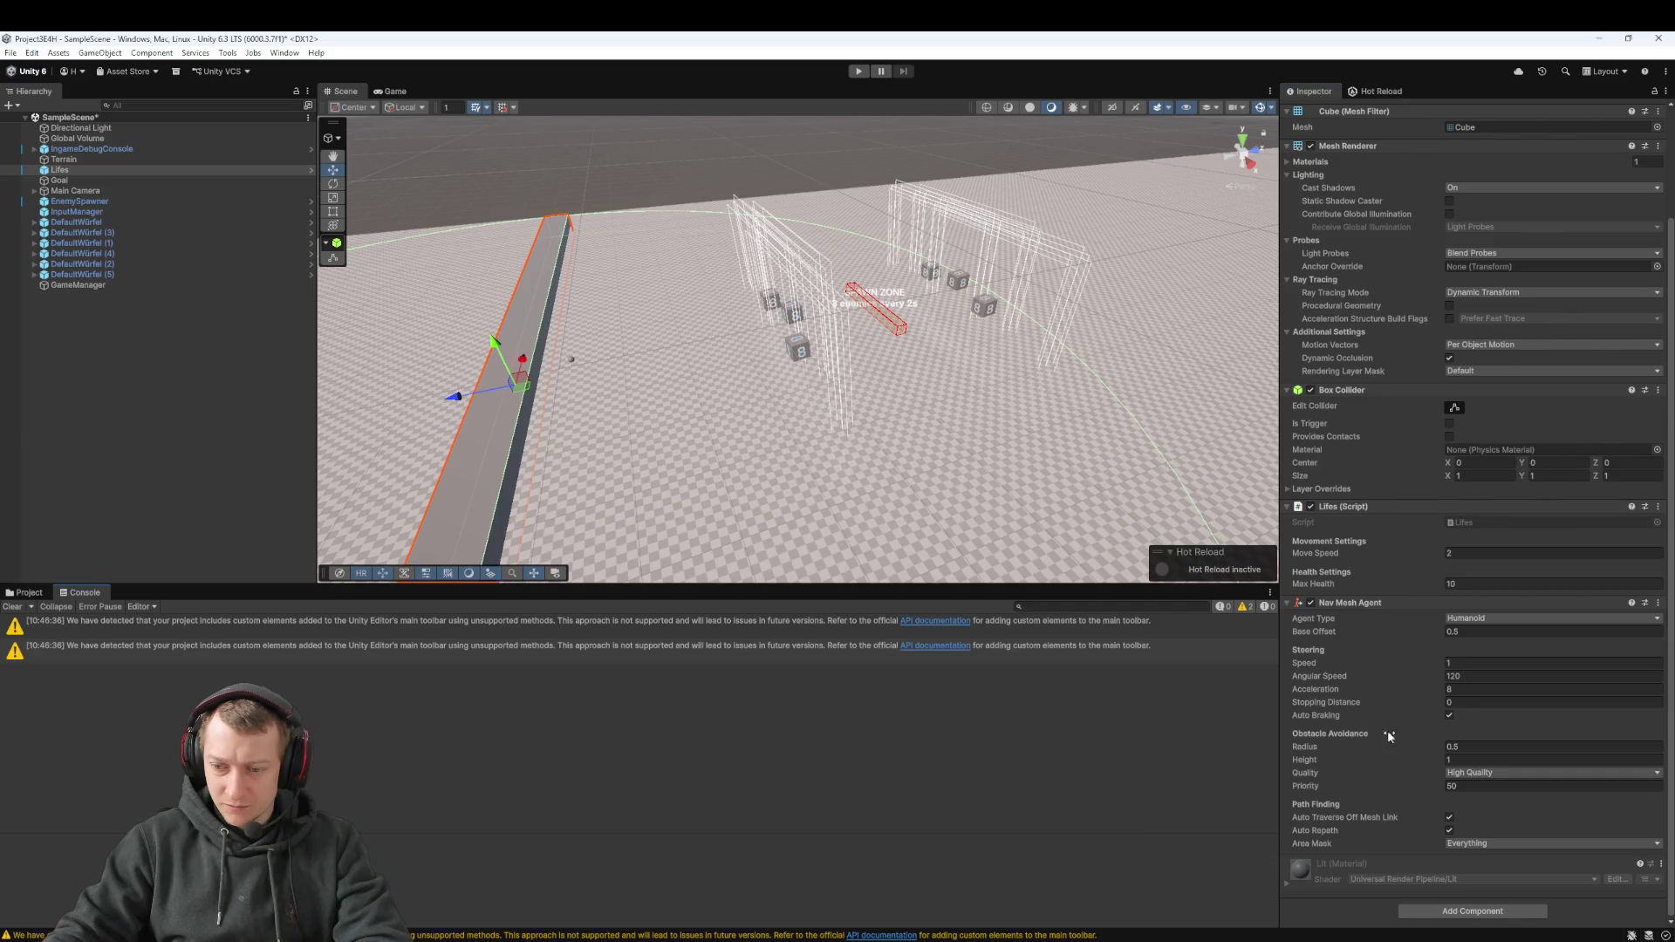
Inspect the Terrain, IngameDebugConsole and Global Volume objects at the top of the Hierarchy
click(130, 160)
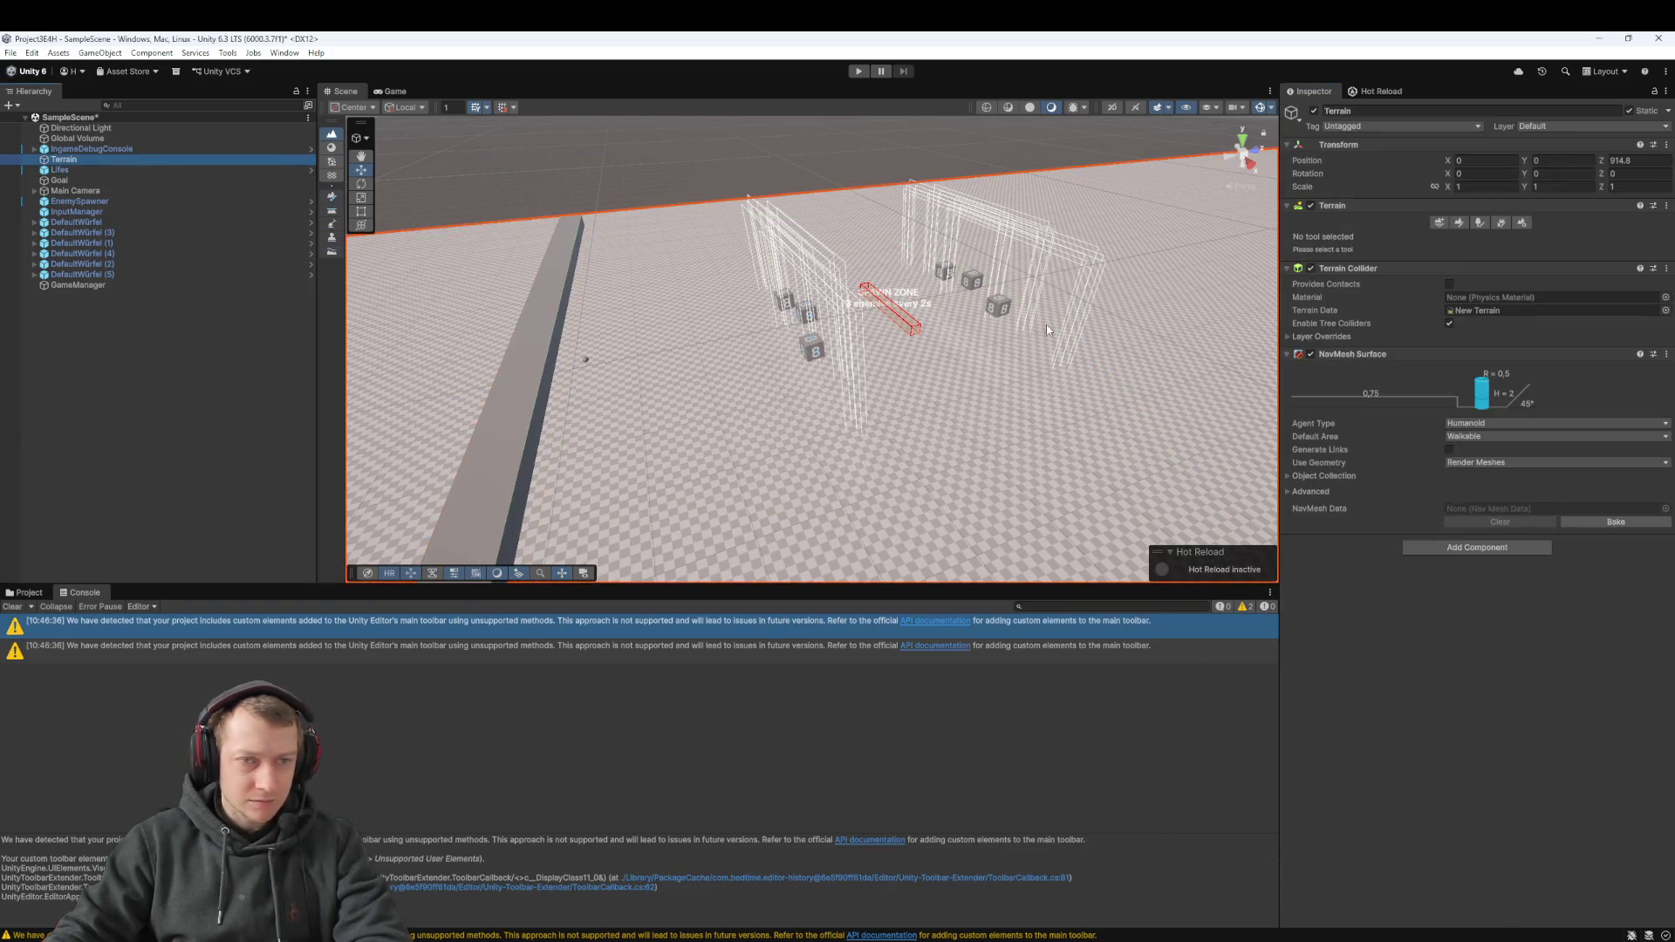
key(Up)
scroll(1468, 462, down, 15)
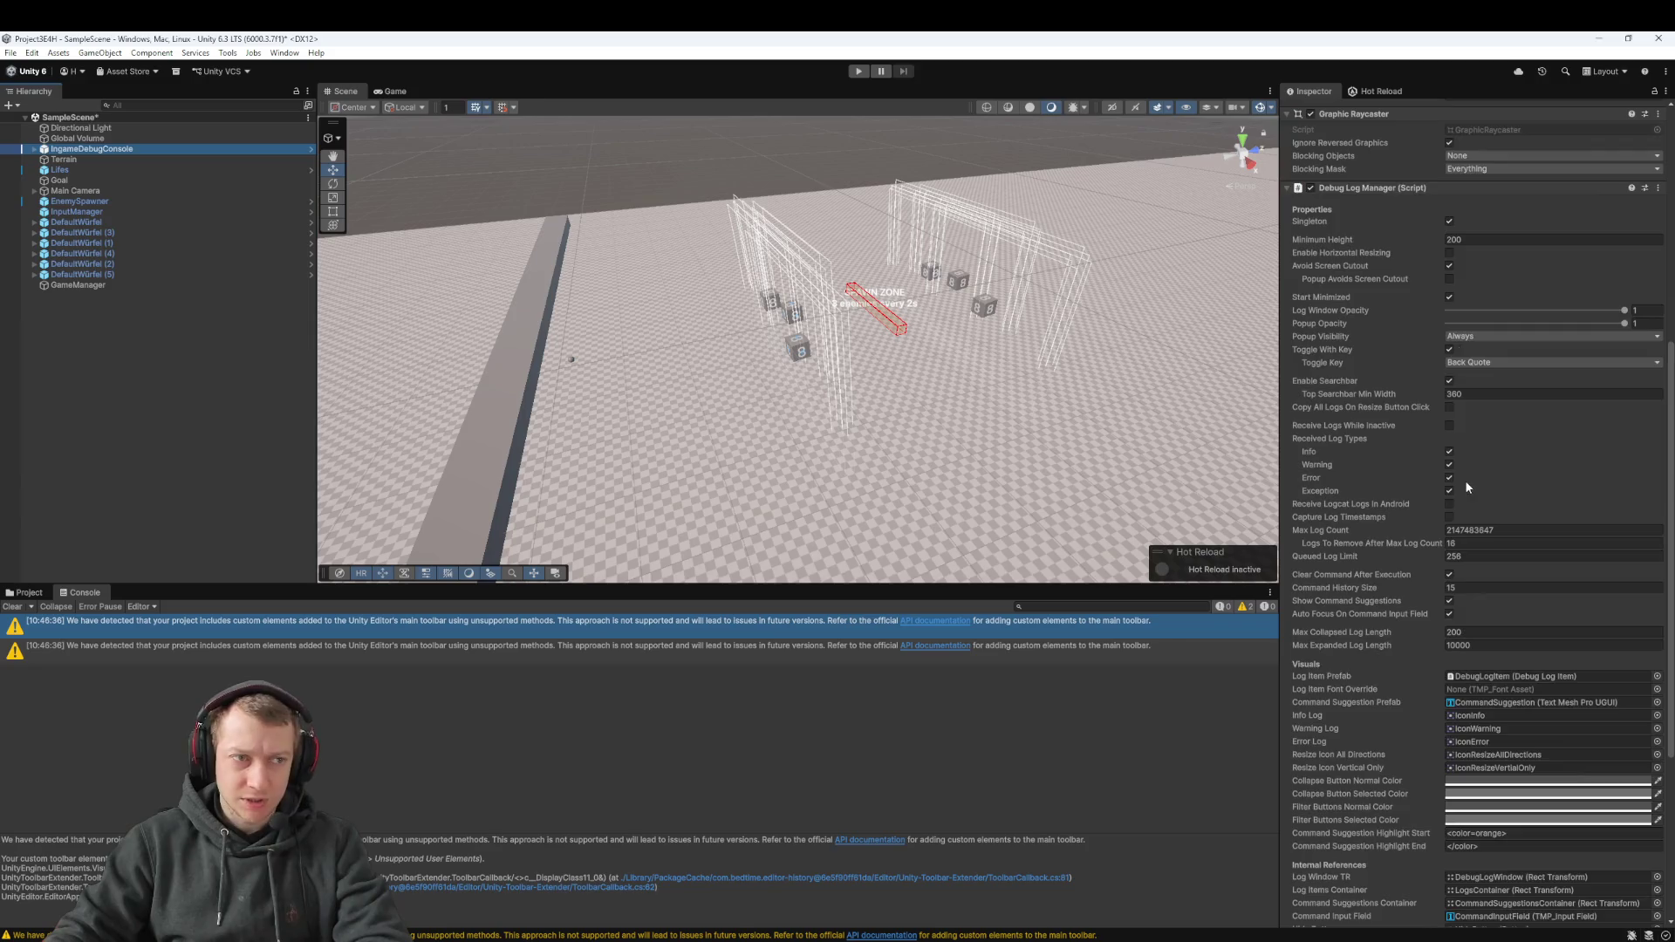
key(Up)
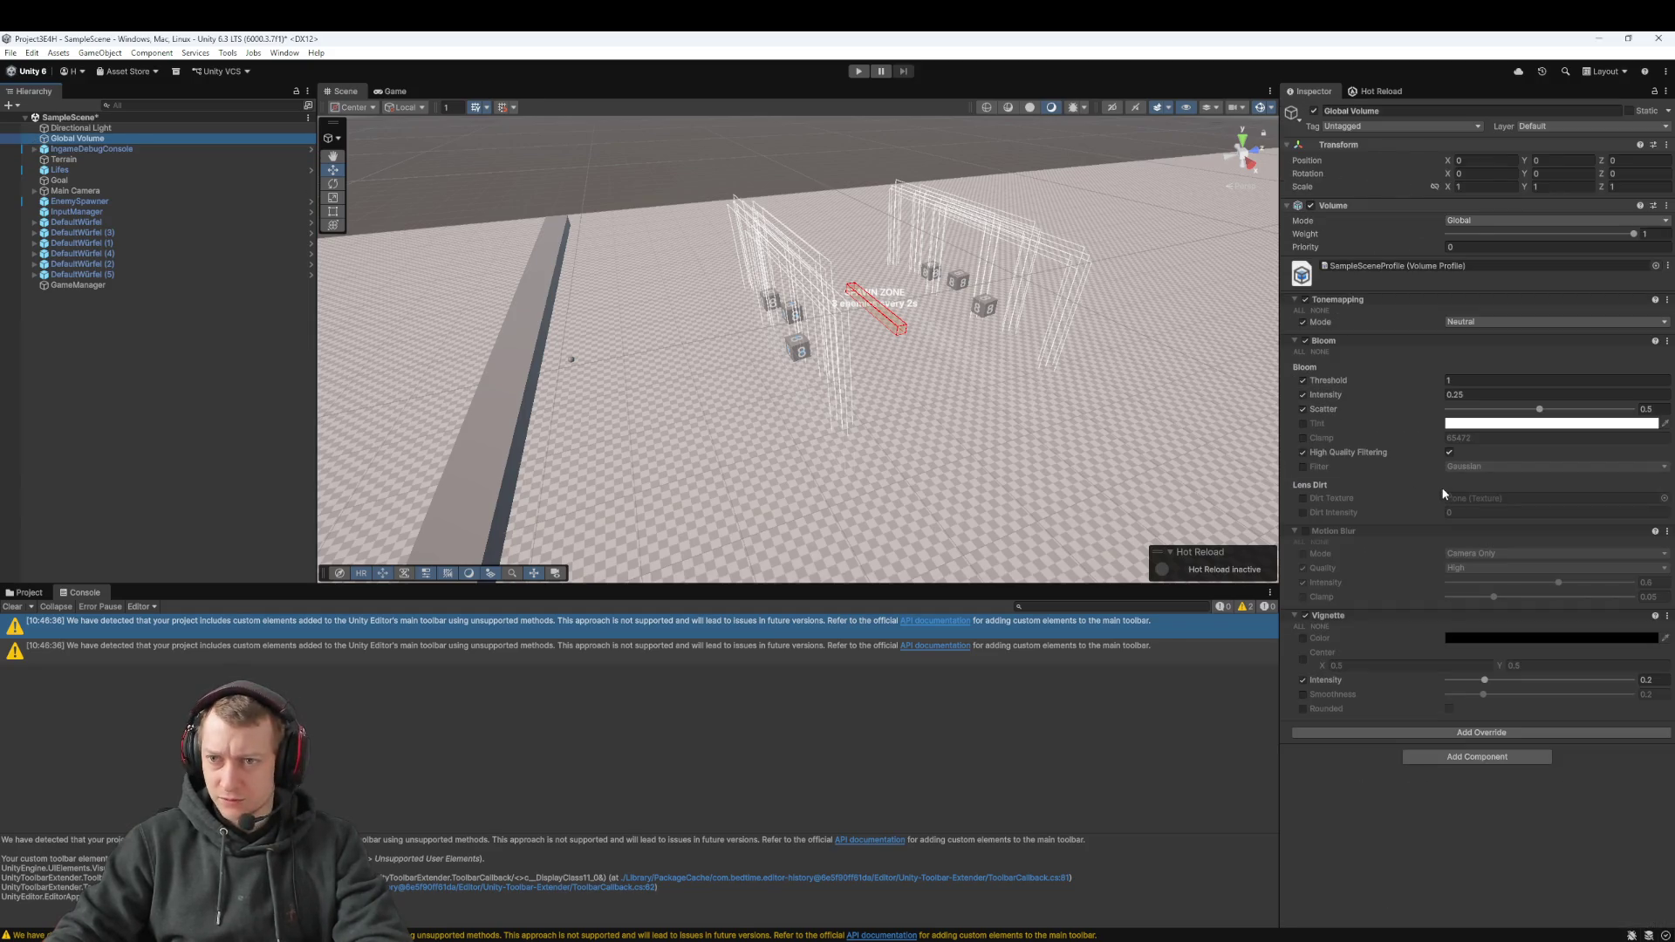
key(Up)
key(Up)
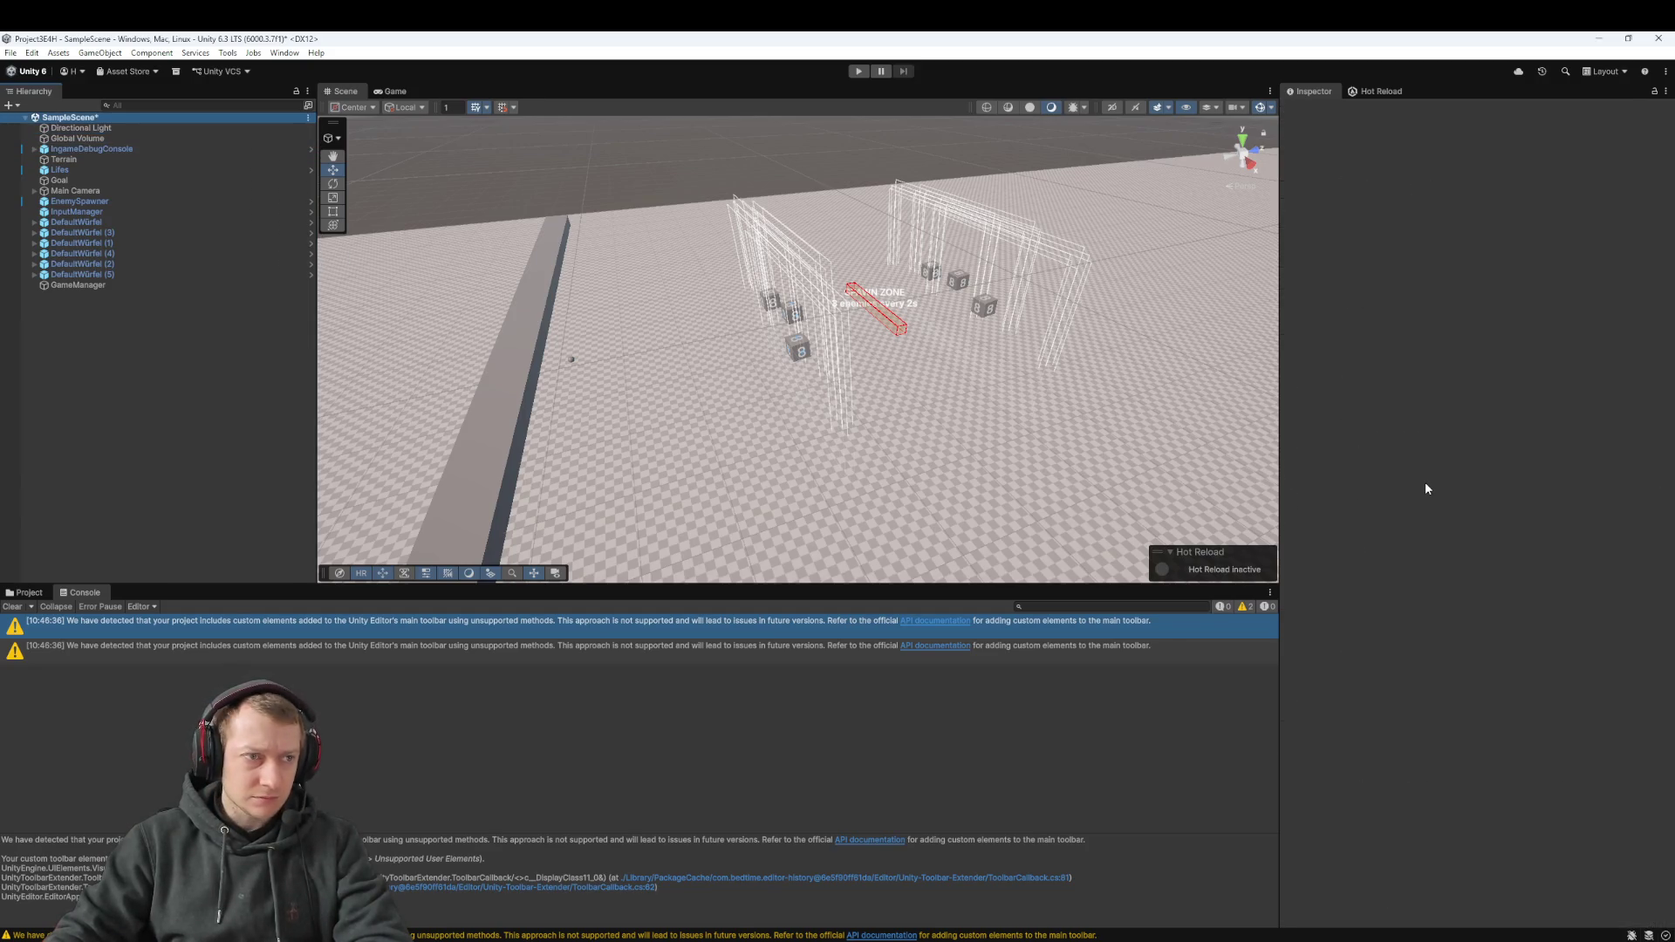
key(Down)
key(Down)
Review the DefaultWürfel dice components and EnemySpawner settings, then show the Project's Assets/Scripts folder
click(119, 223)
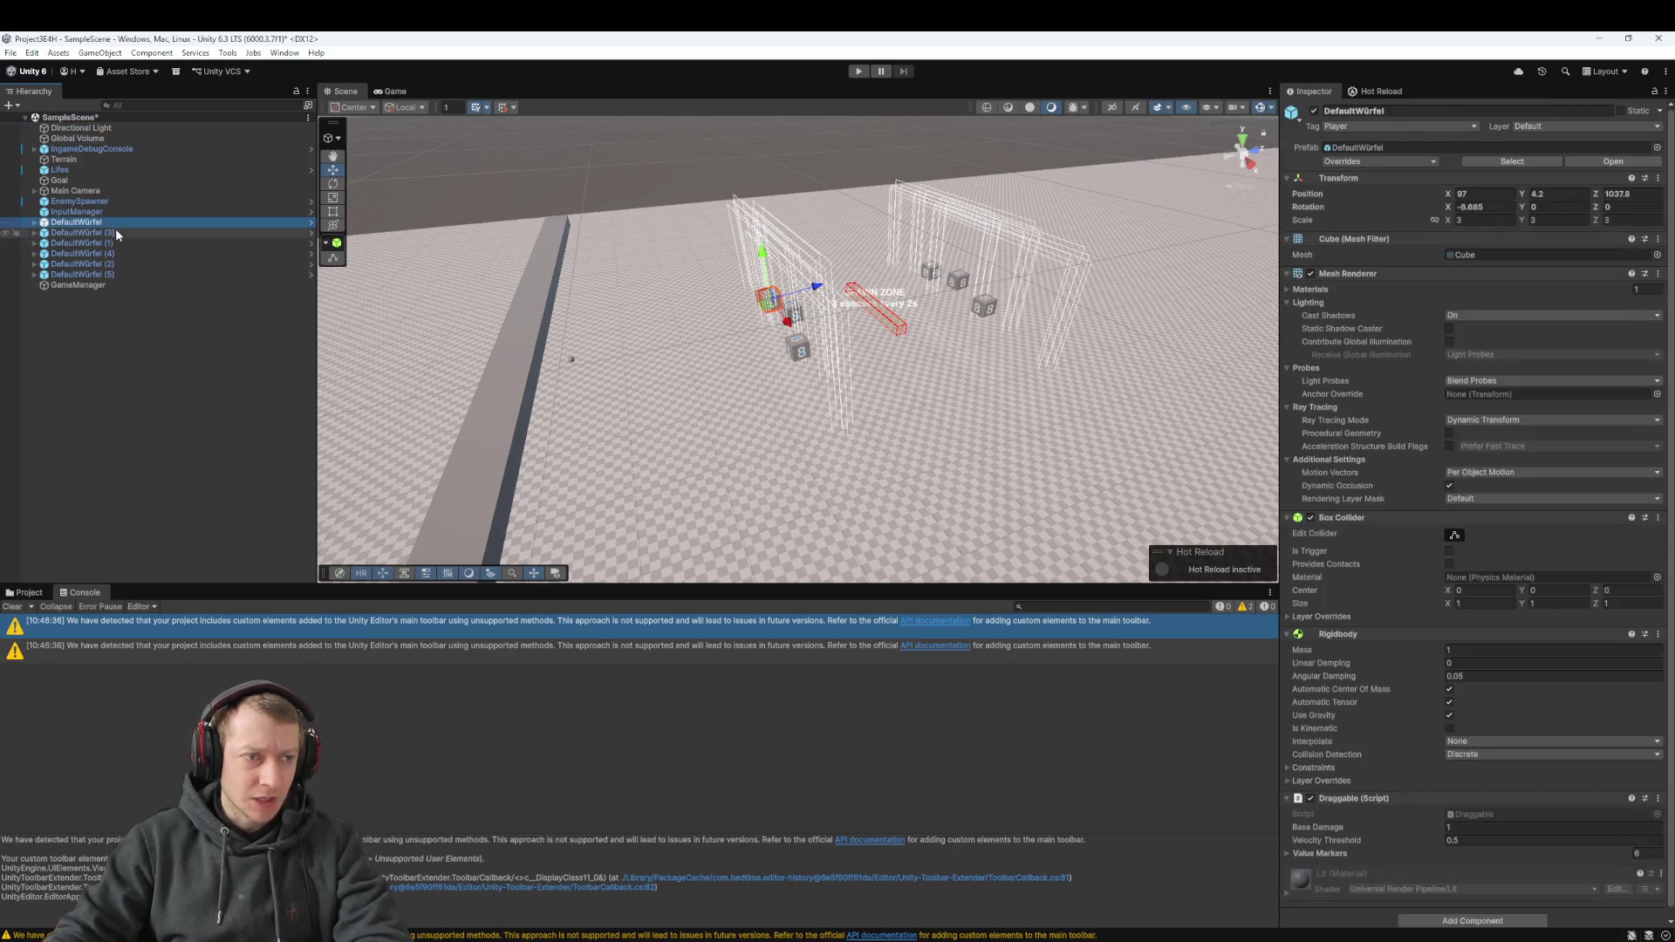
click(105, 202)
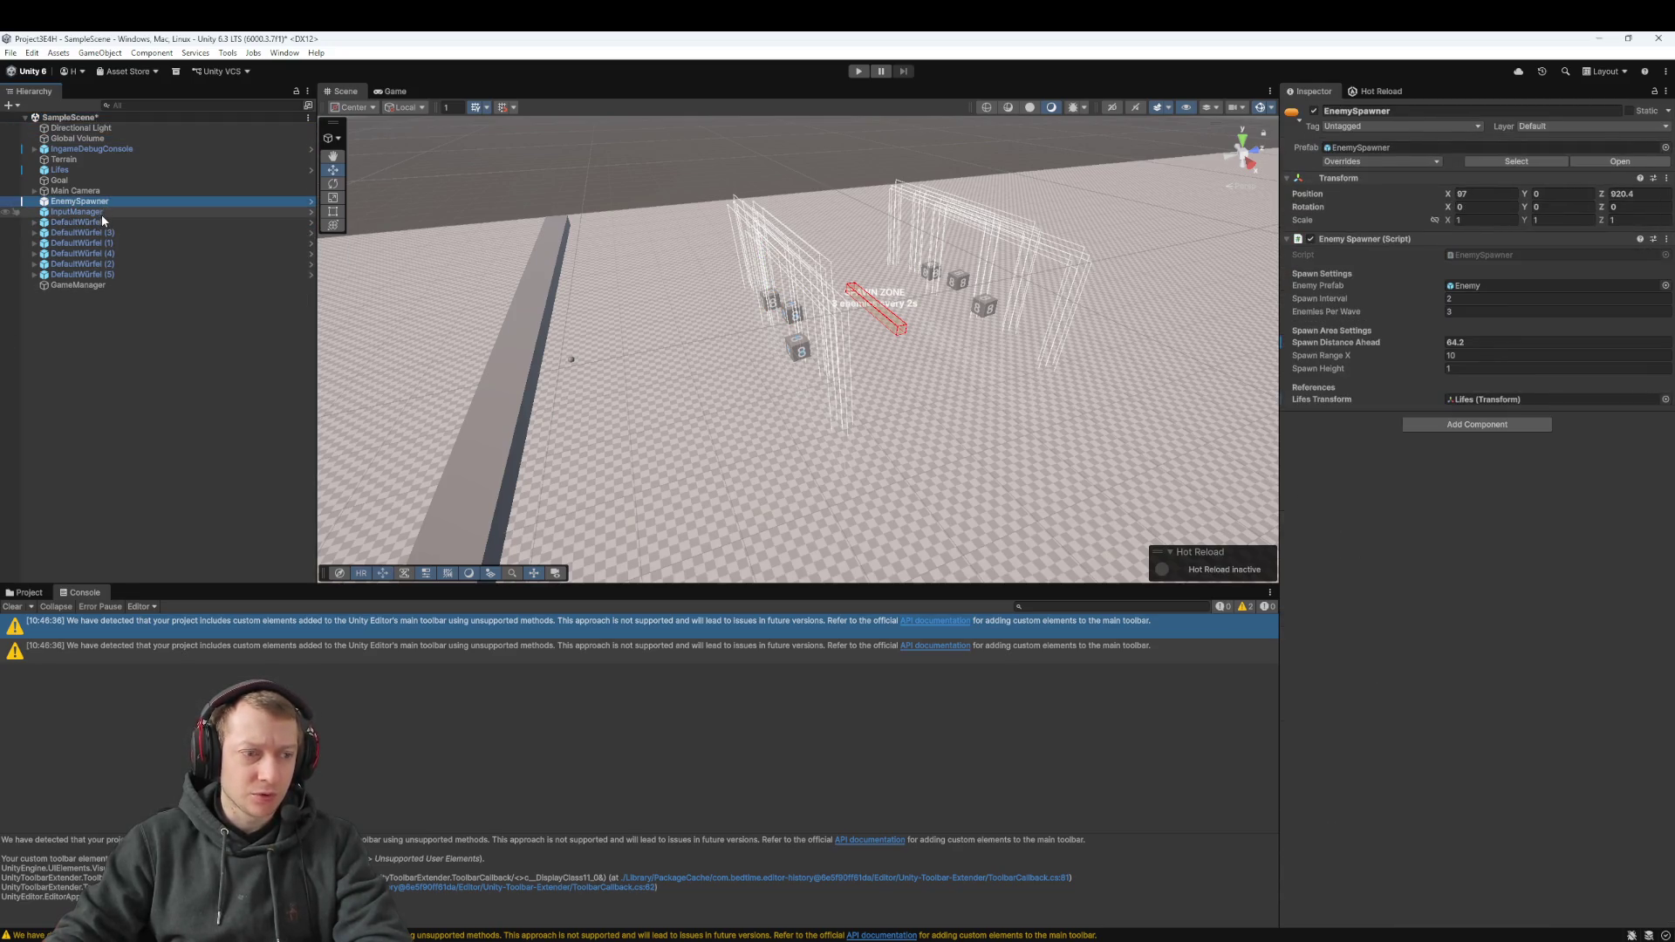
click(102, 212)
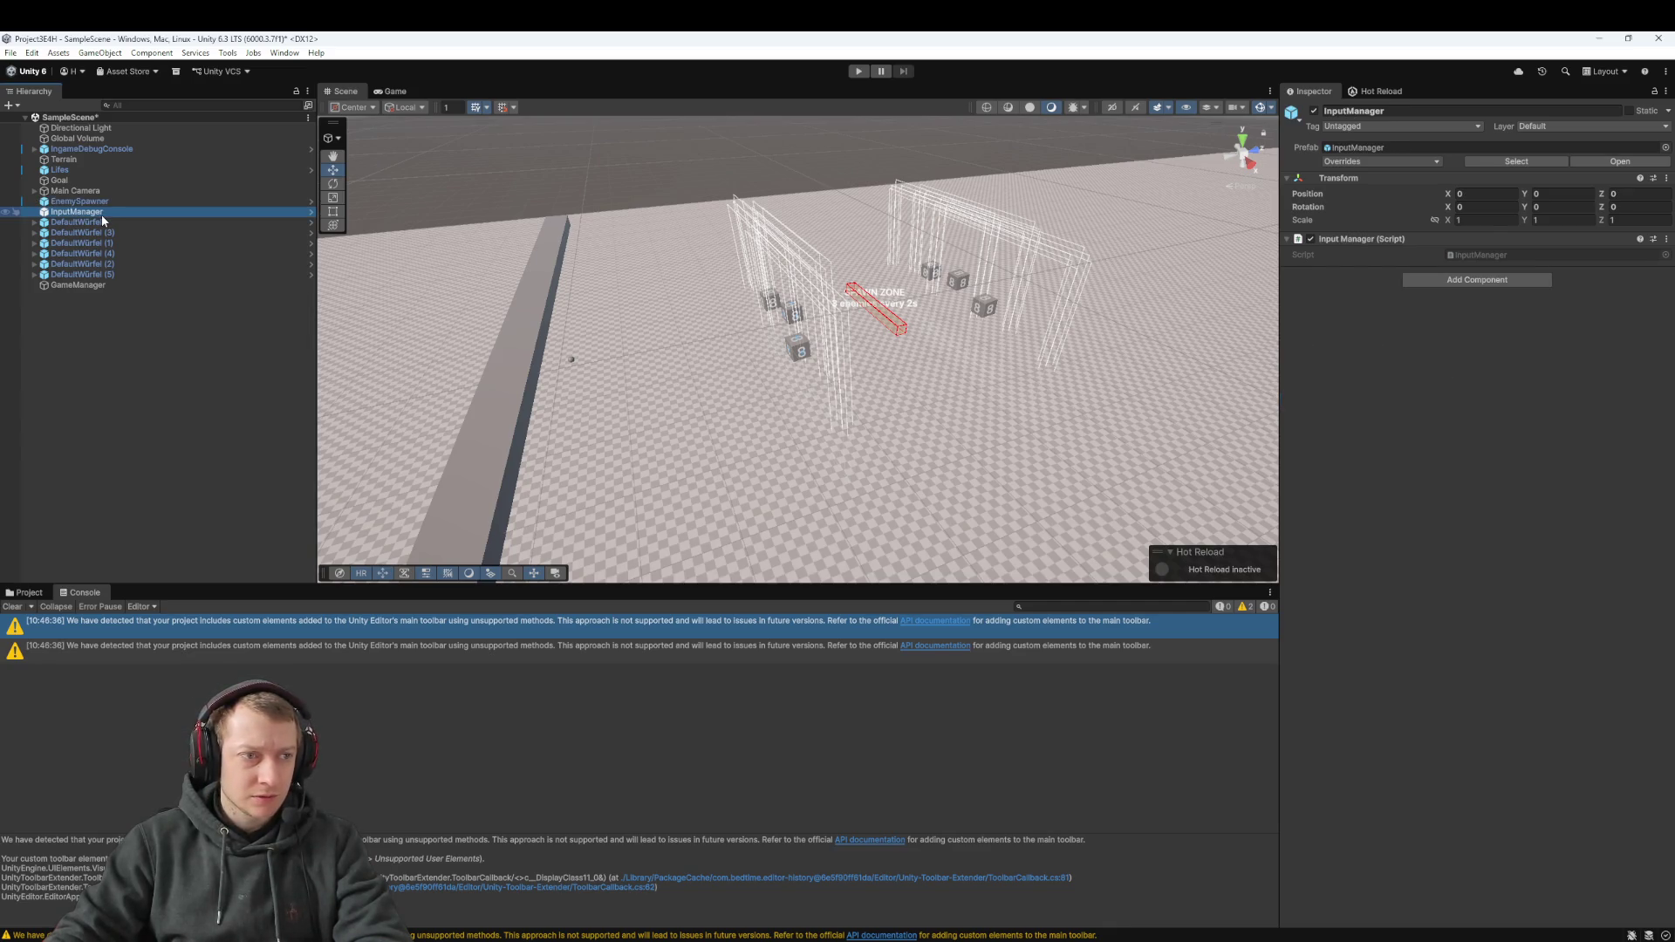
click(124, 338)
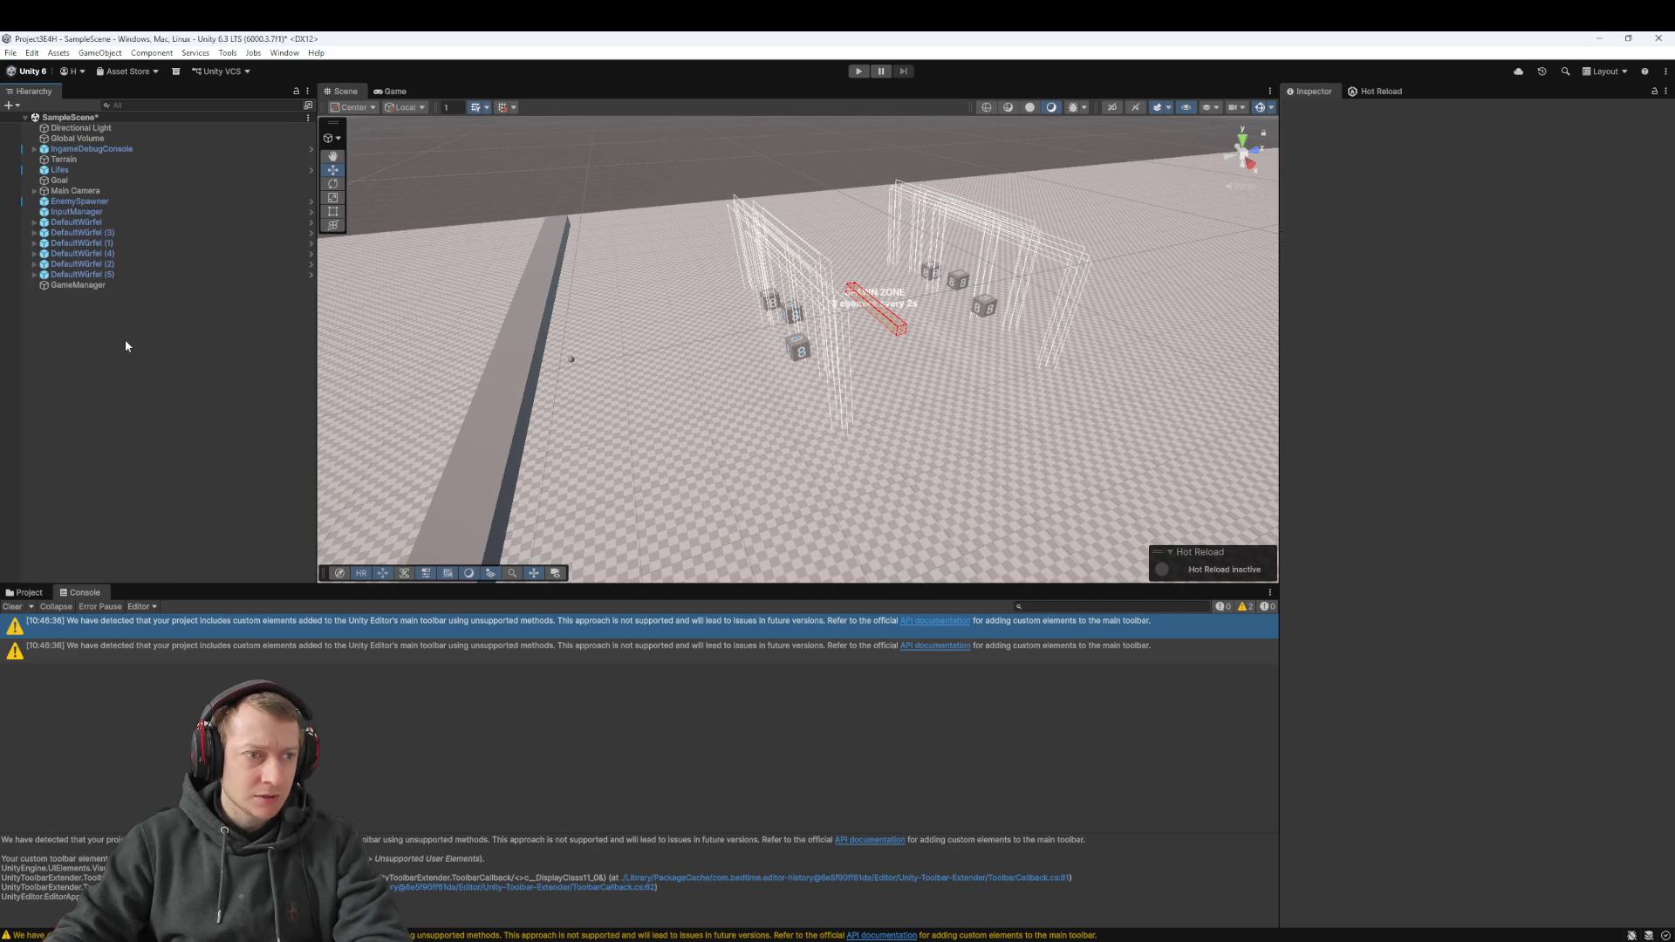
click(102, 211)
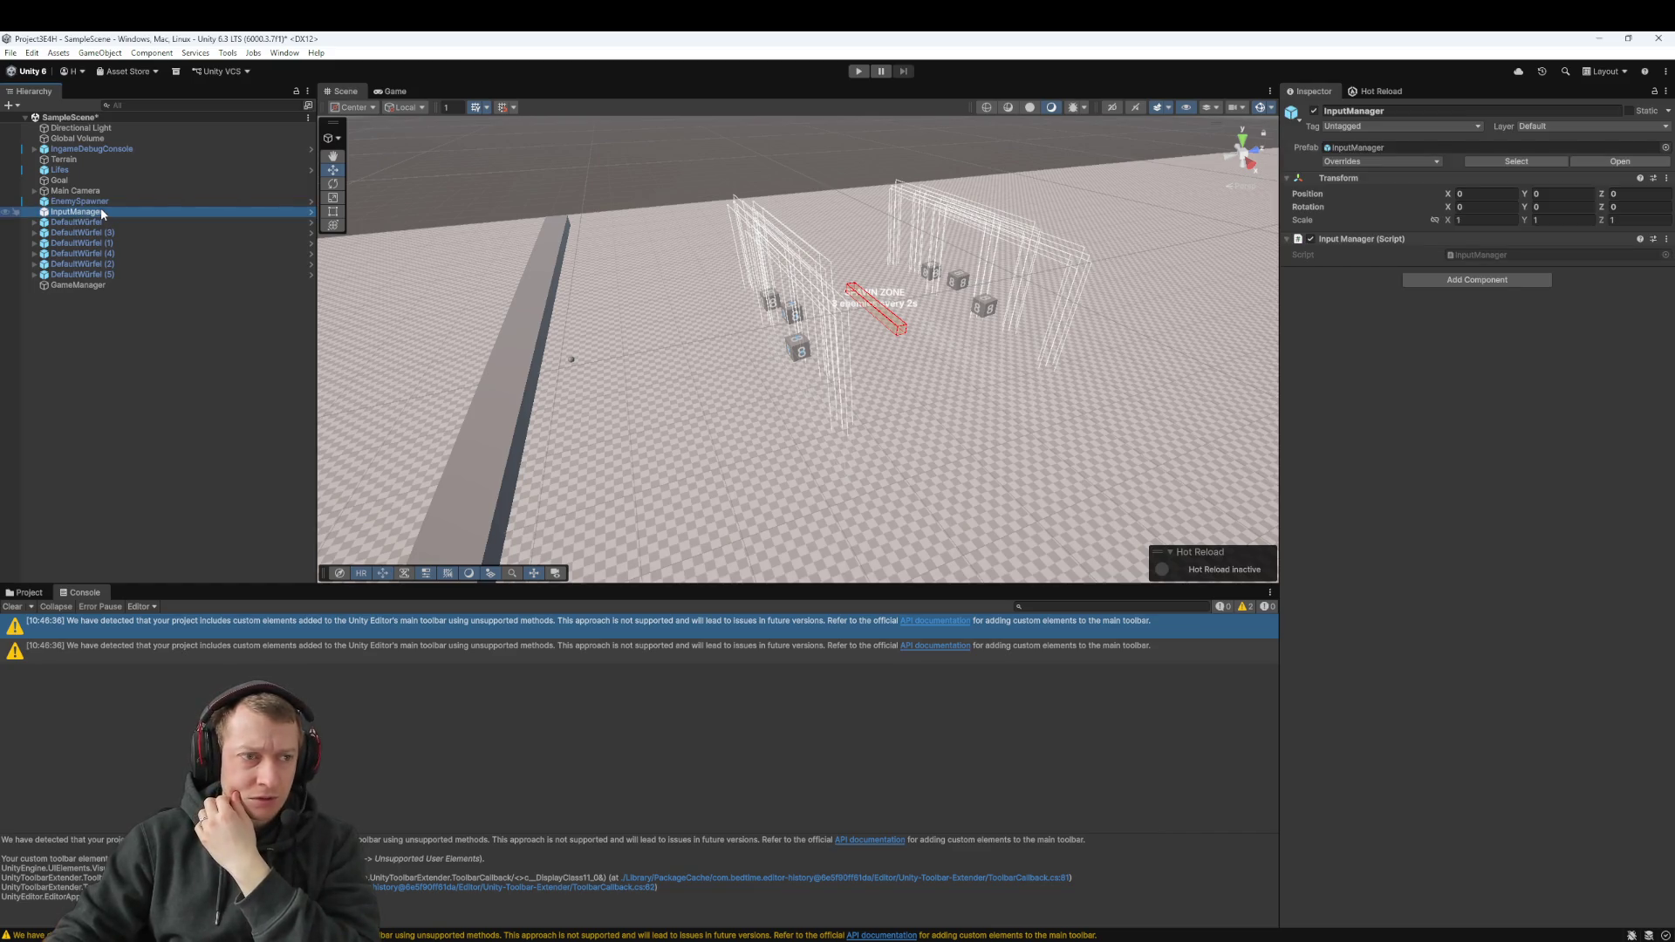
click(107, 223)
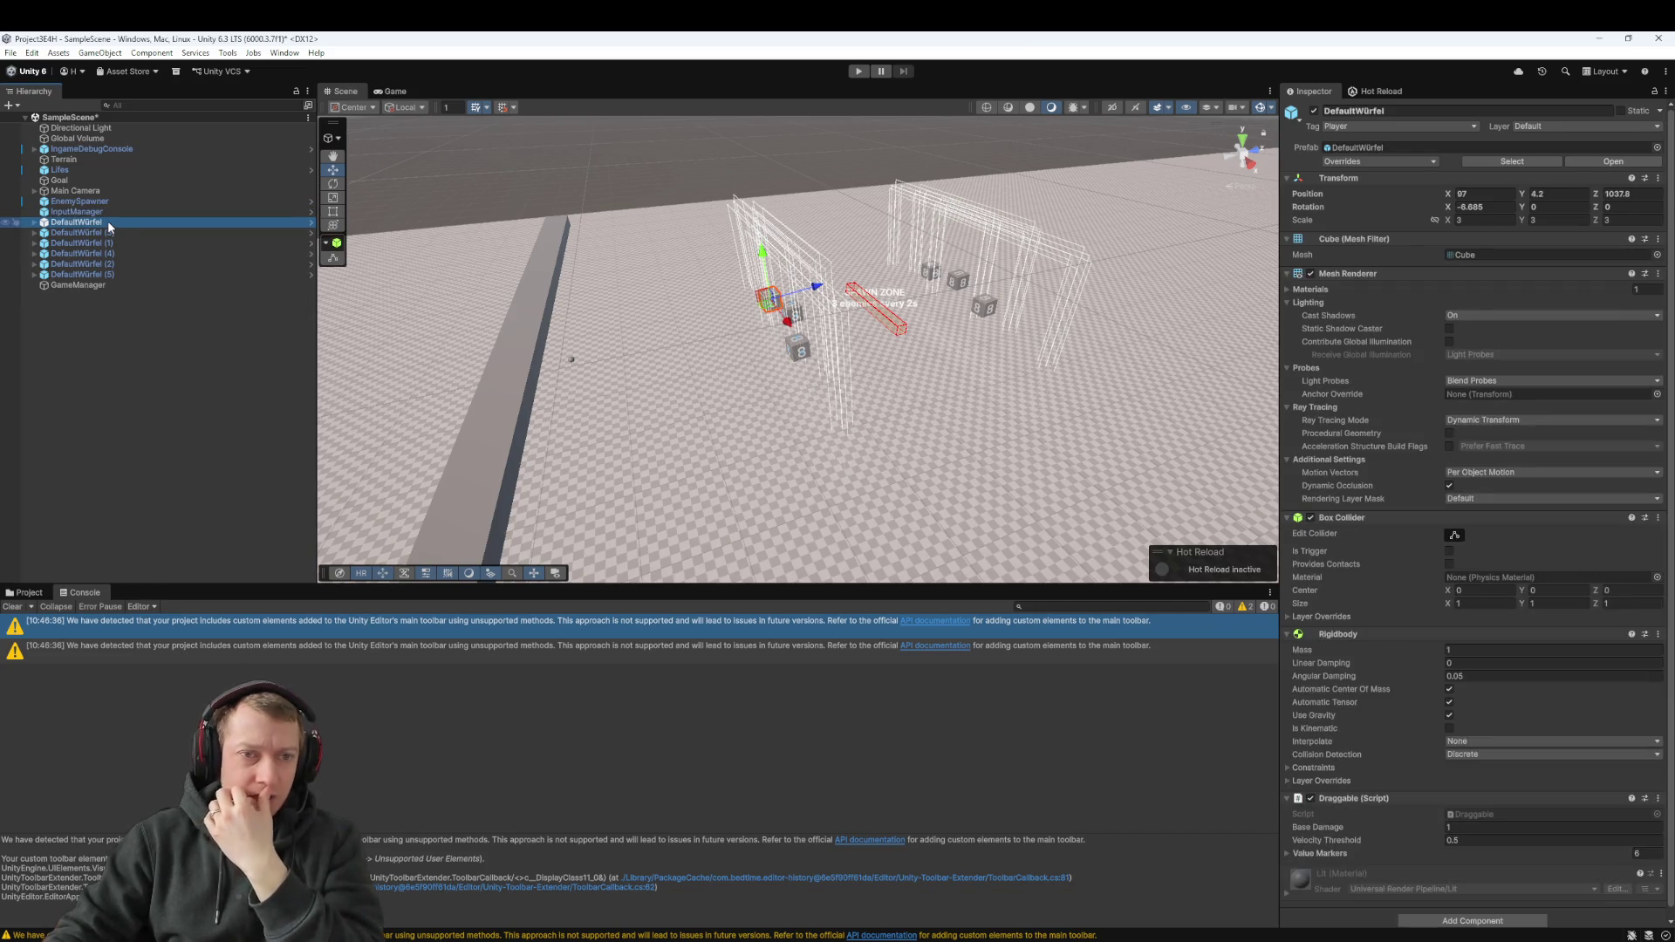
scroll(1389, 711, down, 1)
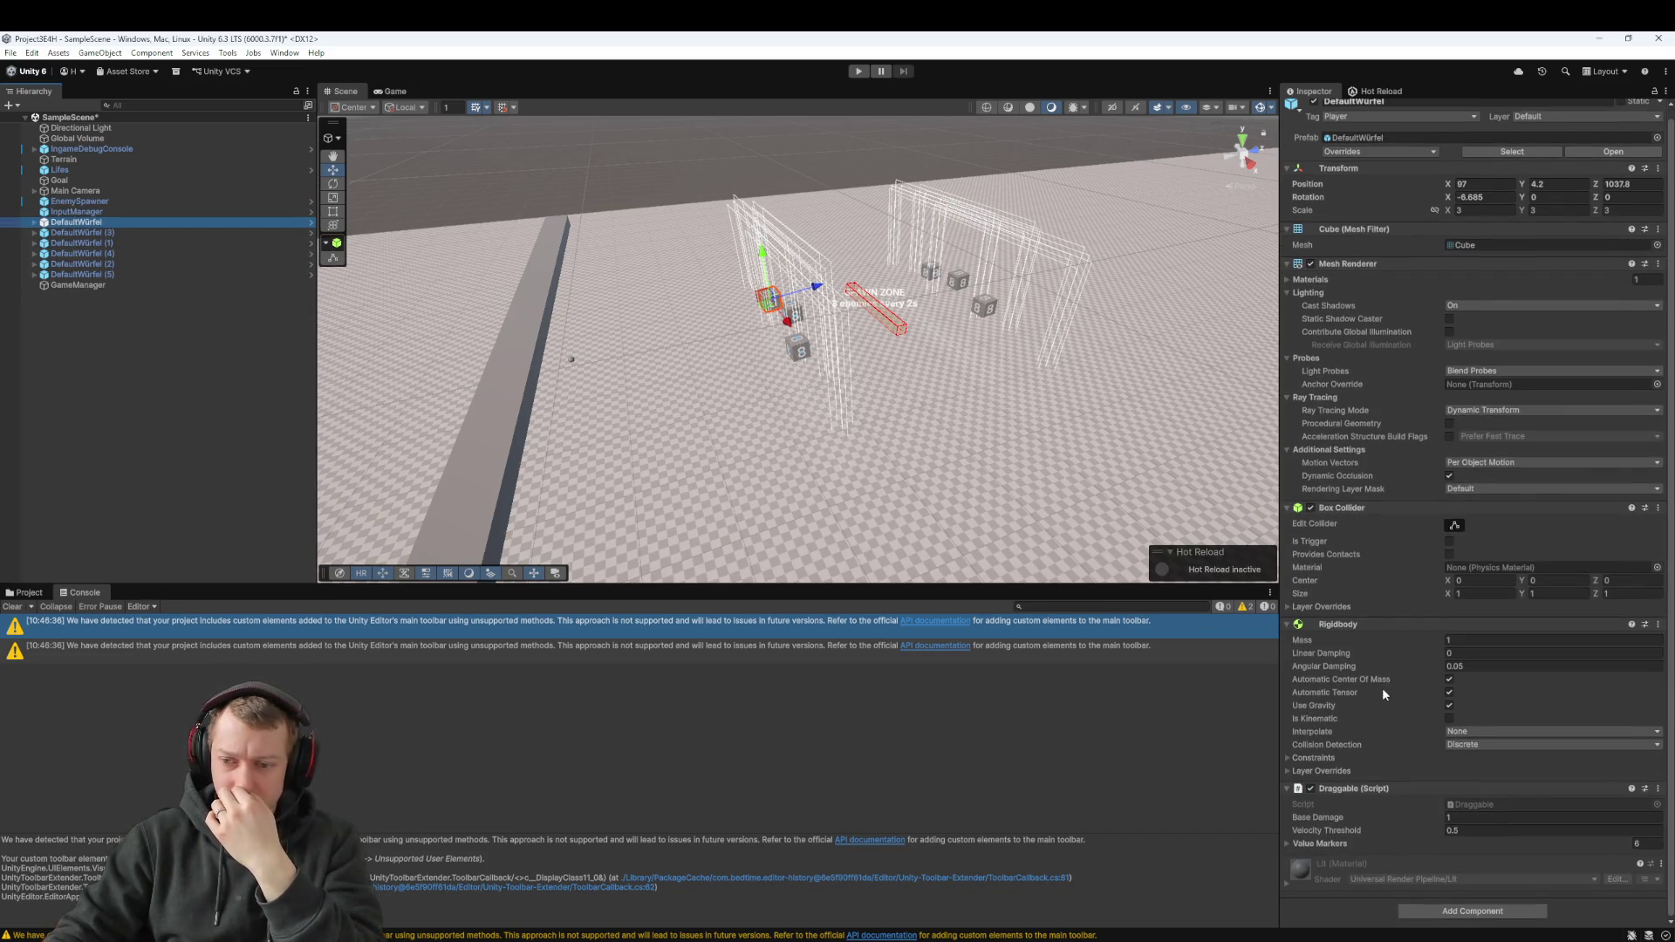
key(Down)
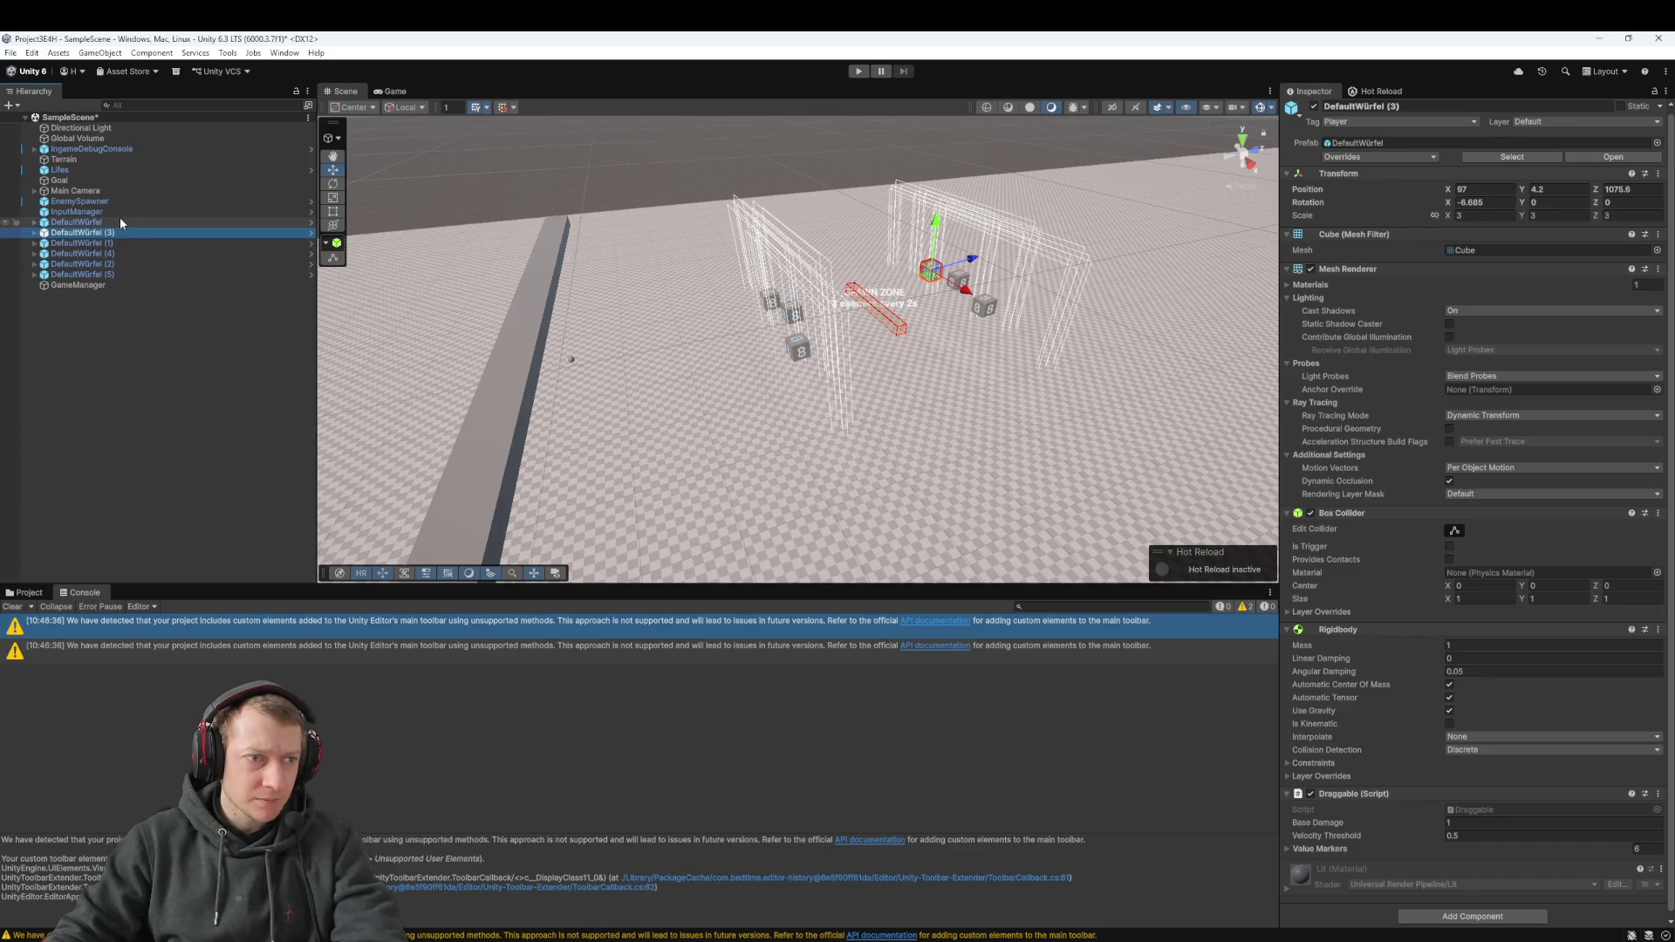
click(30, 593)
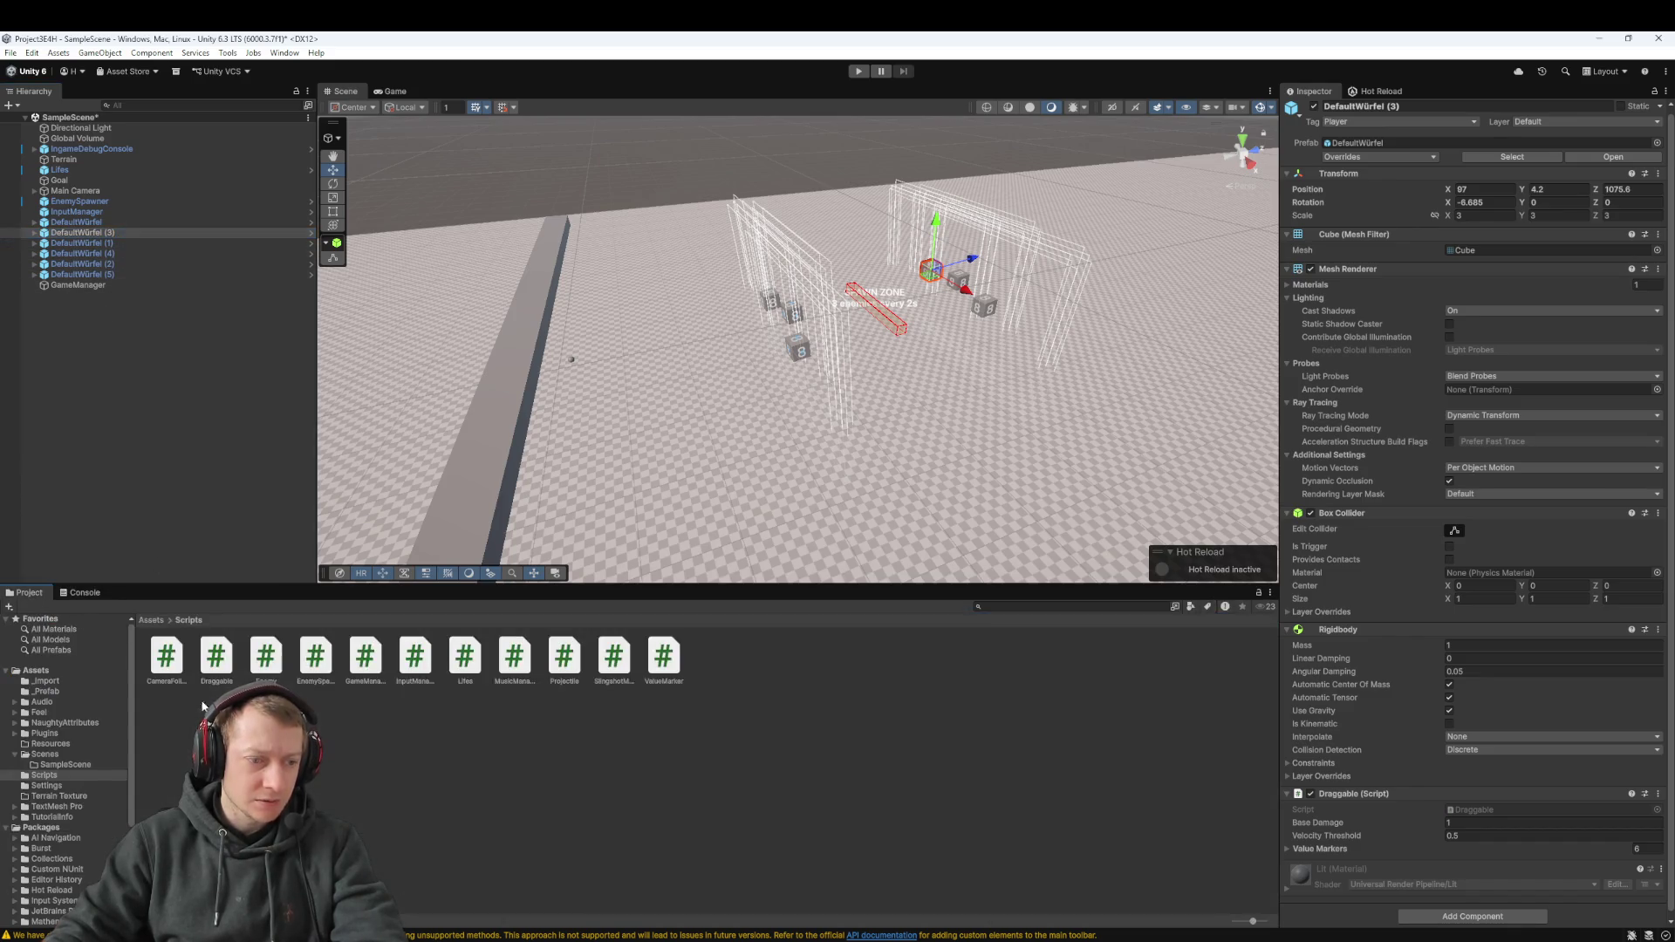
Place the SlingShotManager prefab from Assets/_Prefab under Main Camera in the Hierarchy
click(153, 620)
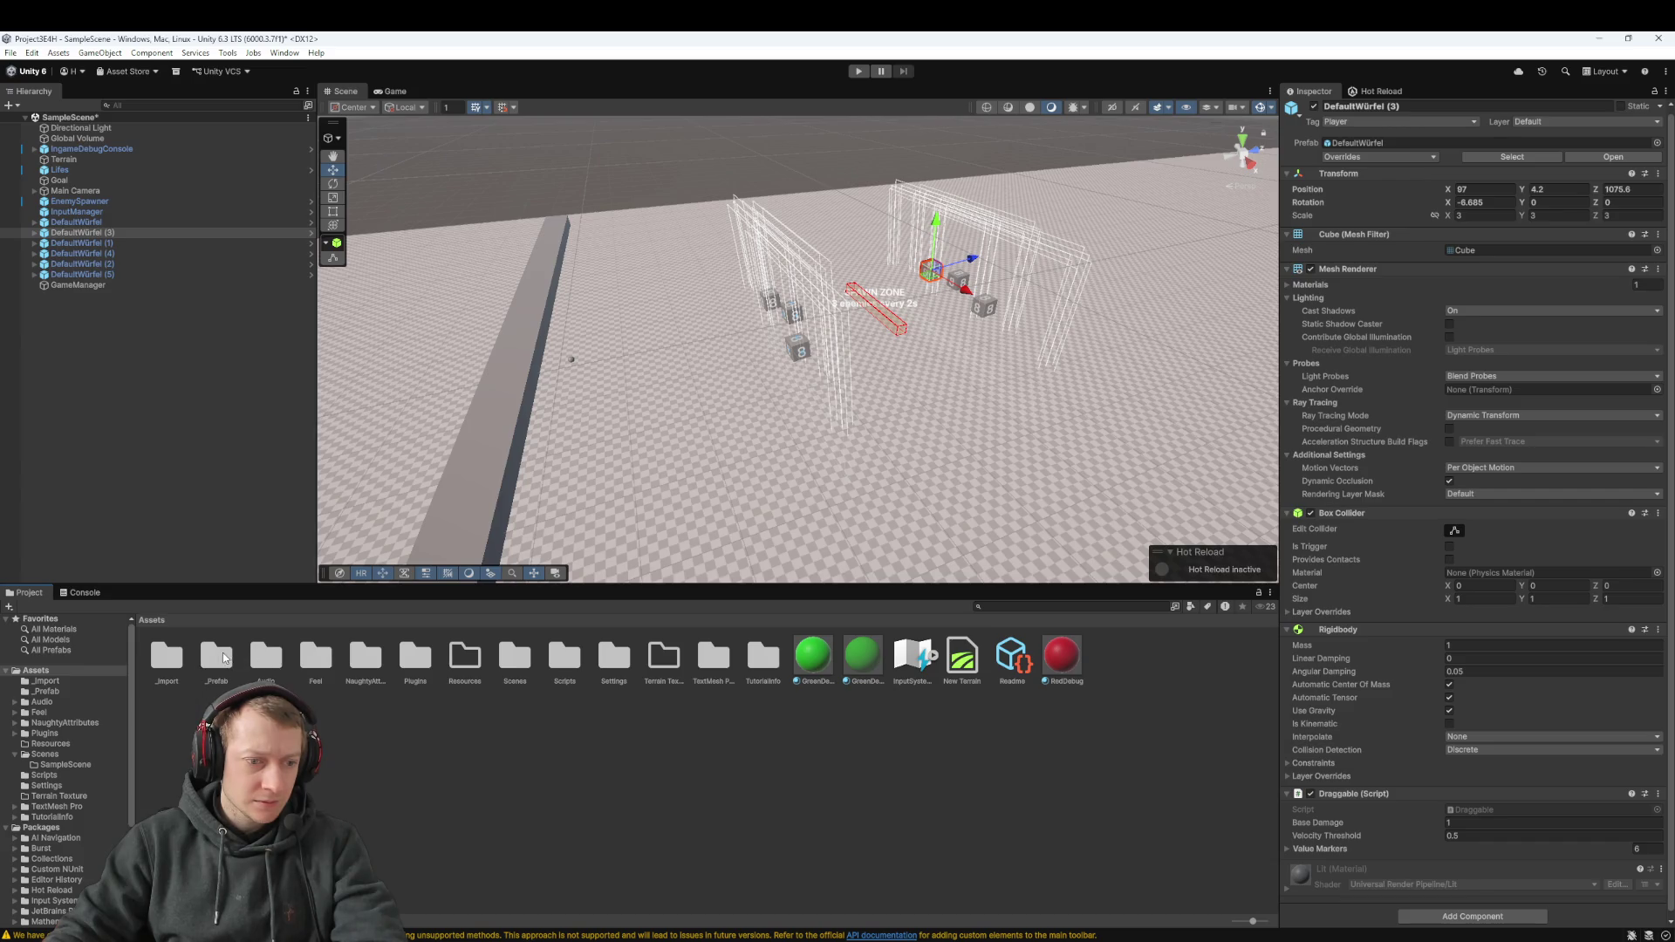
double_click(217, 656)
click(415, 661)
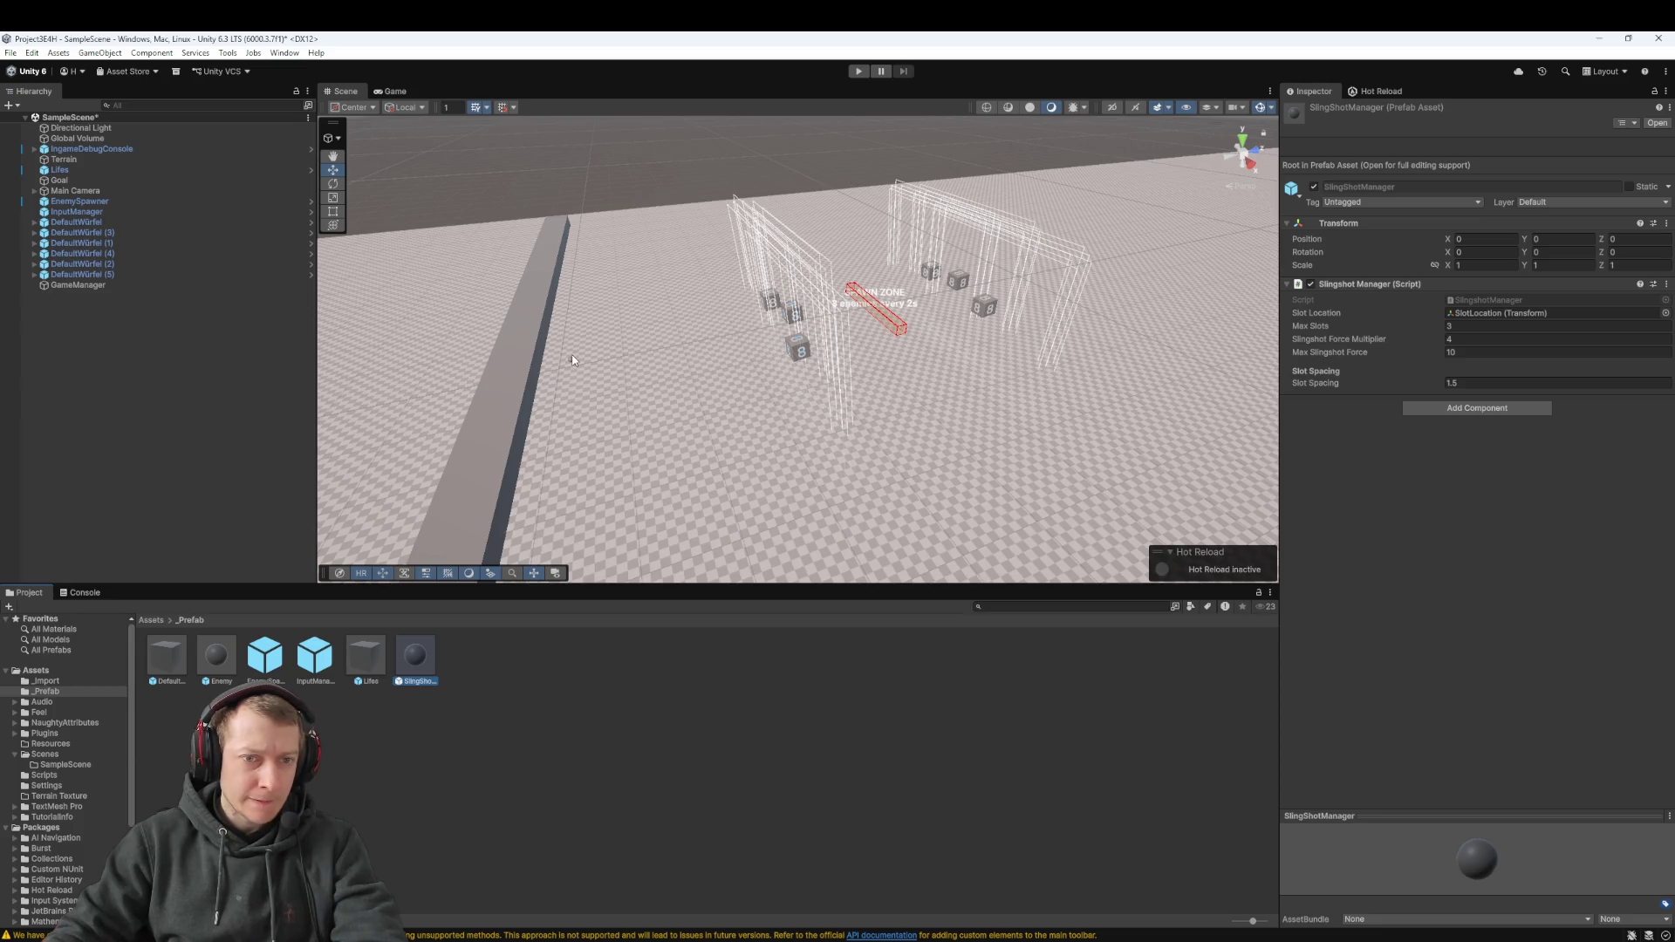
drag(573, 362, 571, 358)
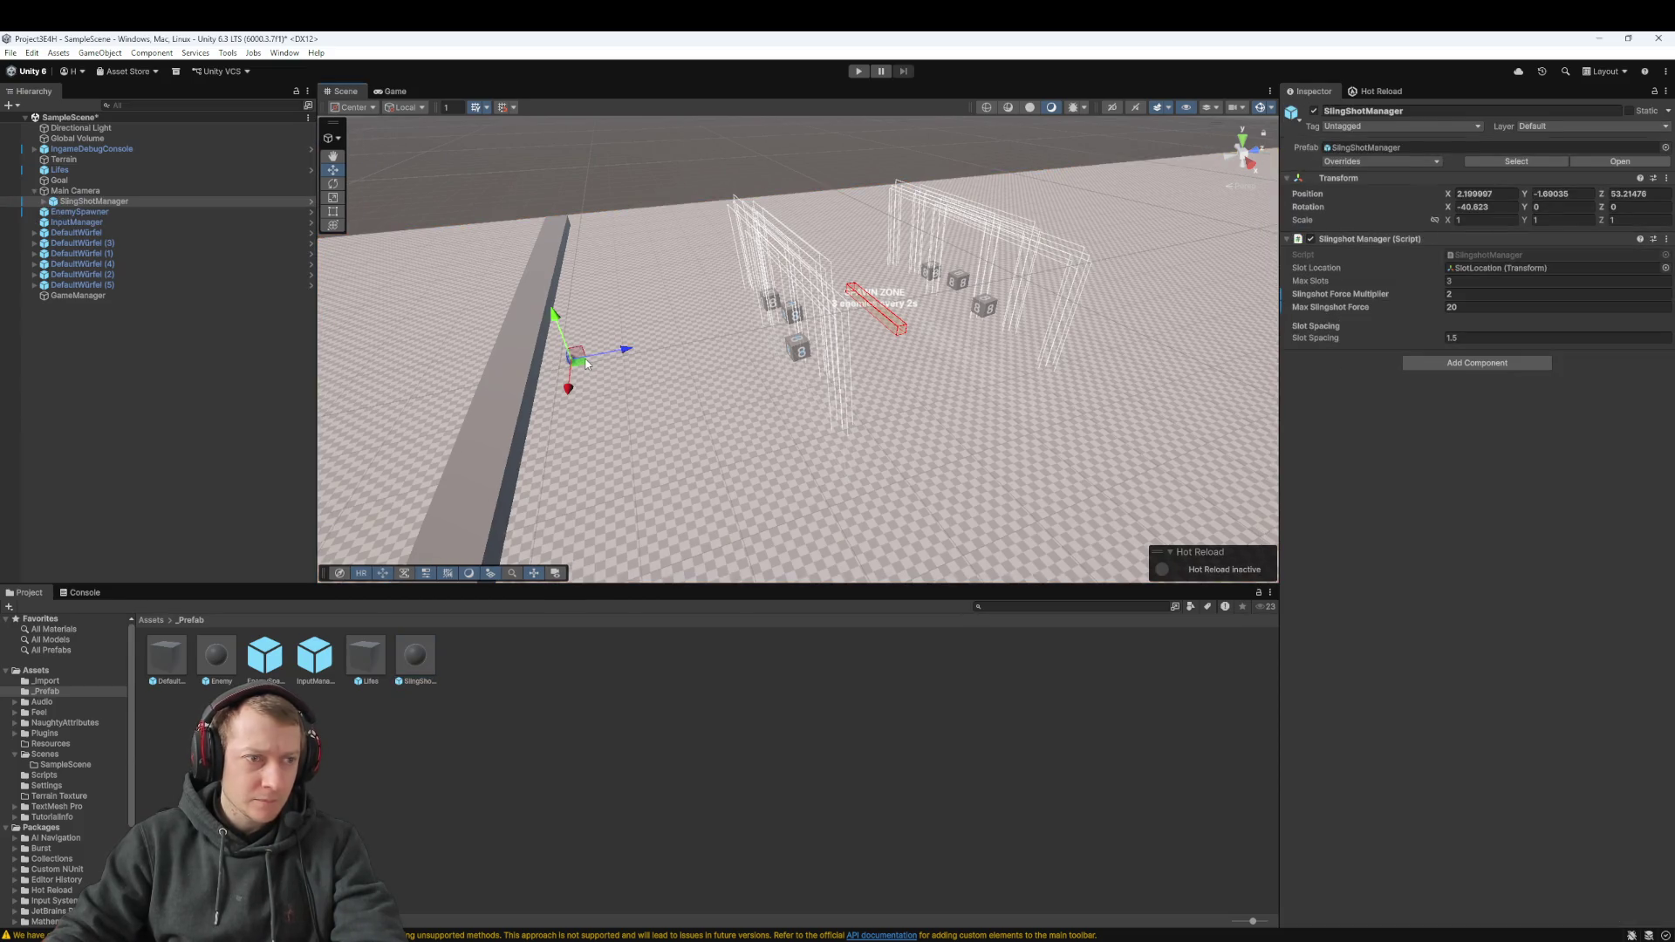
Check the SlingShotManager's Max Slingshot Force value in the Inspector
click(114, 202)
click(1426, 408)
click(1488, 306)
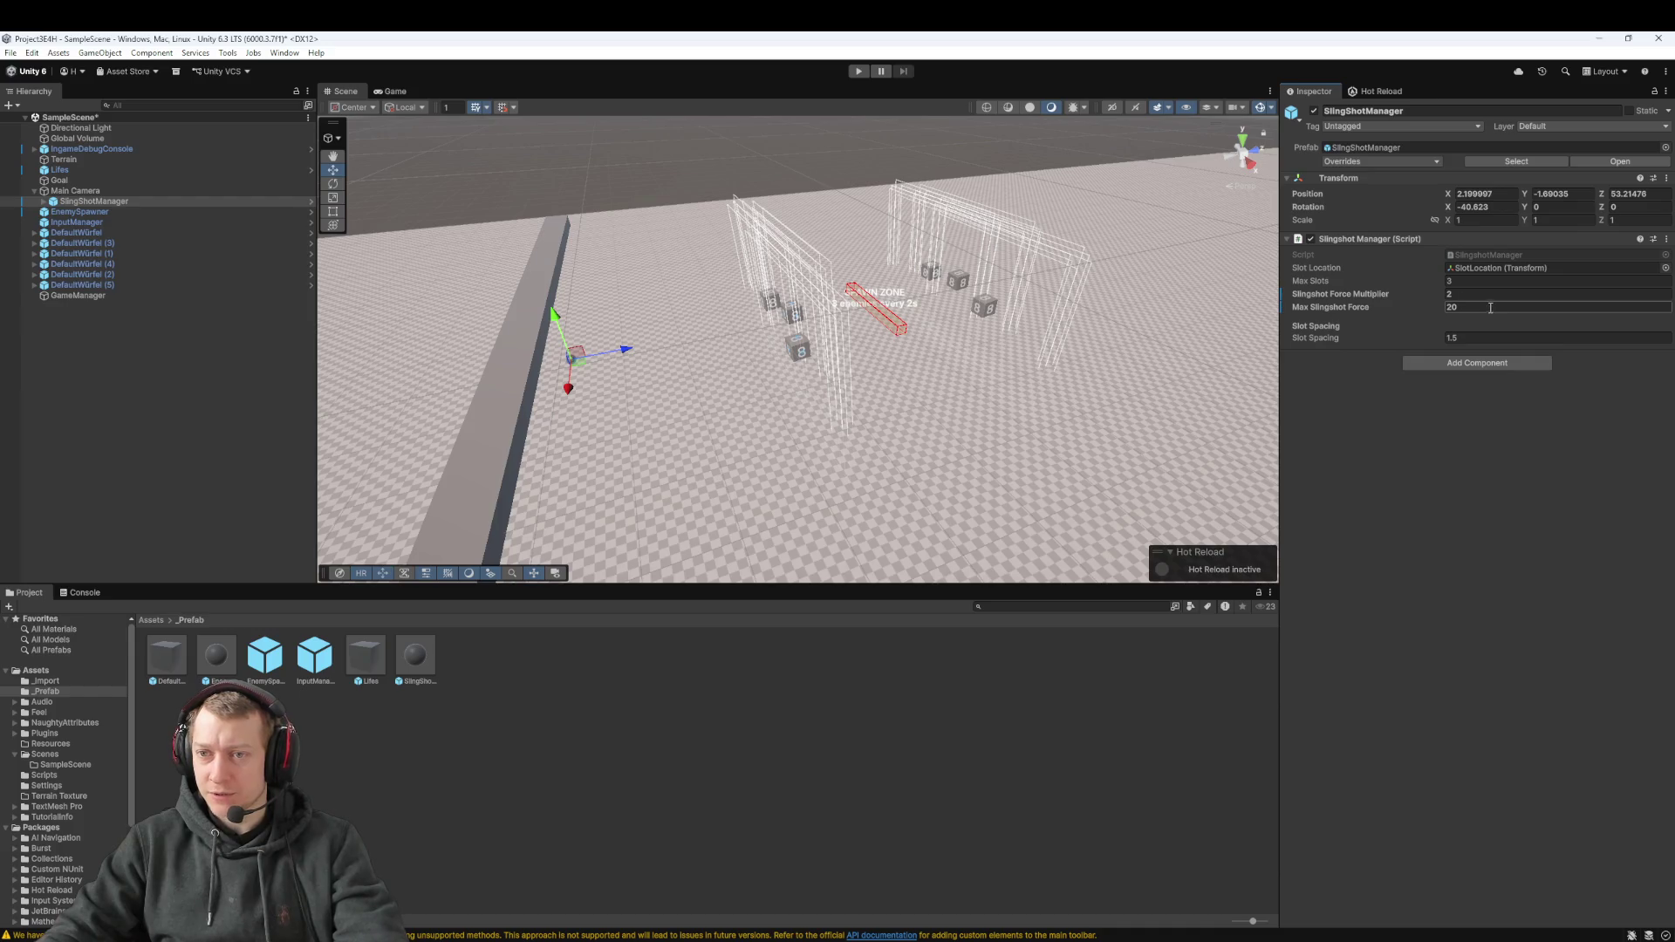
click(1480, 391)
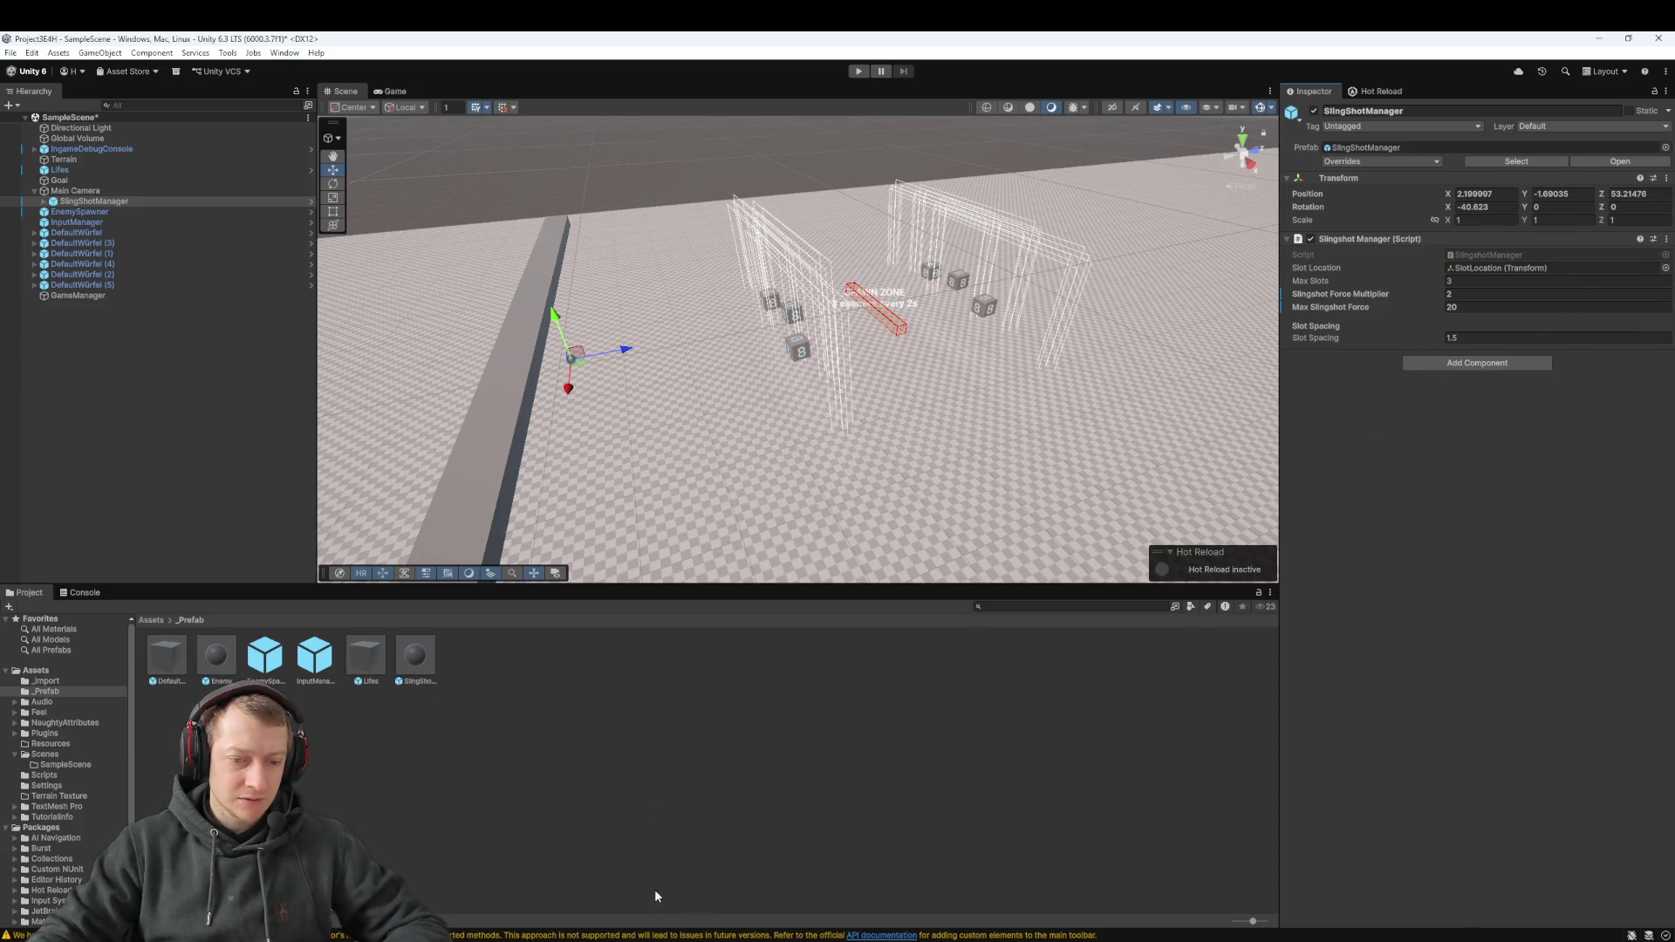
click(103, 203)
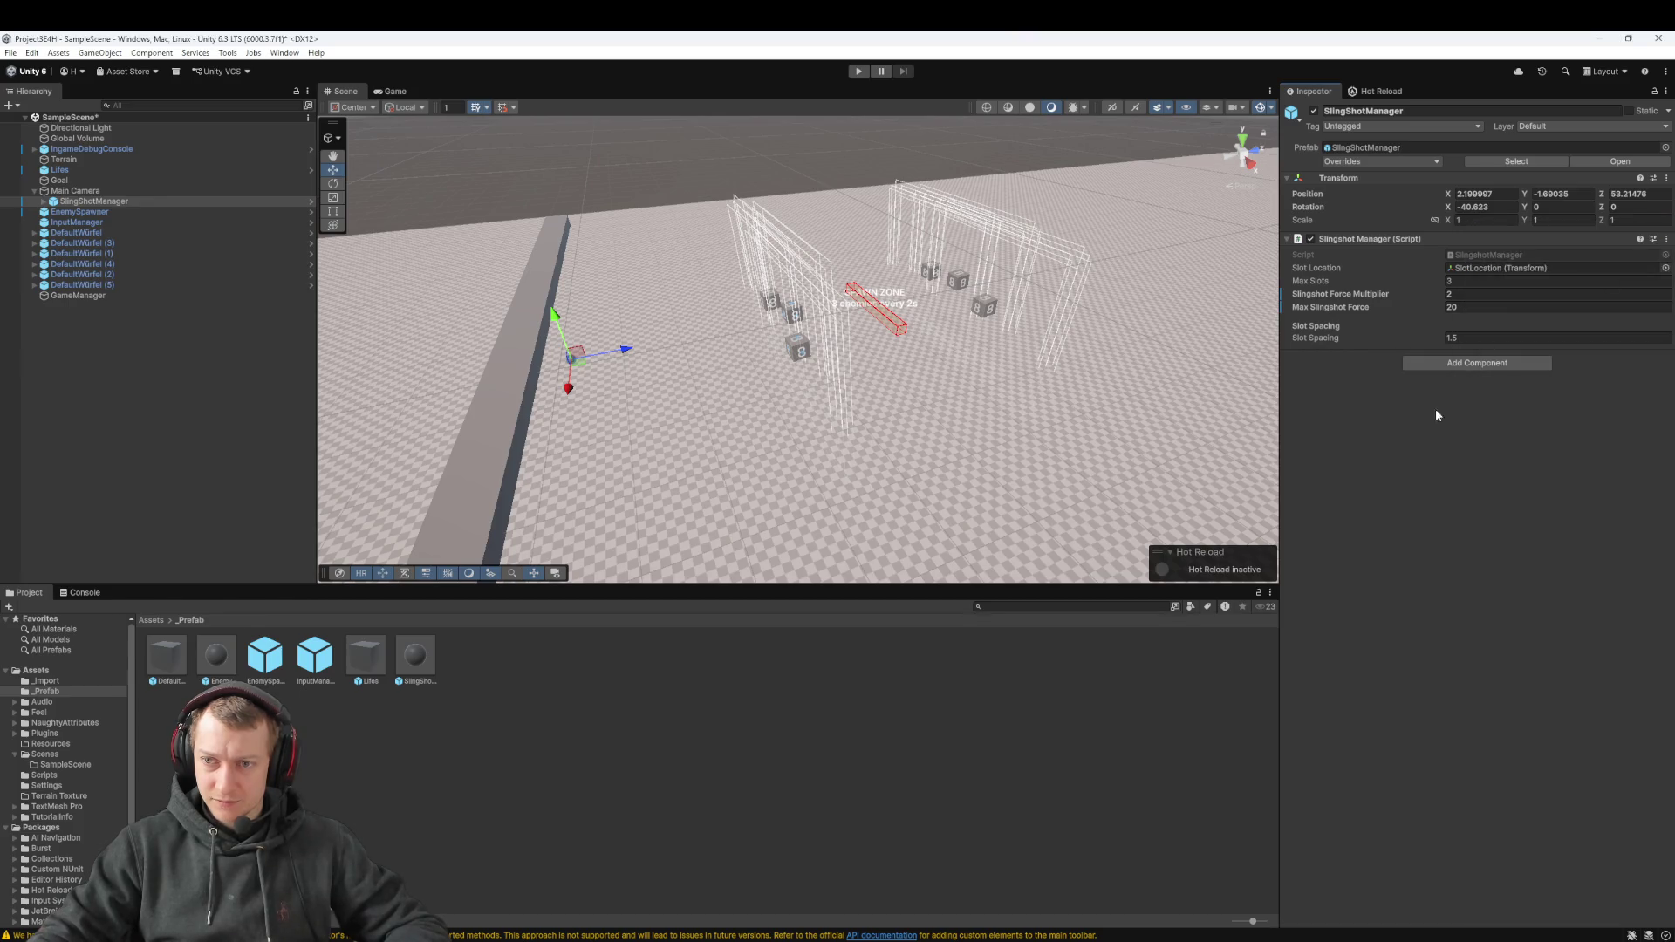
key(alt+Tab)
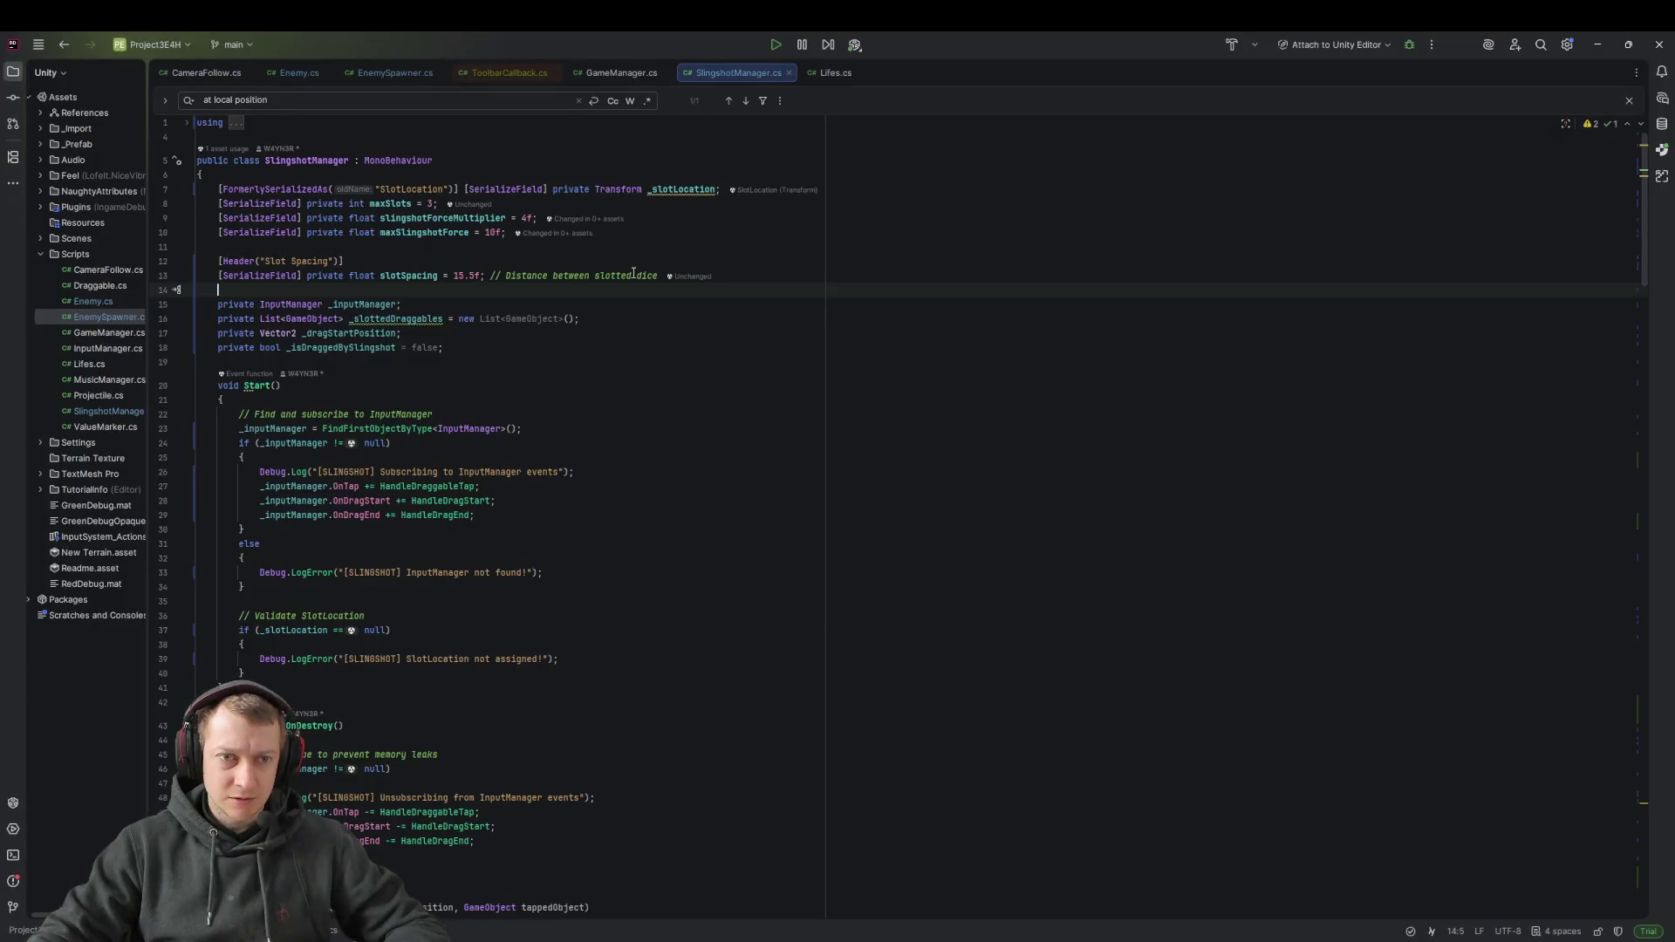
Delete the 5 so slotSpacing defaults to 1.5f, then let Unity recompile the script
click(464, 274)
key(BackSpace)
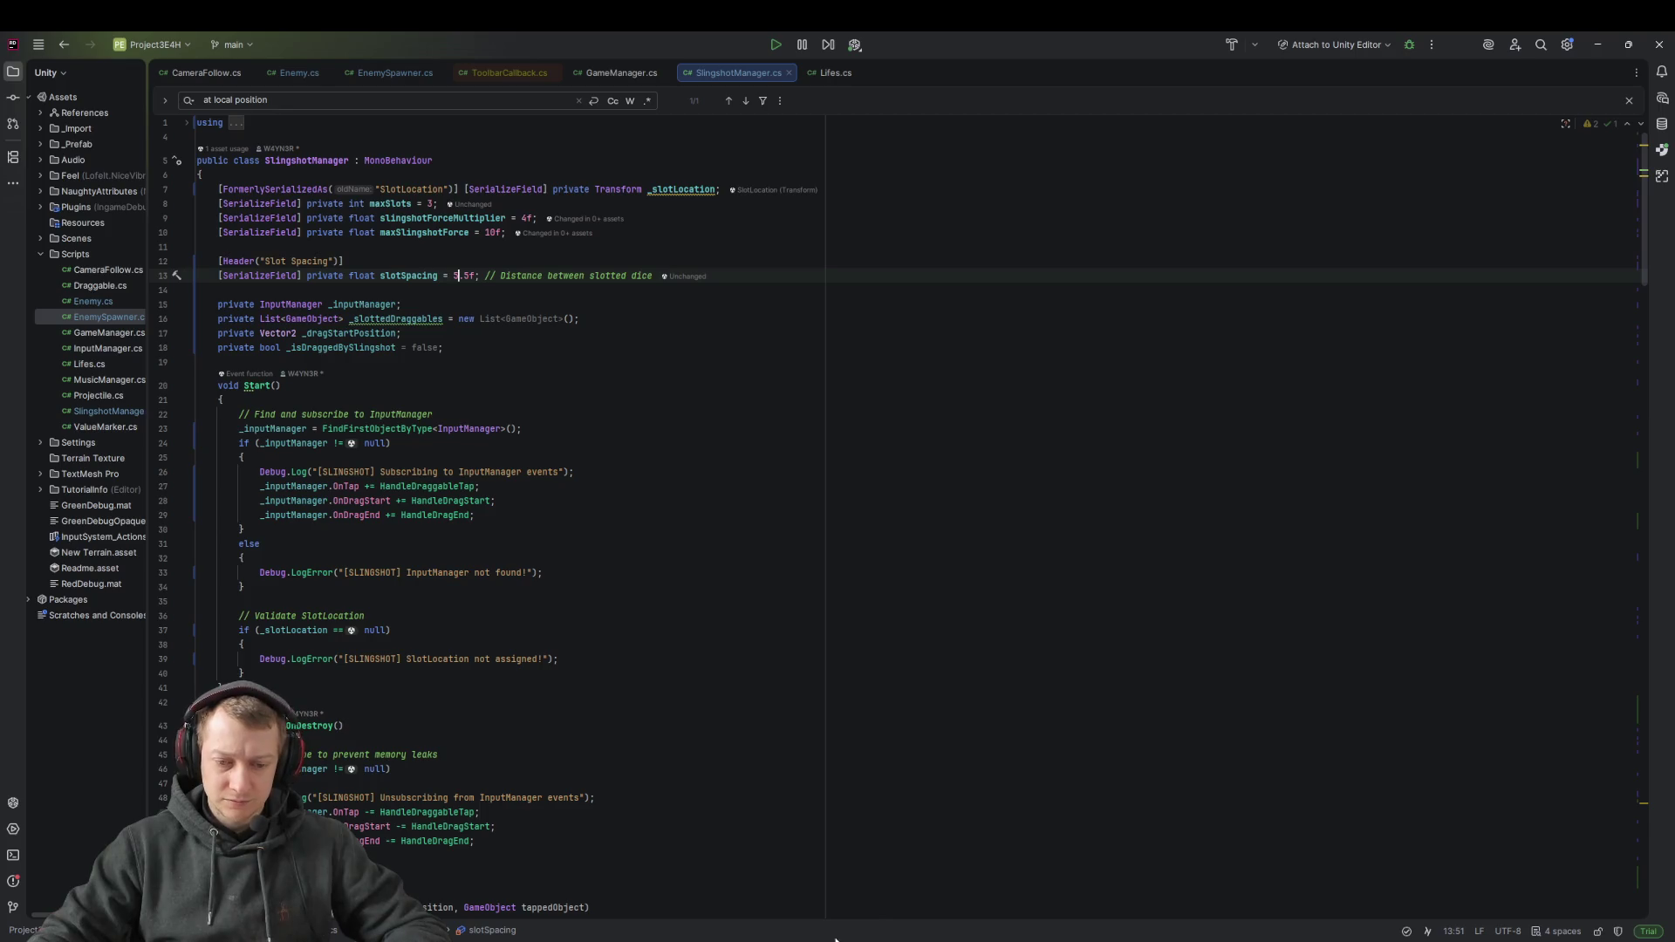
key(alt+Tab)
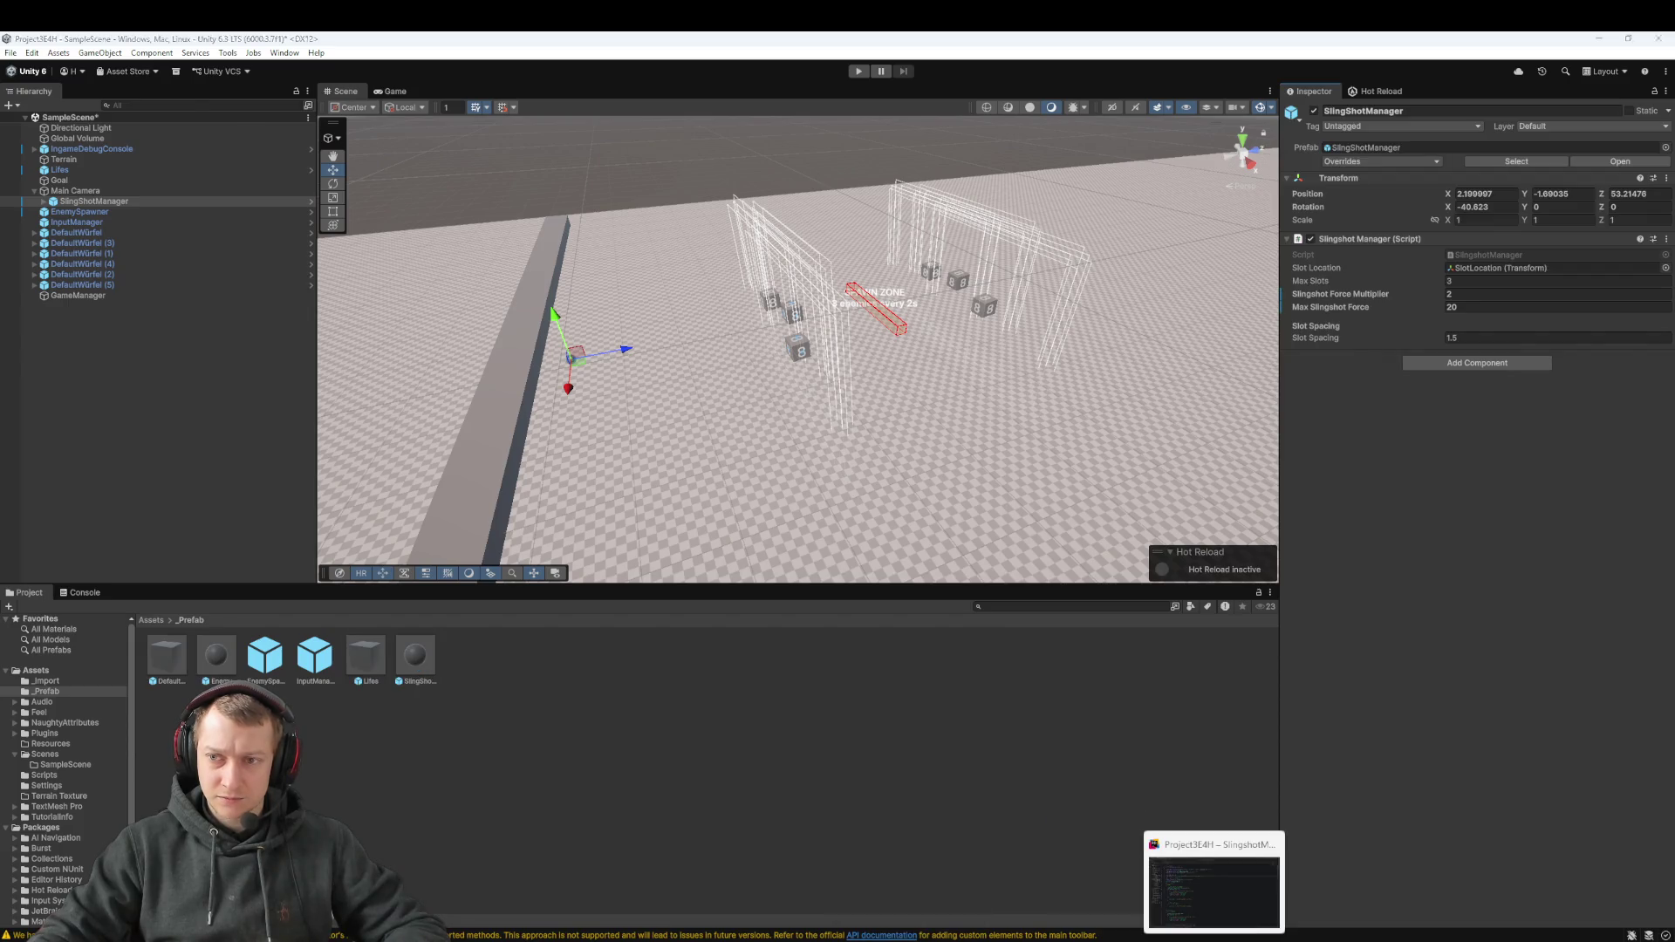
key(alt+Tab)
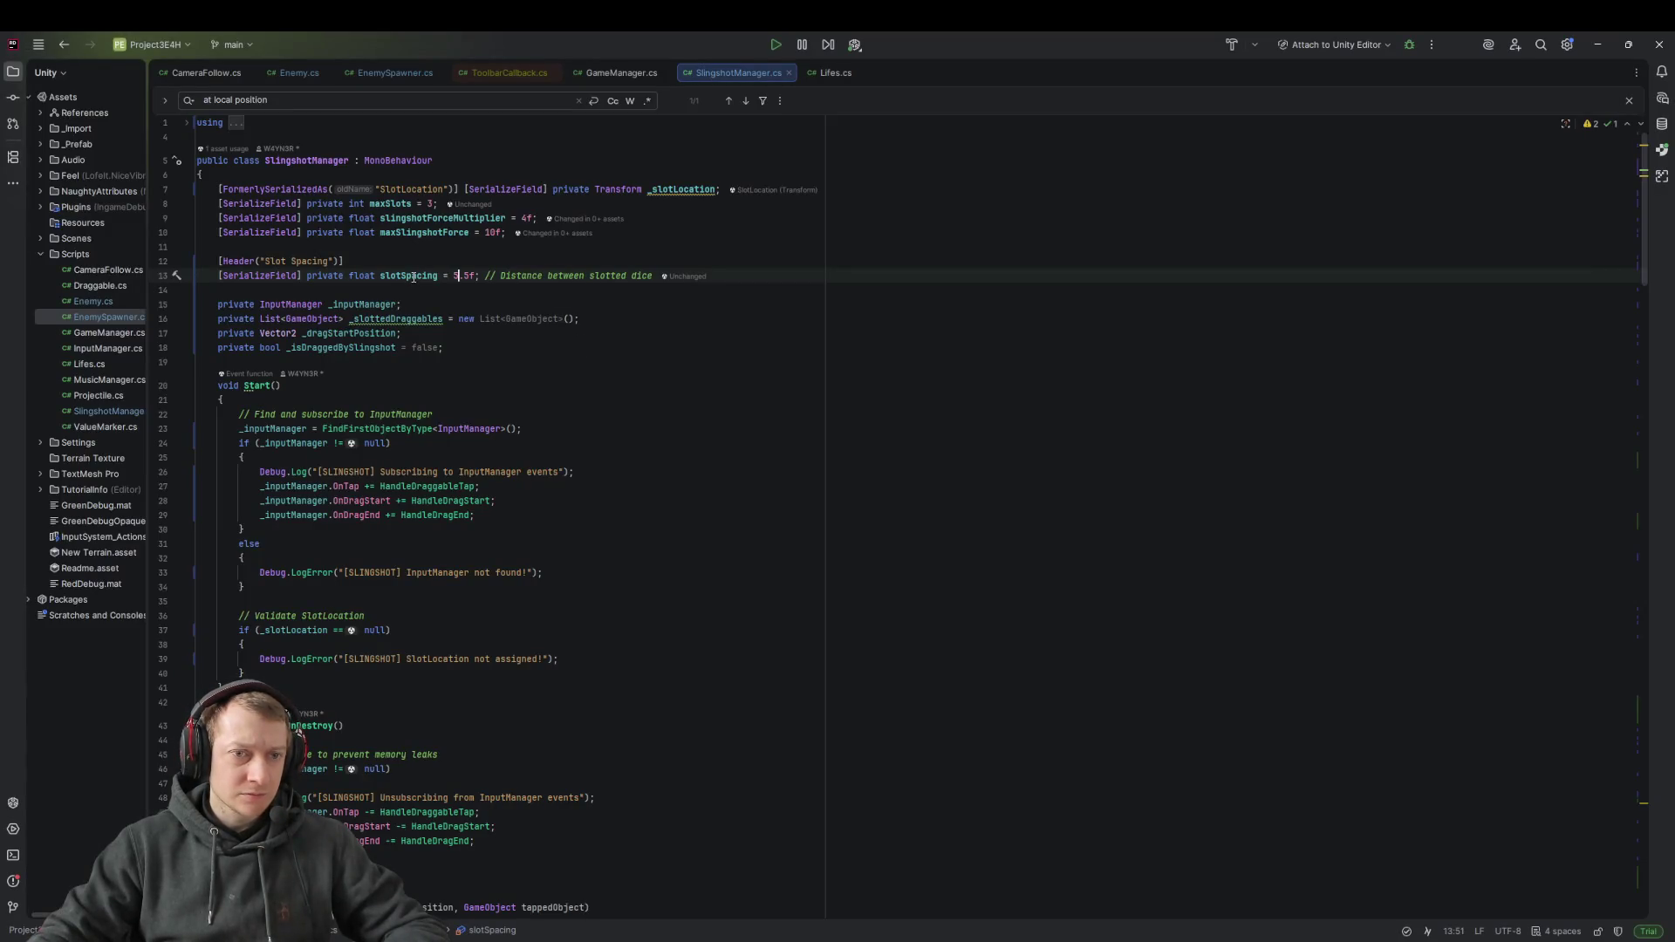
key(alt+Tab)
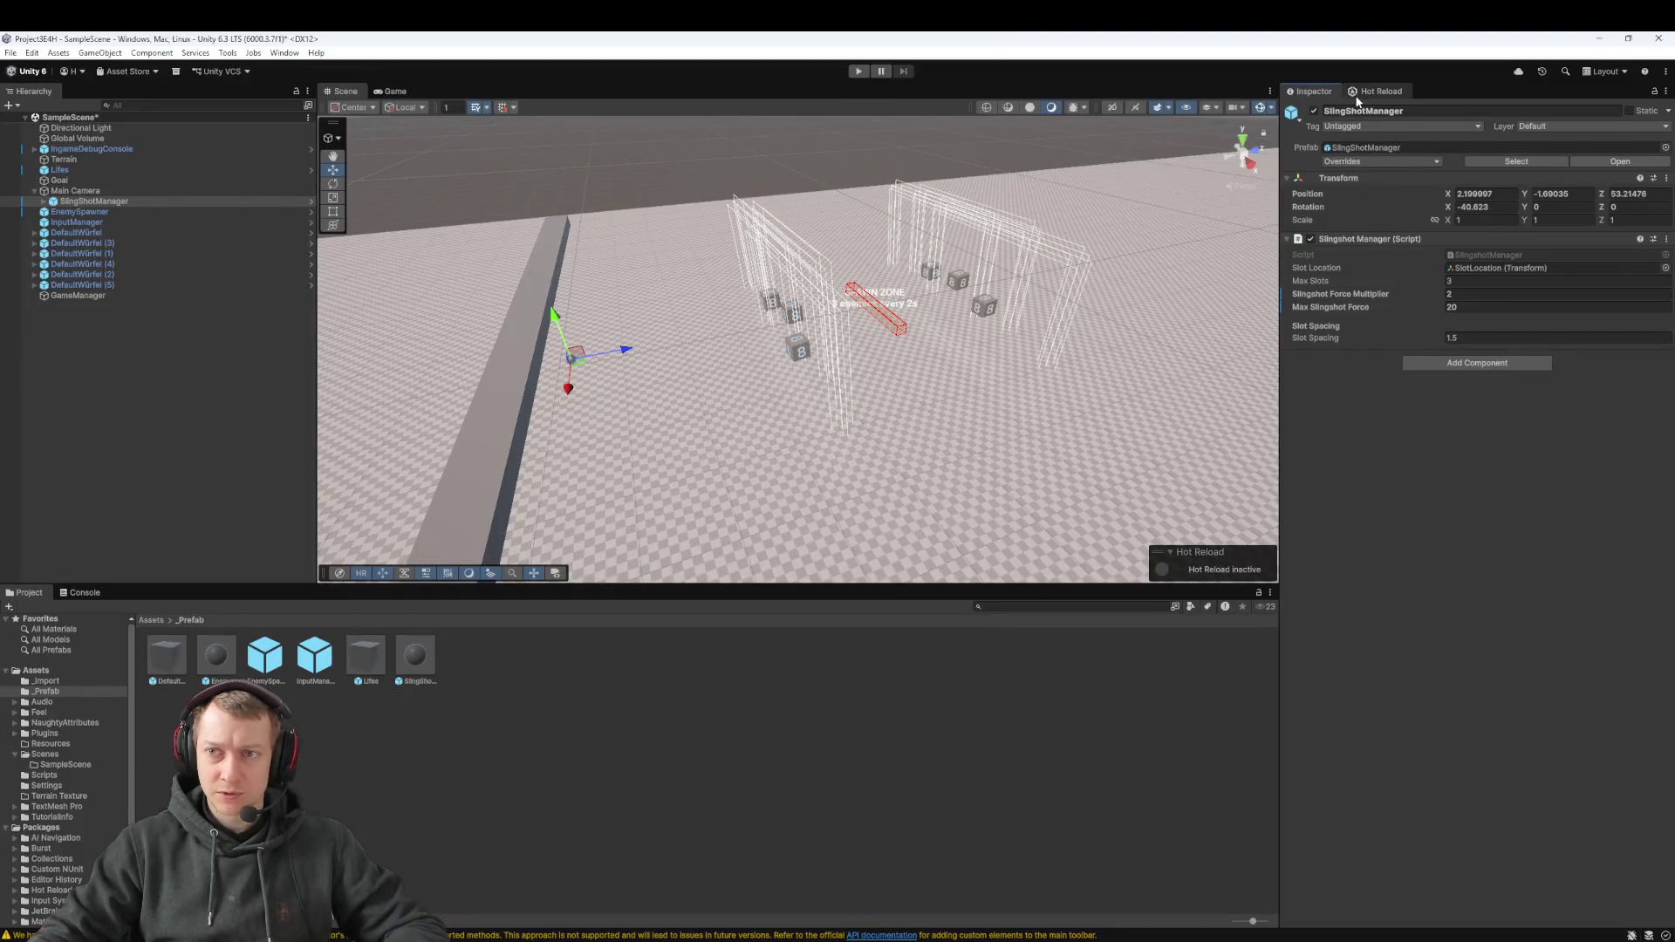
Start Hot Reload from its tab and install its required platform components
click(1376, 91)
click(1628, 172)
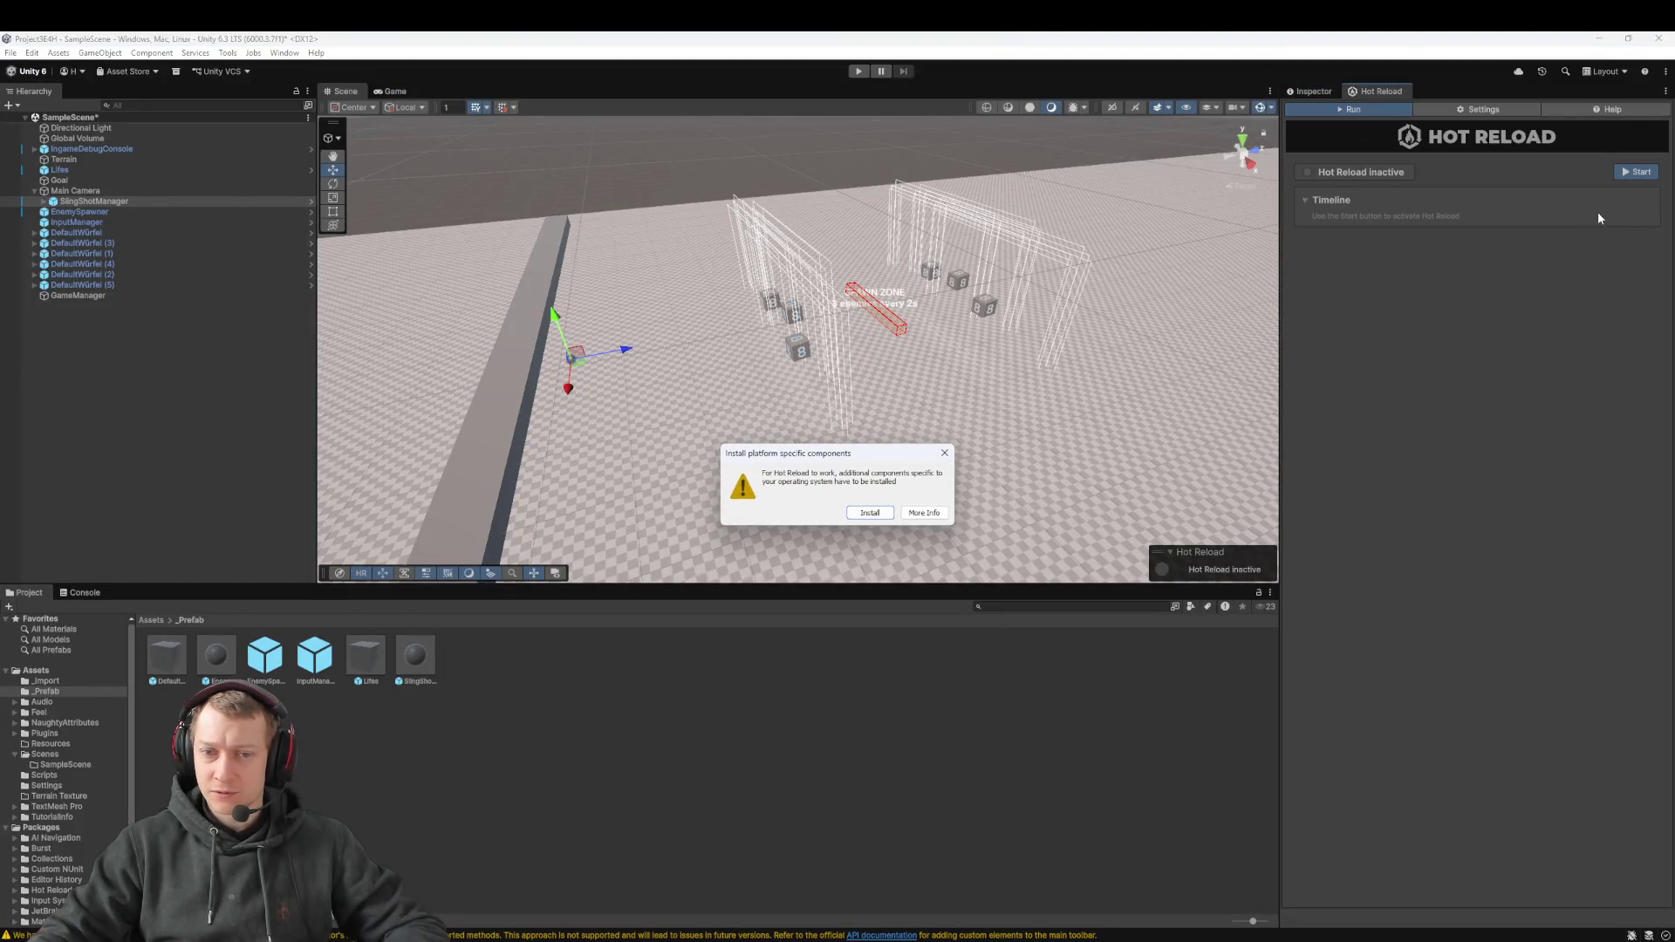
click(870, 512)
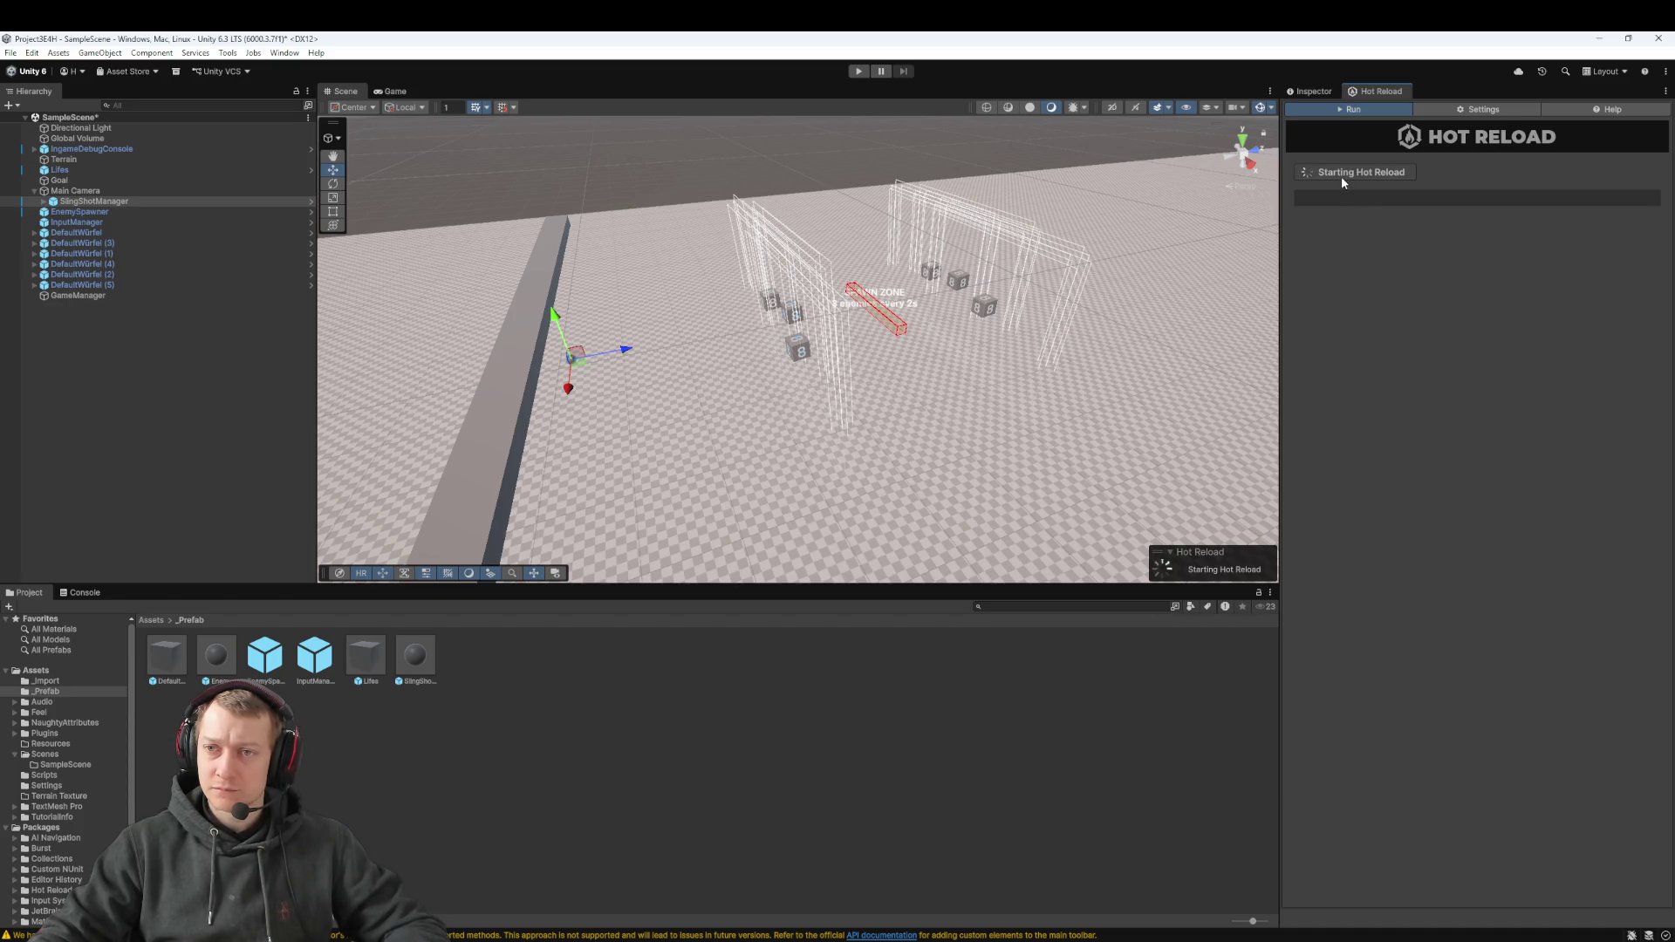
click(1312, 91)
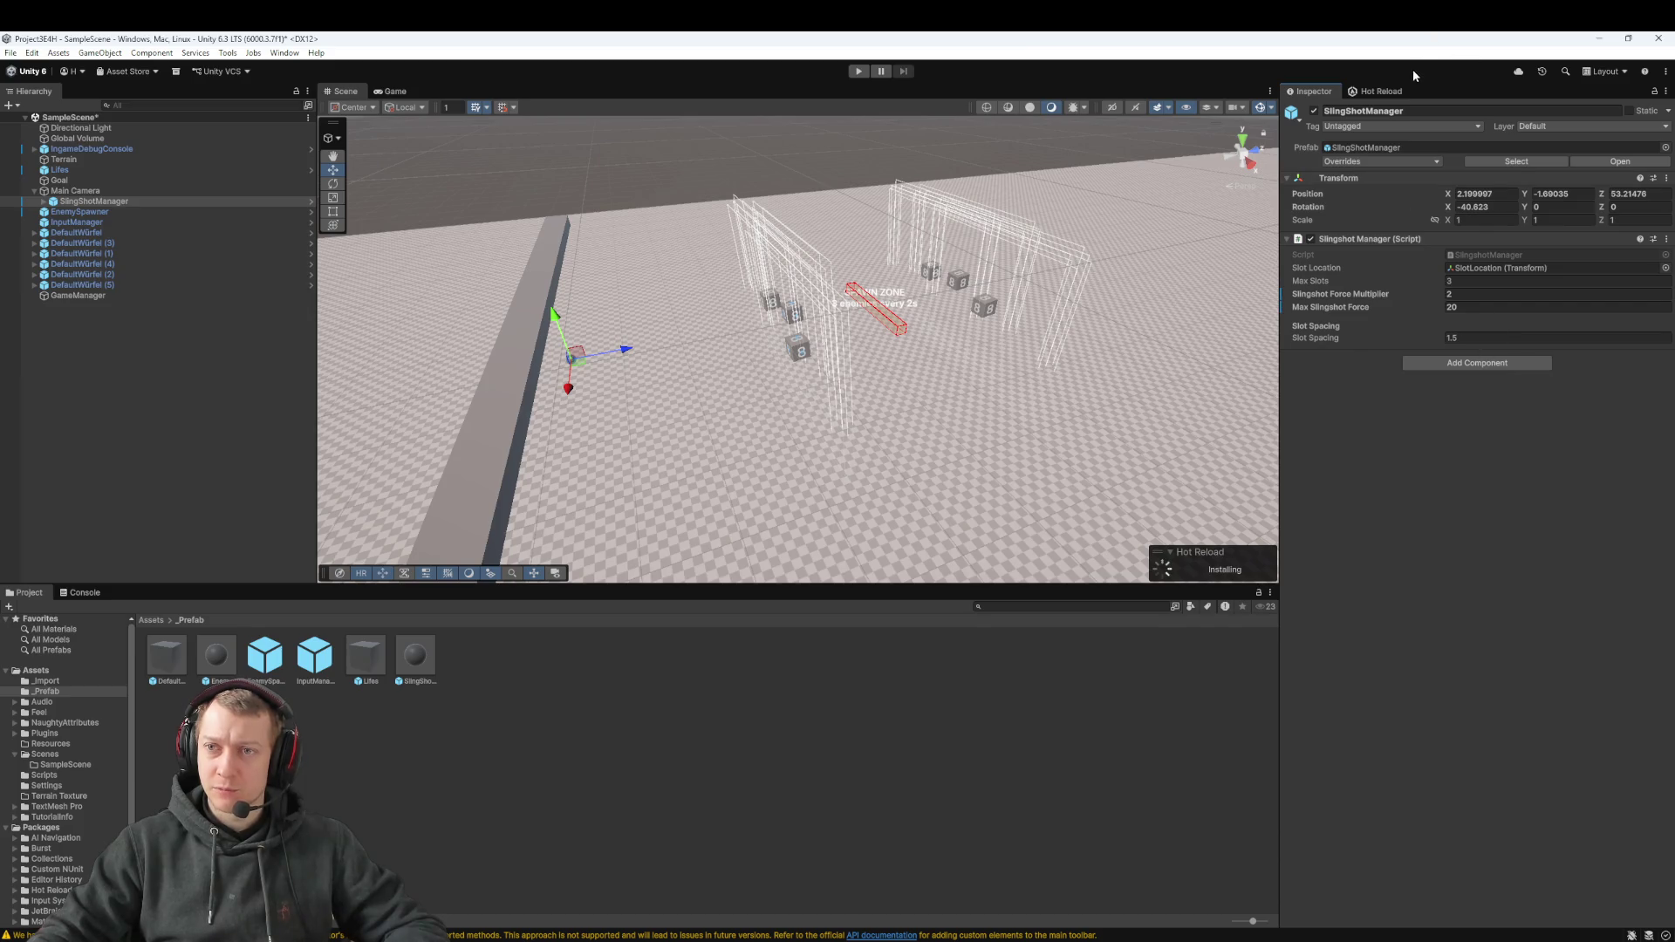
click(1366, 93)
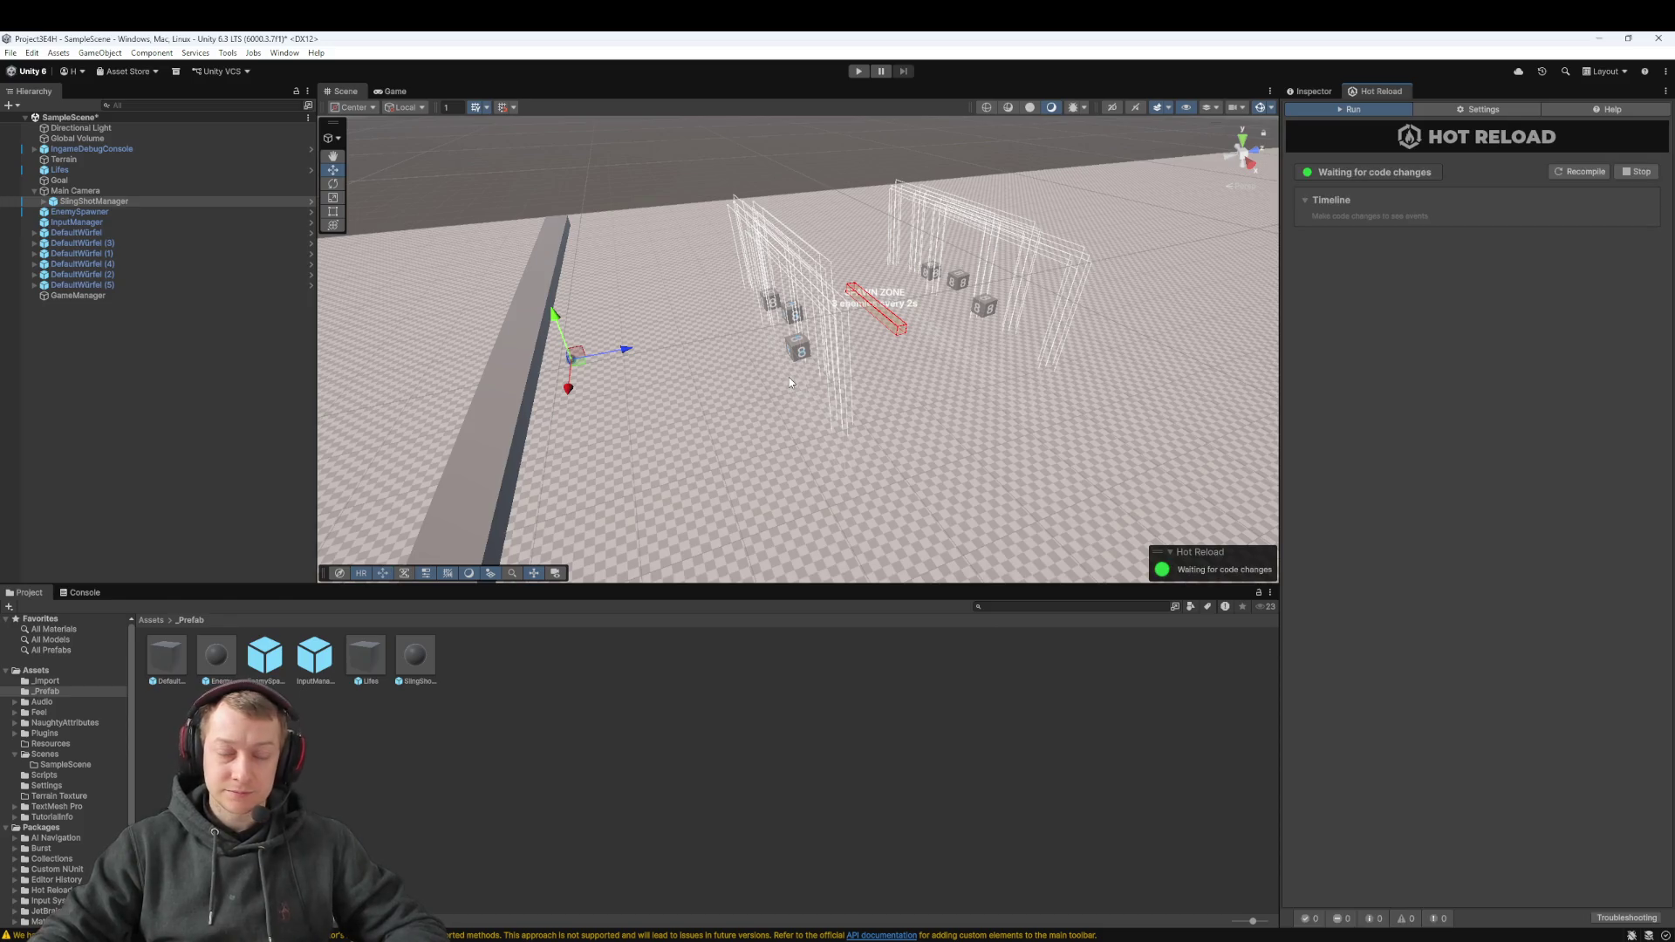
Enter 5.5 as the SlingShotManager's Slot Spacing in the Inspector and start a play-test
click(1310, 92)
click(1483, 338)
text(5)
click(1387, 615)
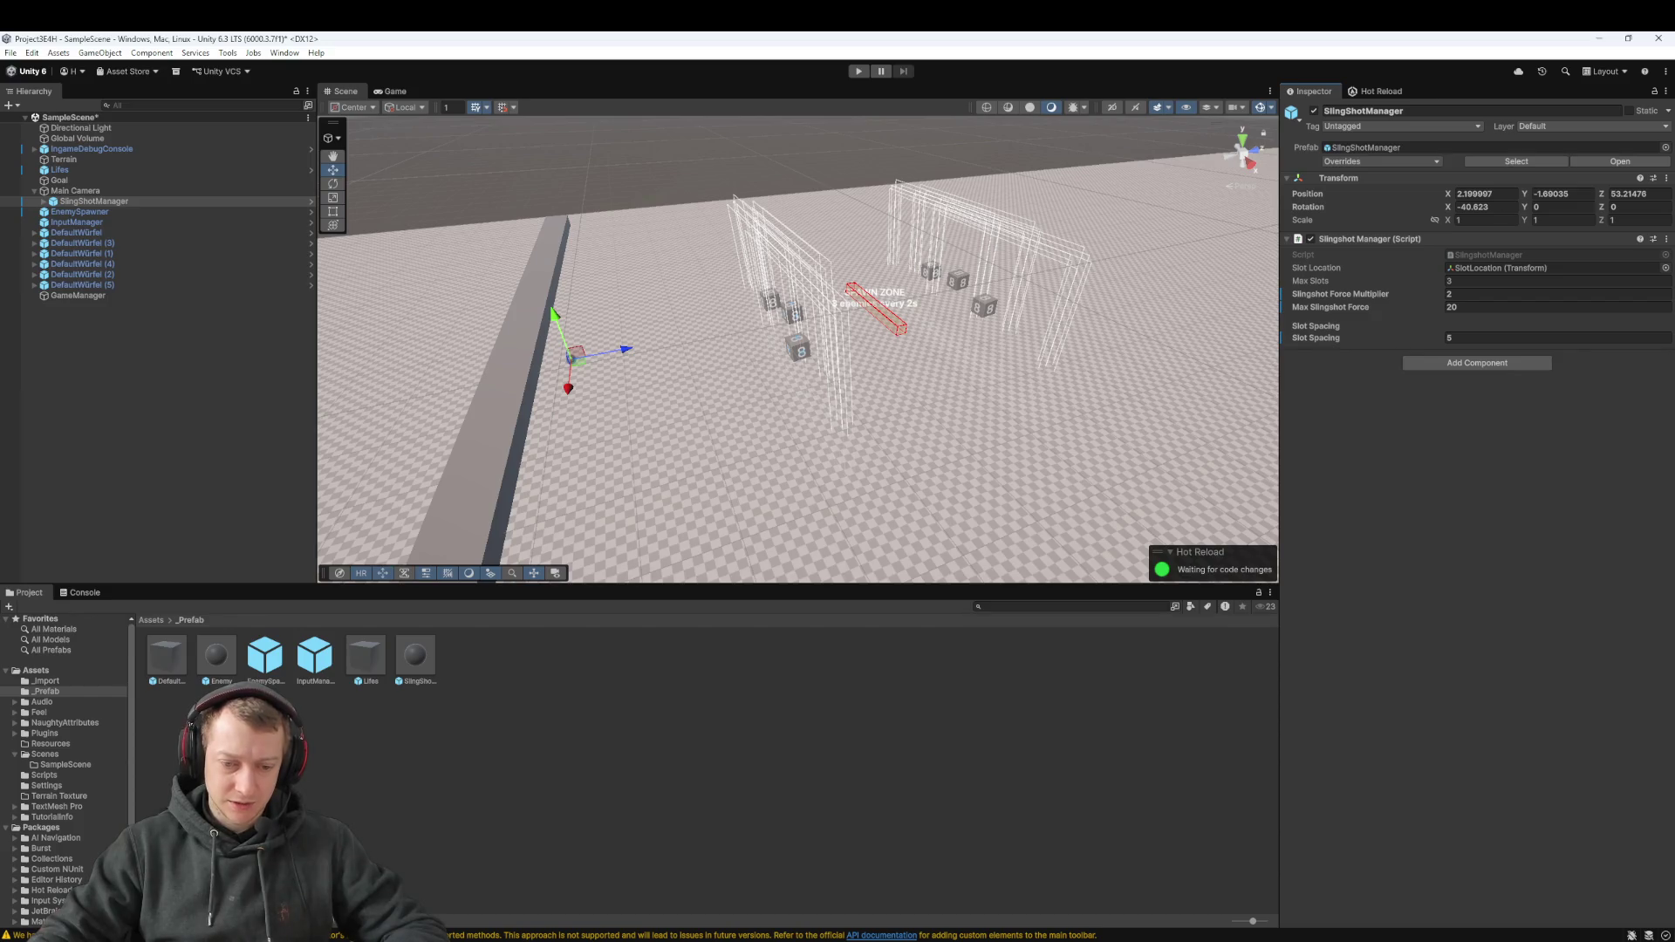
click(1214, 929)
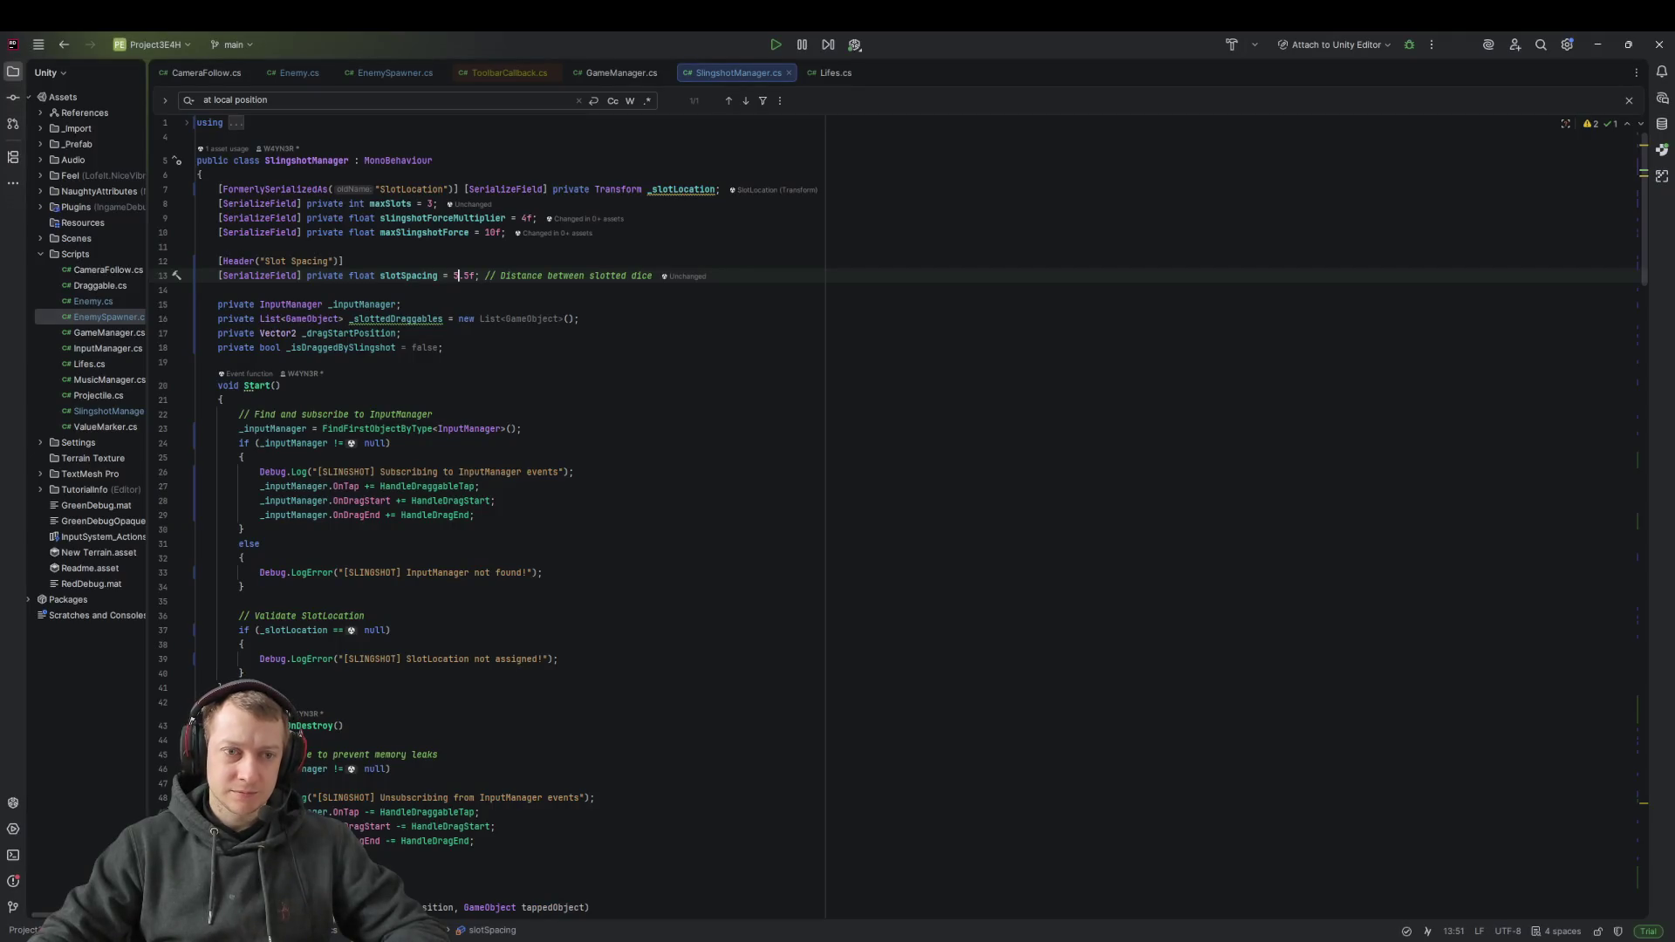
click(944, 938)
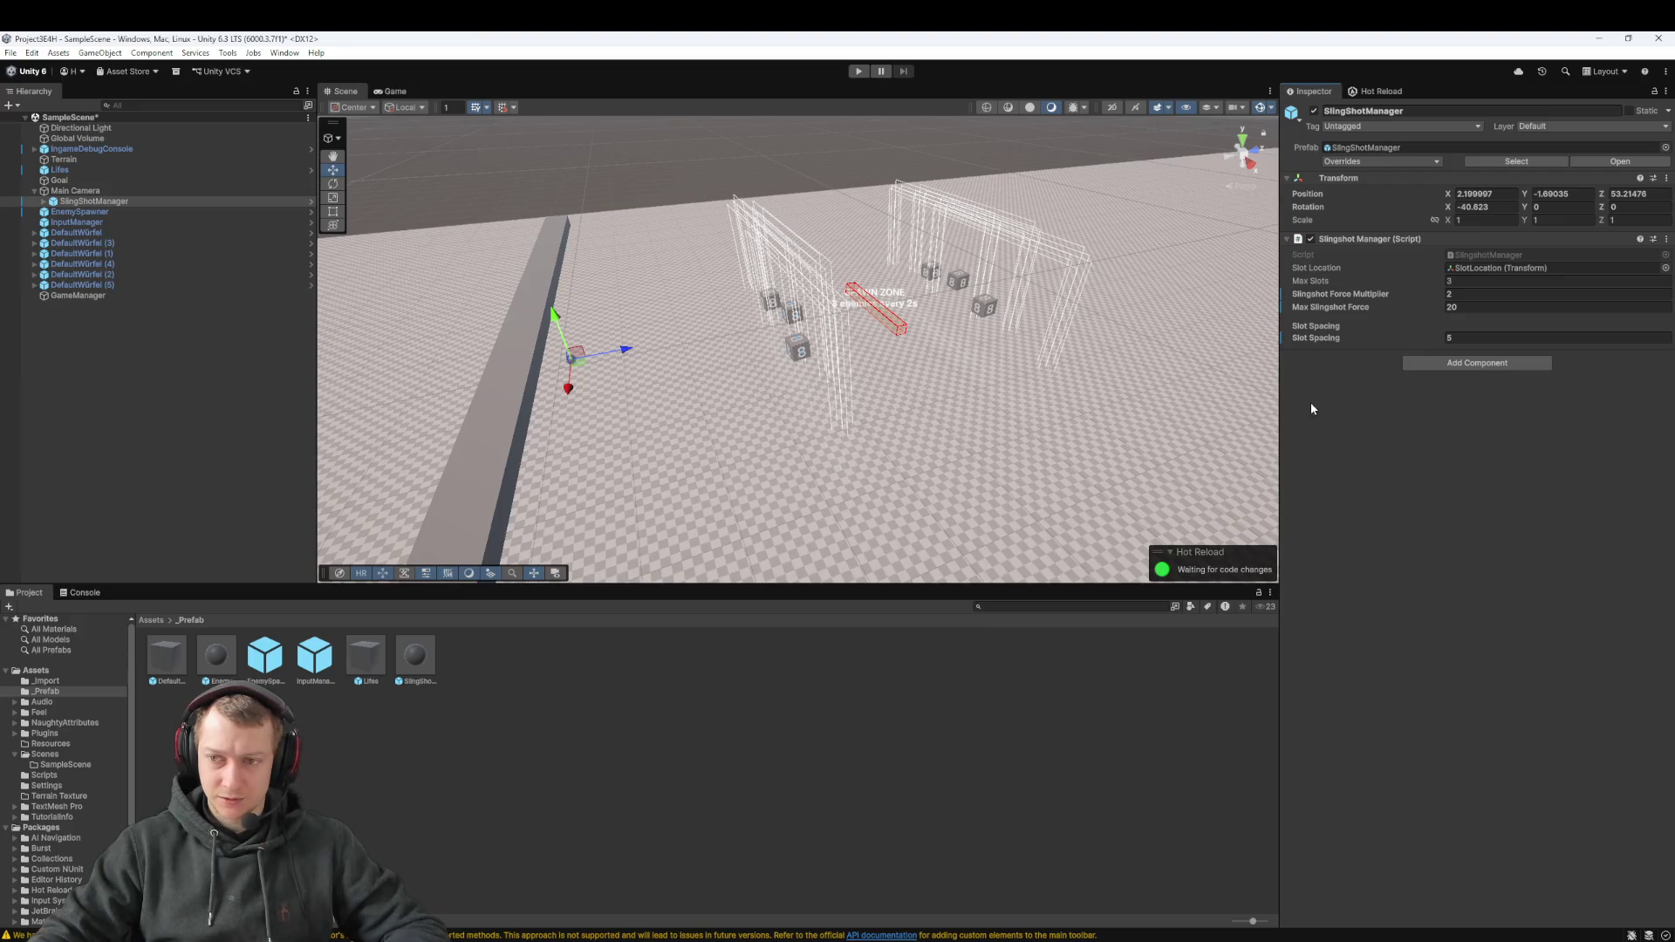
click(1486, 337)
text(5.5)
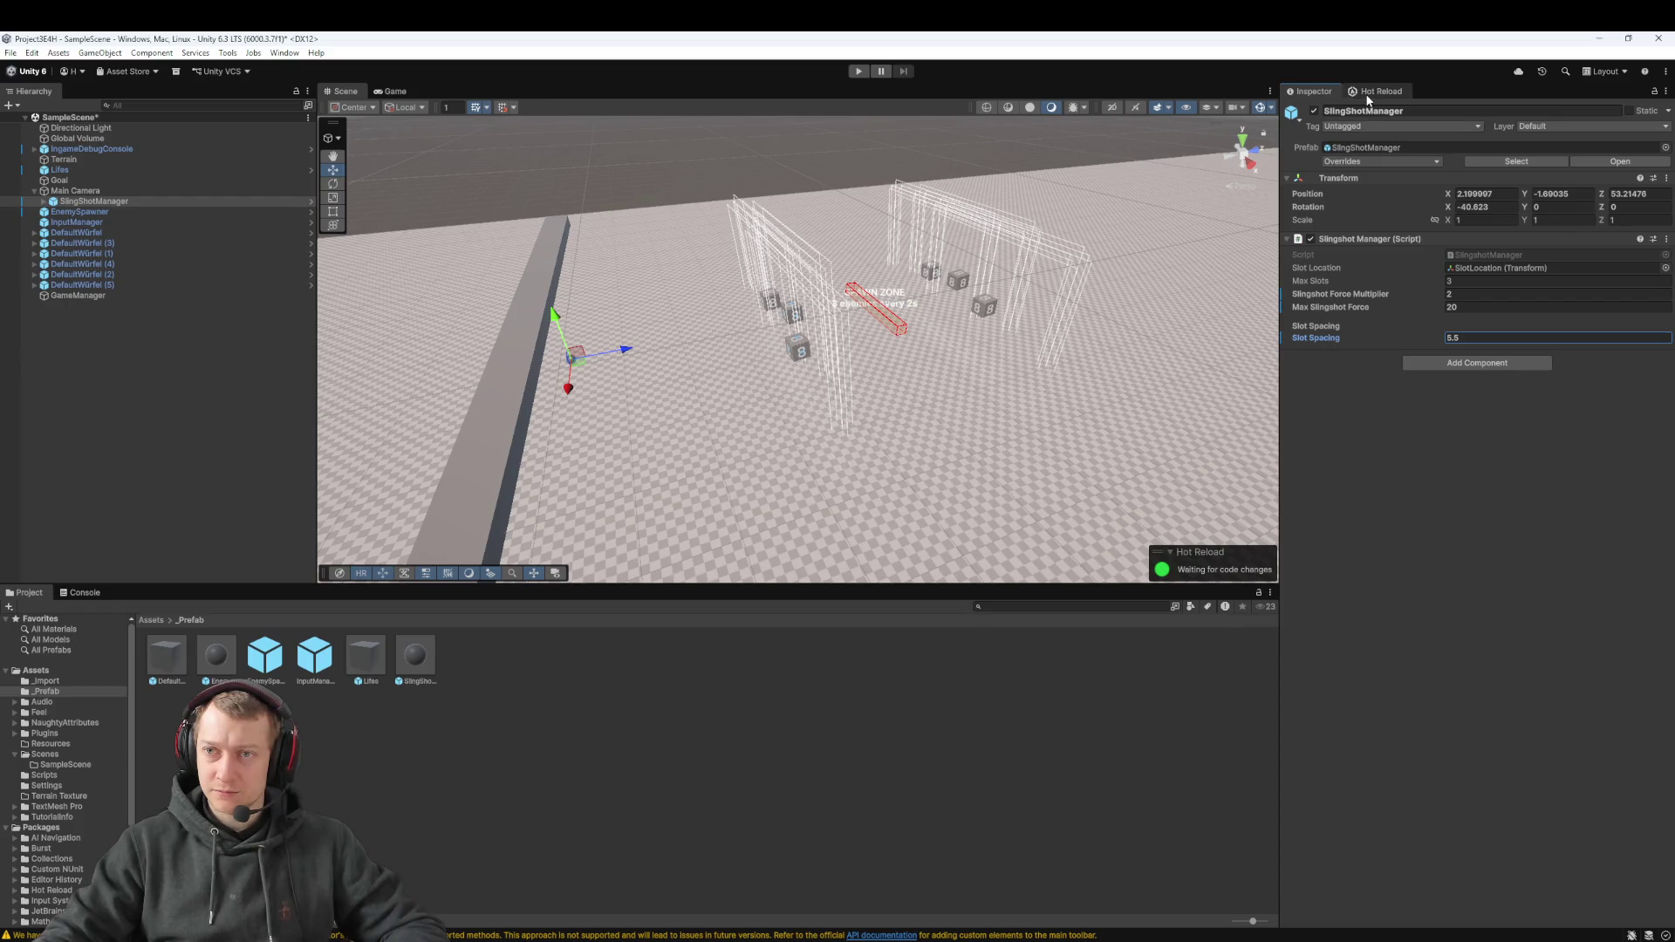
click(1368, 92)
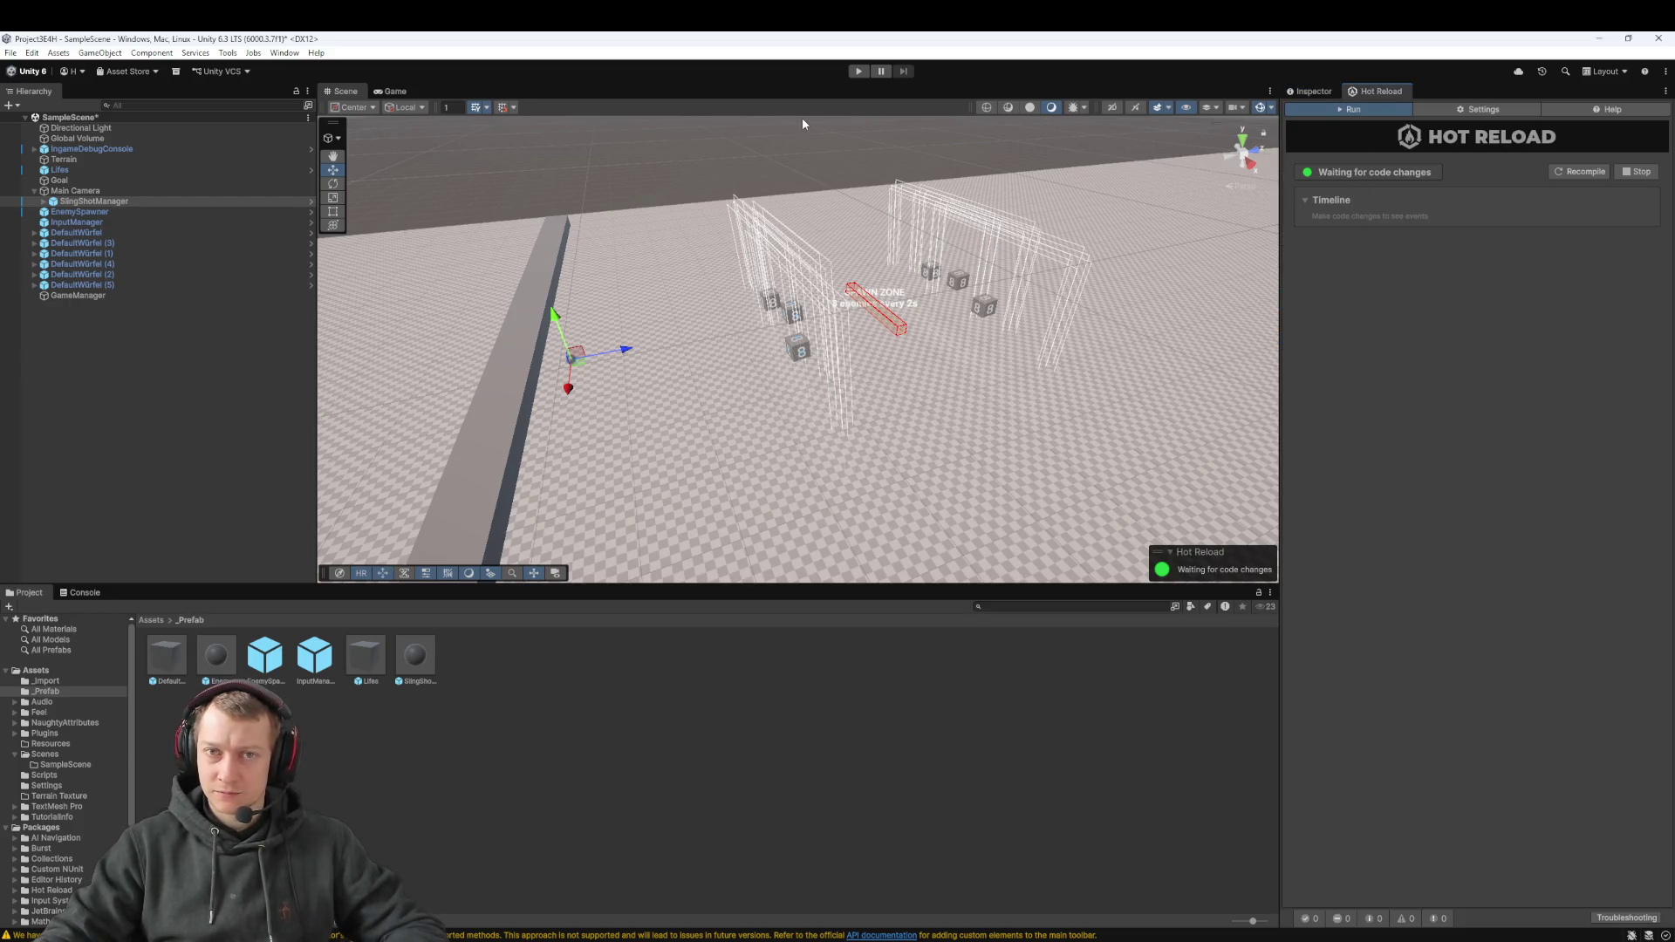
click(860, 73)
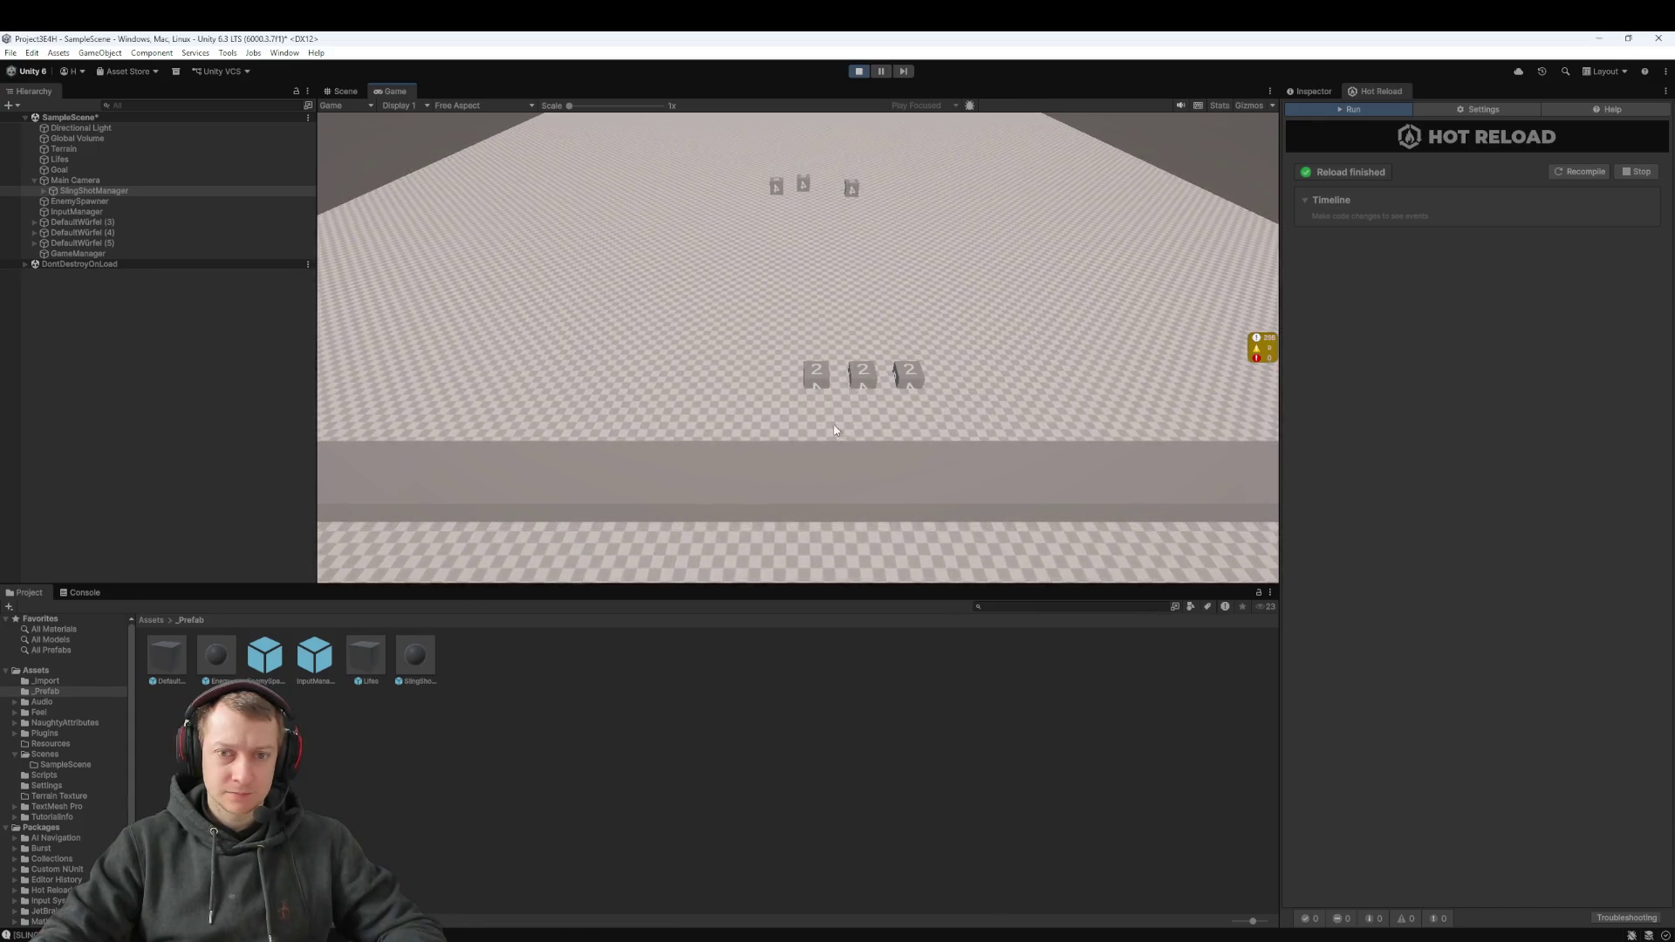
drag(822, 518, 834, 445)
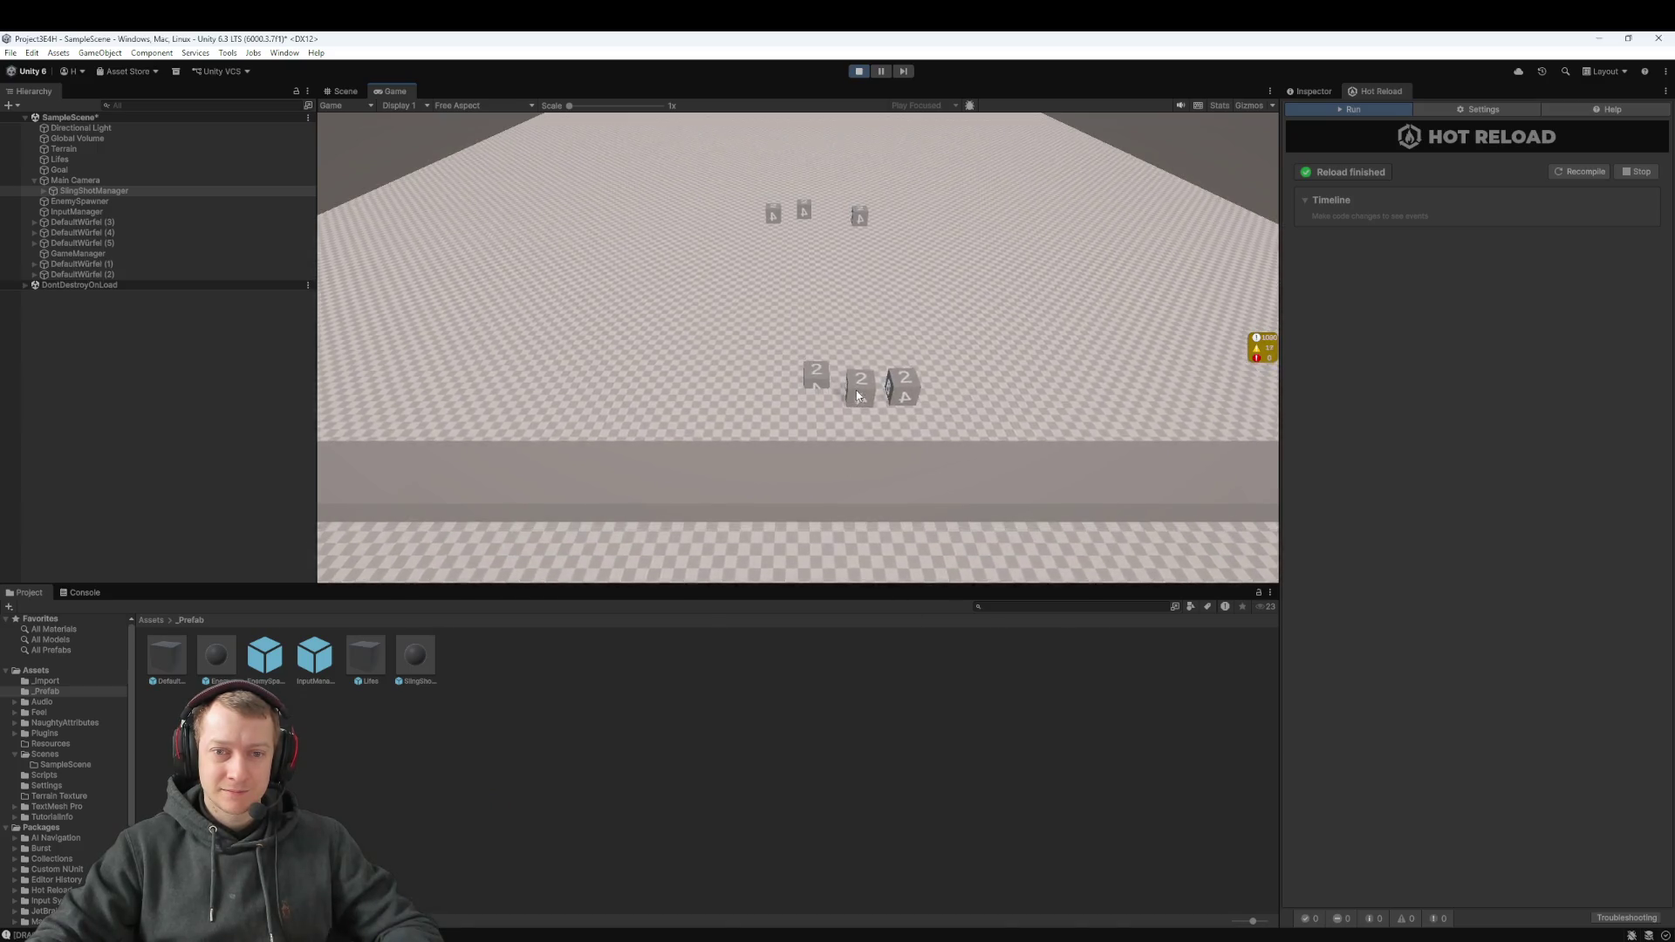
drag(834, 486, 877, 696)
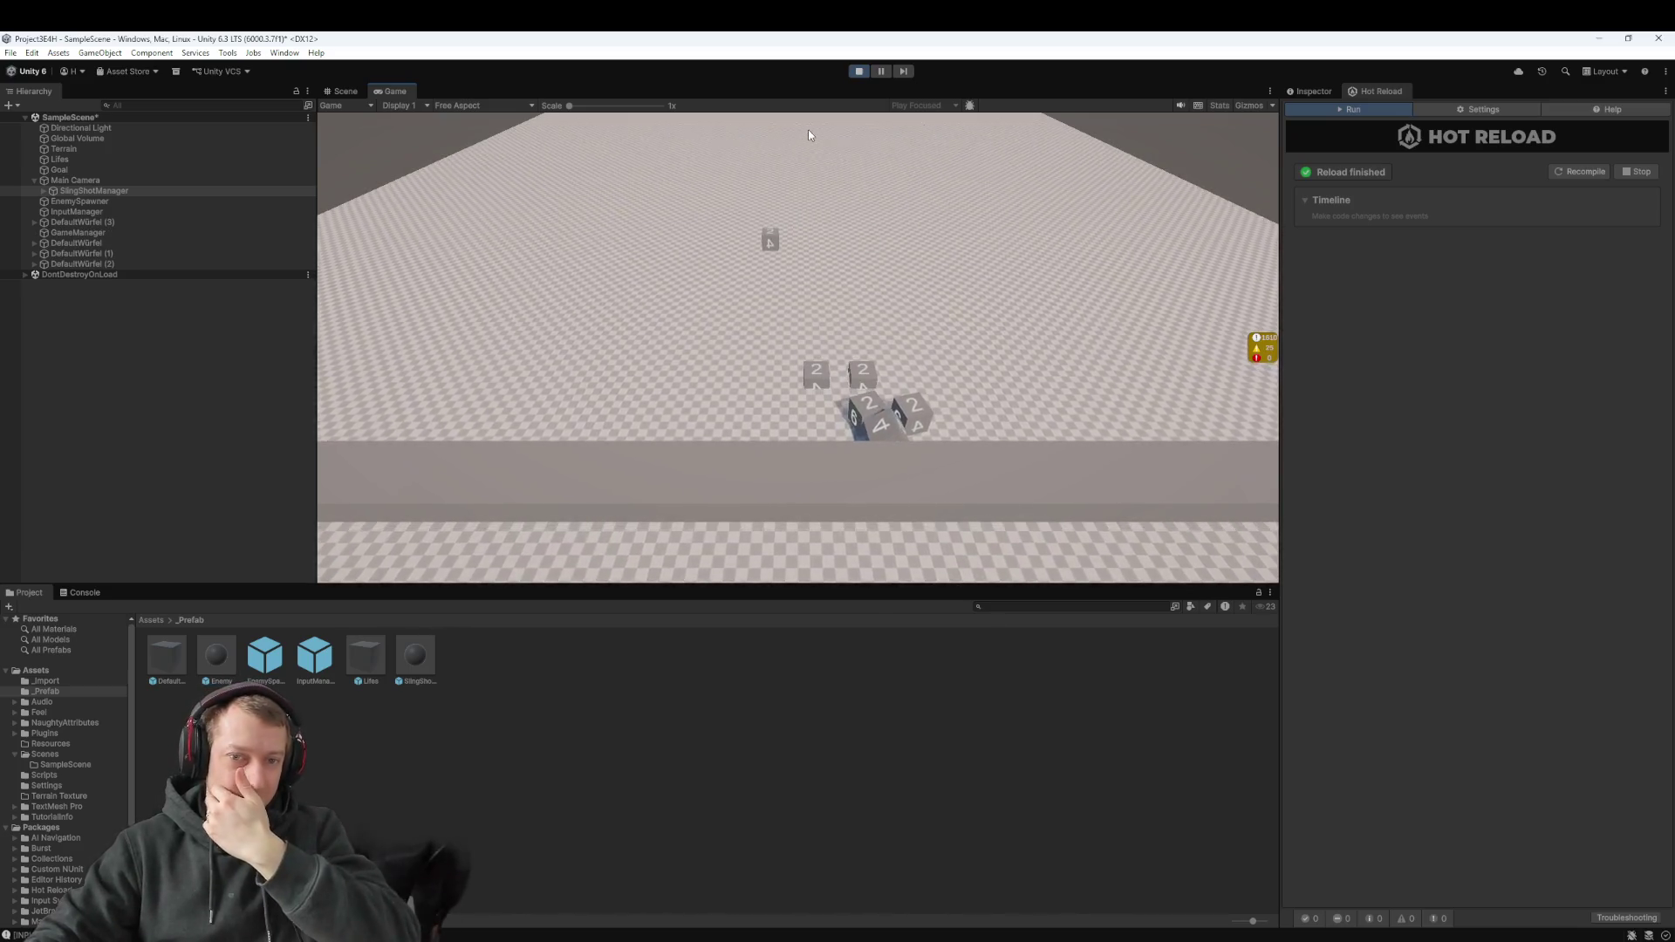
click(857, 72)
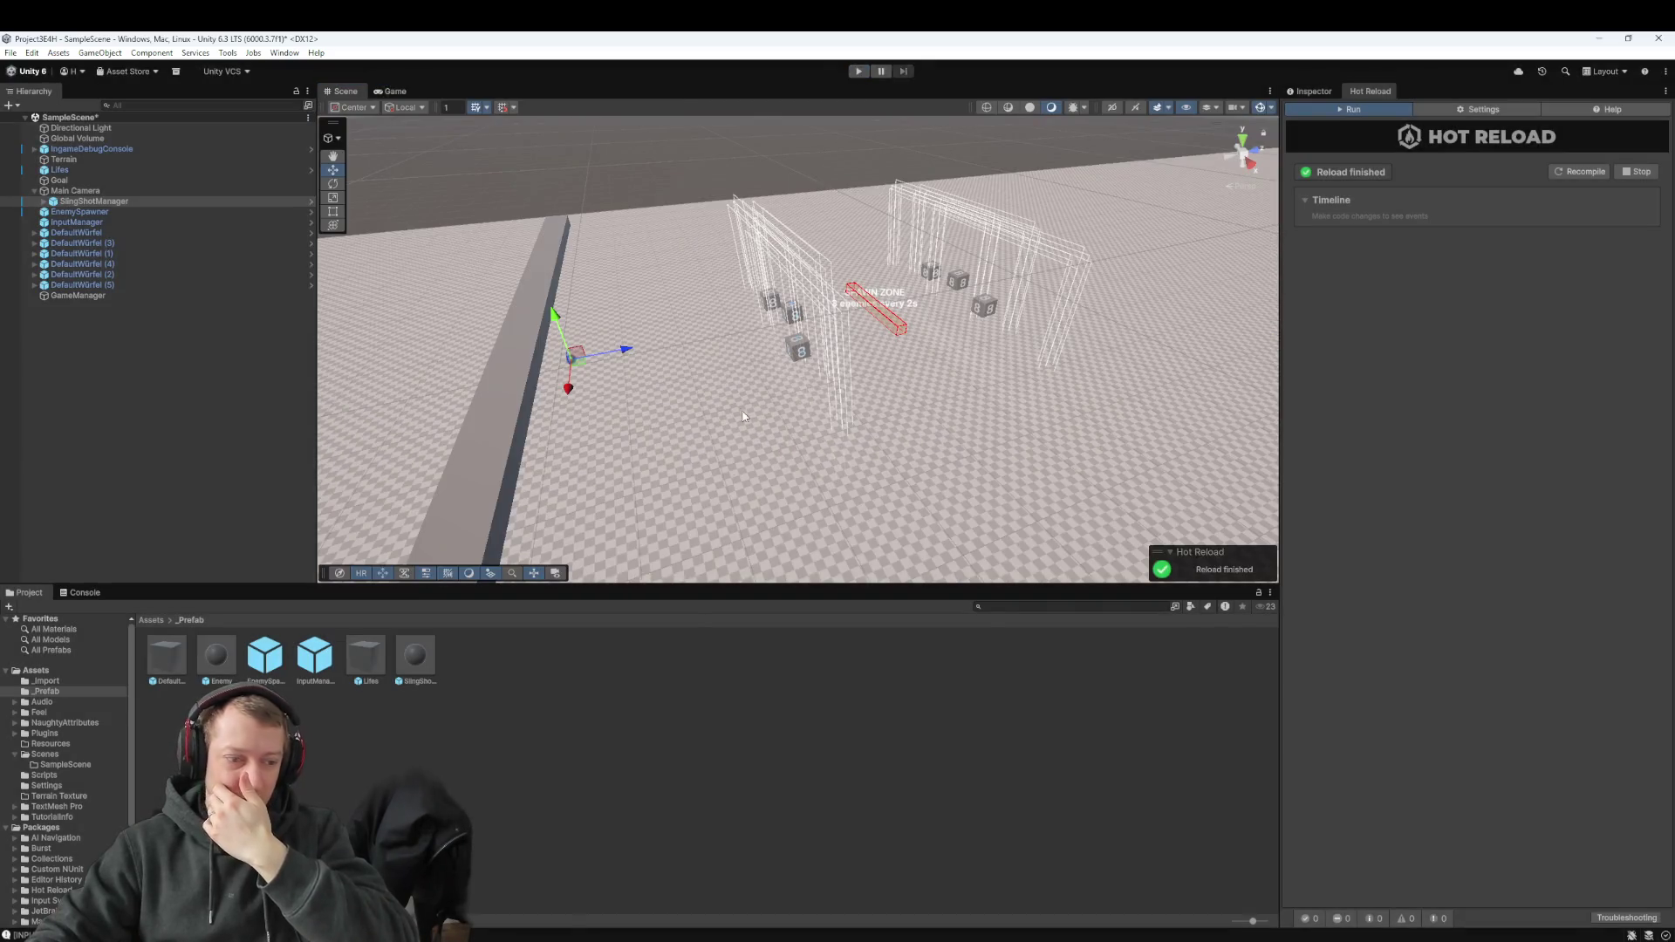
click(1002, 881)
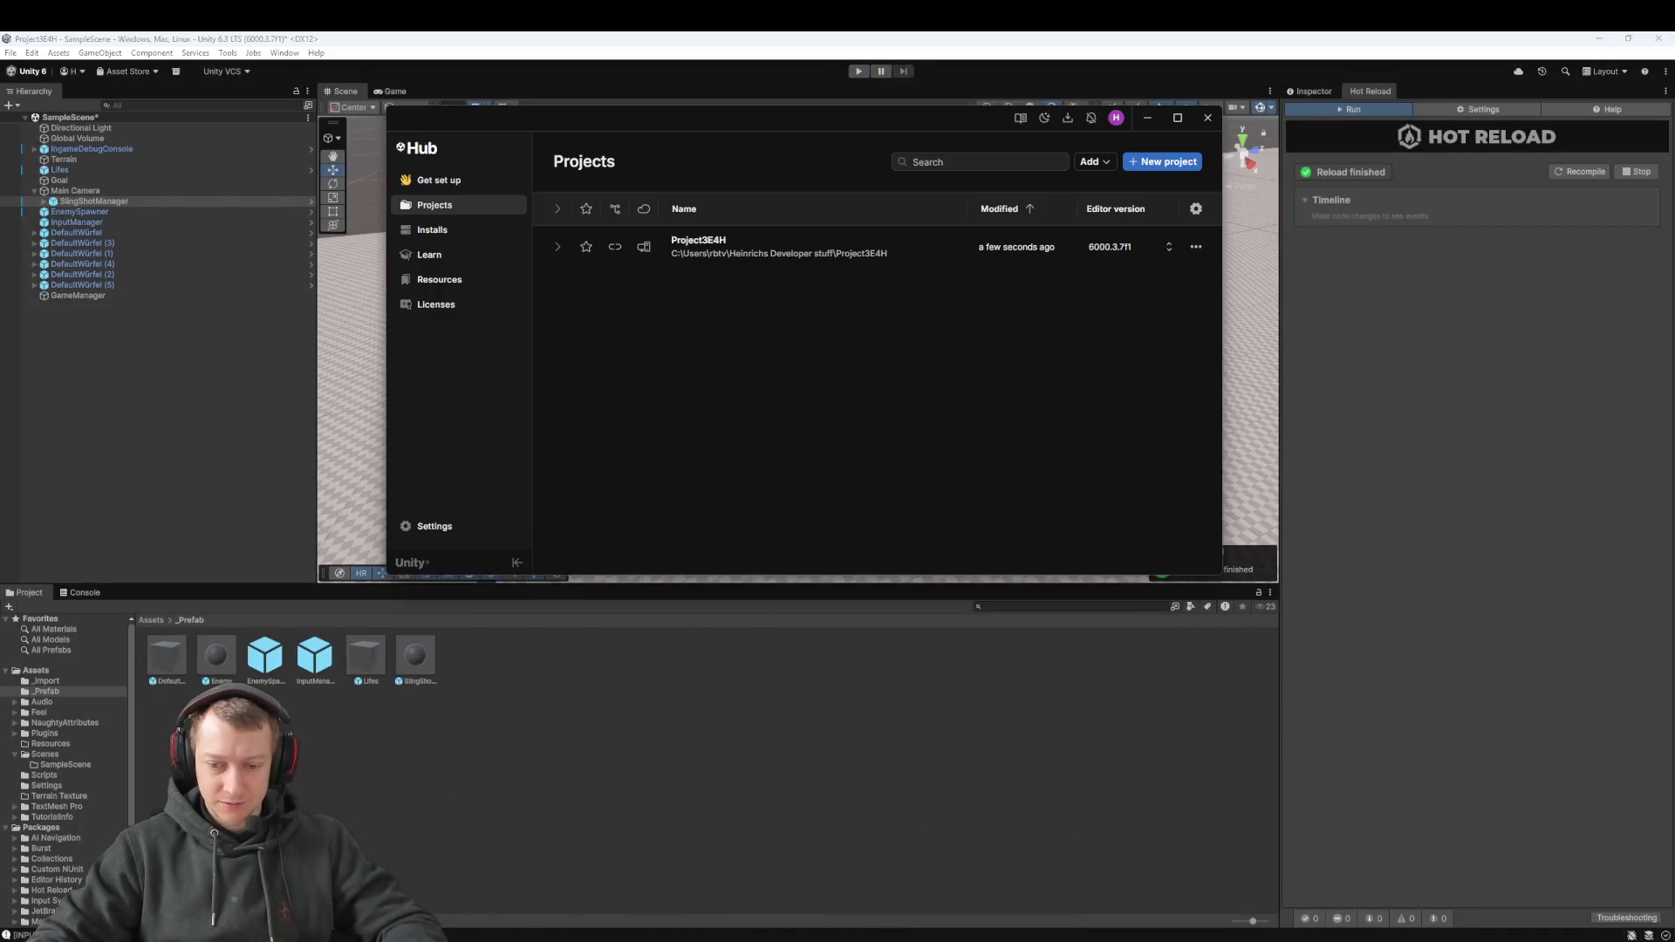
key(alt+Tab)
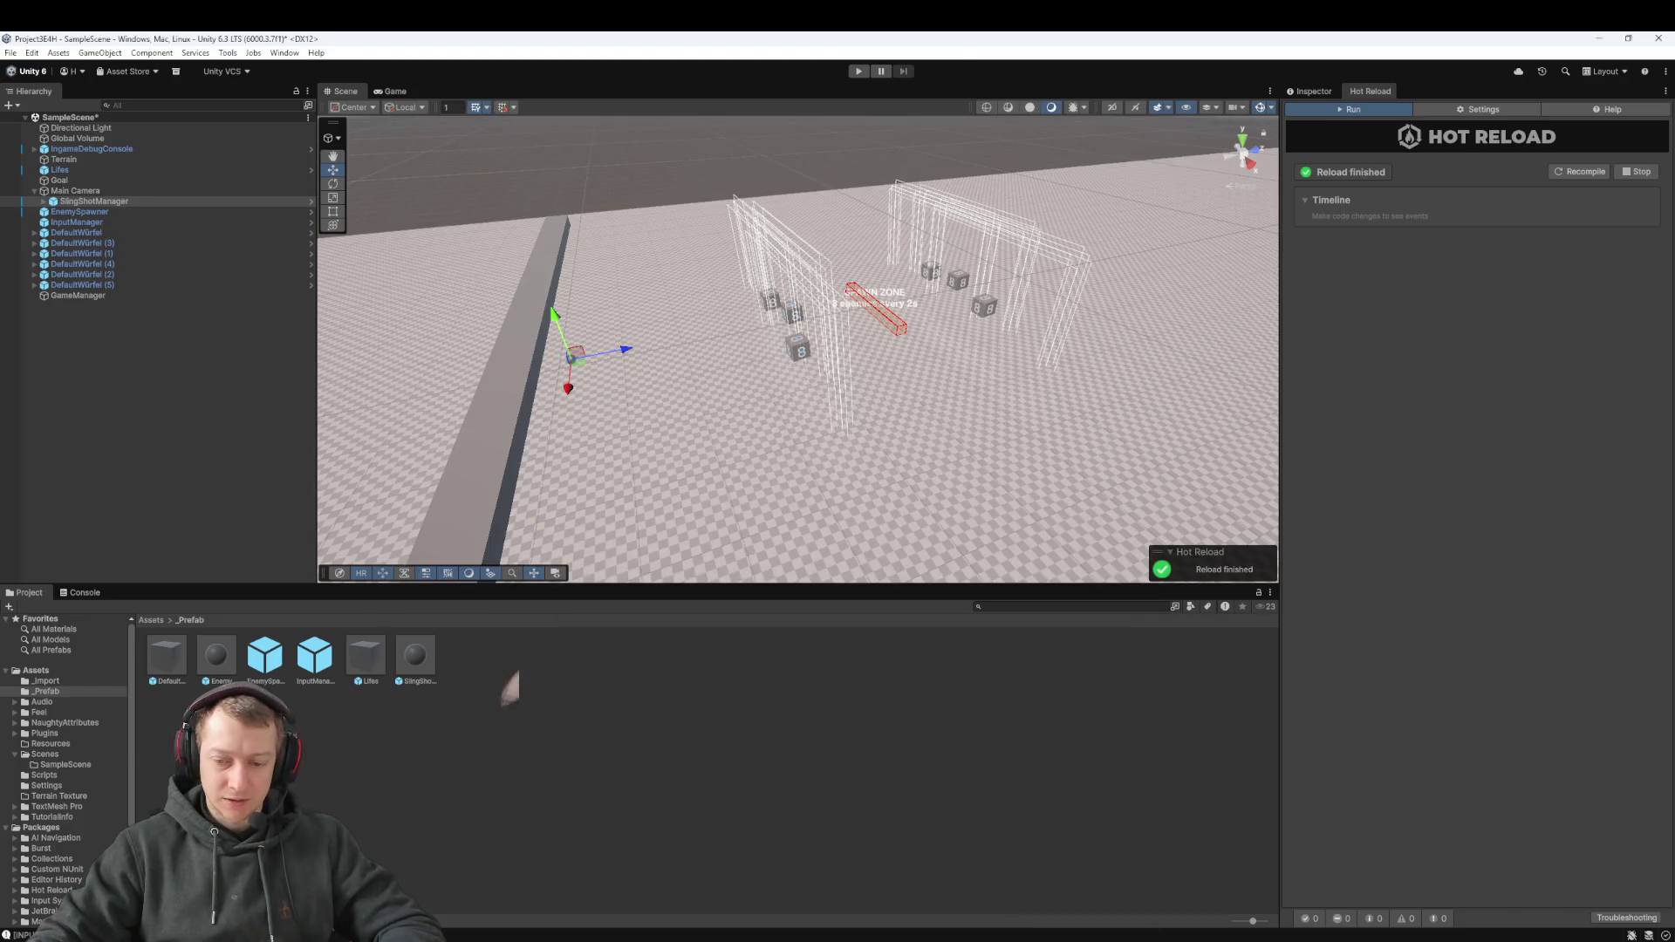
key(alt+Tab)
click(397, 74)
click(539, 342)
scroll(540, 341, up, 10)
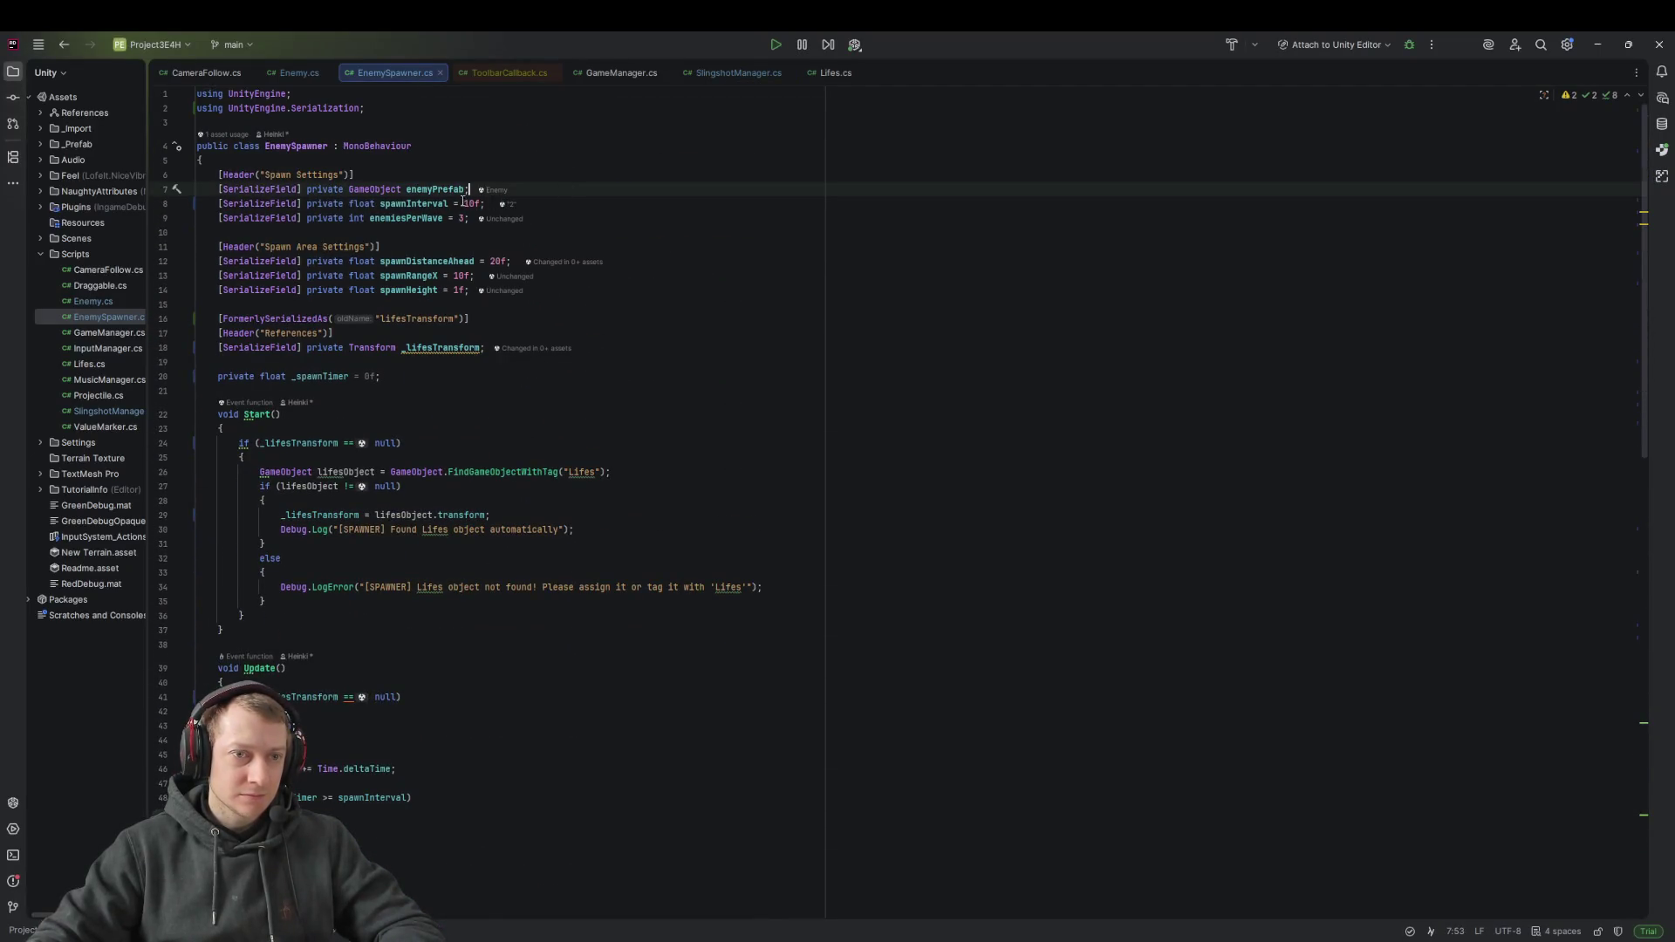
click(474, 203)
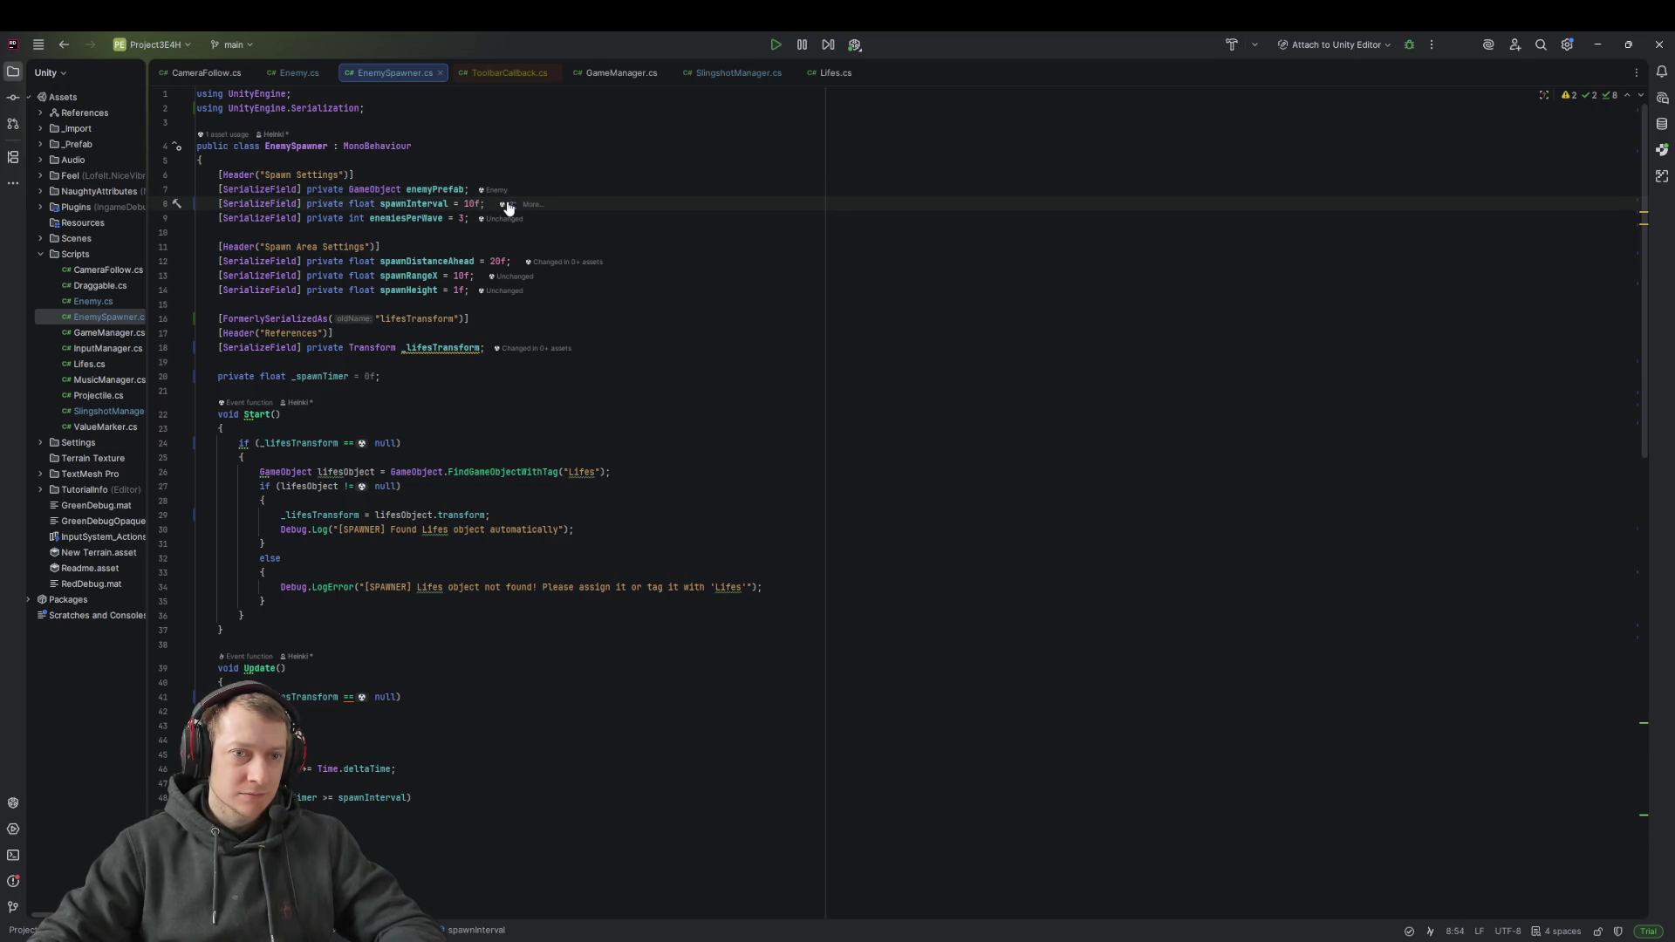
click(511, 208)
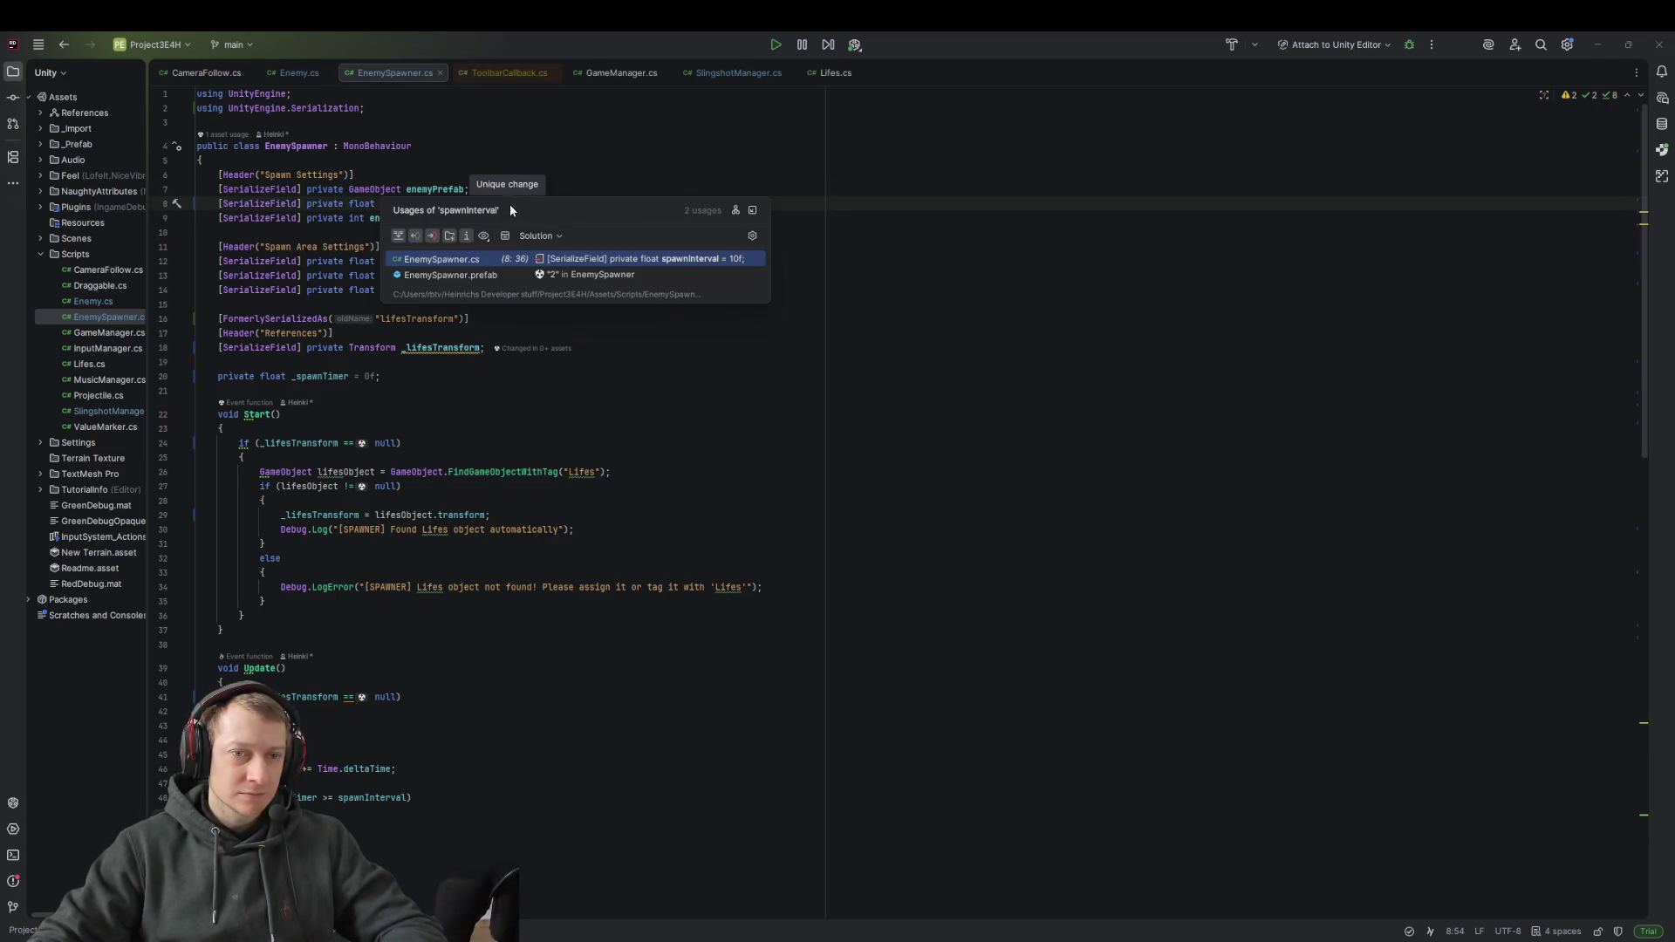
key(Escape)
click(735, 306)
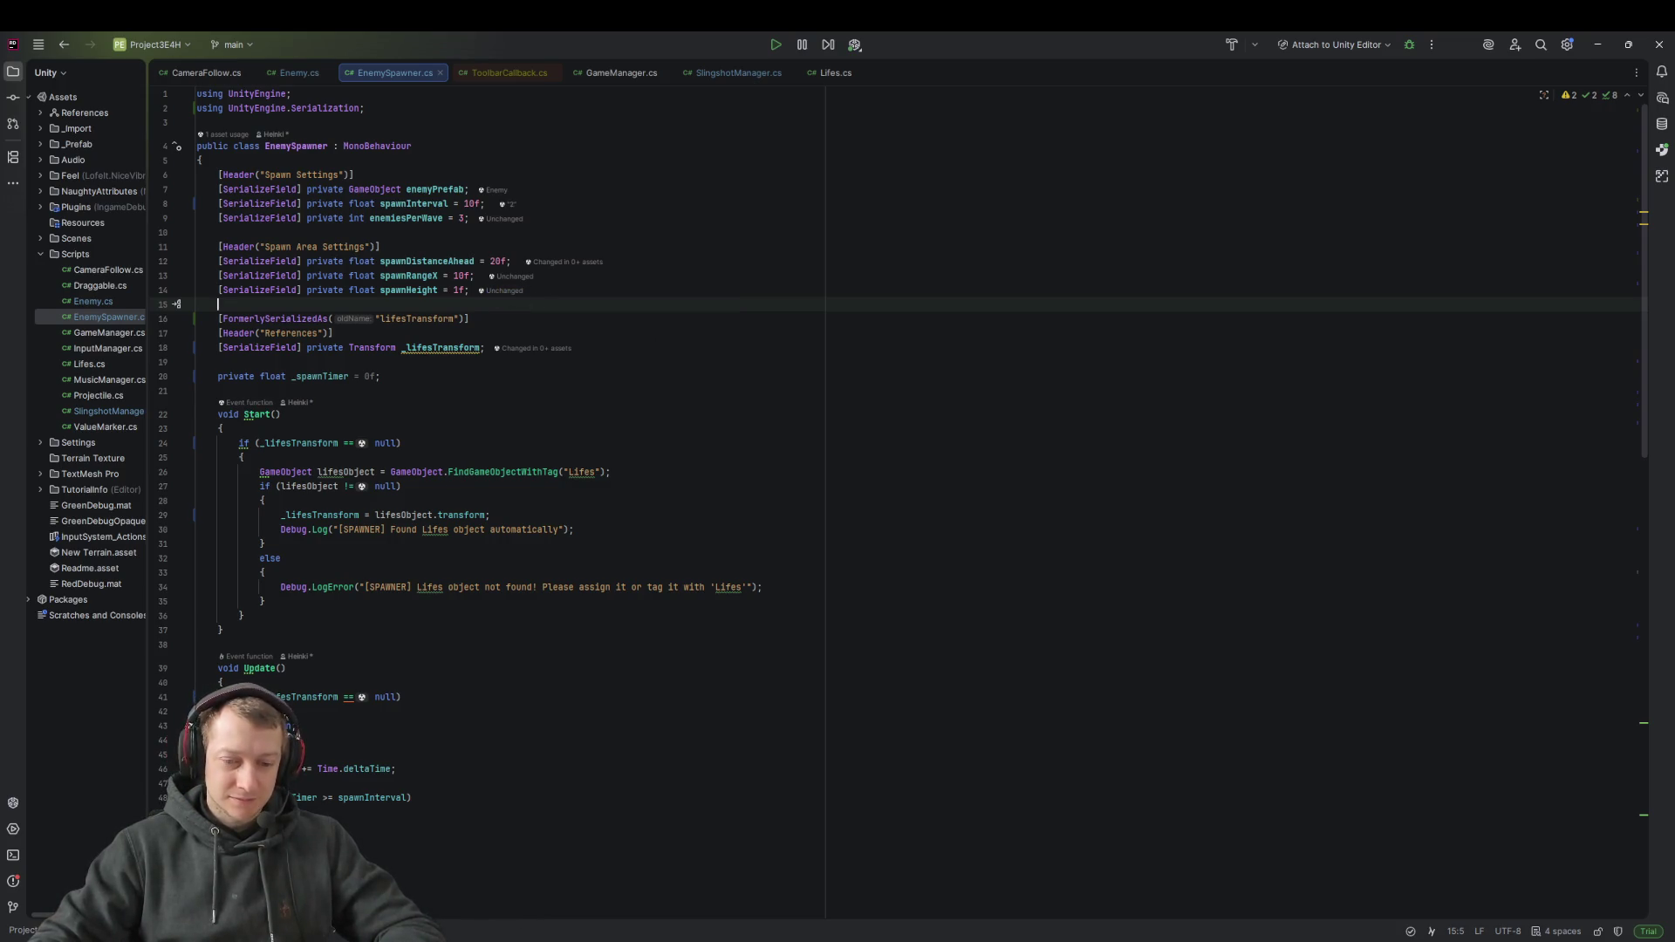
key(alt+Tab)
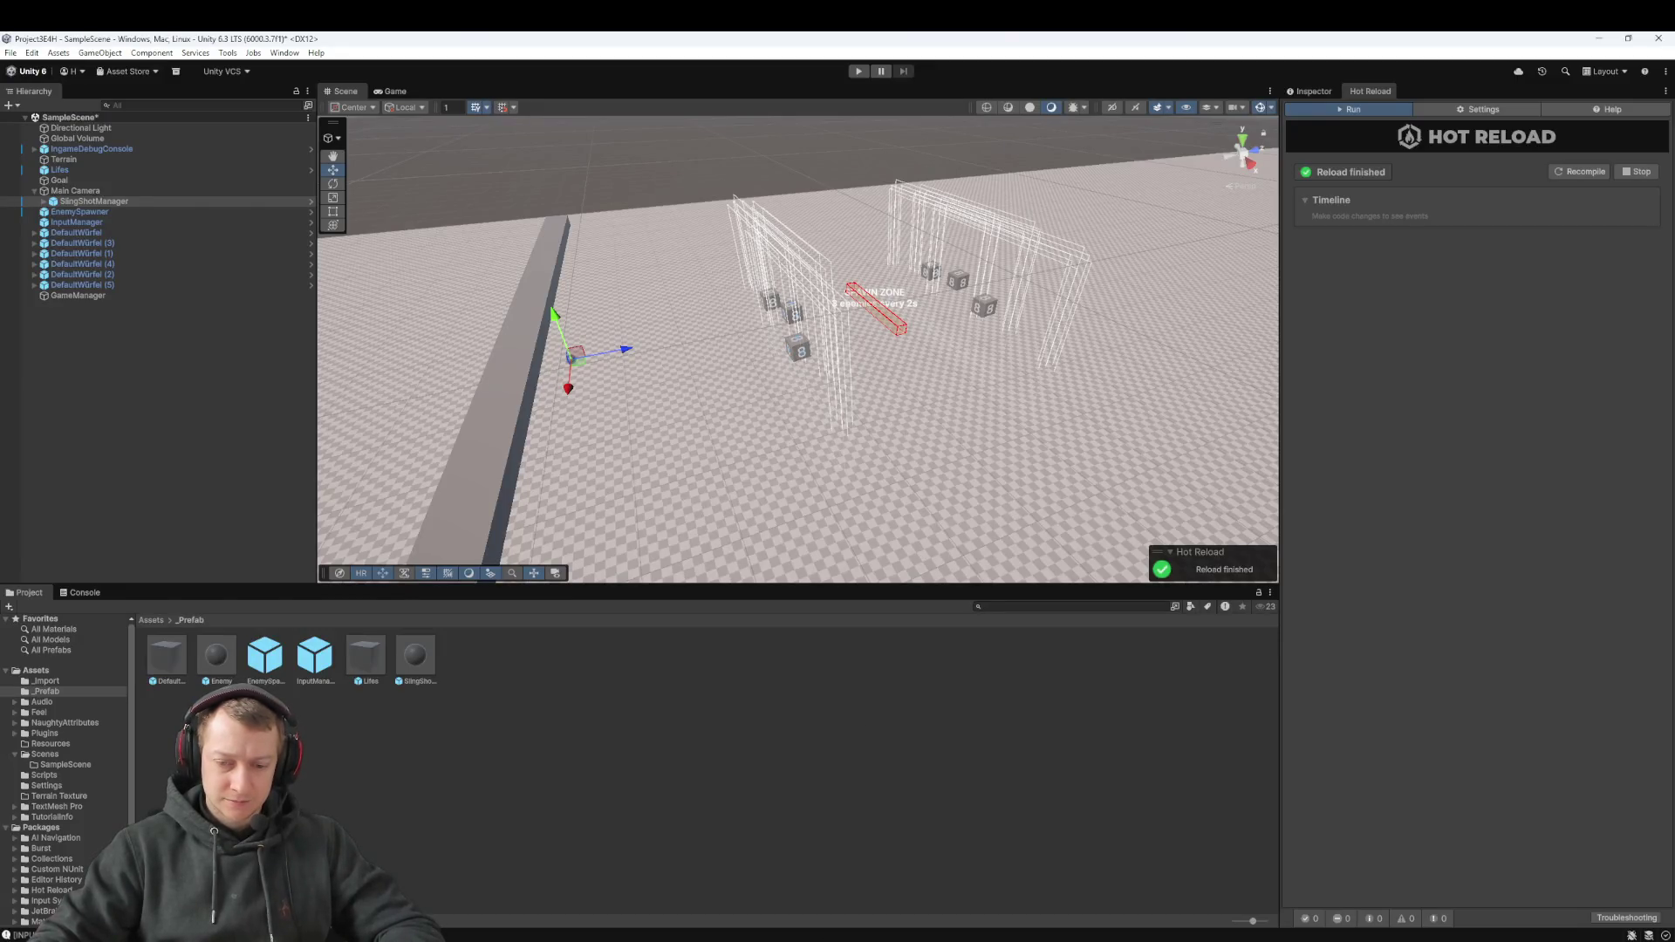
key(alt+Tab)
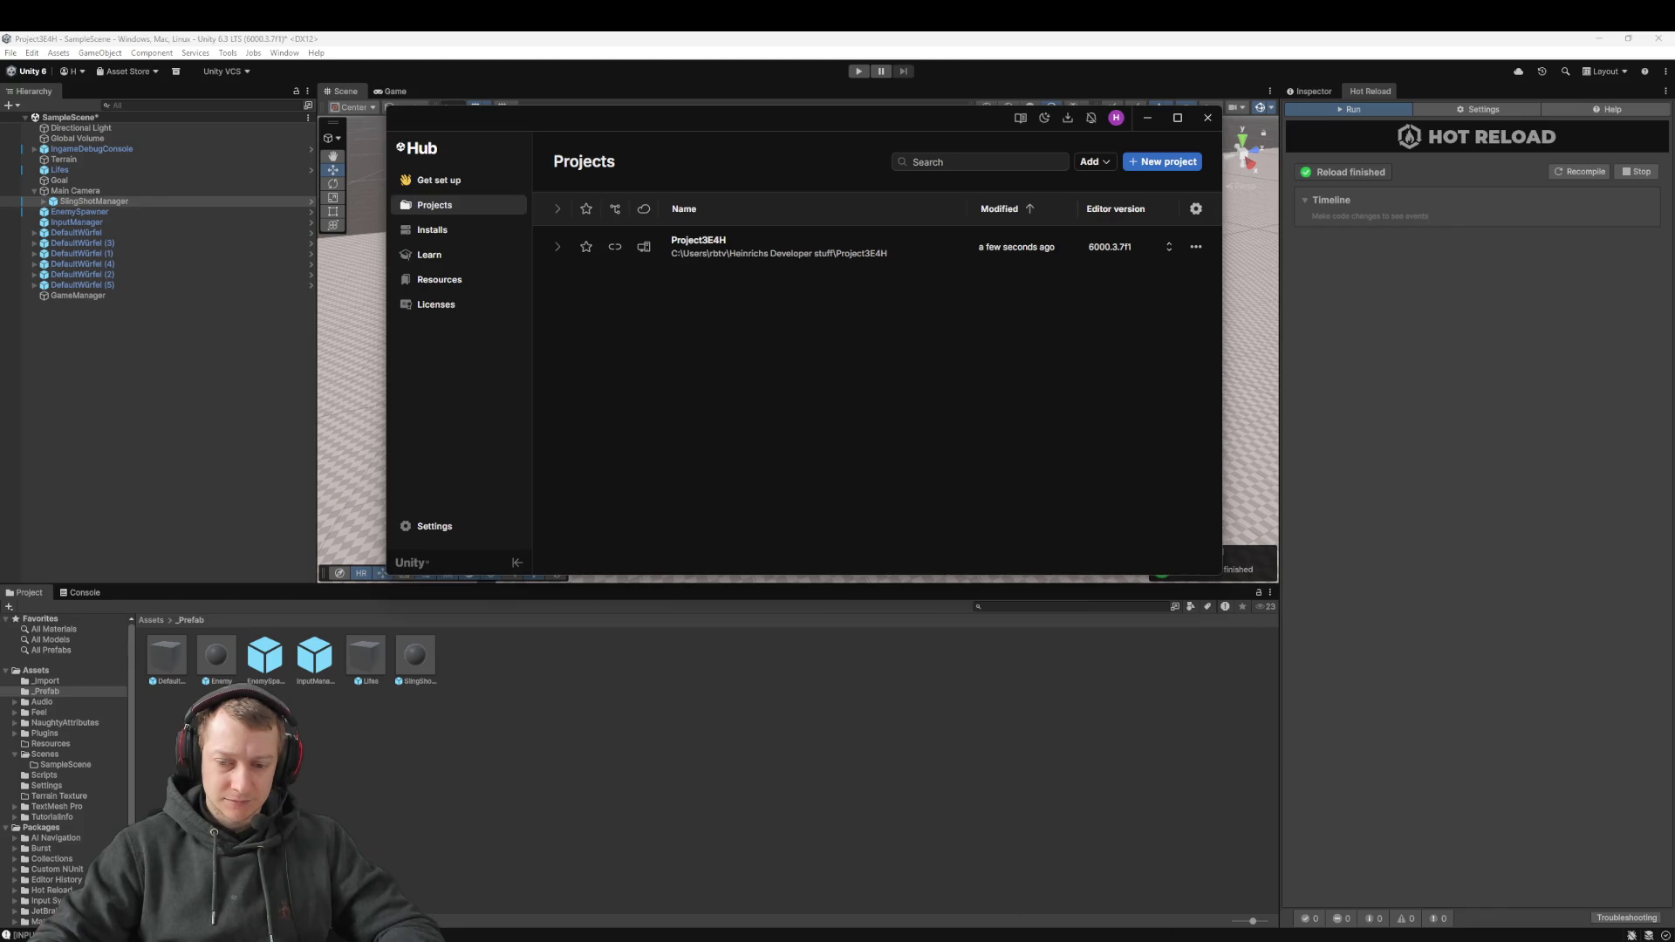
key(alt+Tab)
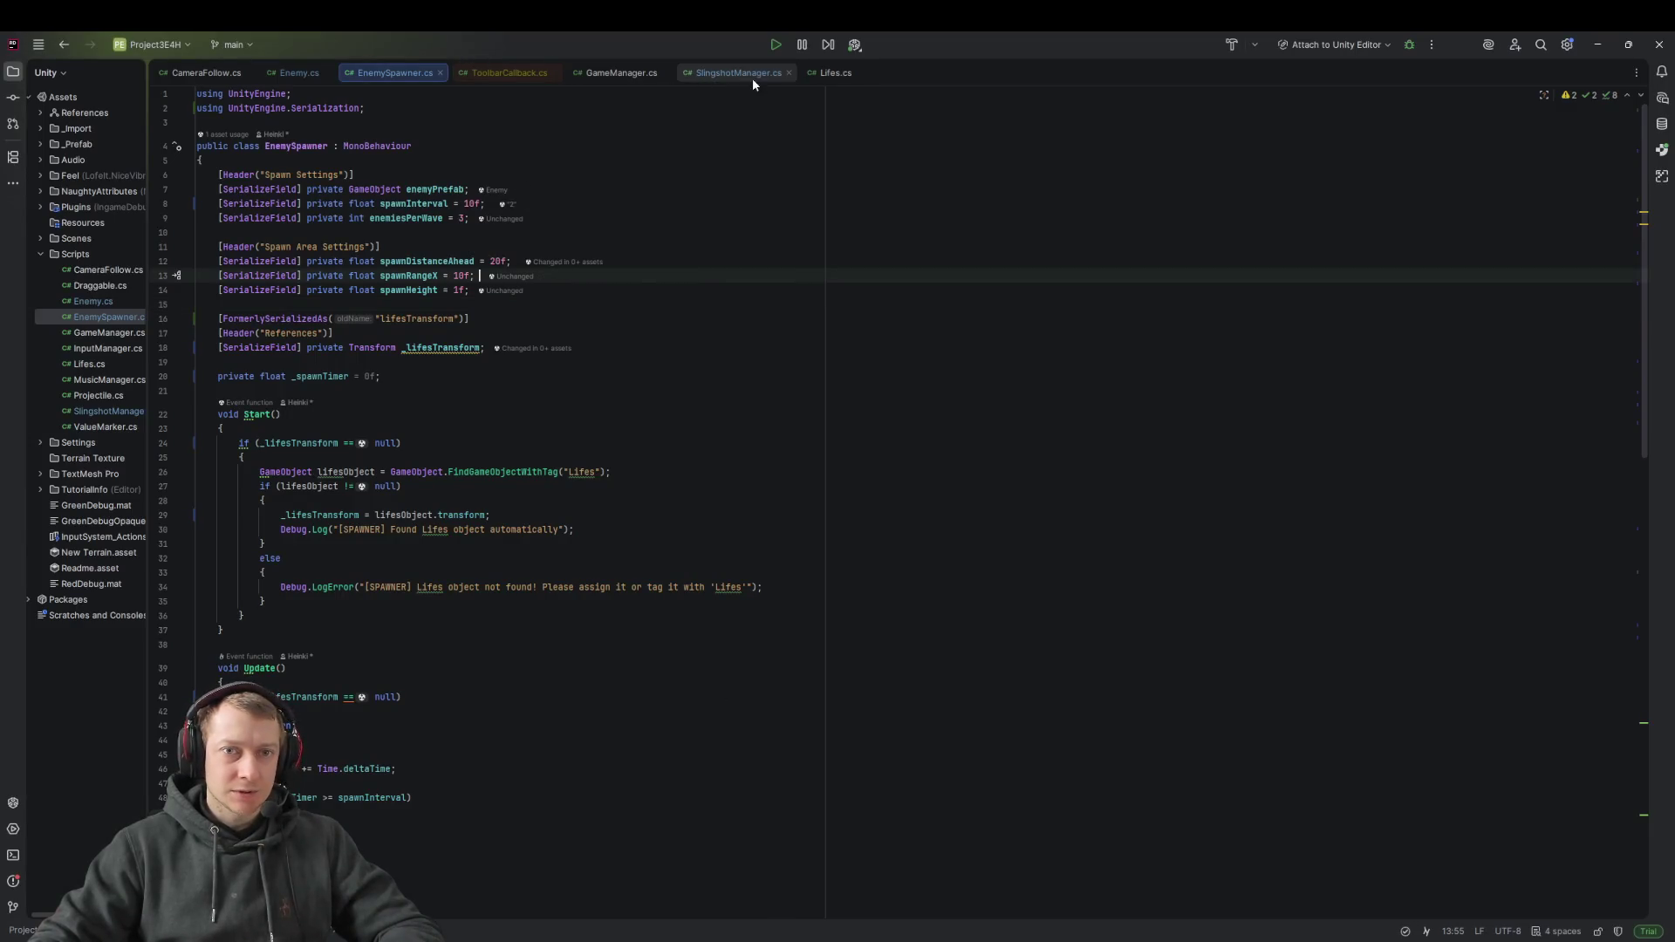
Search SlingshotManager.cs for slotSpacing to edit the PositionSlottedDraggable offset, then return to Unity
click(741, 73)
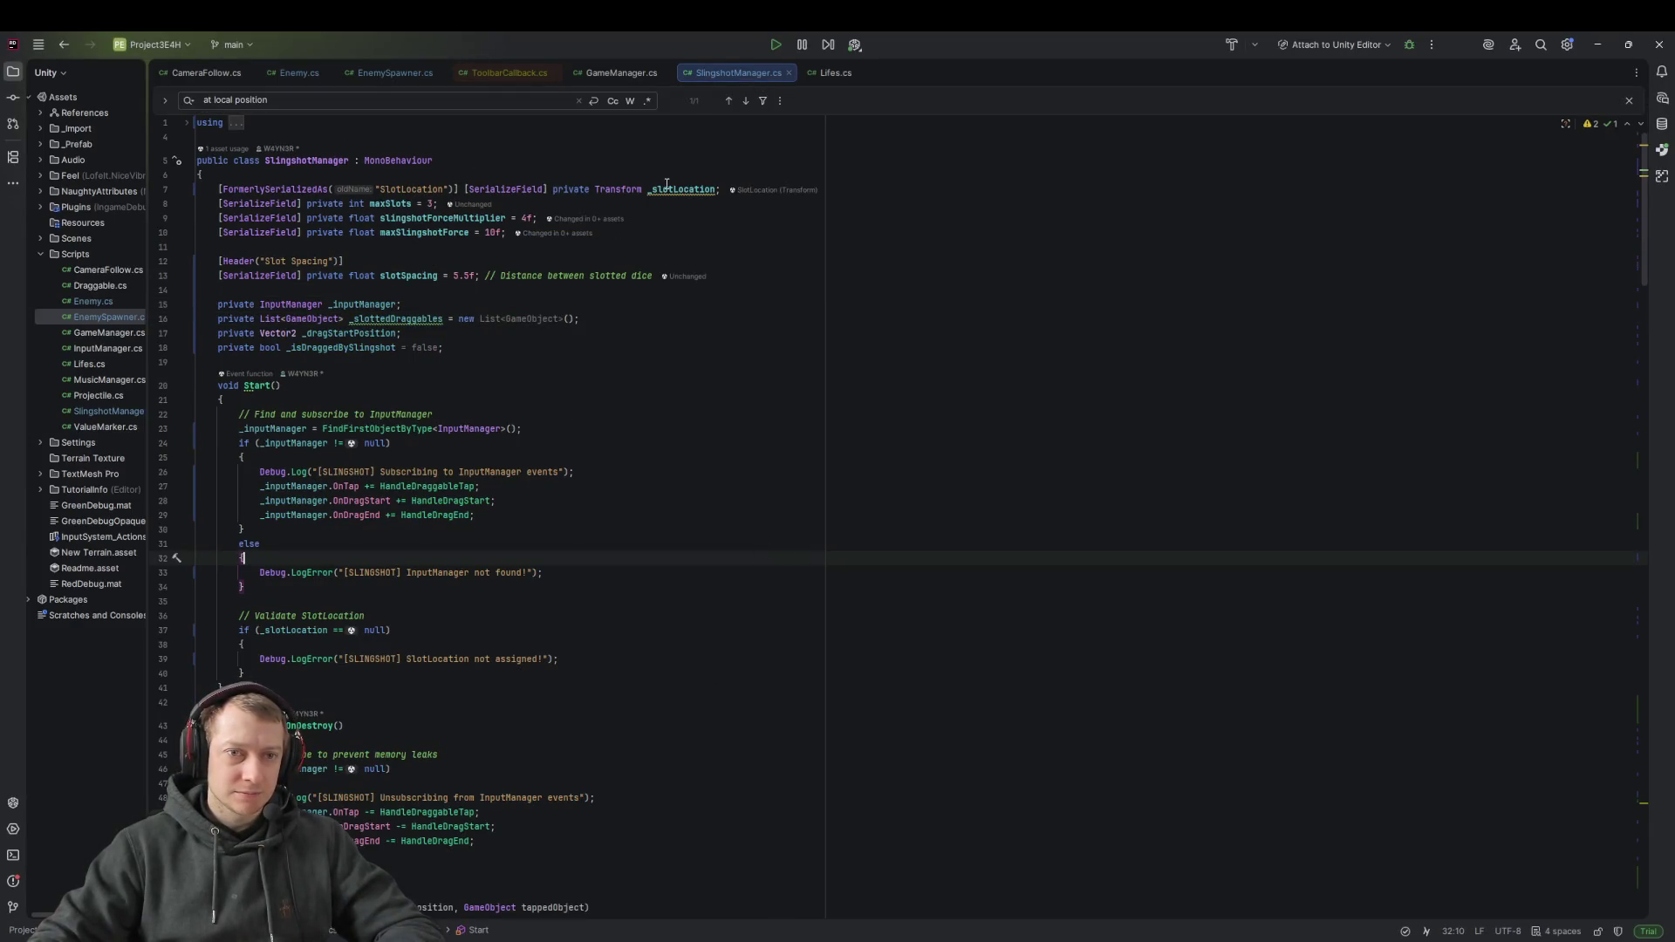
double_click(453, 216)
double_click(410, 276)
key(ctrl+f)
key(Return)
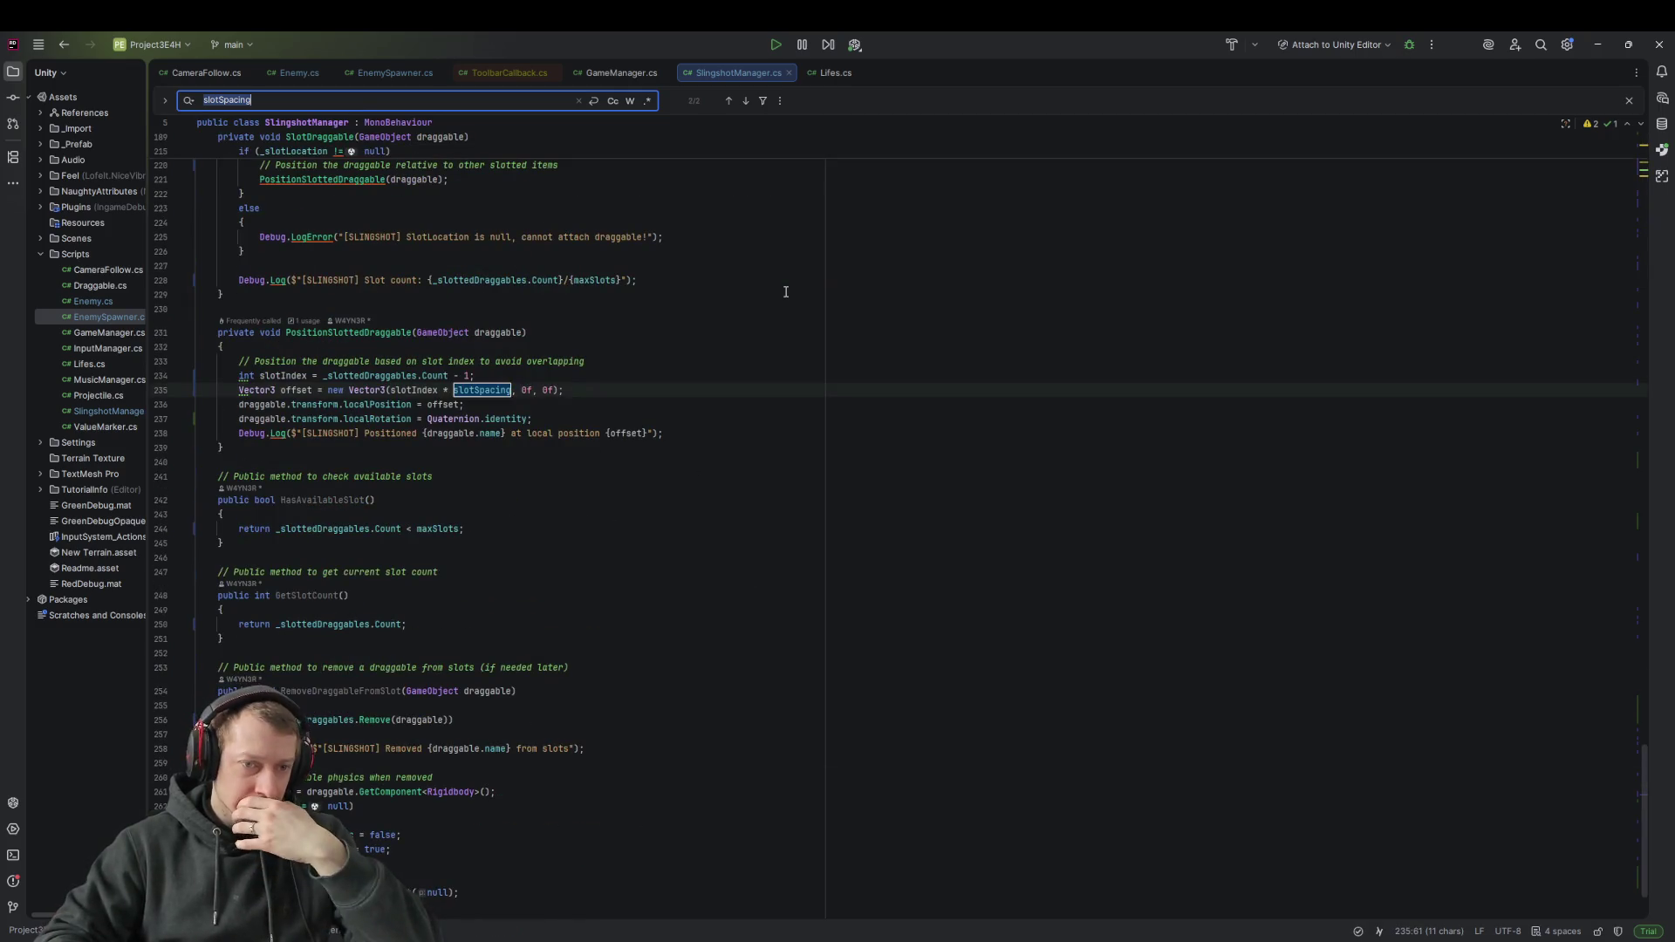
key(Escape)
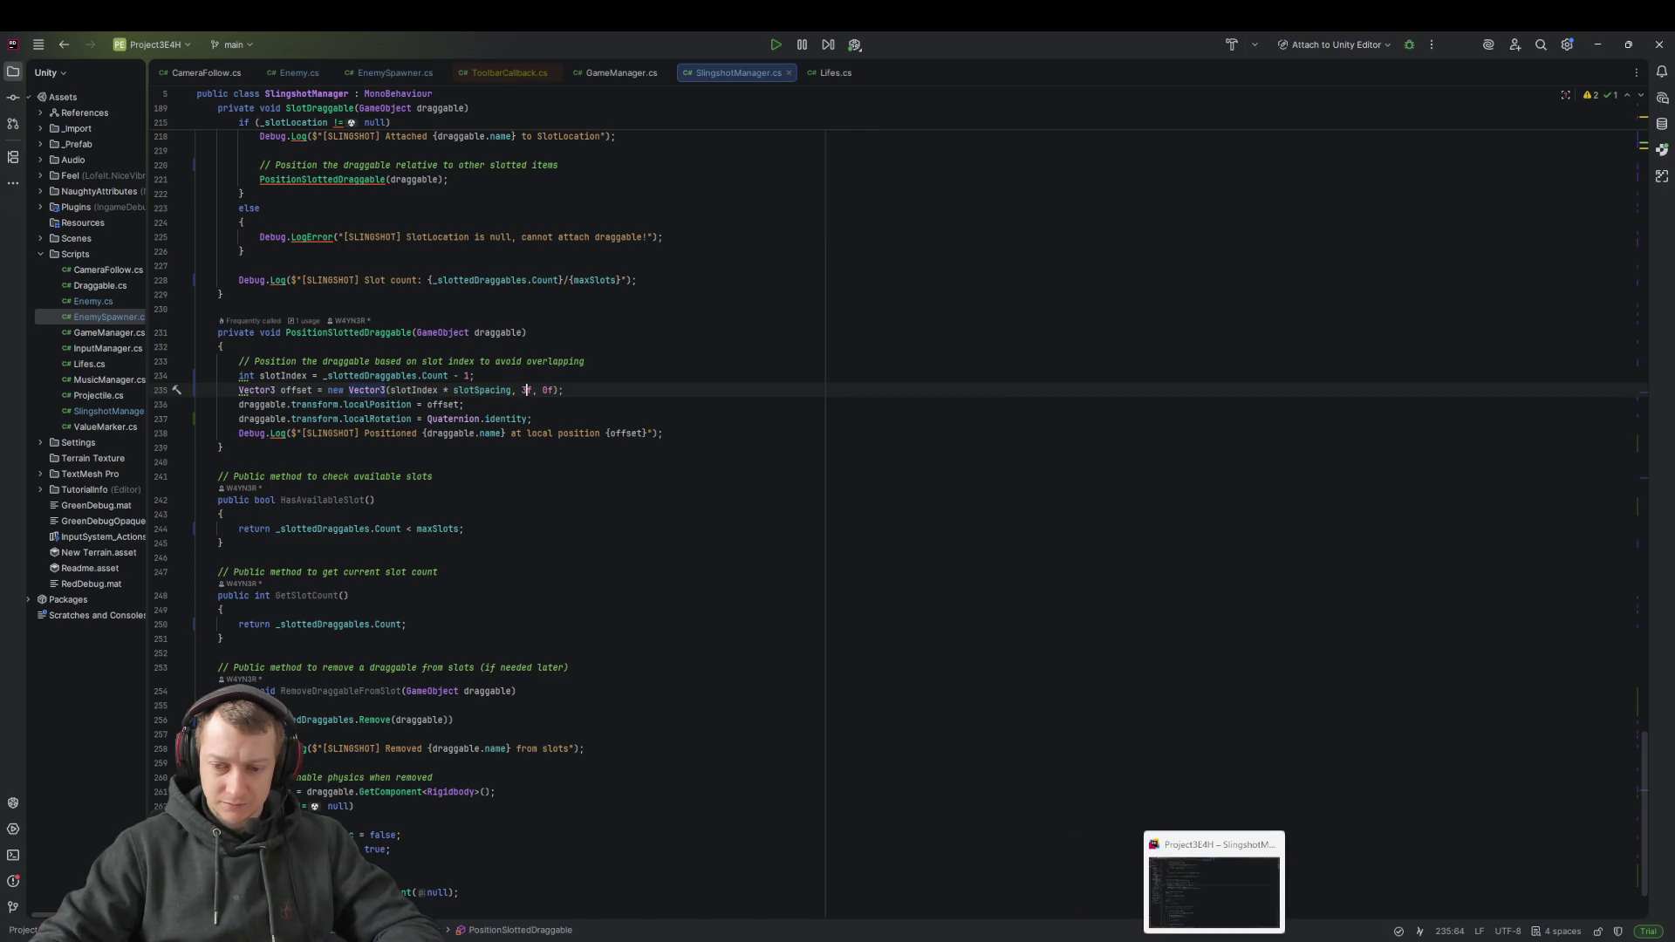
click(1213, 882)
click(880, 37)
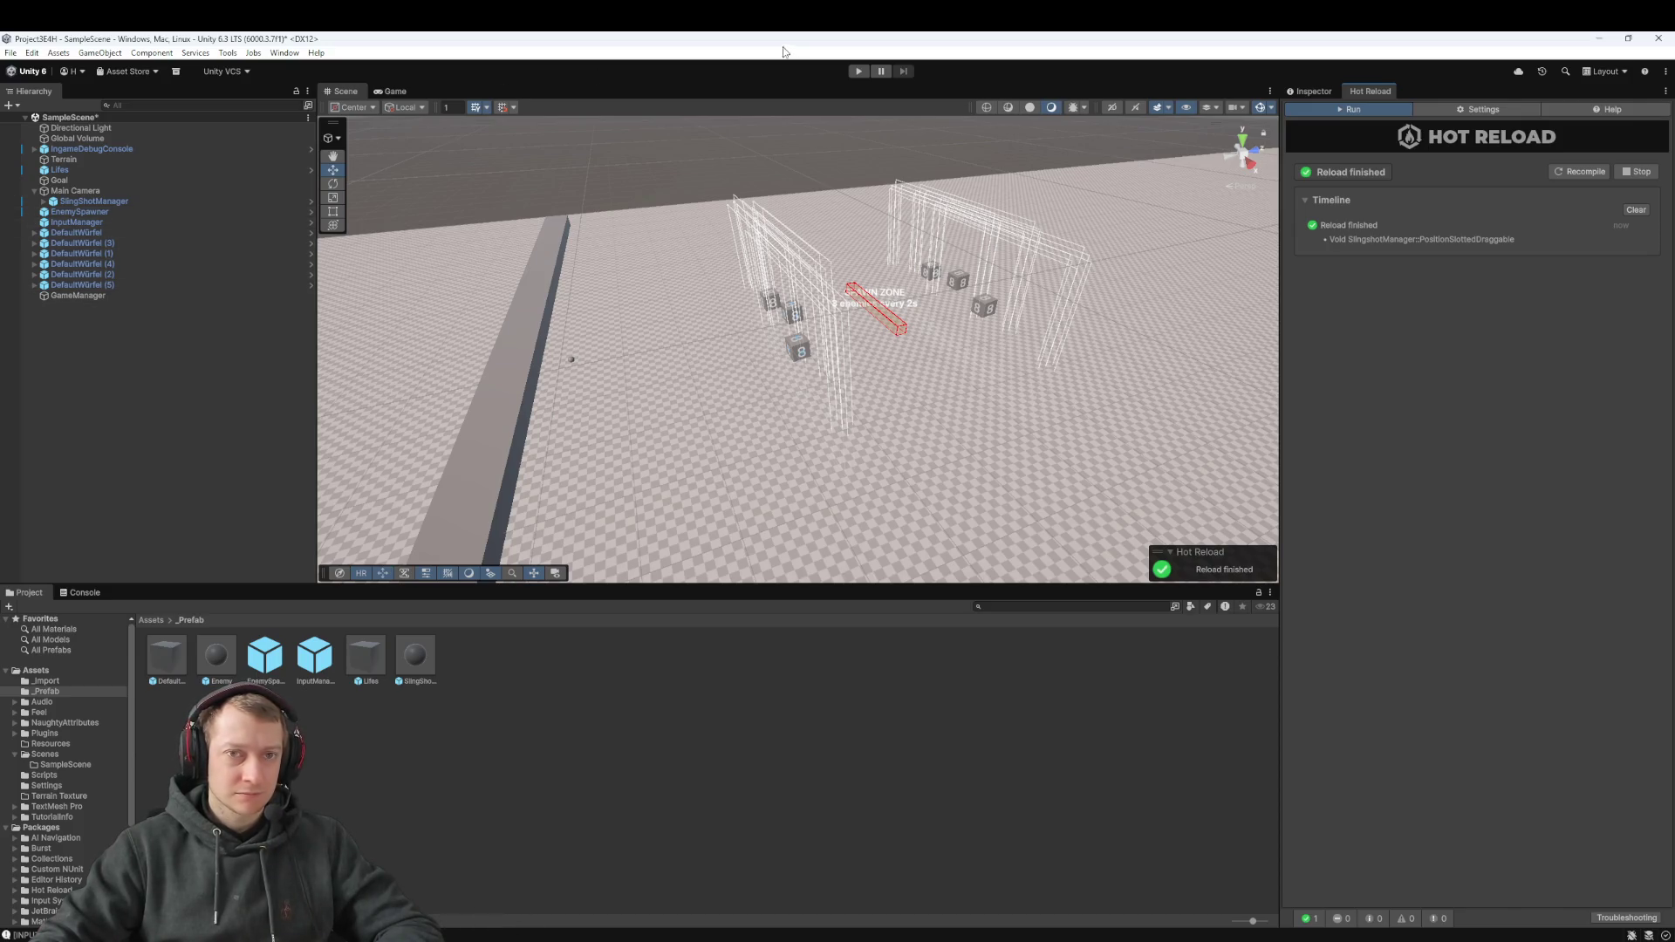
Run the game, sling two dice at the row of cubes, then stop it
click(860, 71)
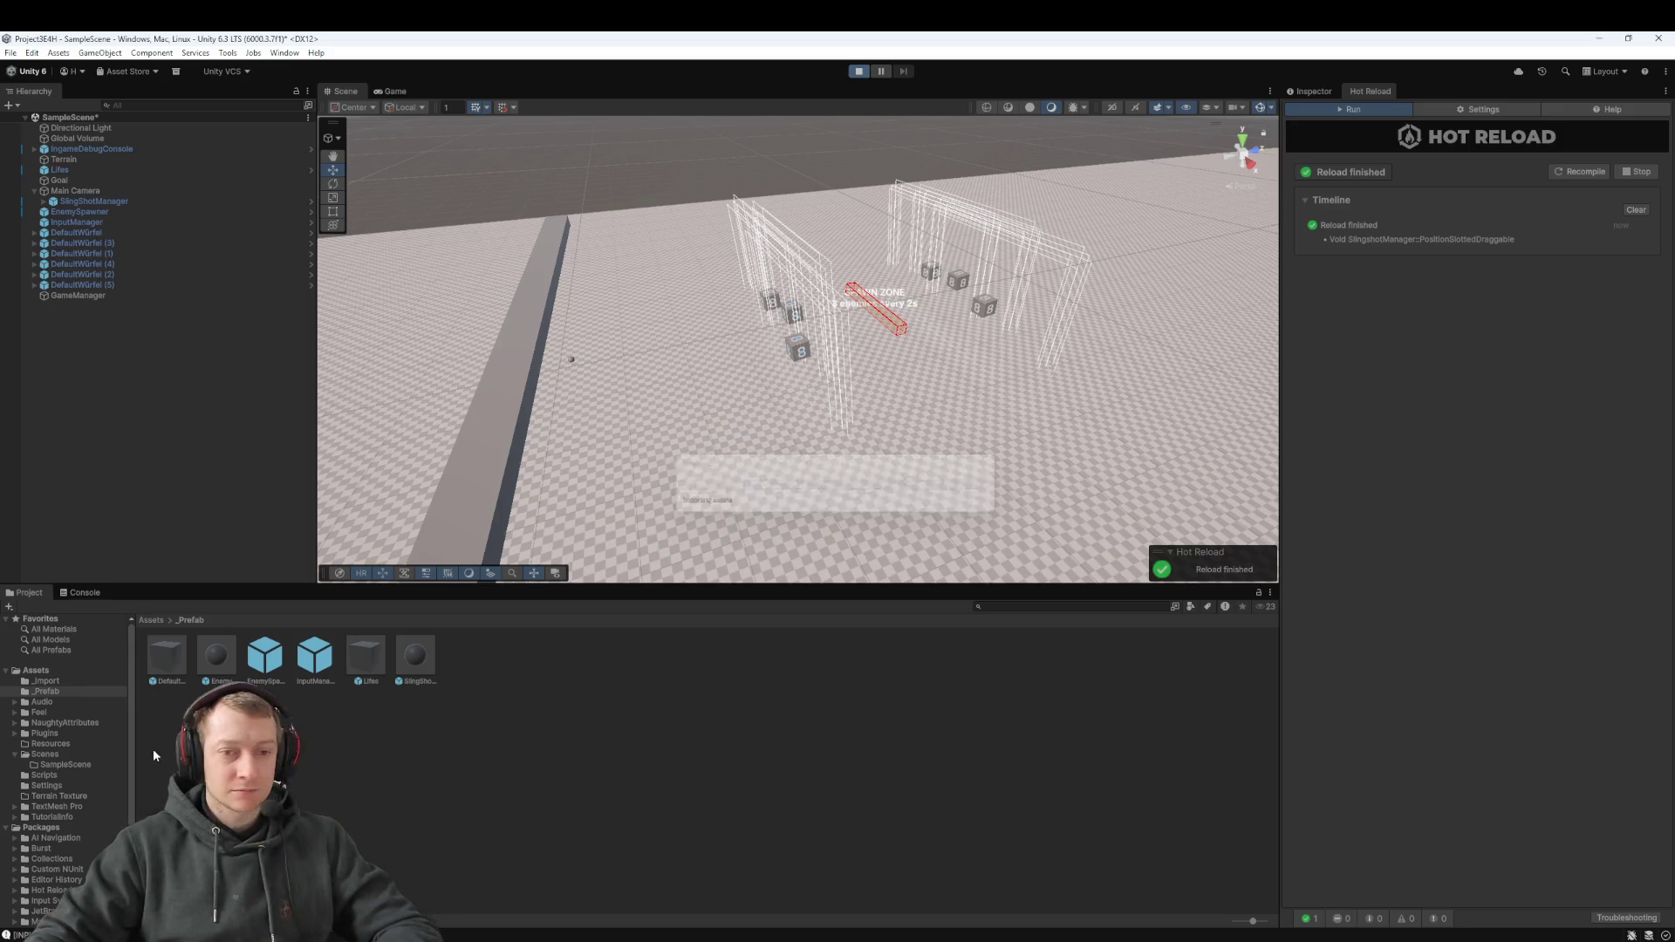
mouse_move(770, 258)
mouse_down()
mouse_move(819, 363)
mouse_move(869, 267)
mouse_move(908, 357)
mouse_move(849, 535)
mouse_up()
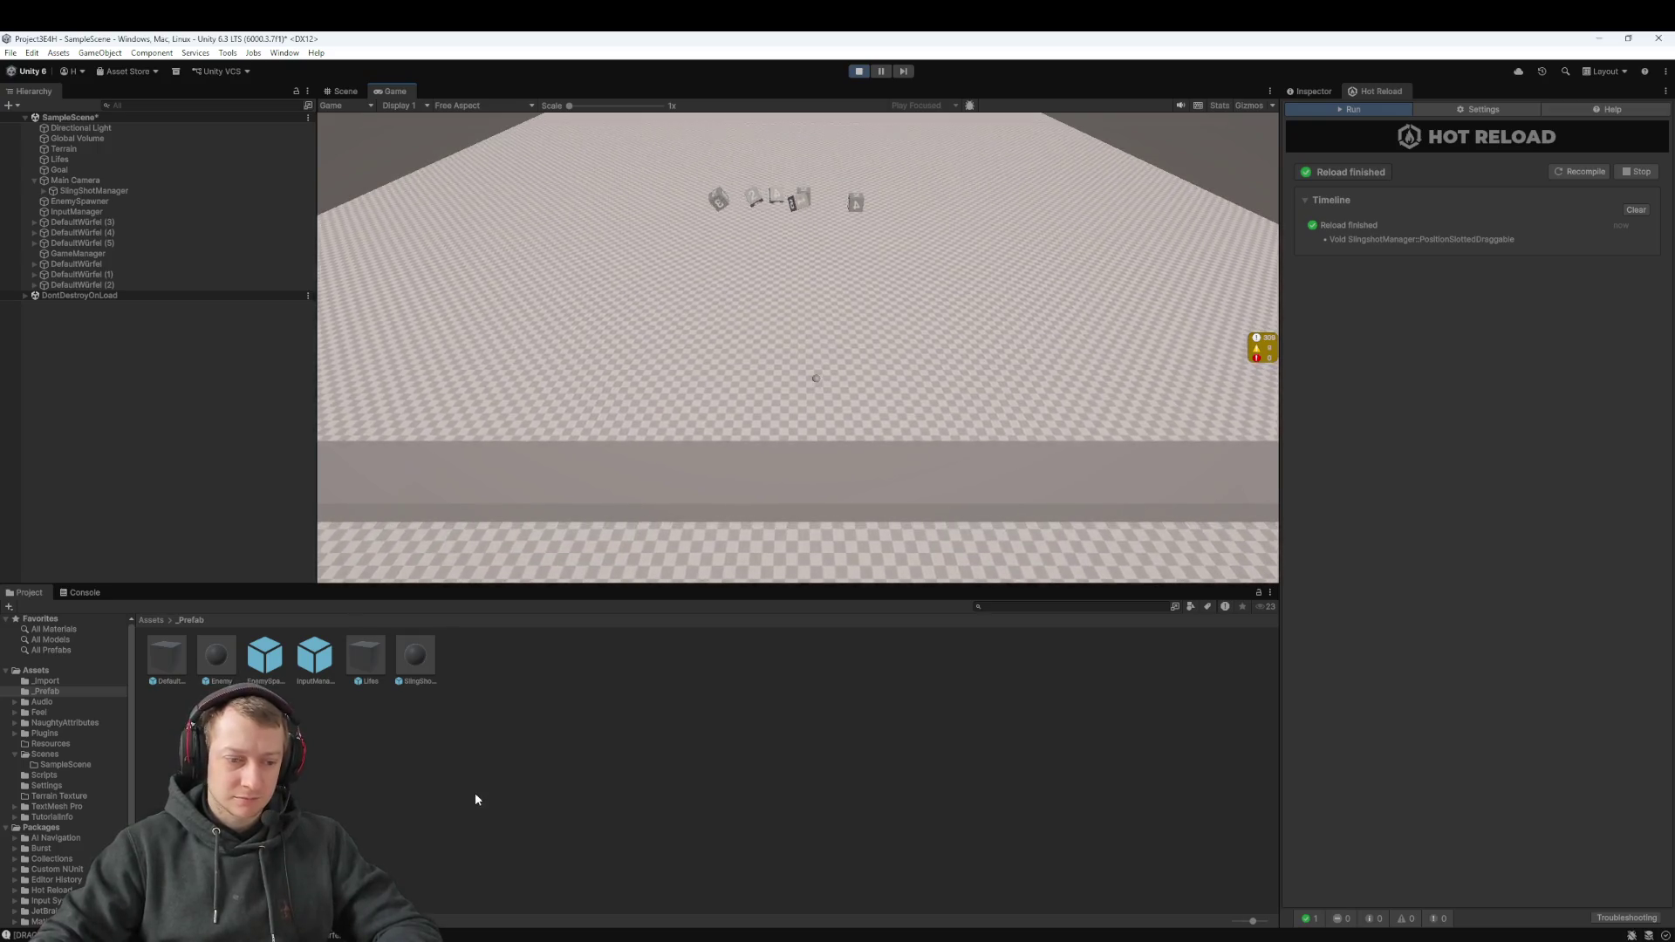
mouse_move(799, 200)
mouse_down()
mouse_move(815, 220)
mouse_move(830, 475)
mouse_up()
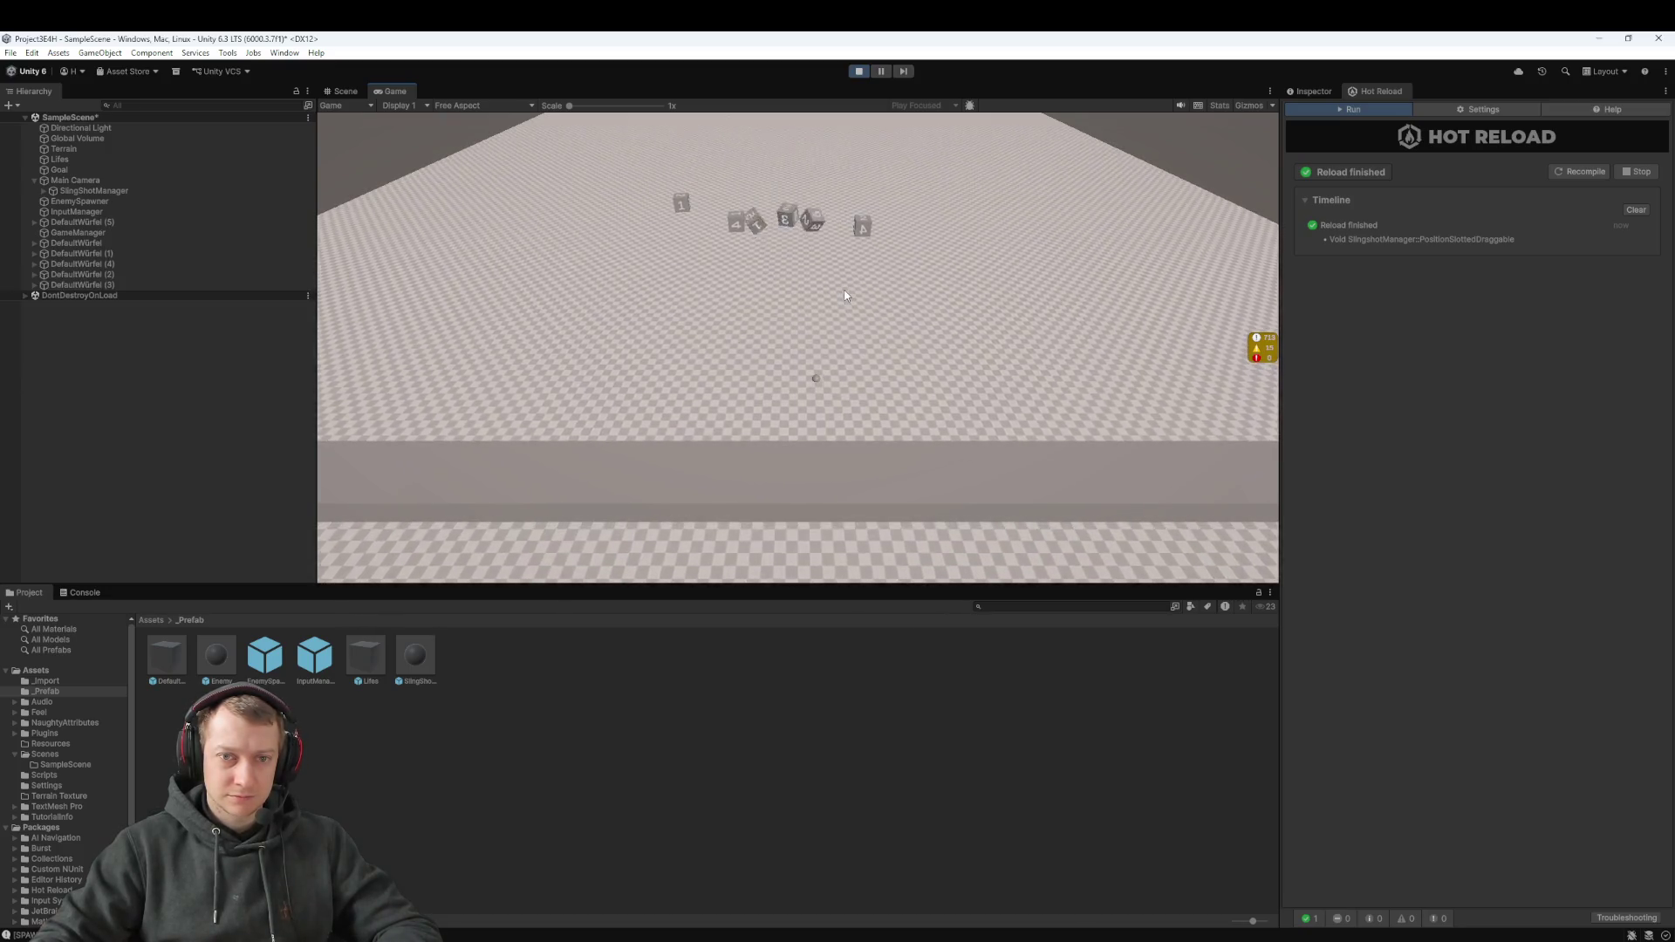
click(859, 72)
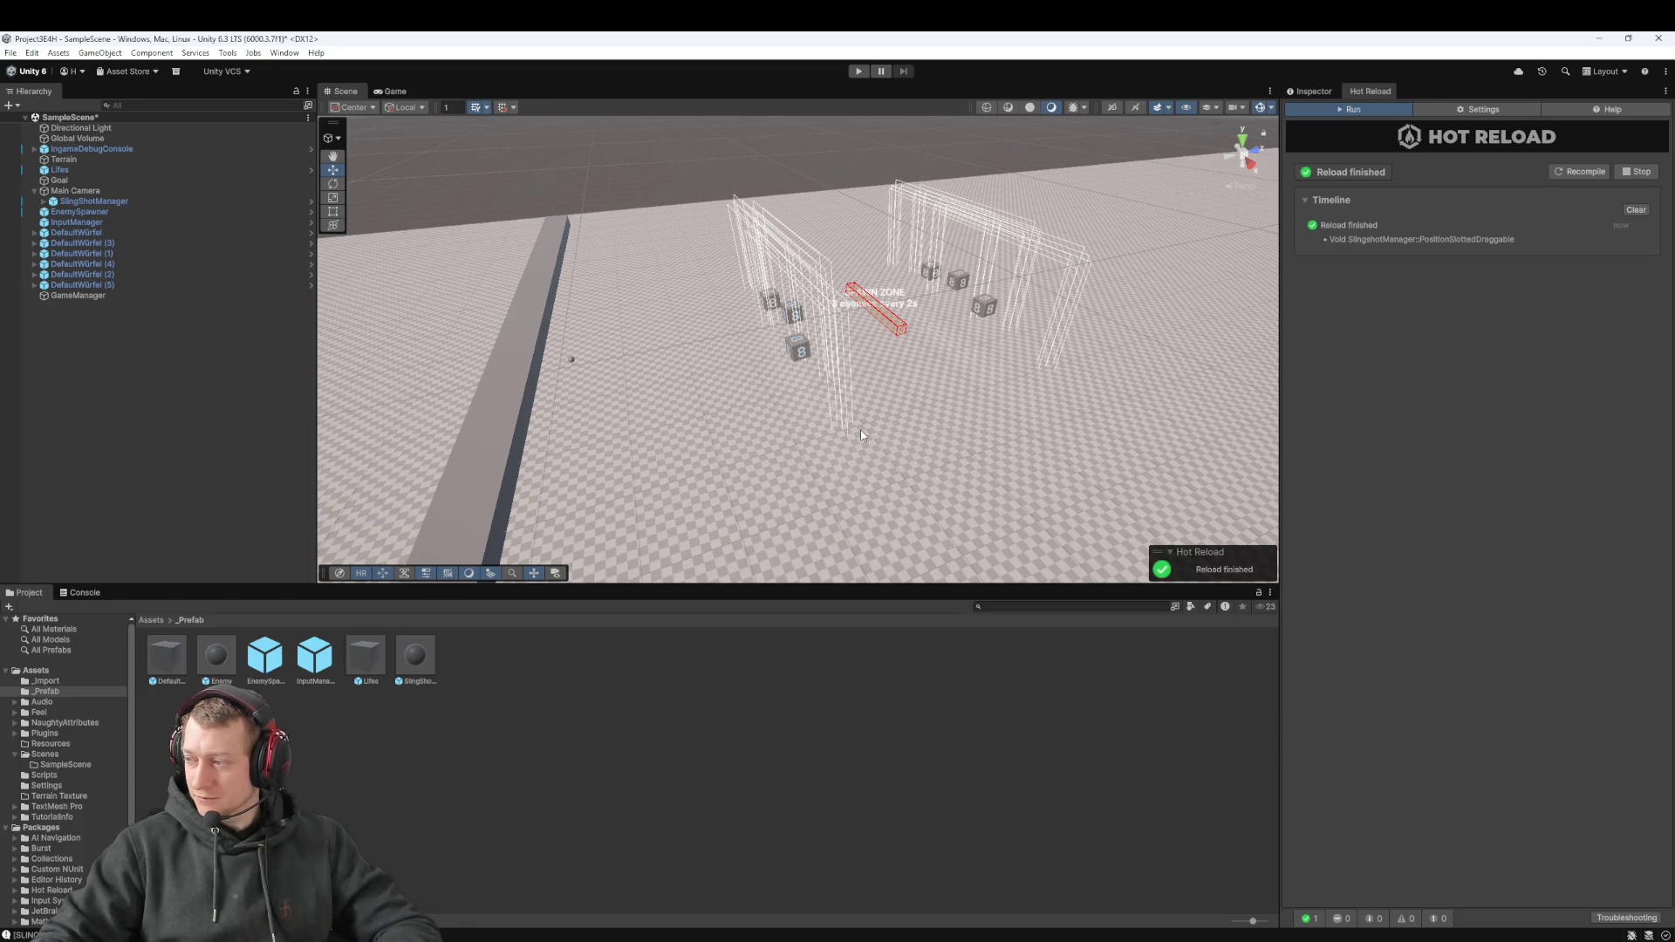
Give EnemySpawner a Spawn Interval of 10 and run a brief play-test
click(99, 296)
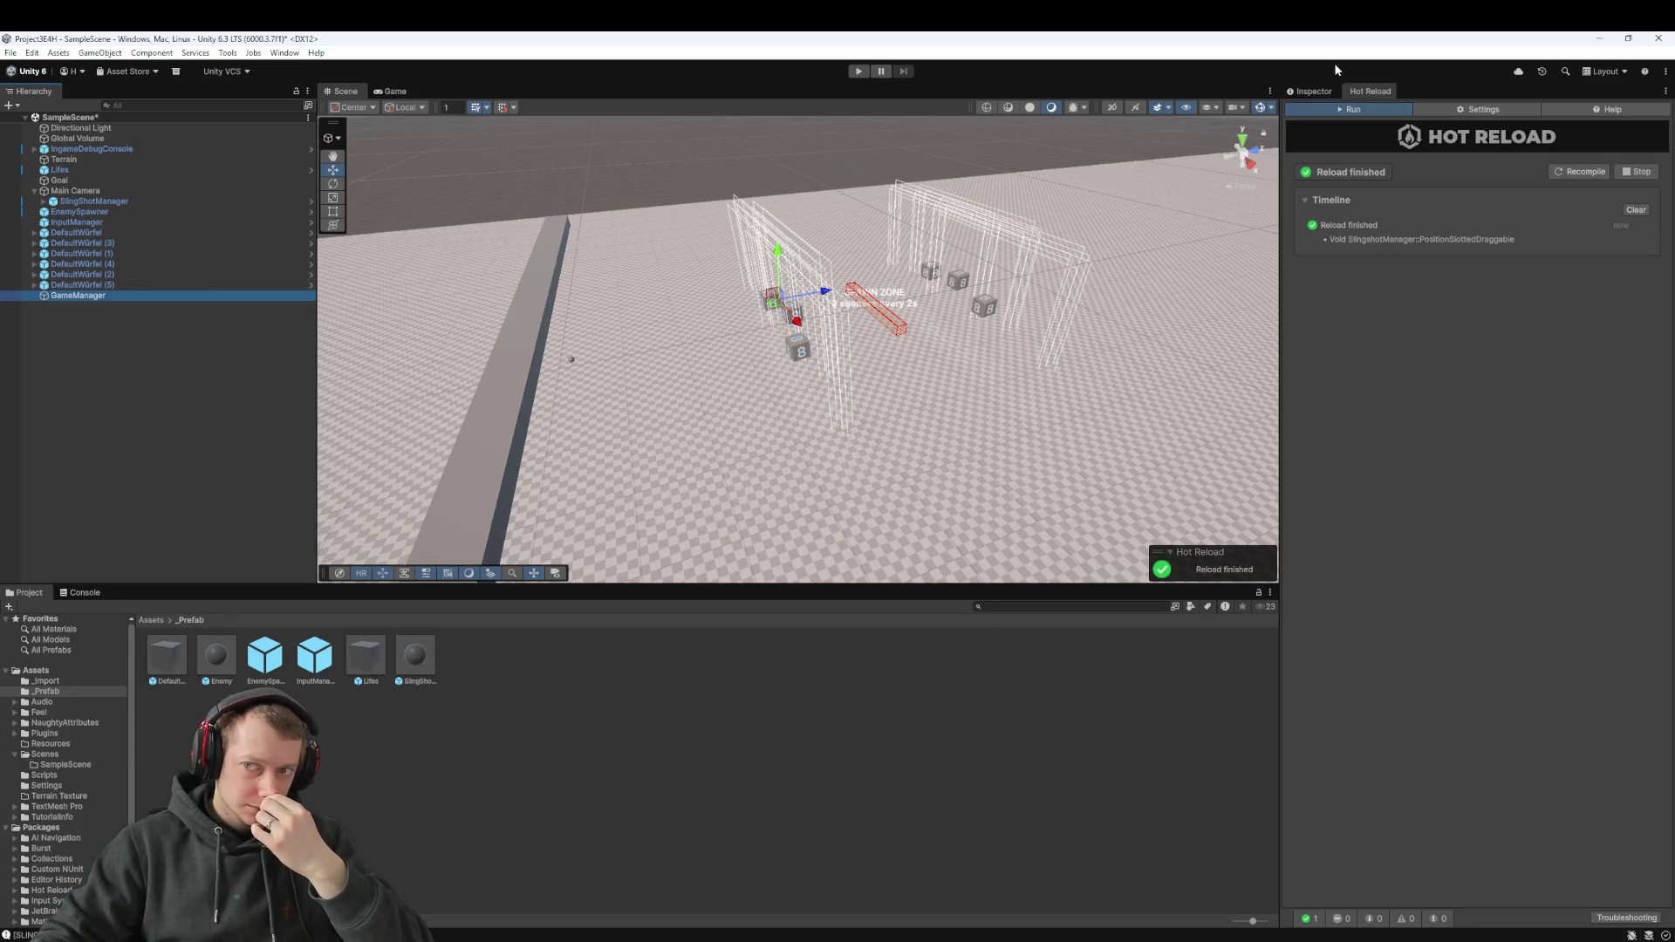
click(1311, 91)
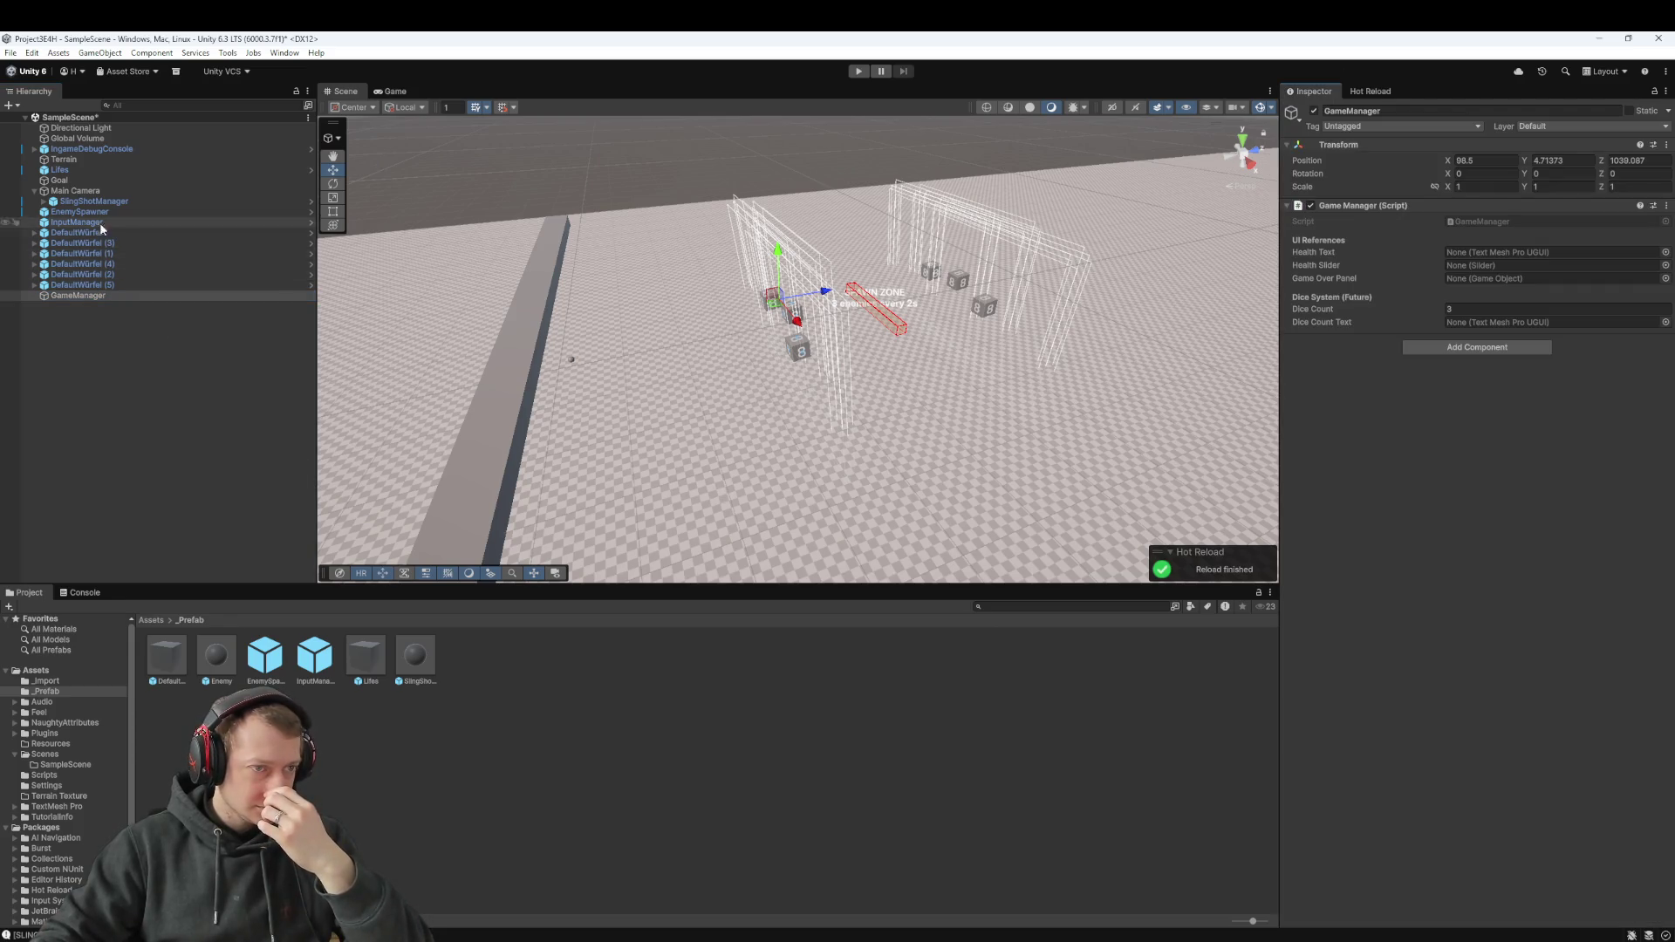
click(147, 211)
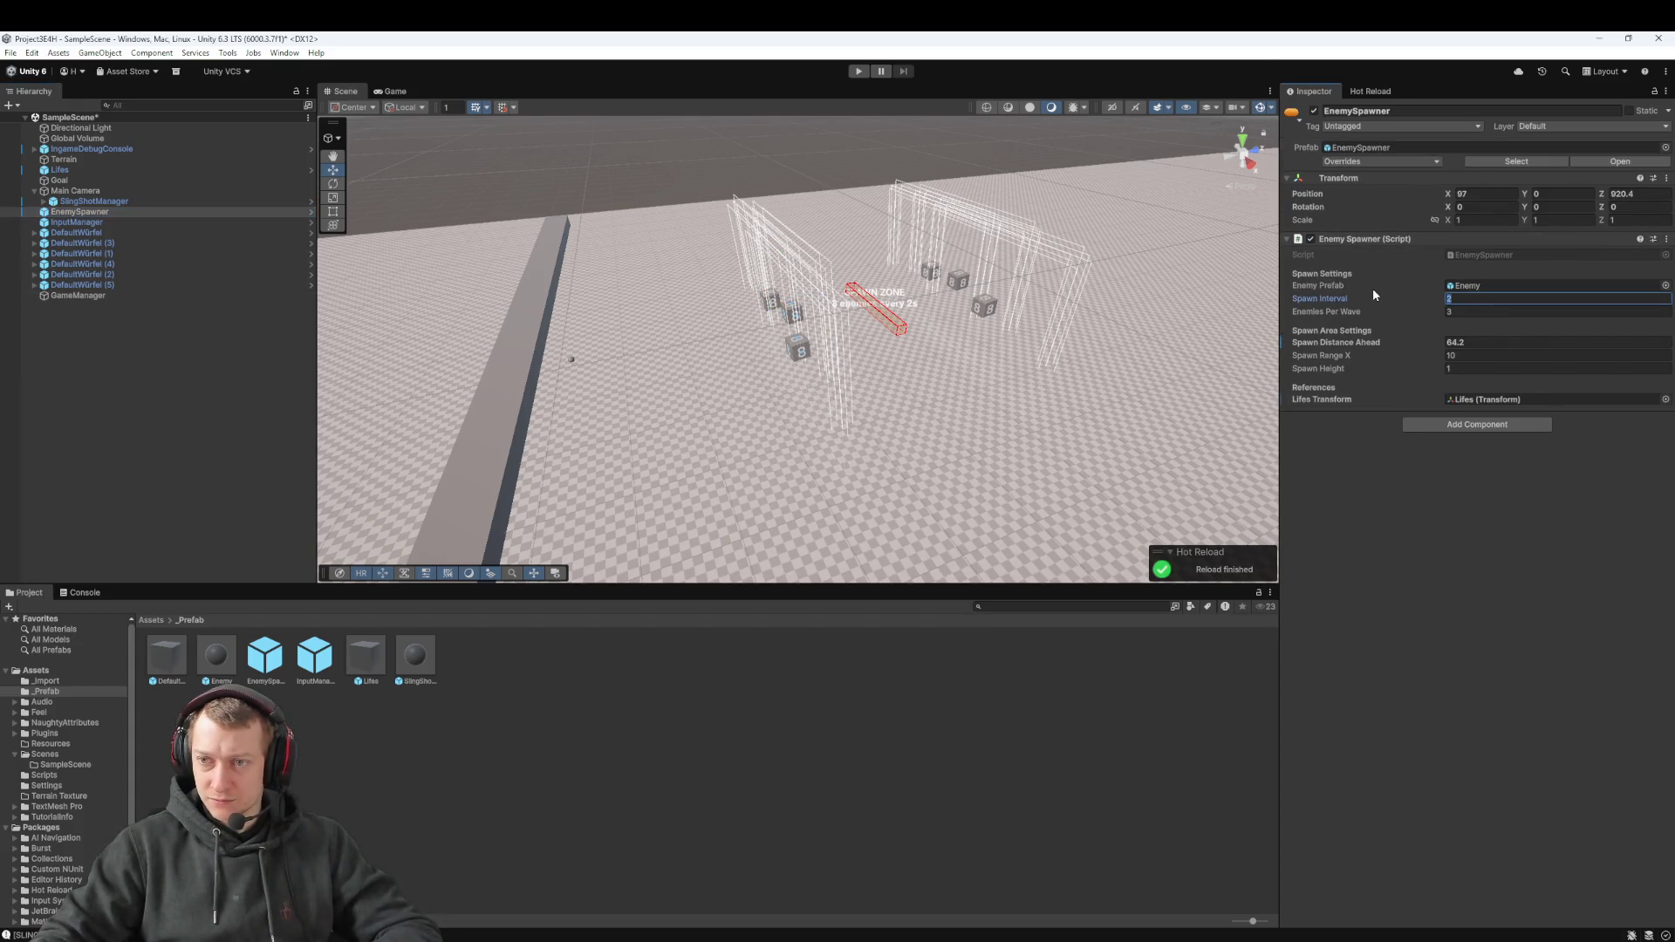
text(10)
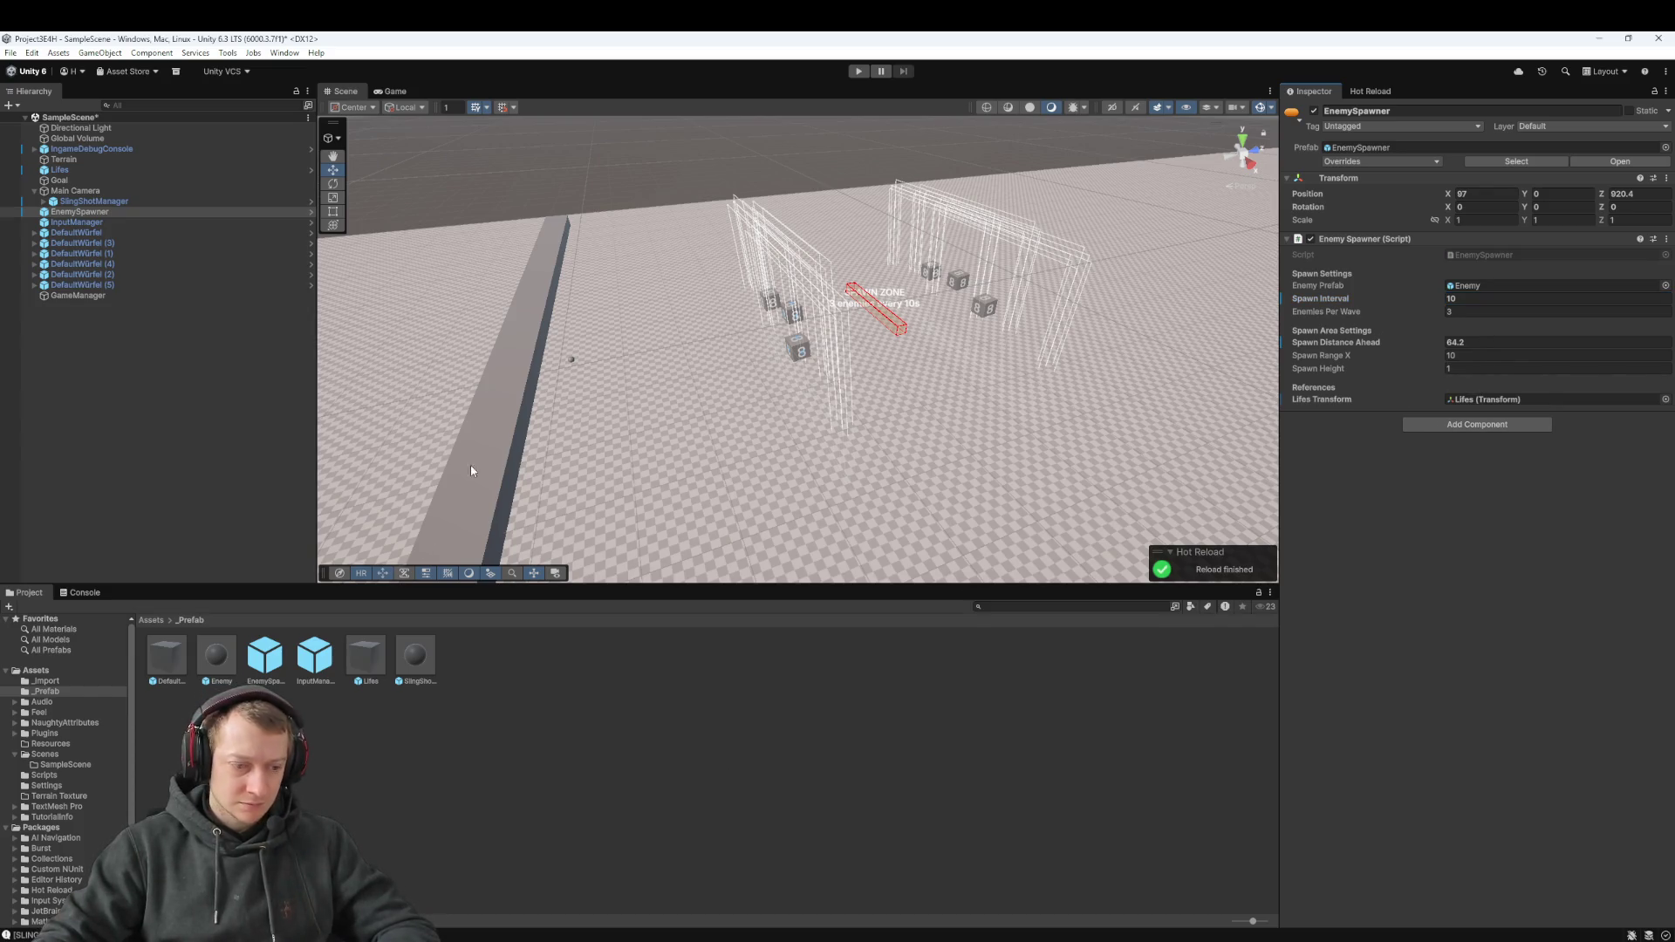
click(859, 70)
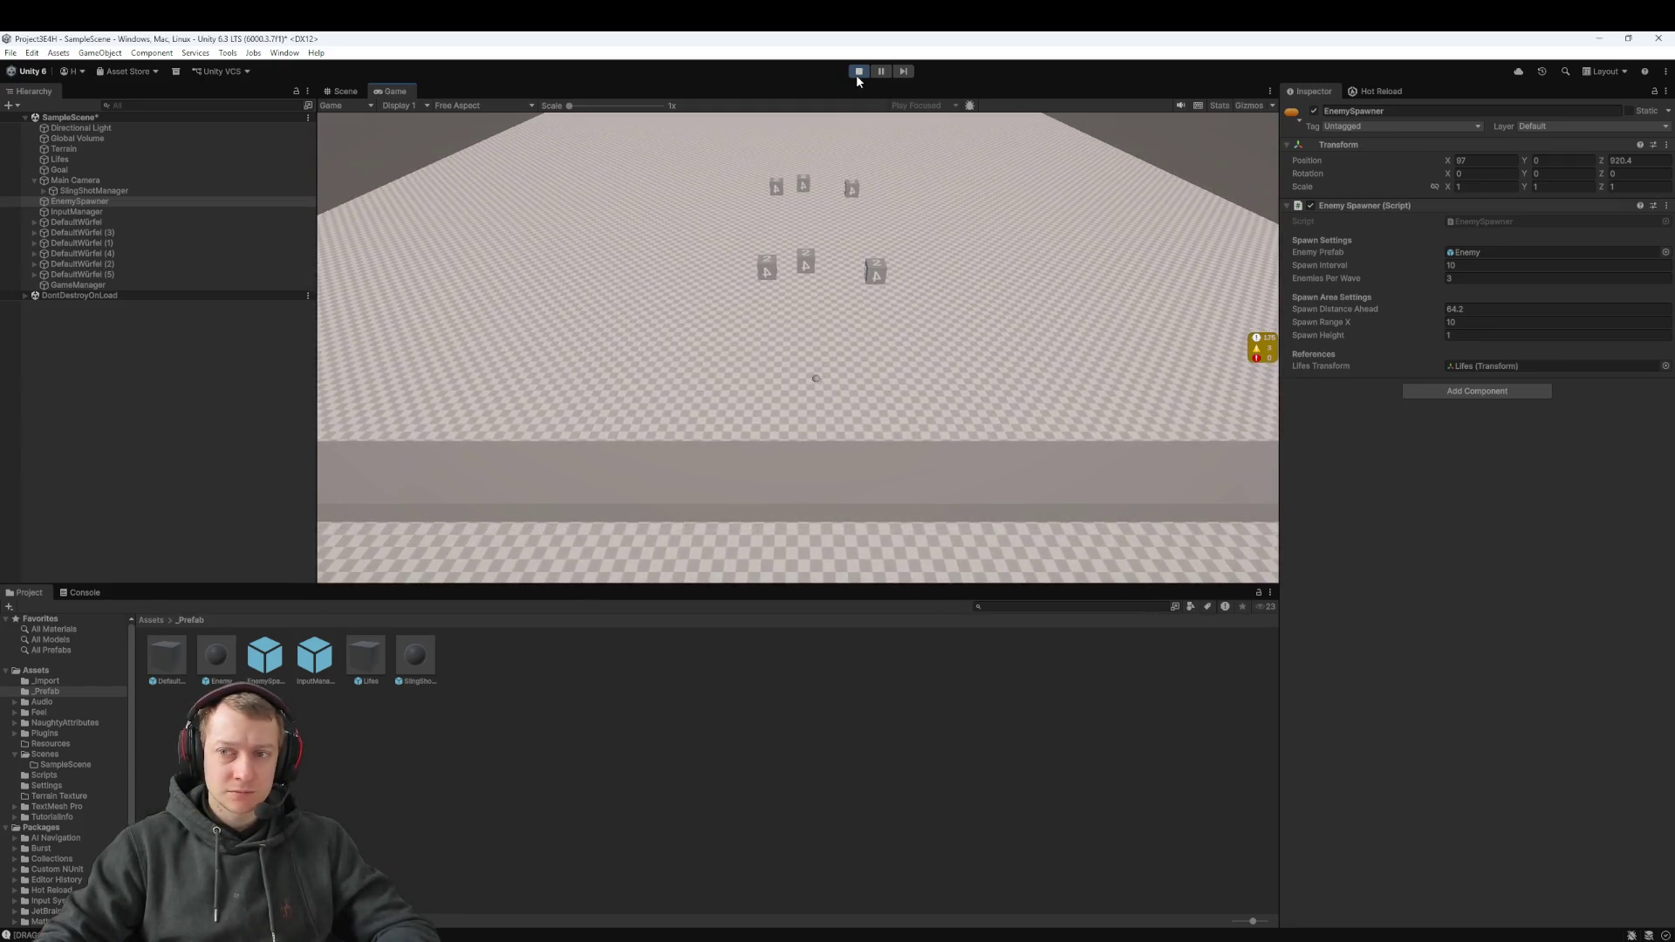
click(856, 75)
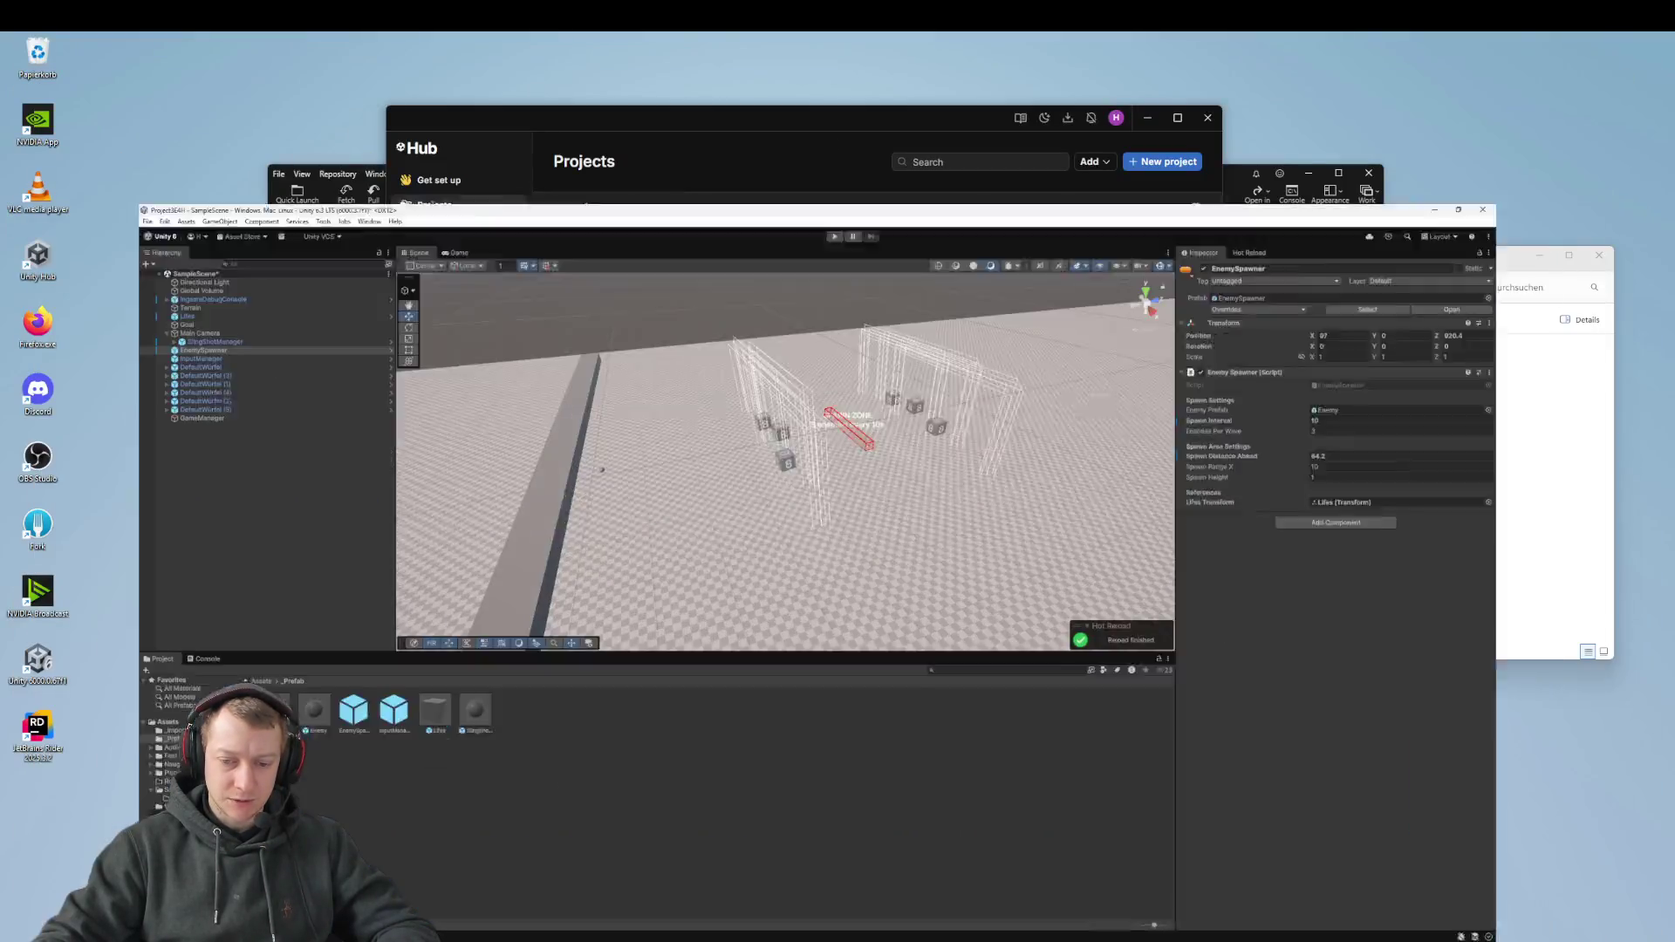
In EnemySpawner.cs SpawnEnemy, remove the newEnemy assignment so Instantiate is called directly, then return to Unity
mouse_move(1002, 937)
click(1214, 938)
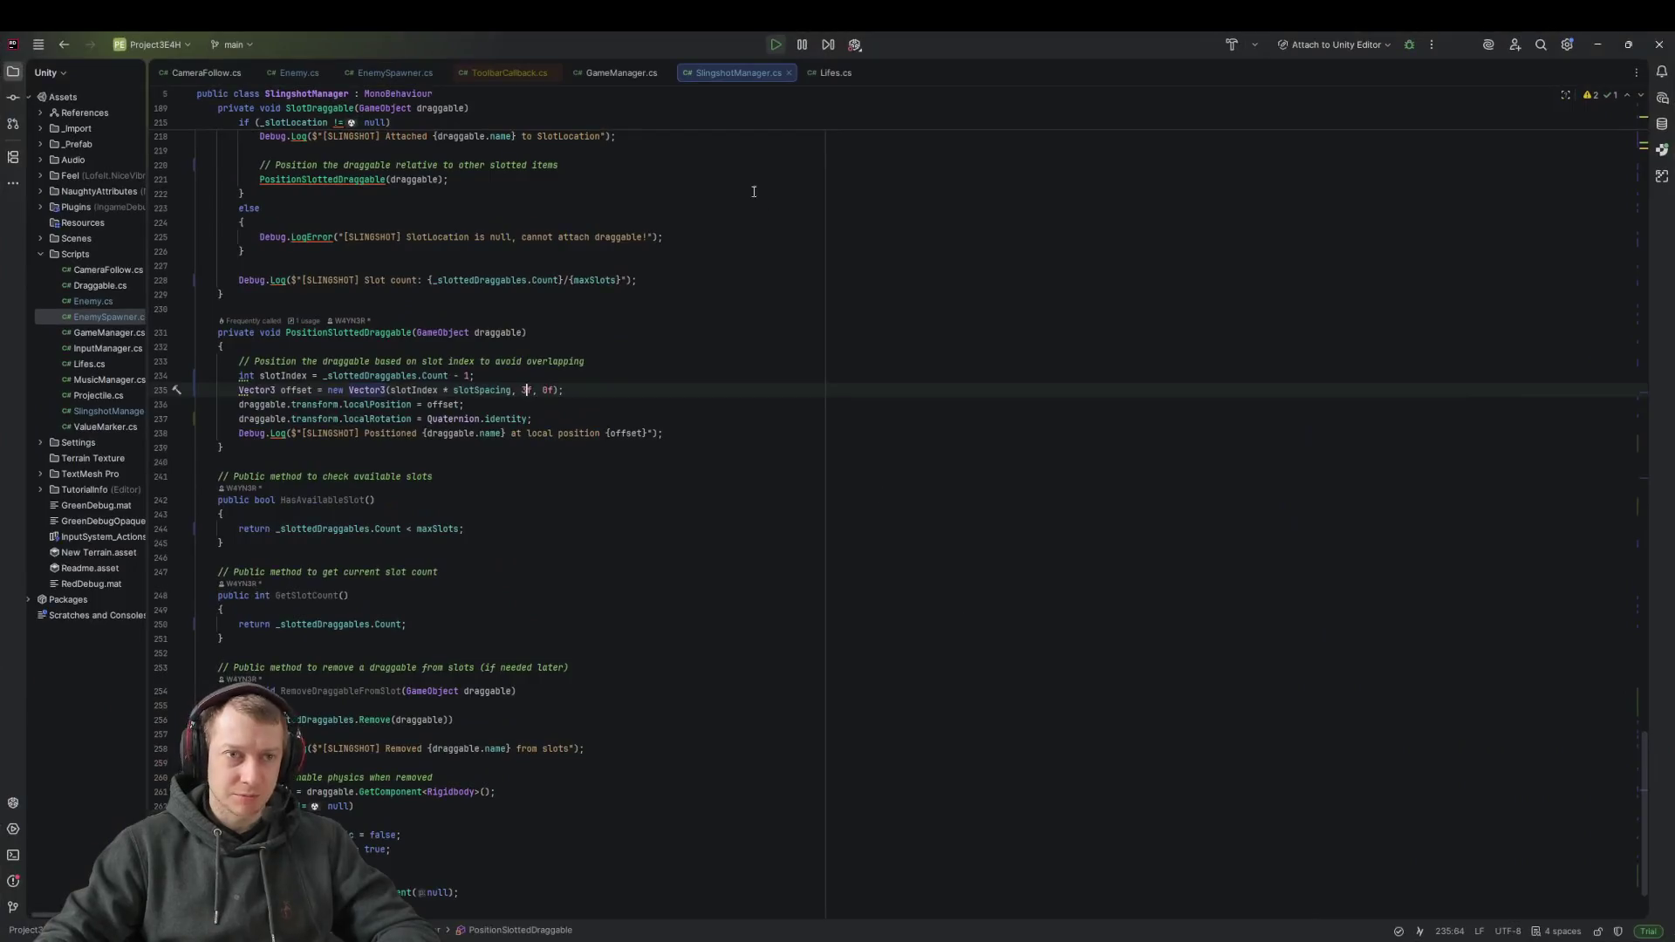
scroll(758, 518, down, 5)
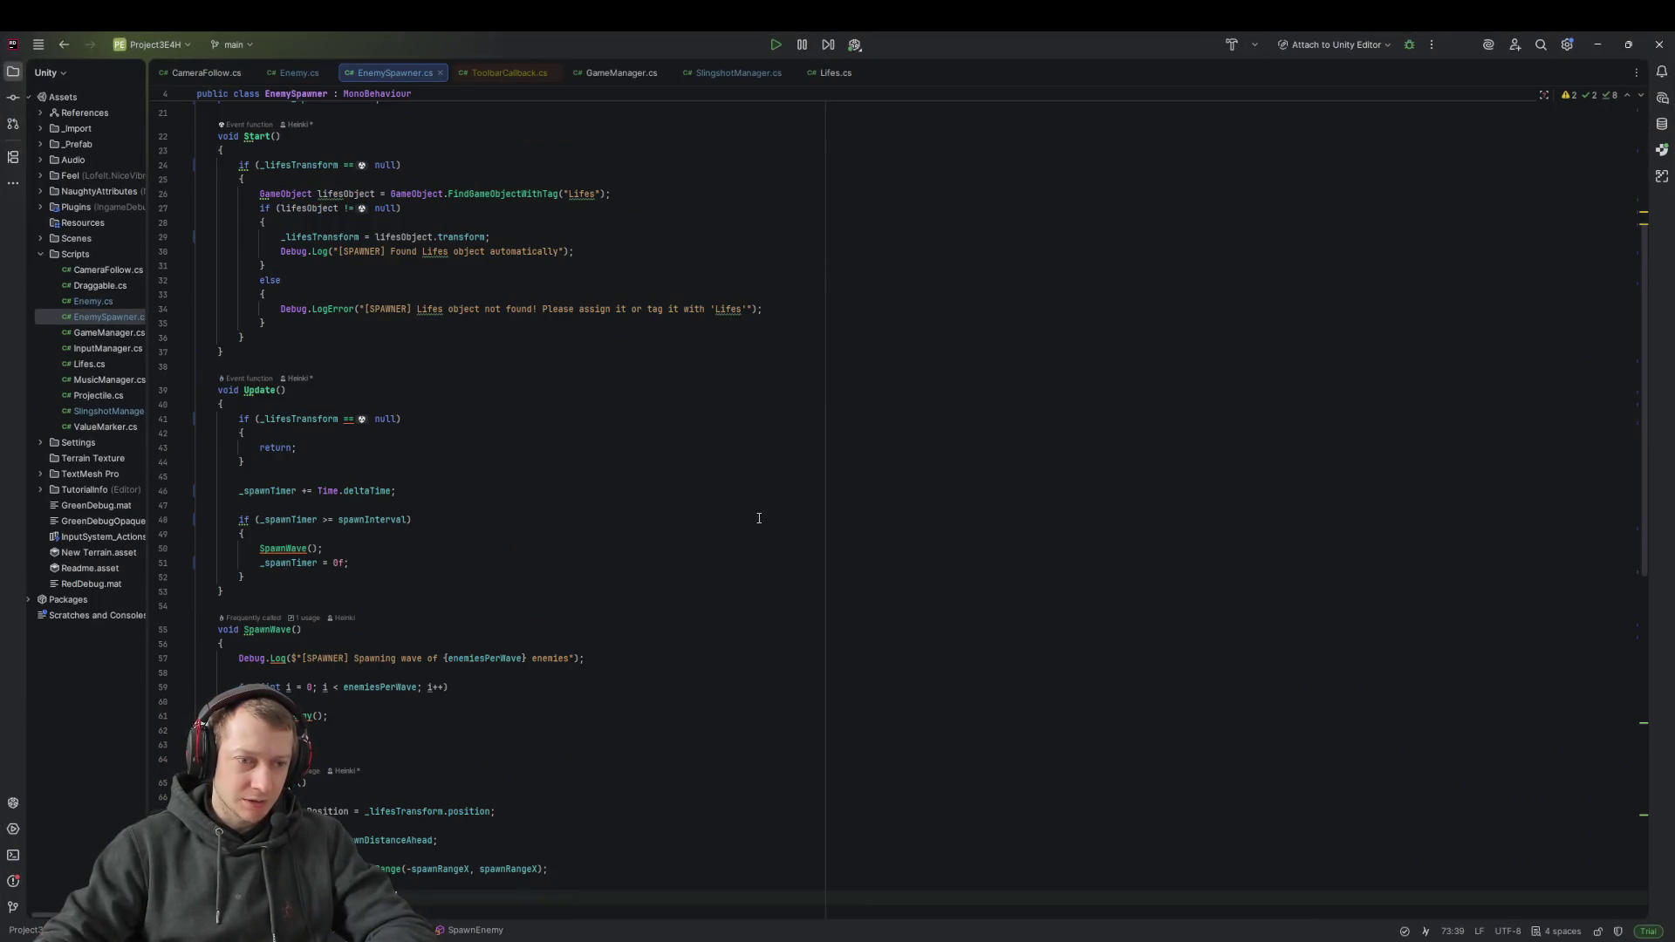
key(shift+Down)
scroll(735, 531, down, 3)
click(673, 754)
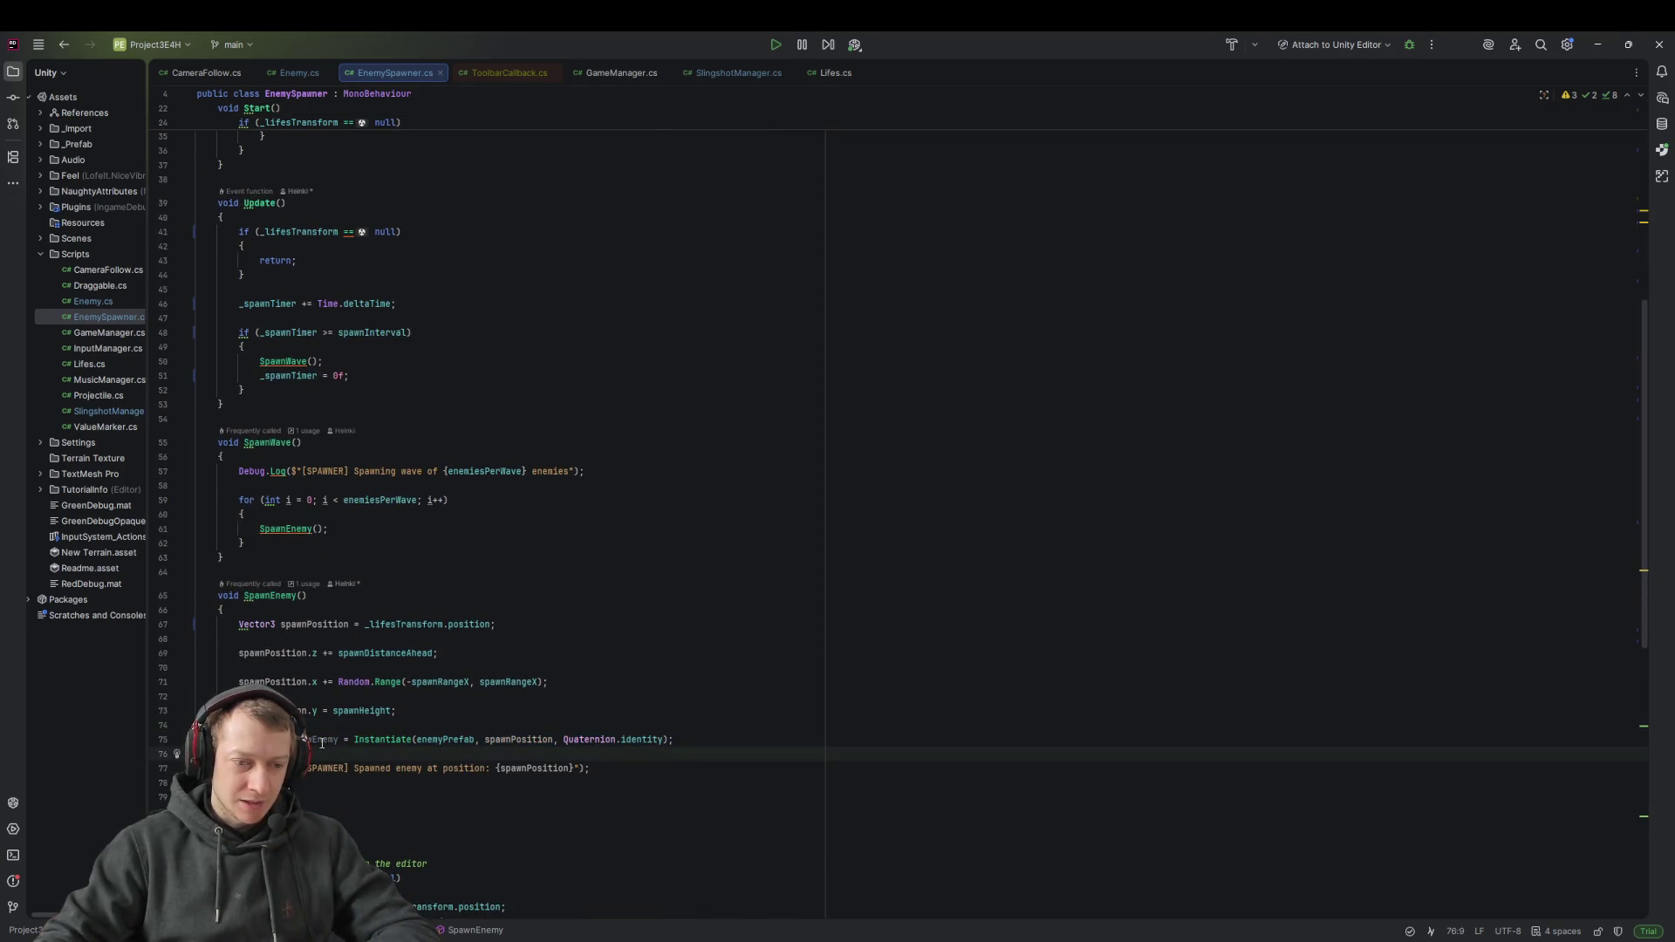
click(354, 739)
key(shift+Home)
key(BackSpace)
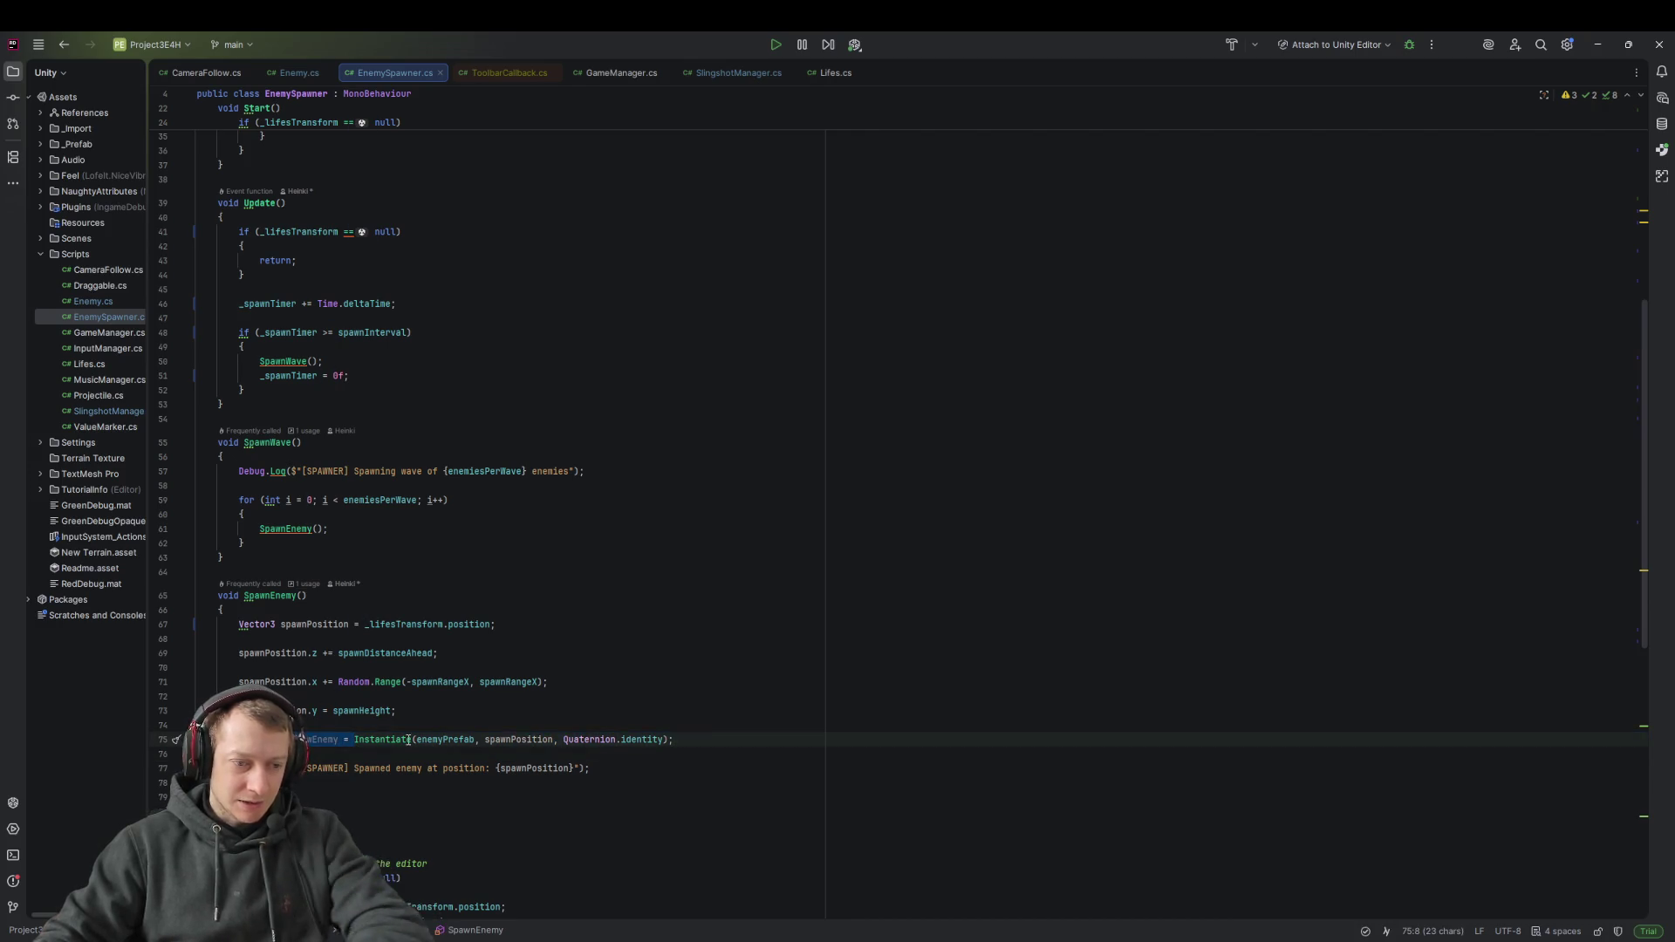
key(Up)
key(Up)
key(End)
key(alt+Tab)
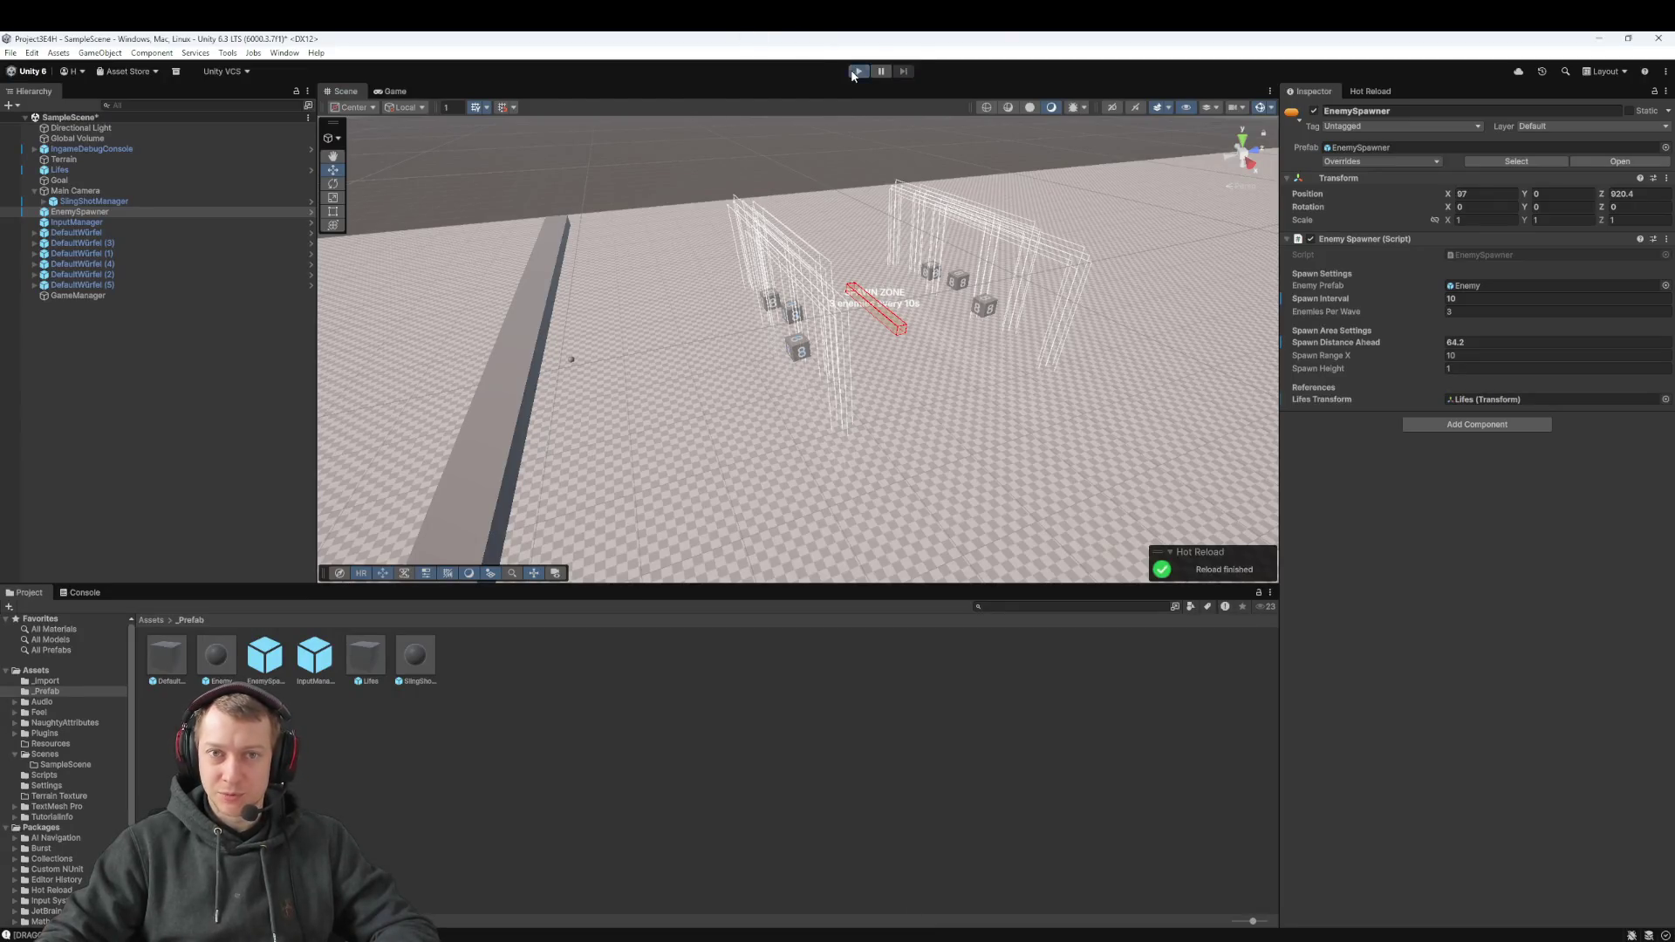
Play the game, sling five shots of dice at the front cubes and enemy spheres, then stop
click(852, 72)
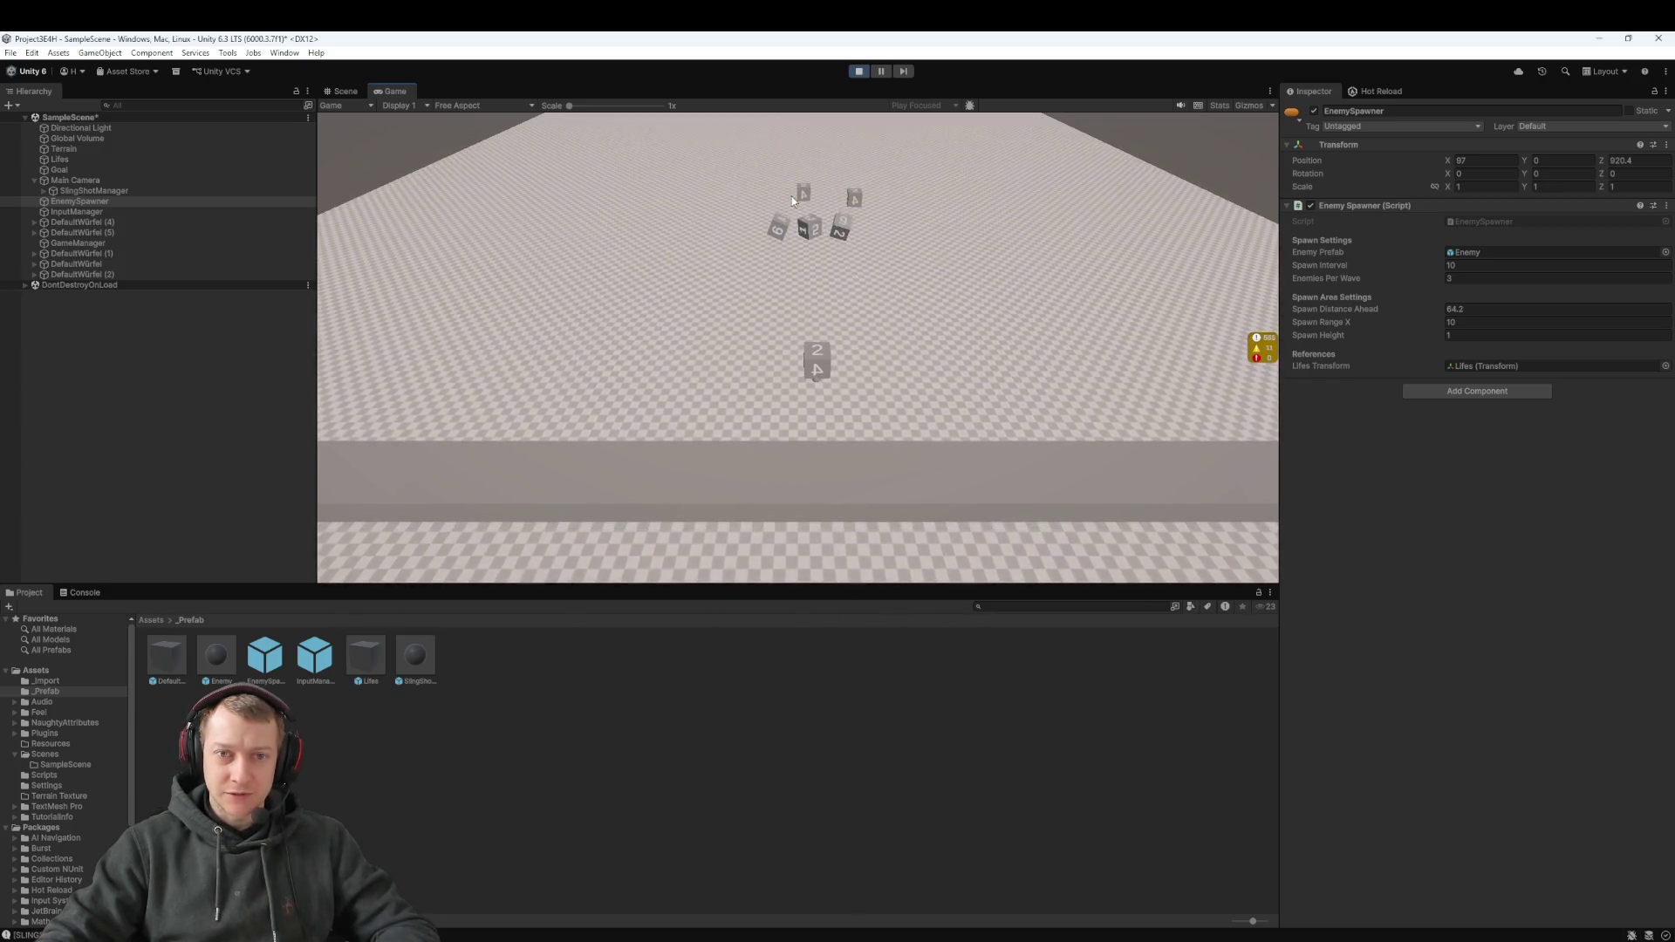
drag(810, 384, 886, 696)
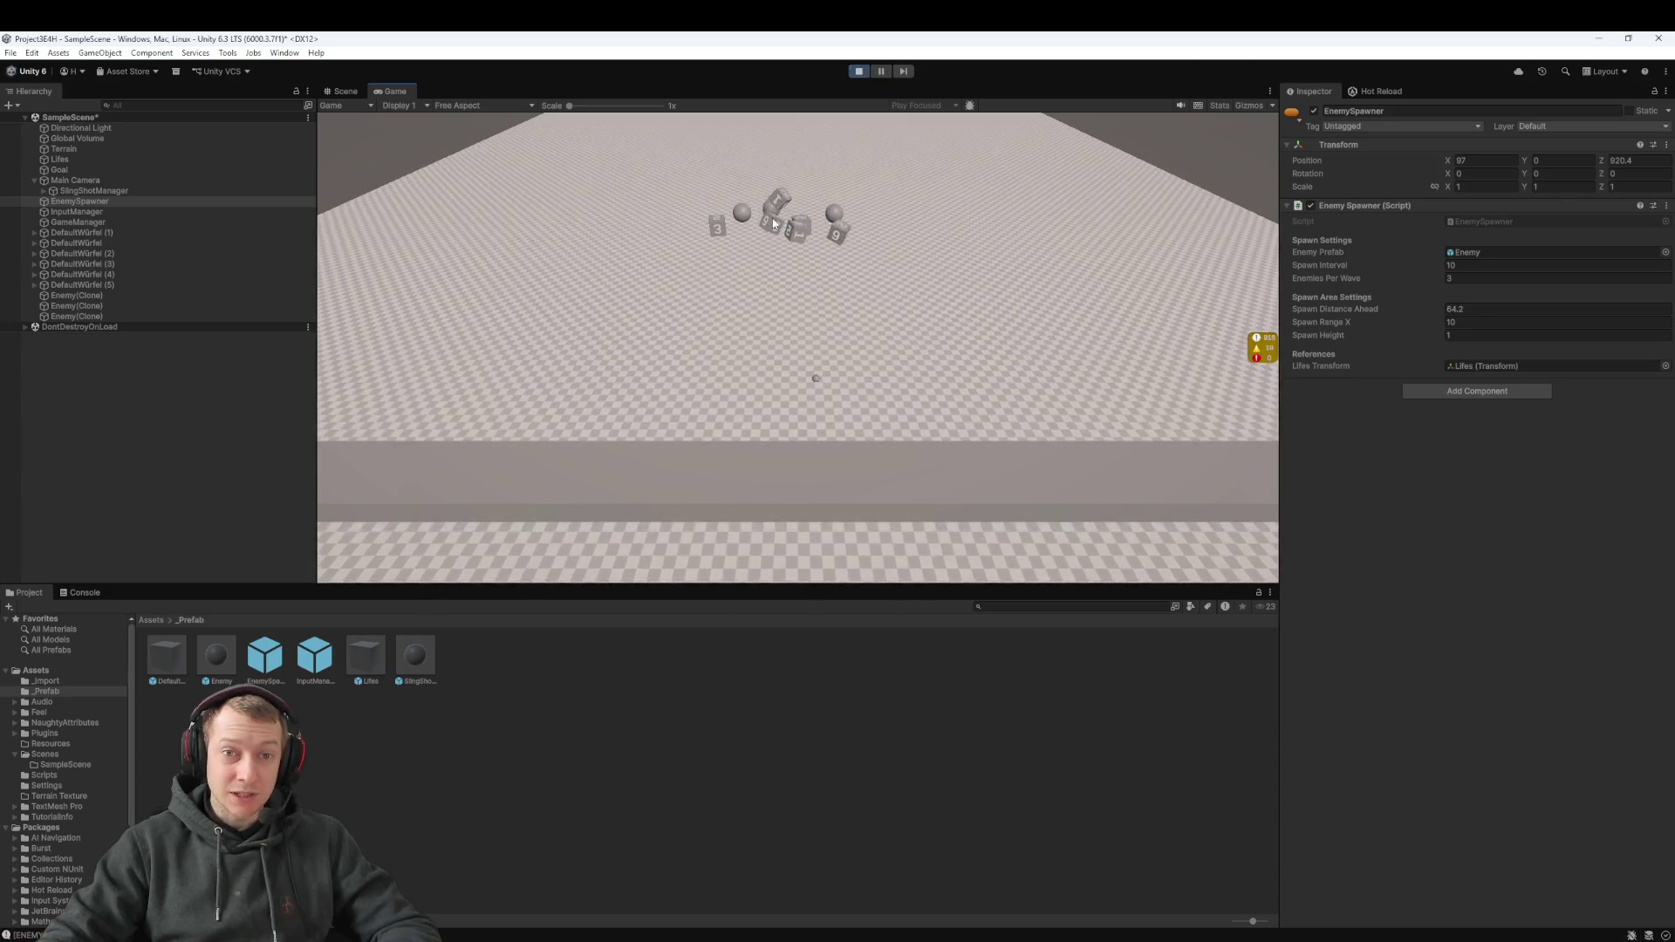
drag(840, 381, 626, 502)
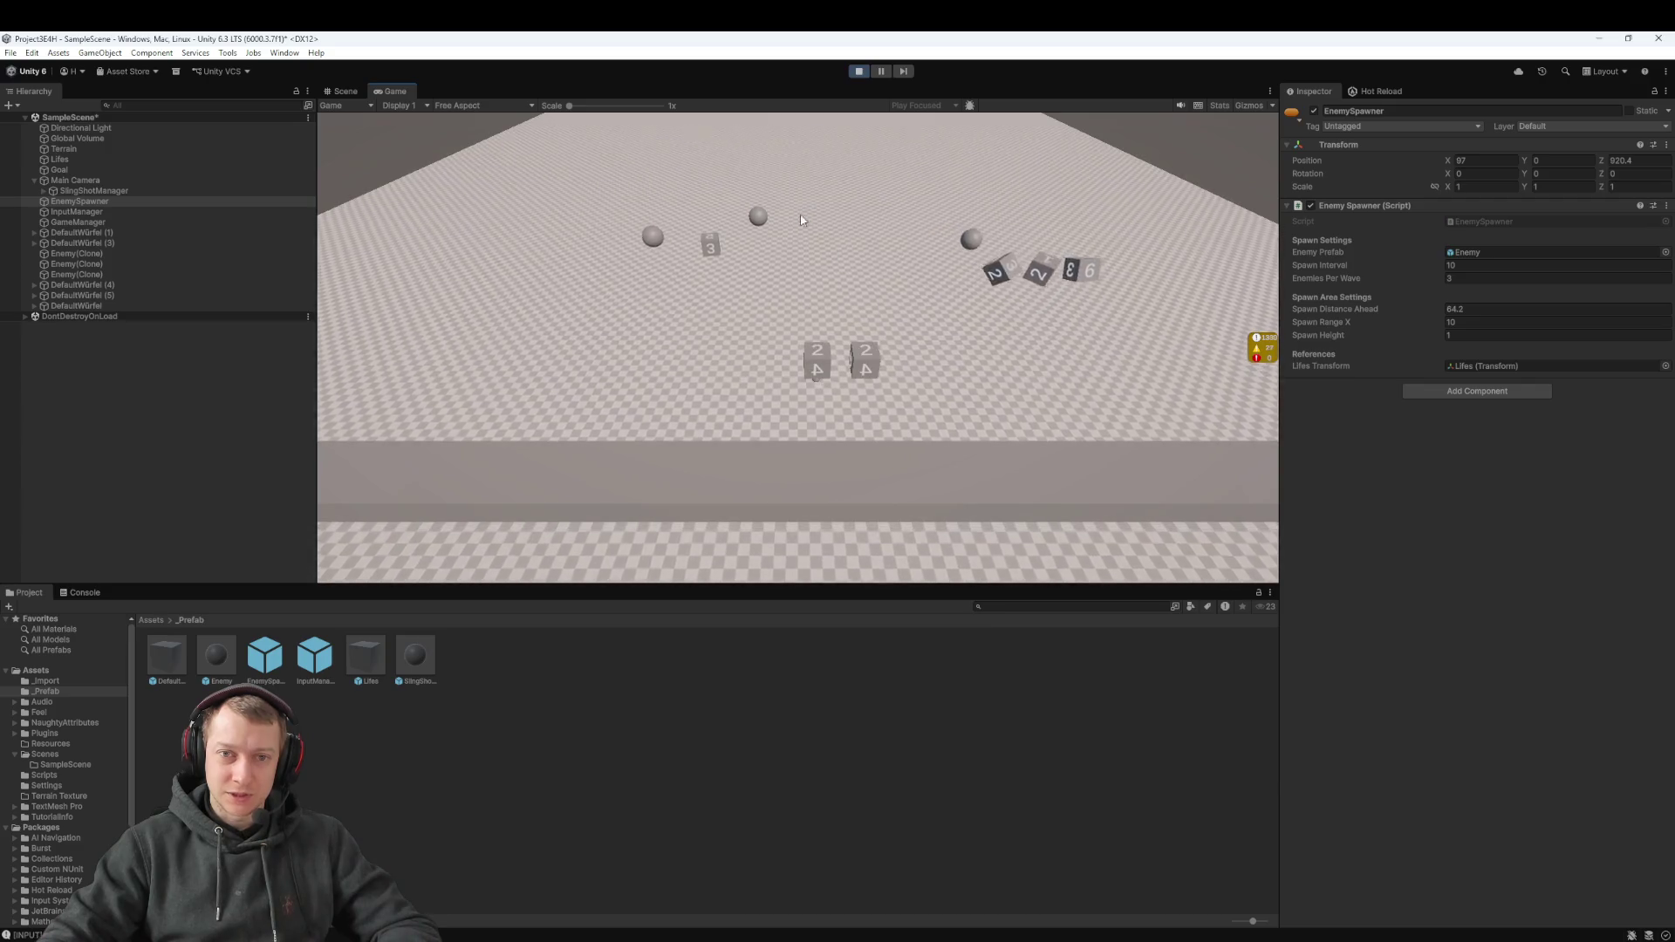
drag(816, 380, 872, 562)
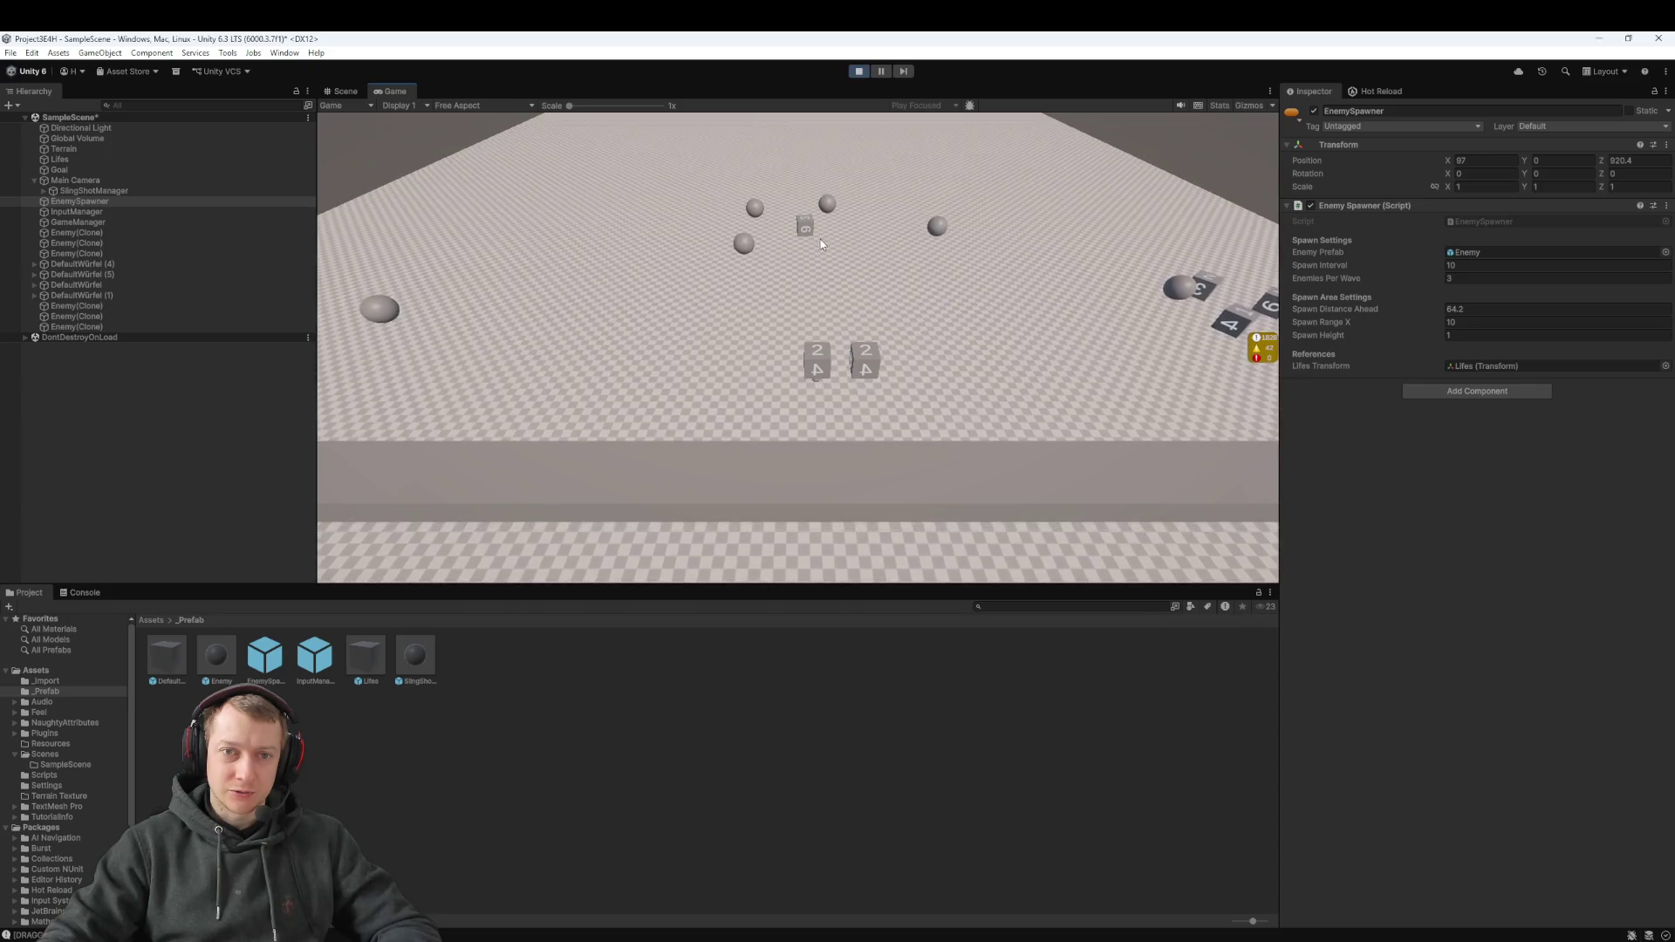
drag(864, 512, 851, 502)
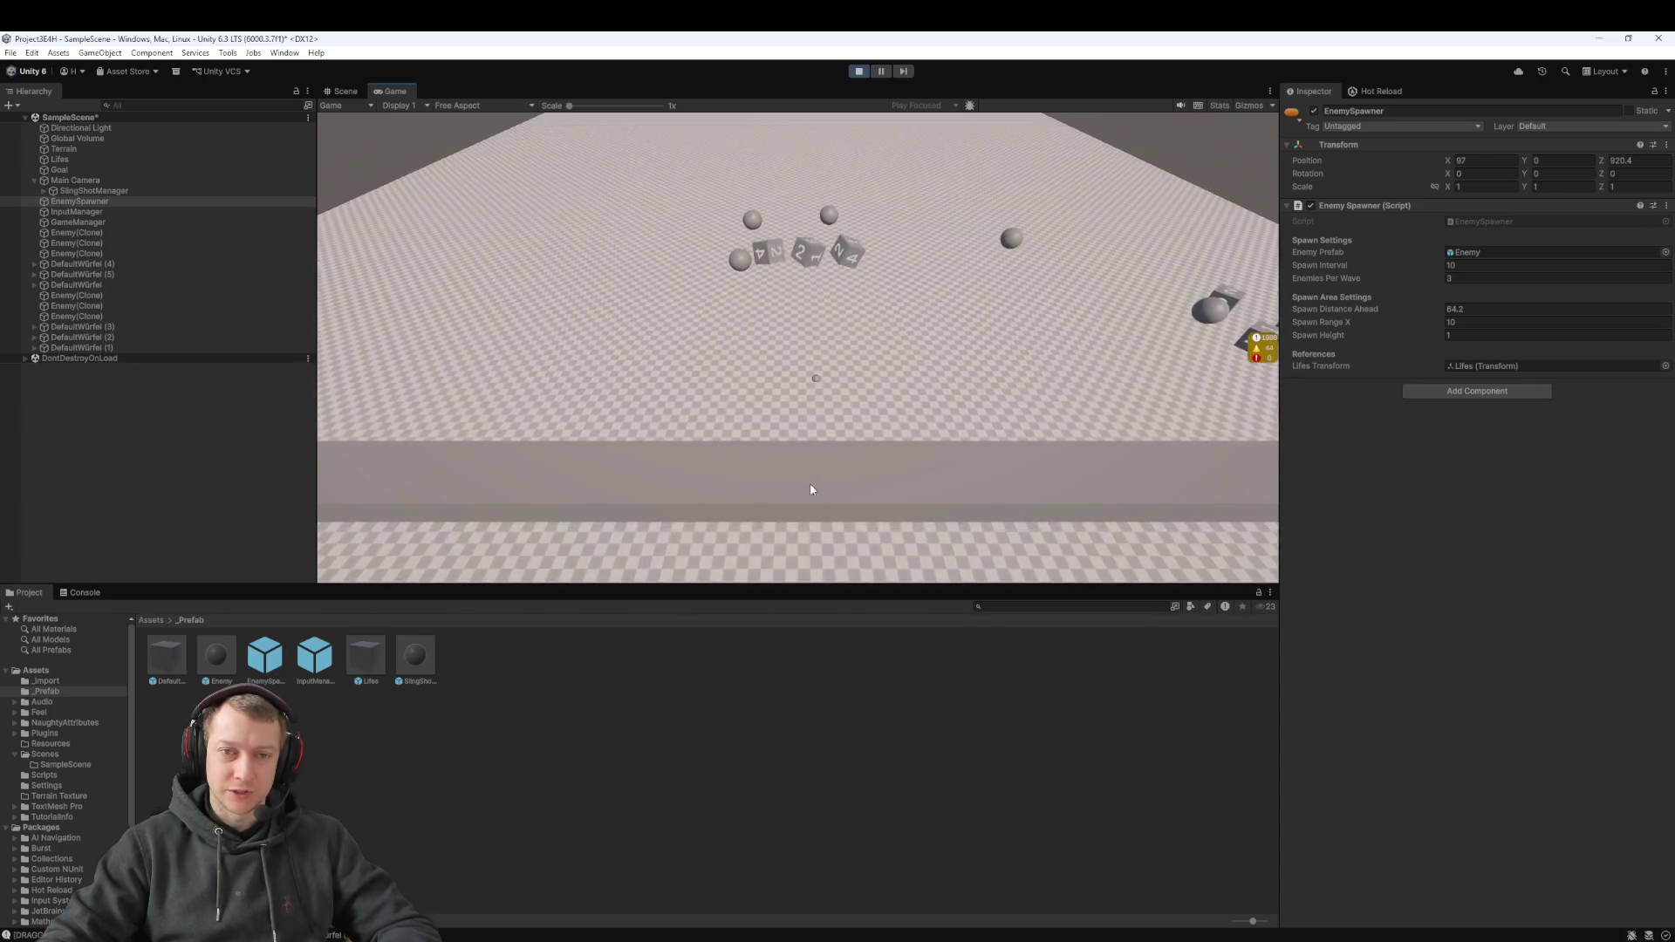
mouse_move(784, 339)
mouse_down()
mouse_move(749, 234)
mouse_move(721, 379)
mouse_up()
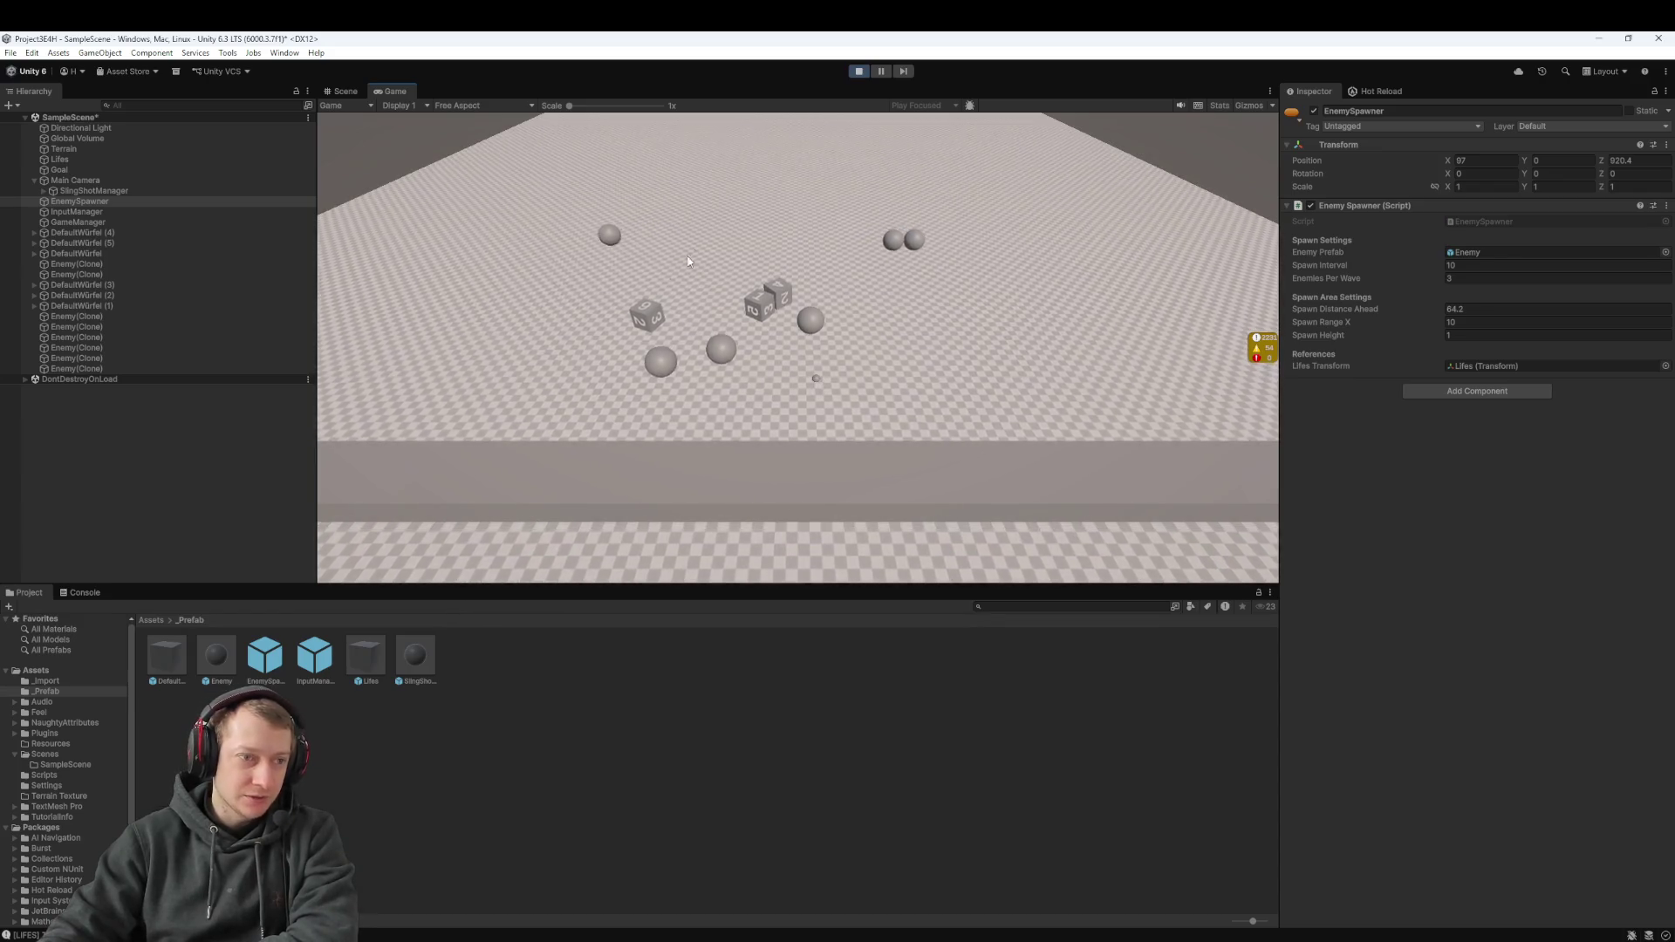
click(857, 72)
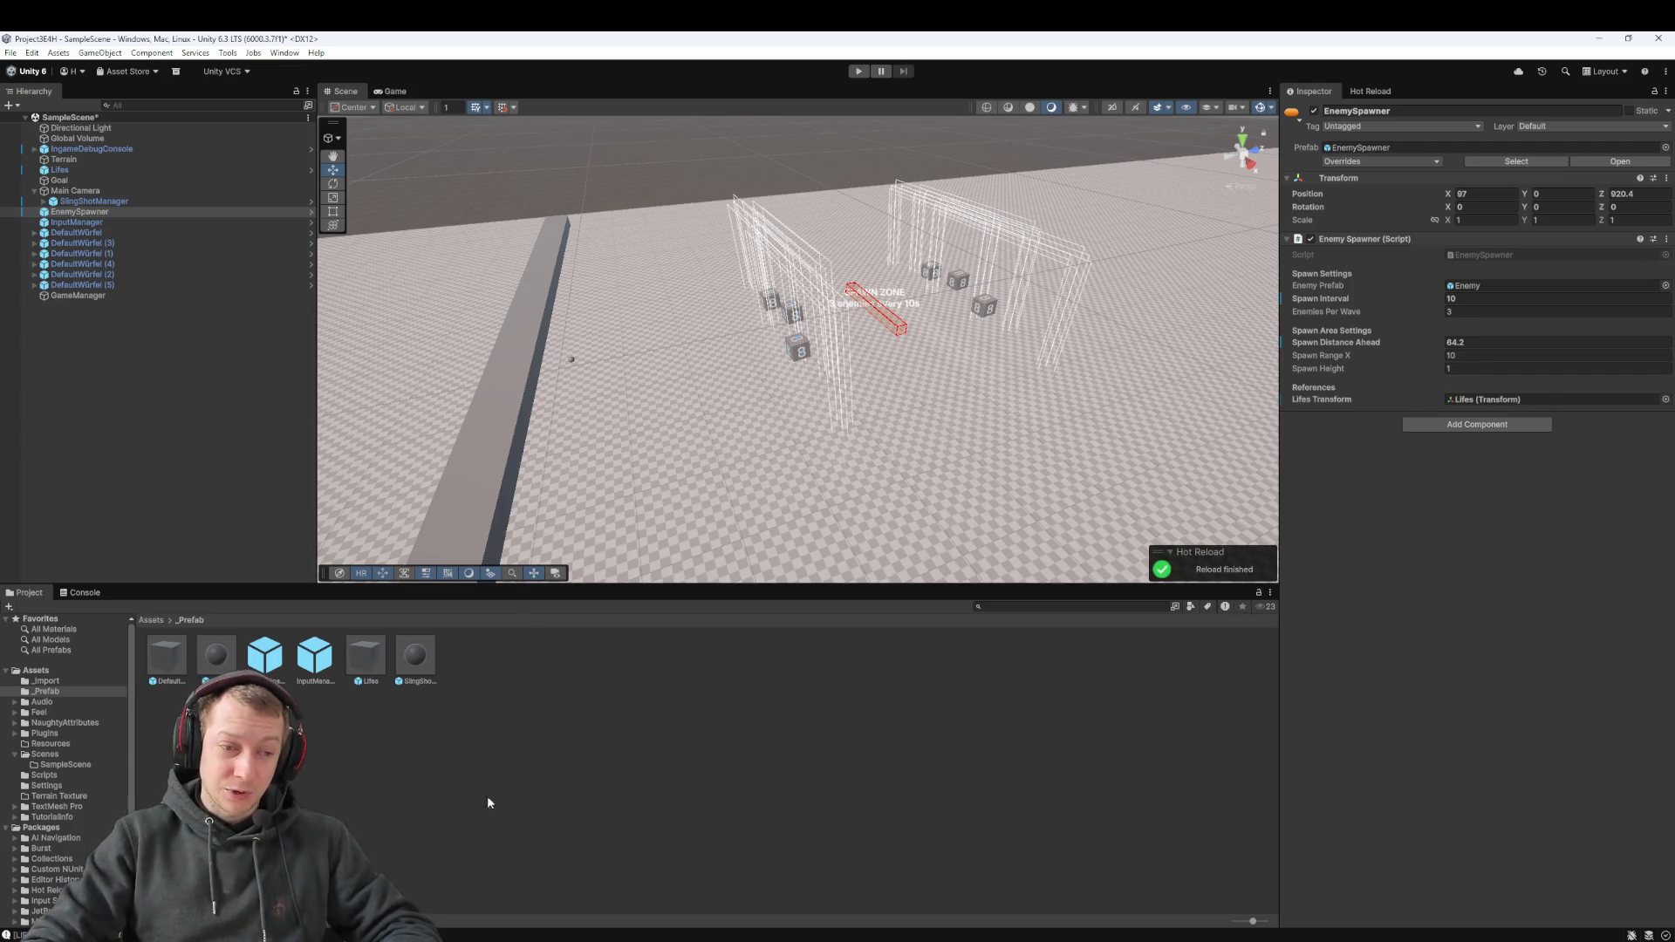
click(976, 936)
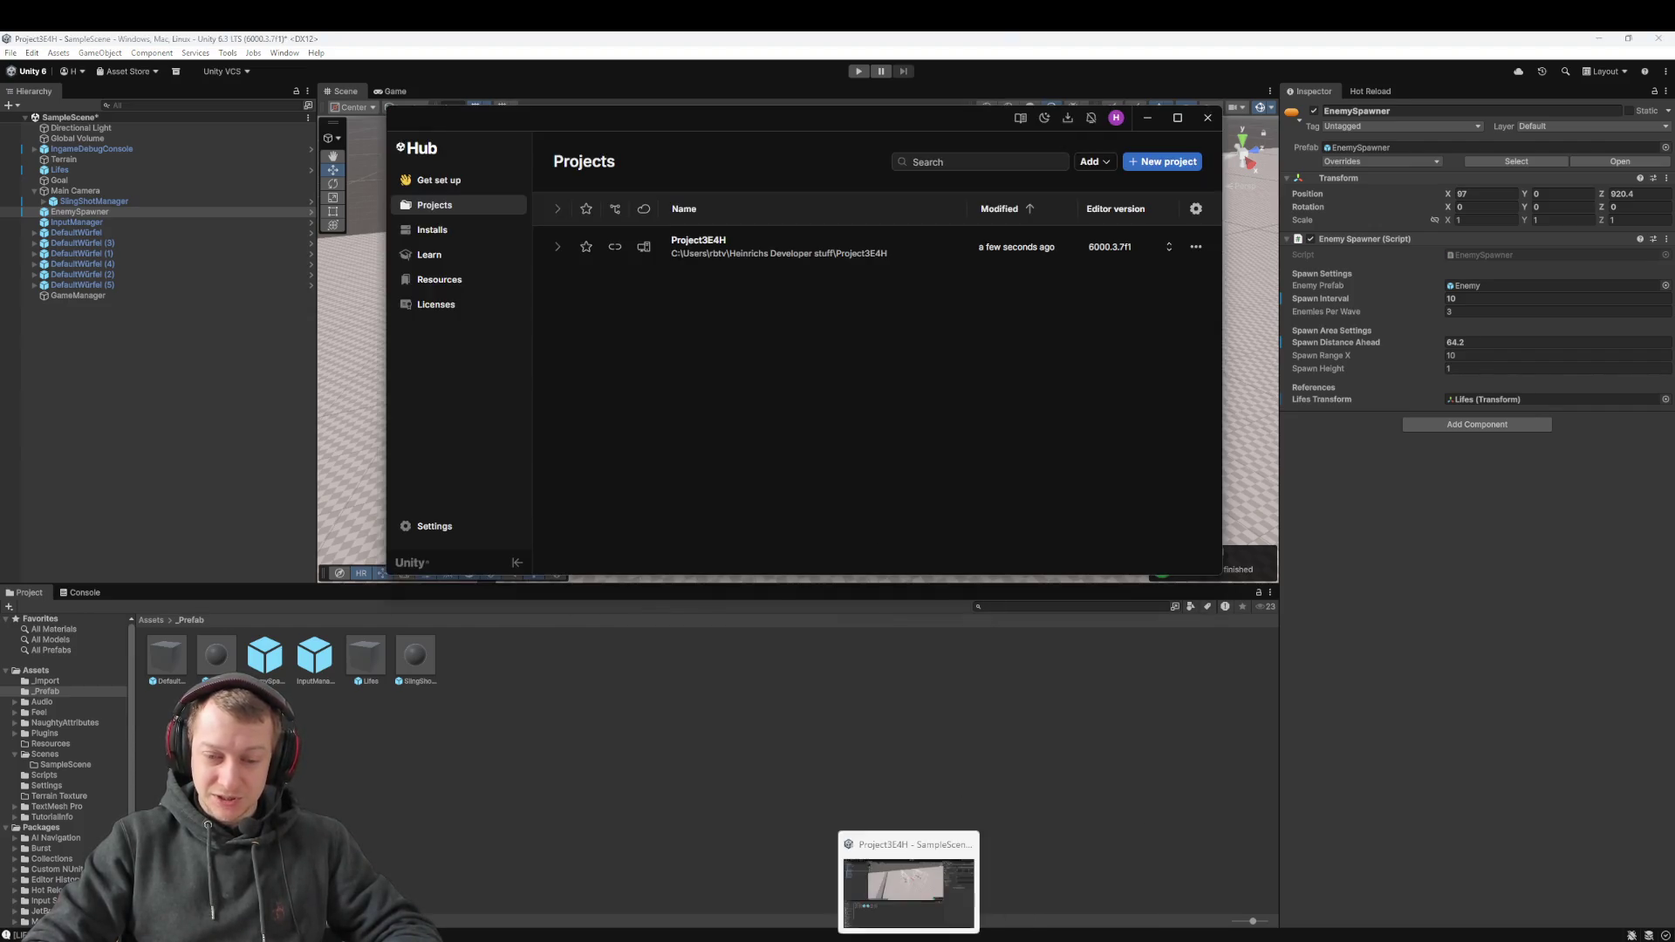
Open SlingshotManager.cs and go to the slotIndex subtraction on line 234 of PositionSlottedDraggable
click(907, 936)
key(alt+Tab)
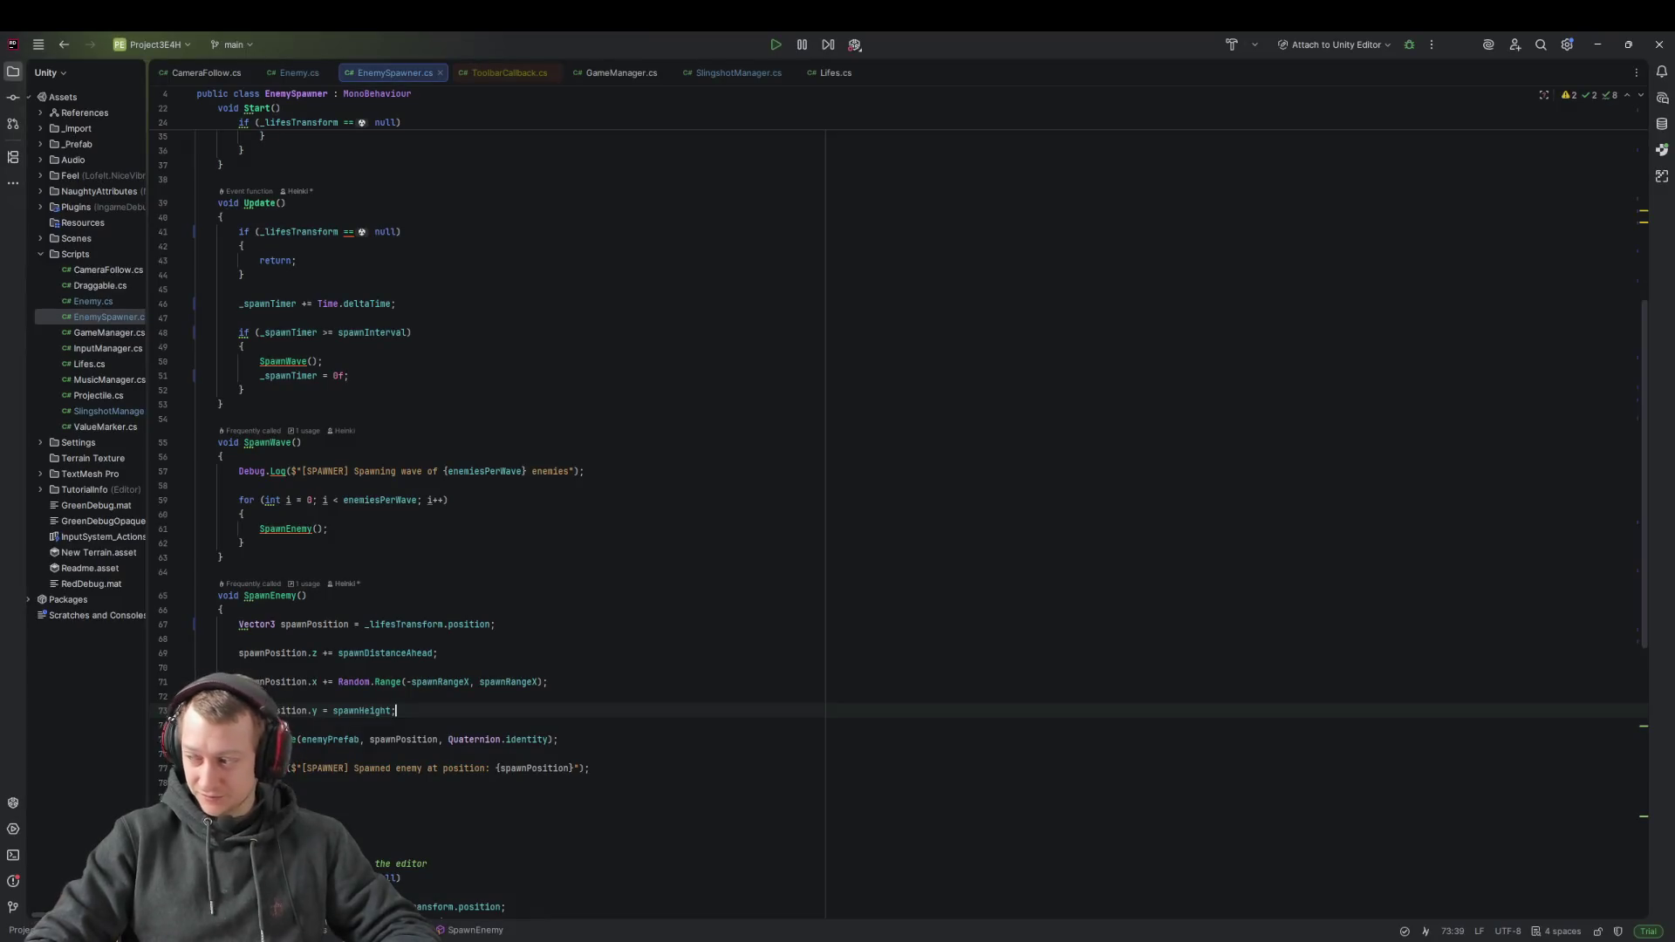
click(567, 346)
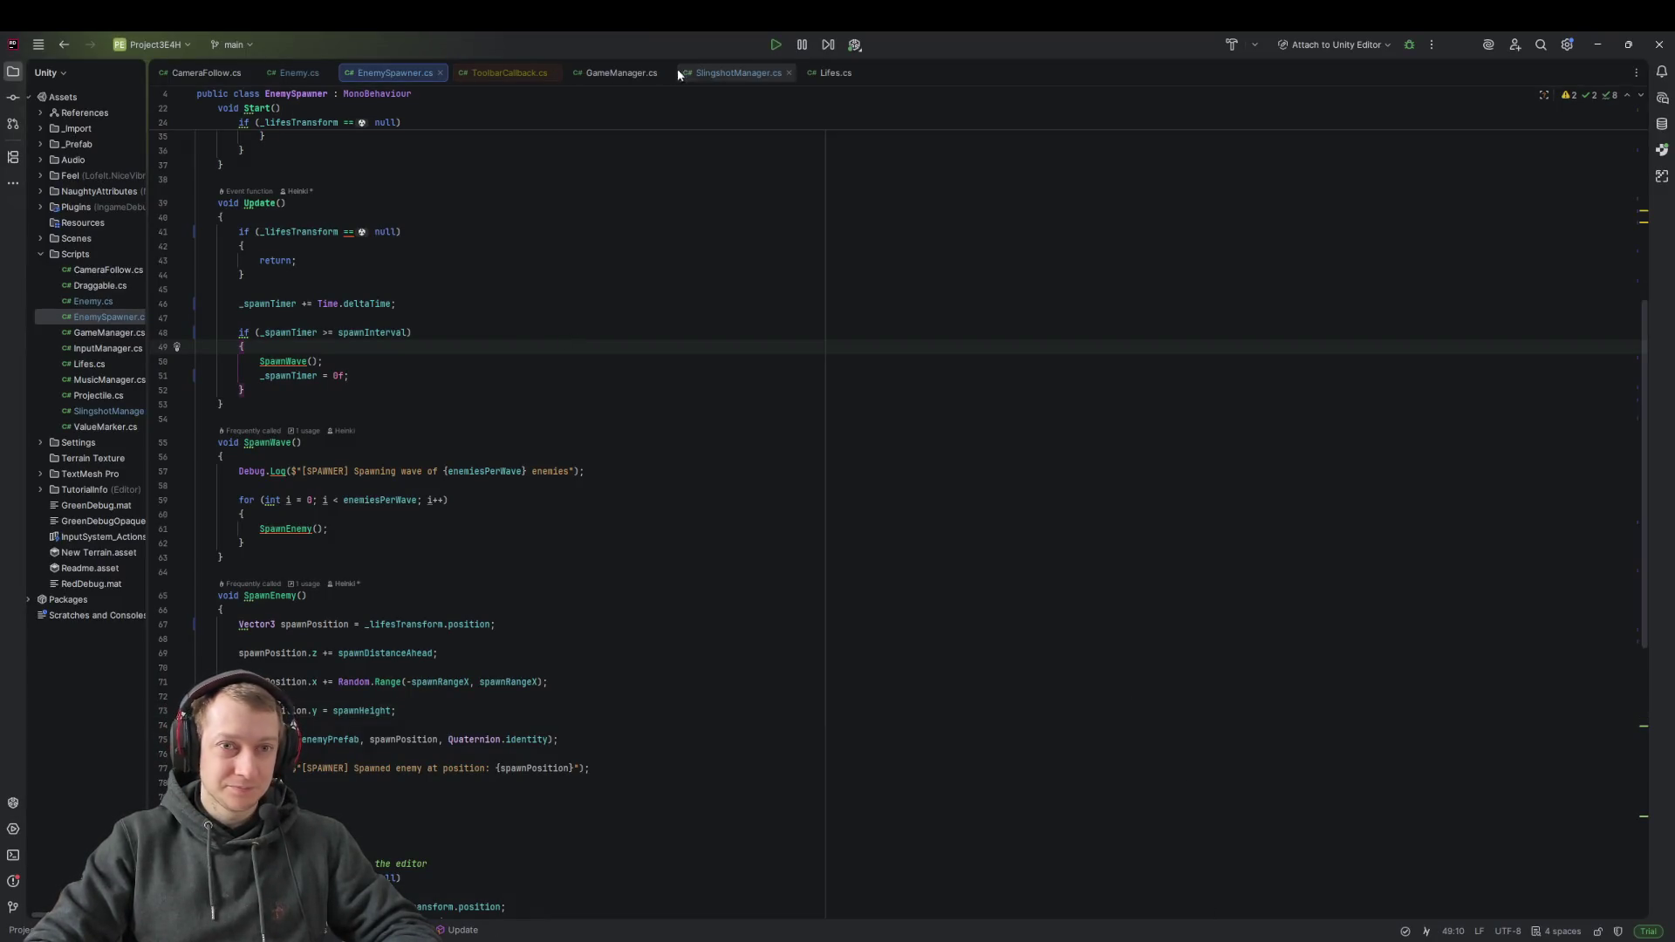
click(714, 70)
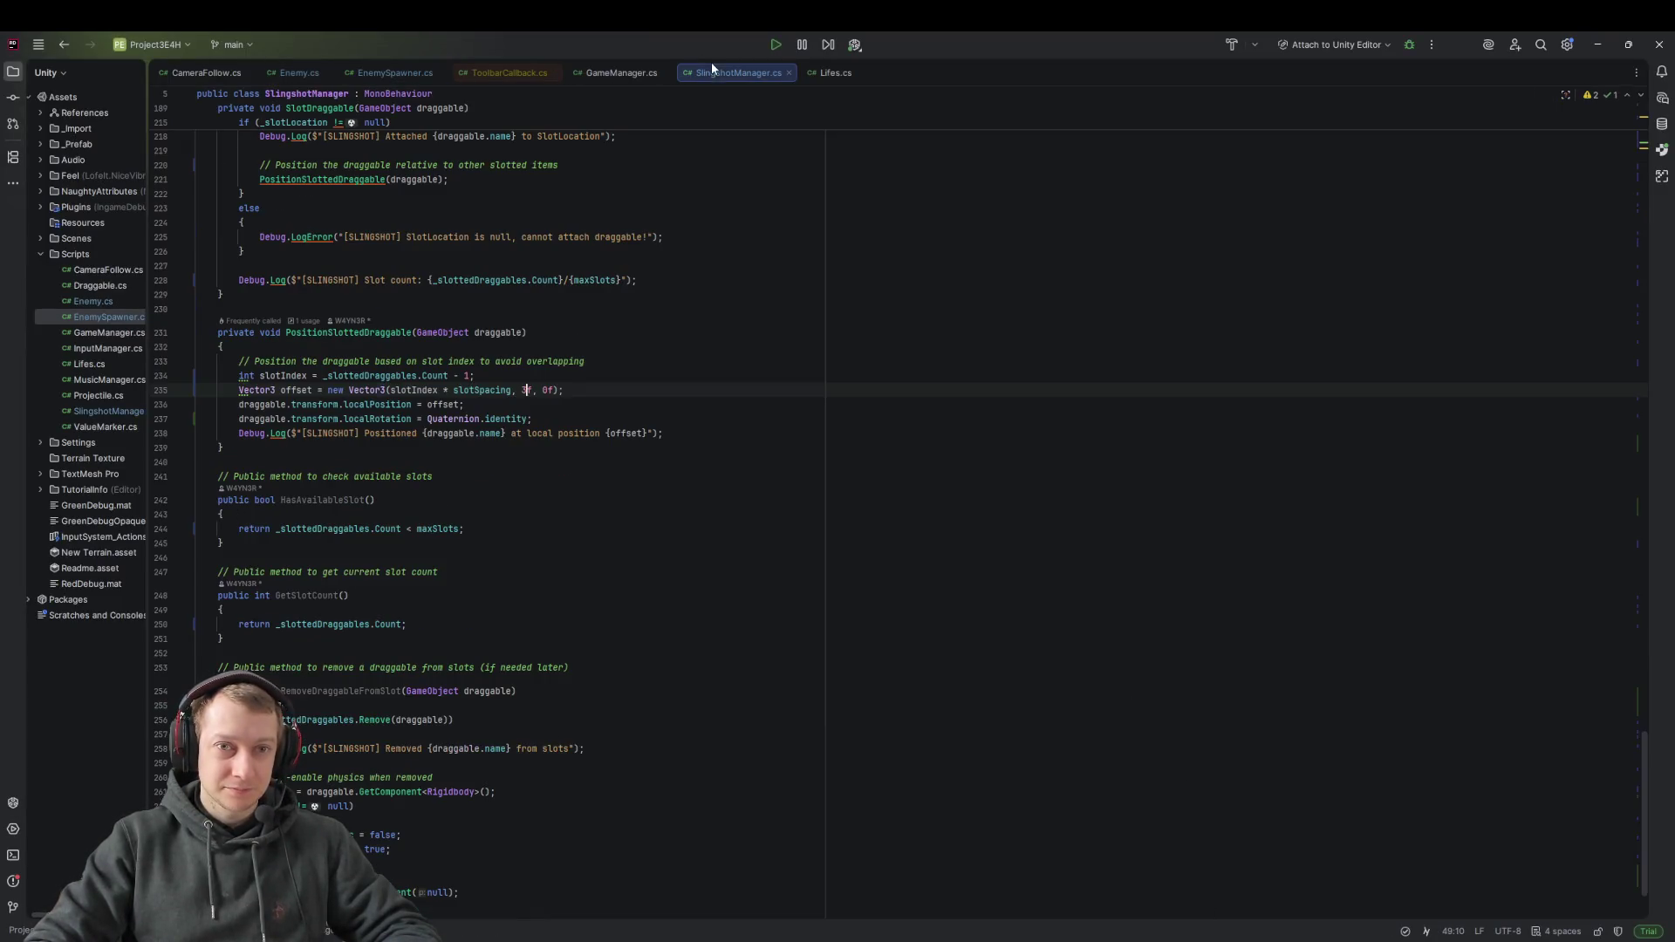
click(468, 376)
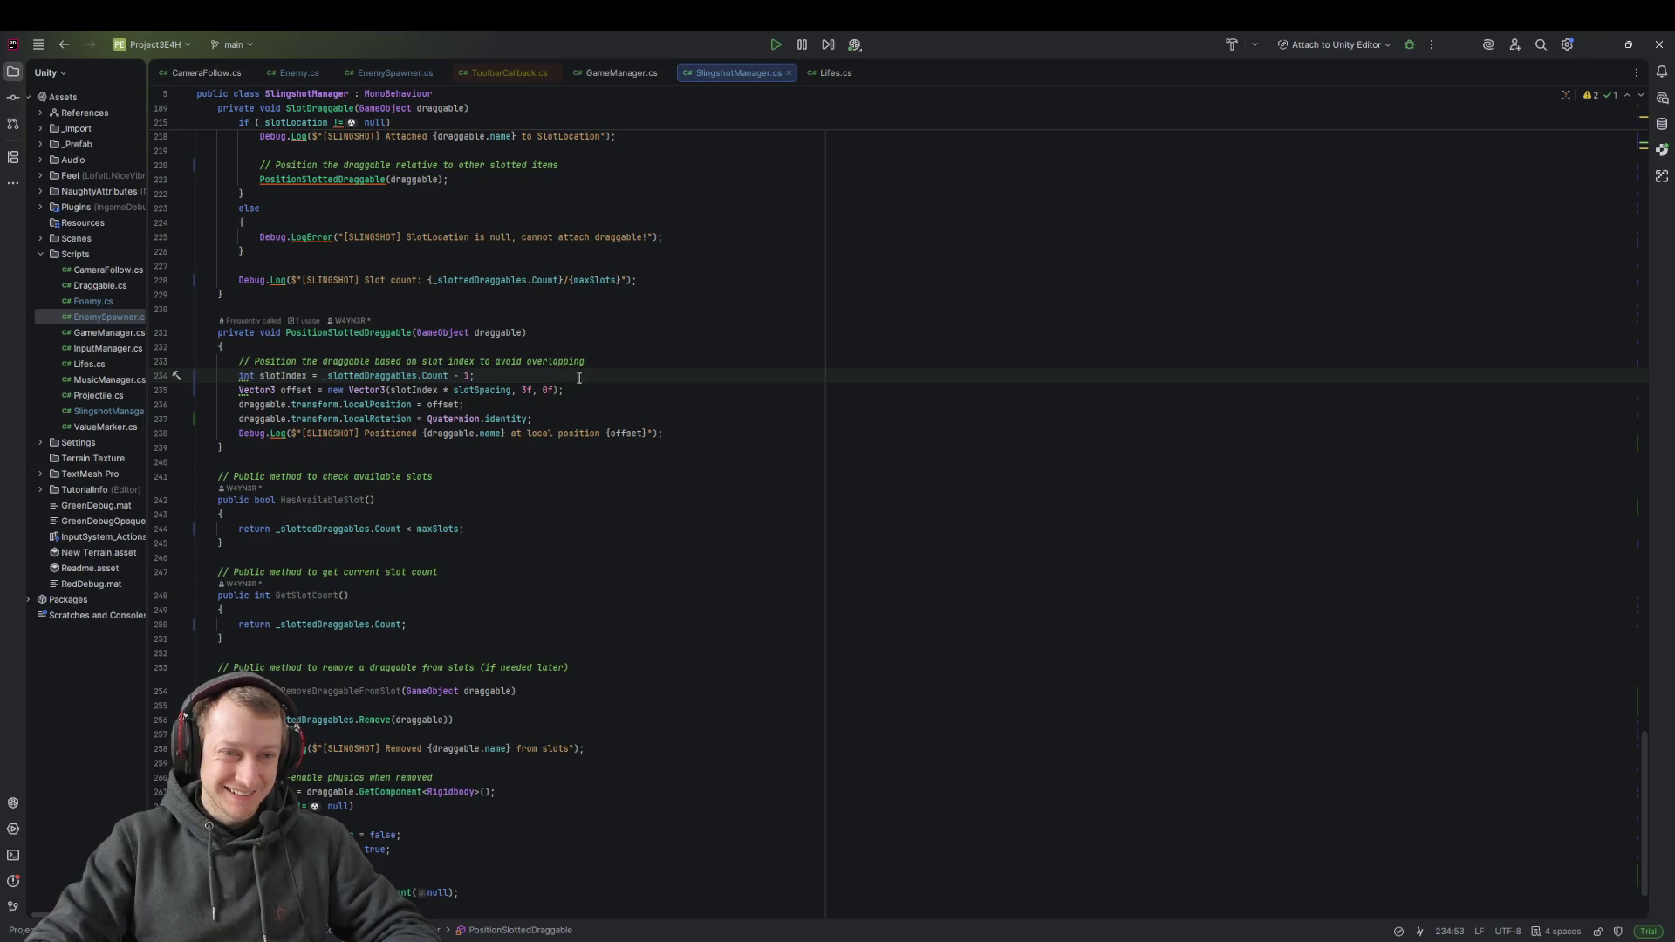
click(547, 391)
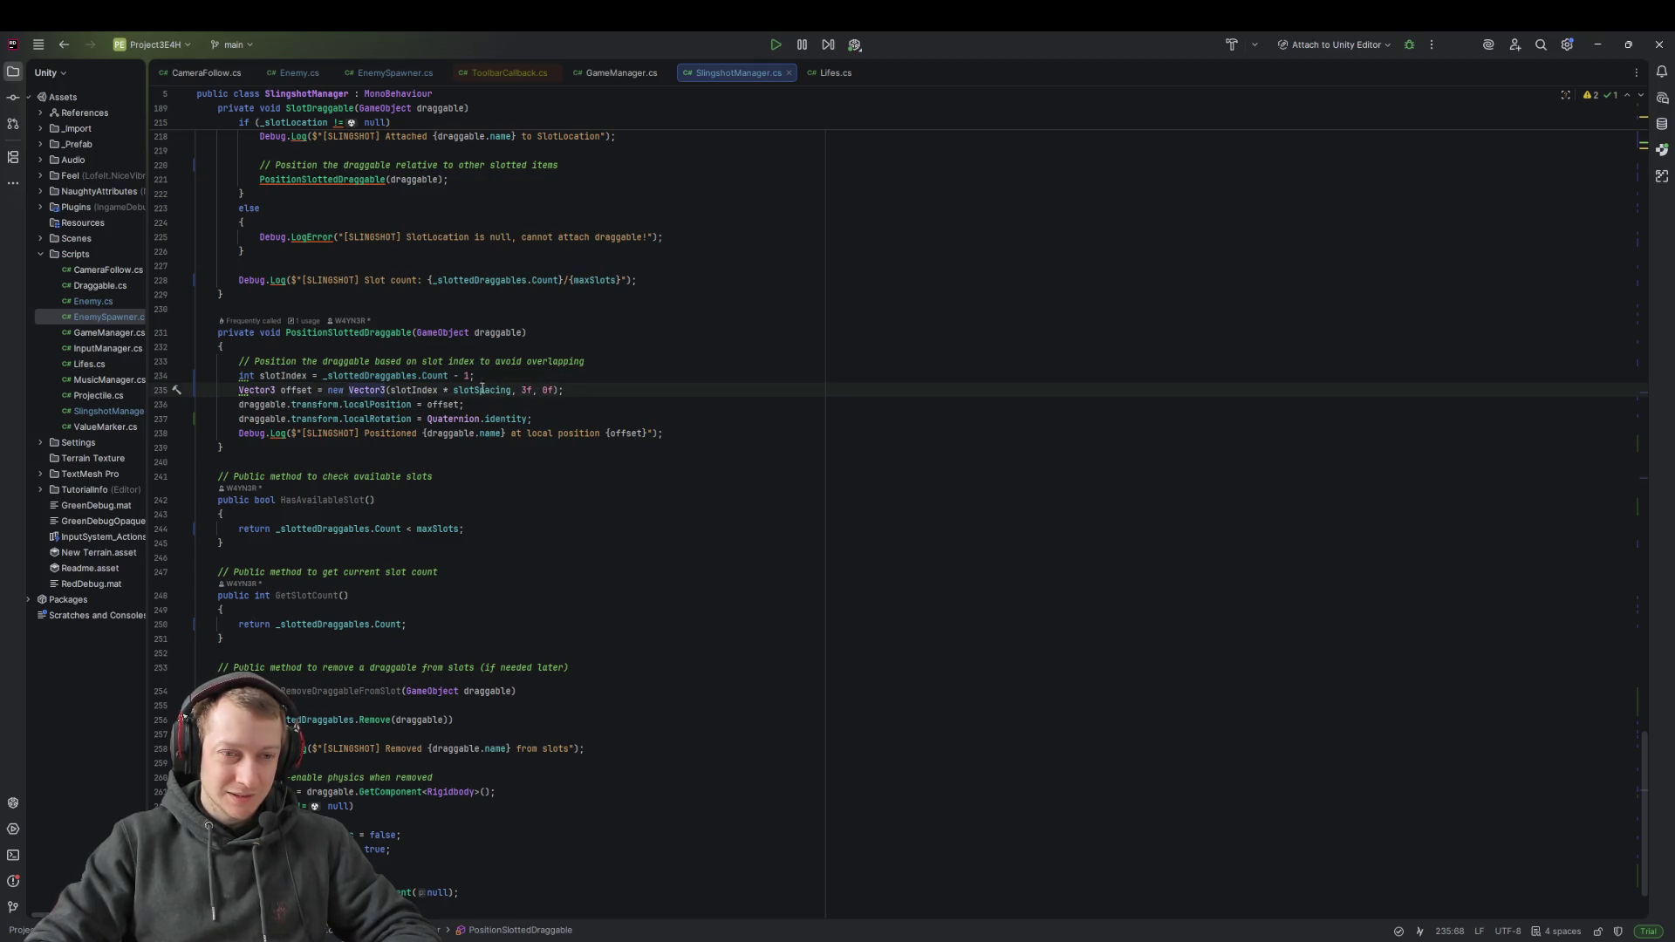
double_click(299, 375)
click(397, 377)
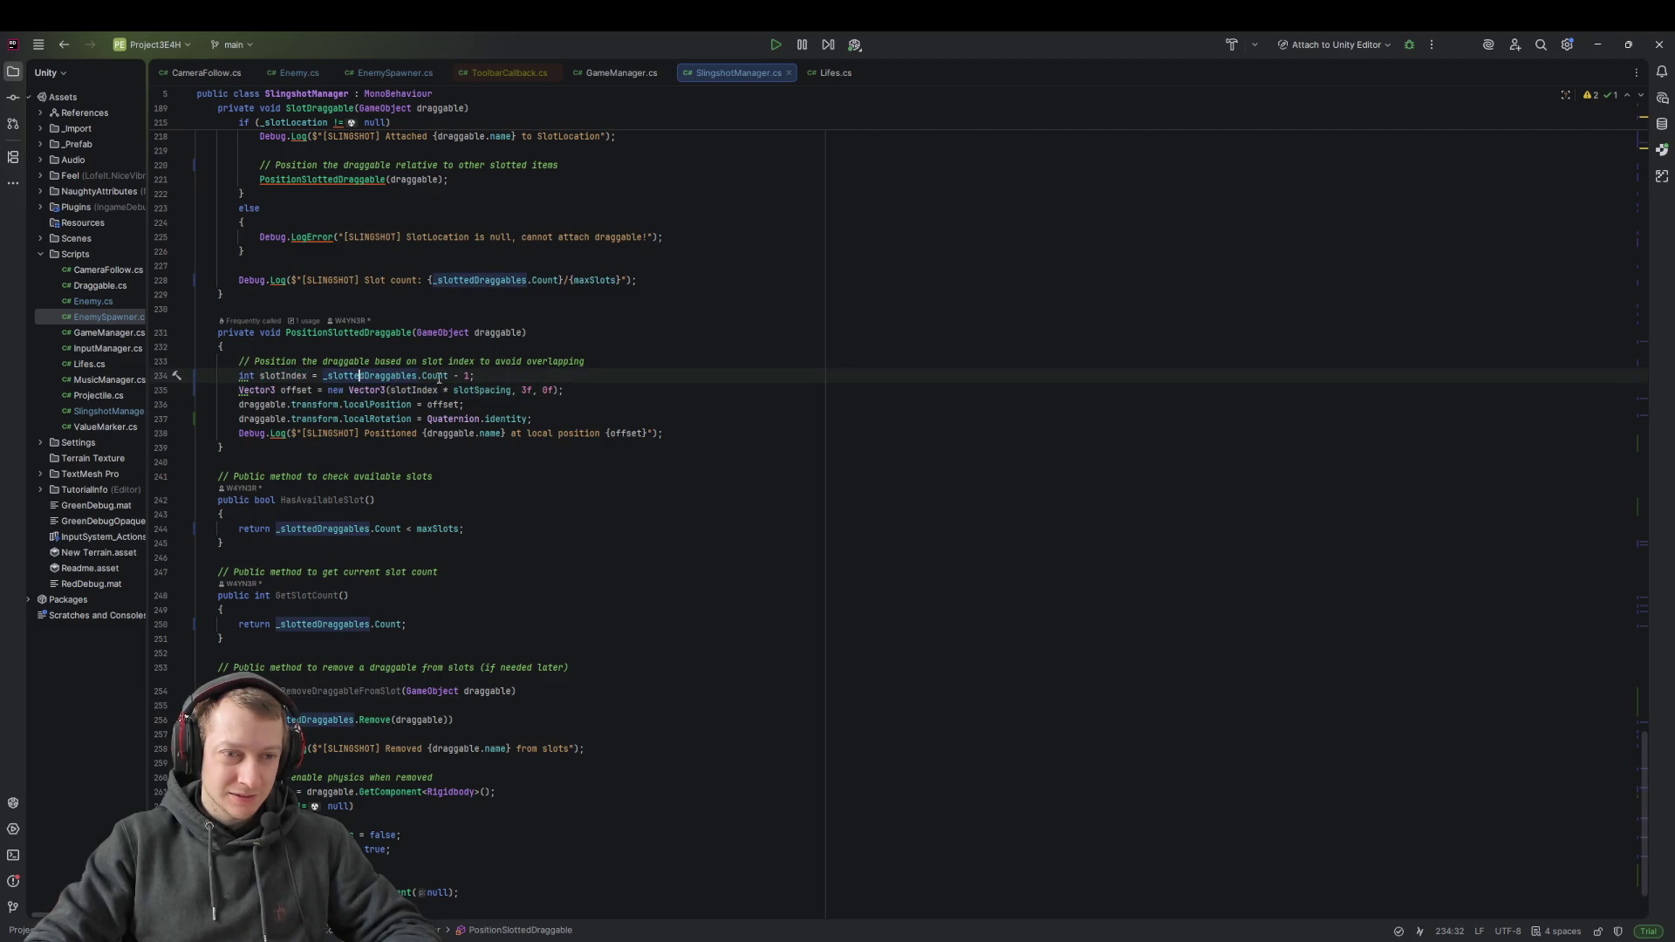
click(468, 375)
text(5)
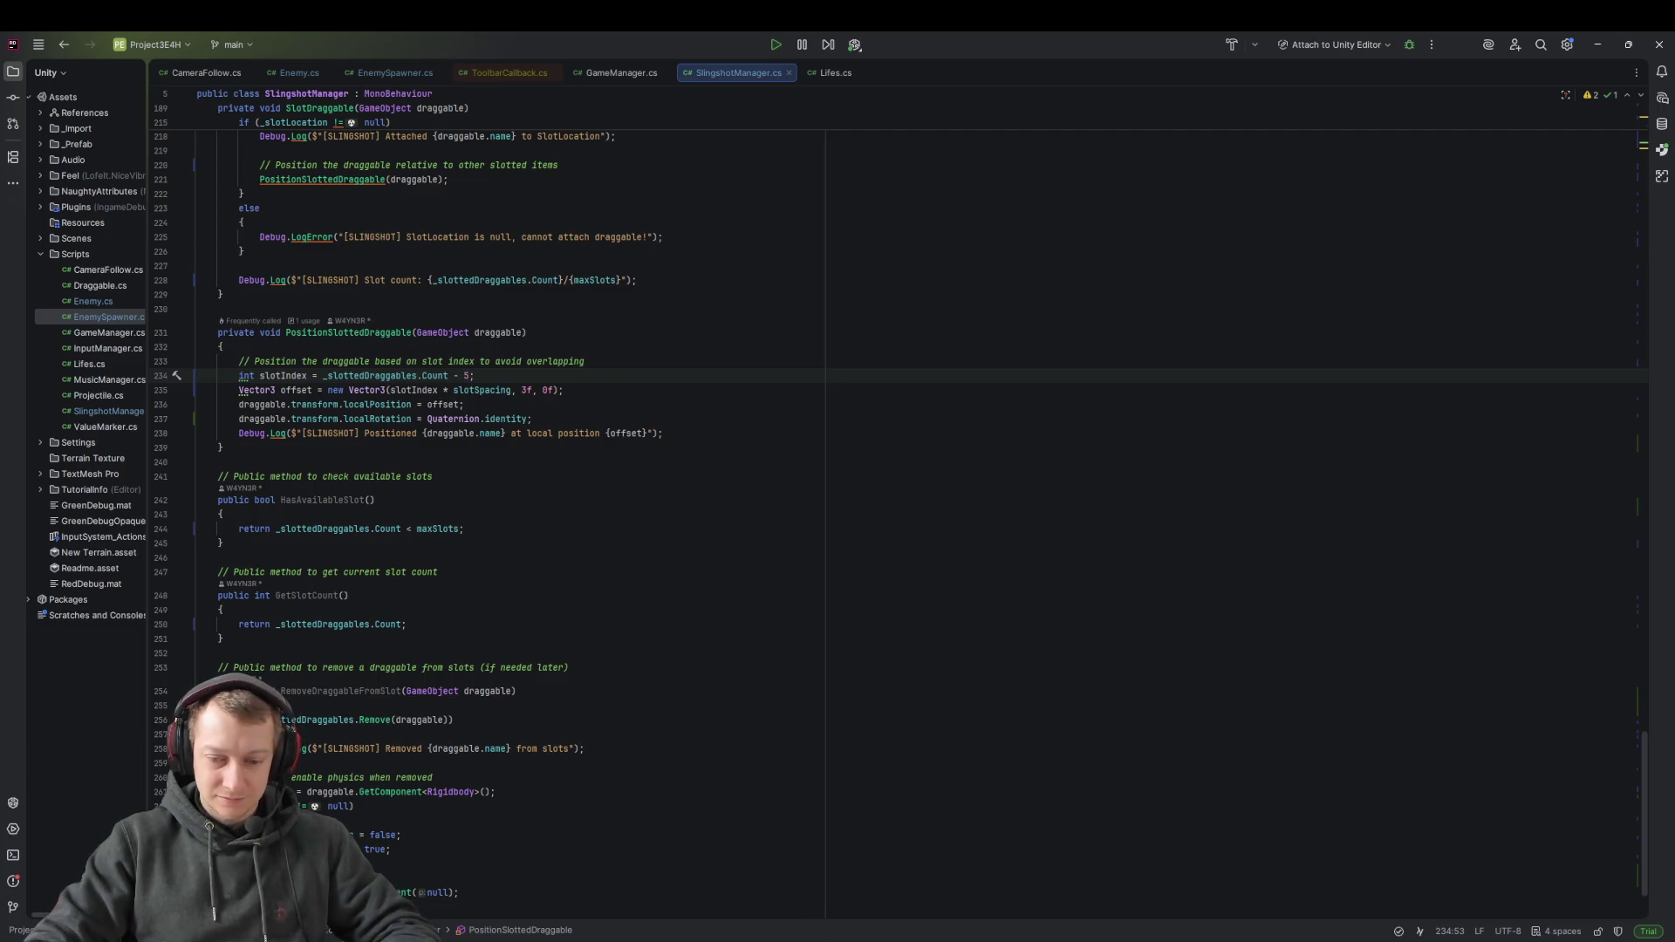
key(alt+Tab)
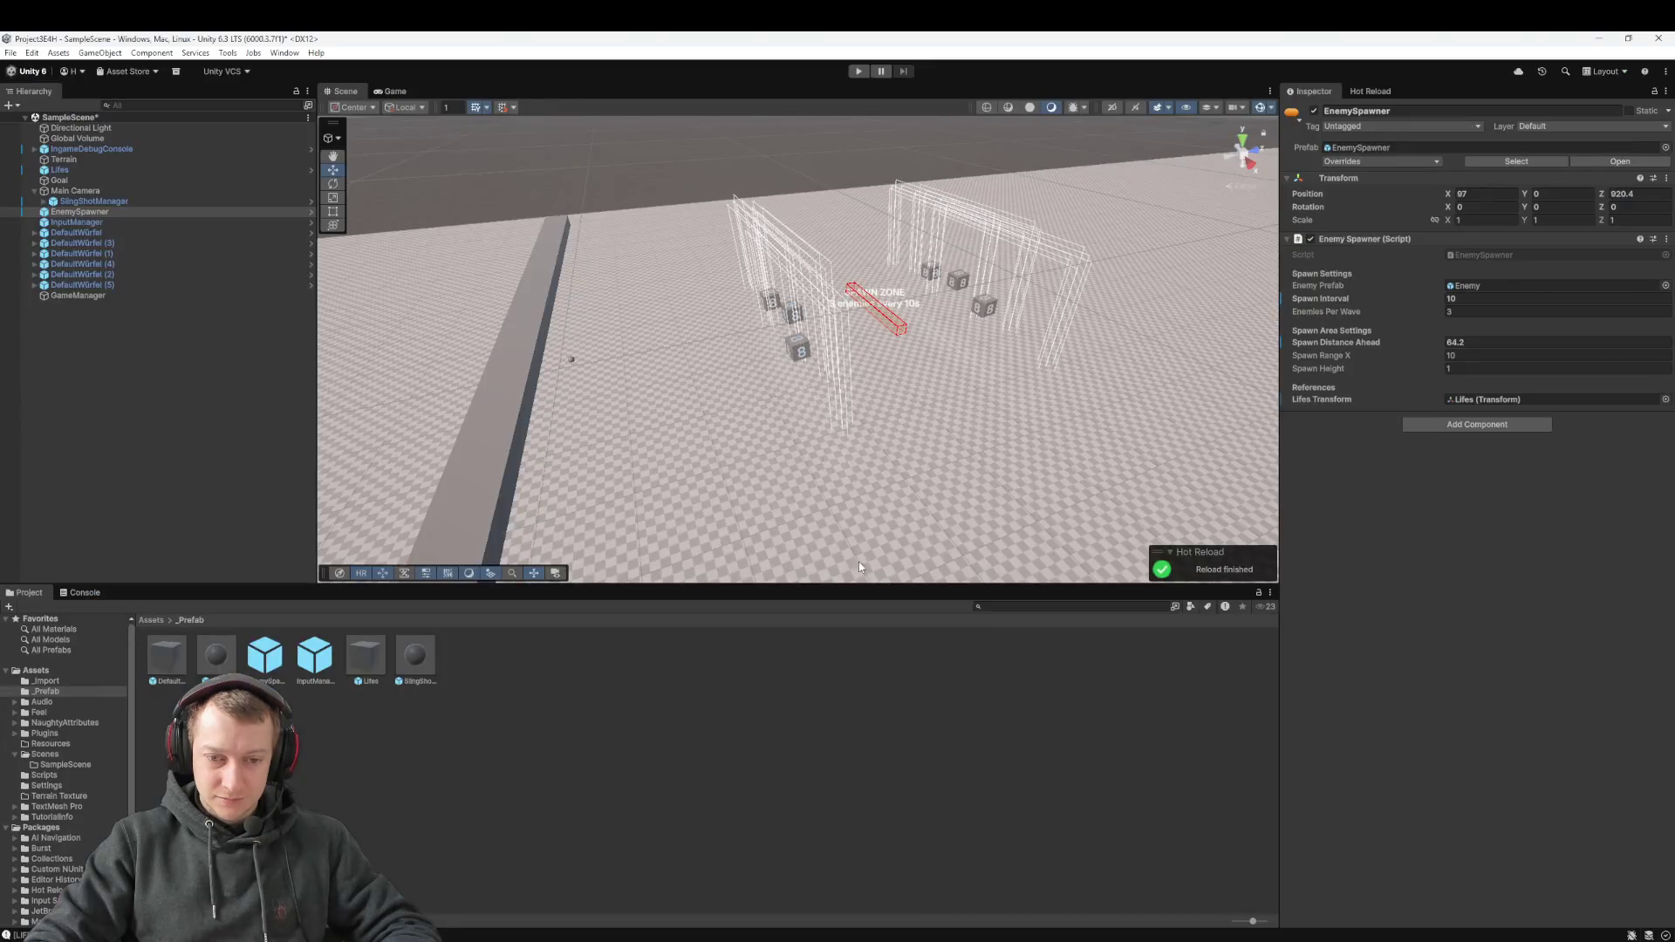
click(857, 71)
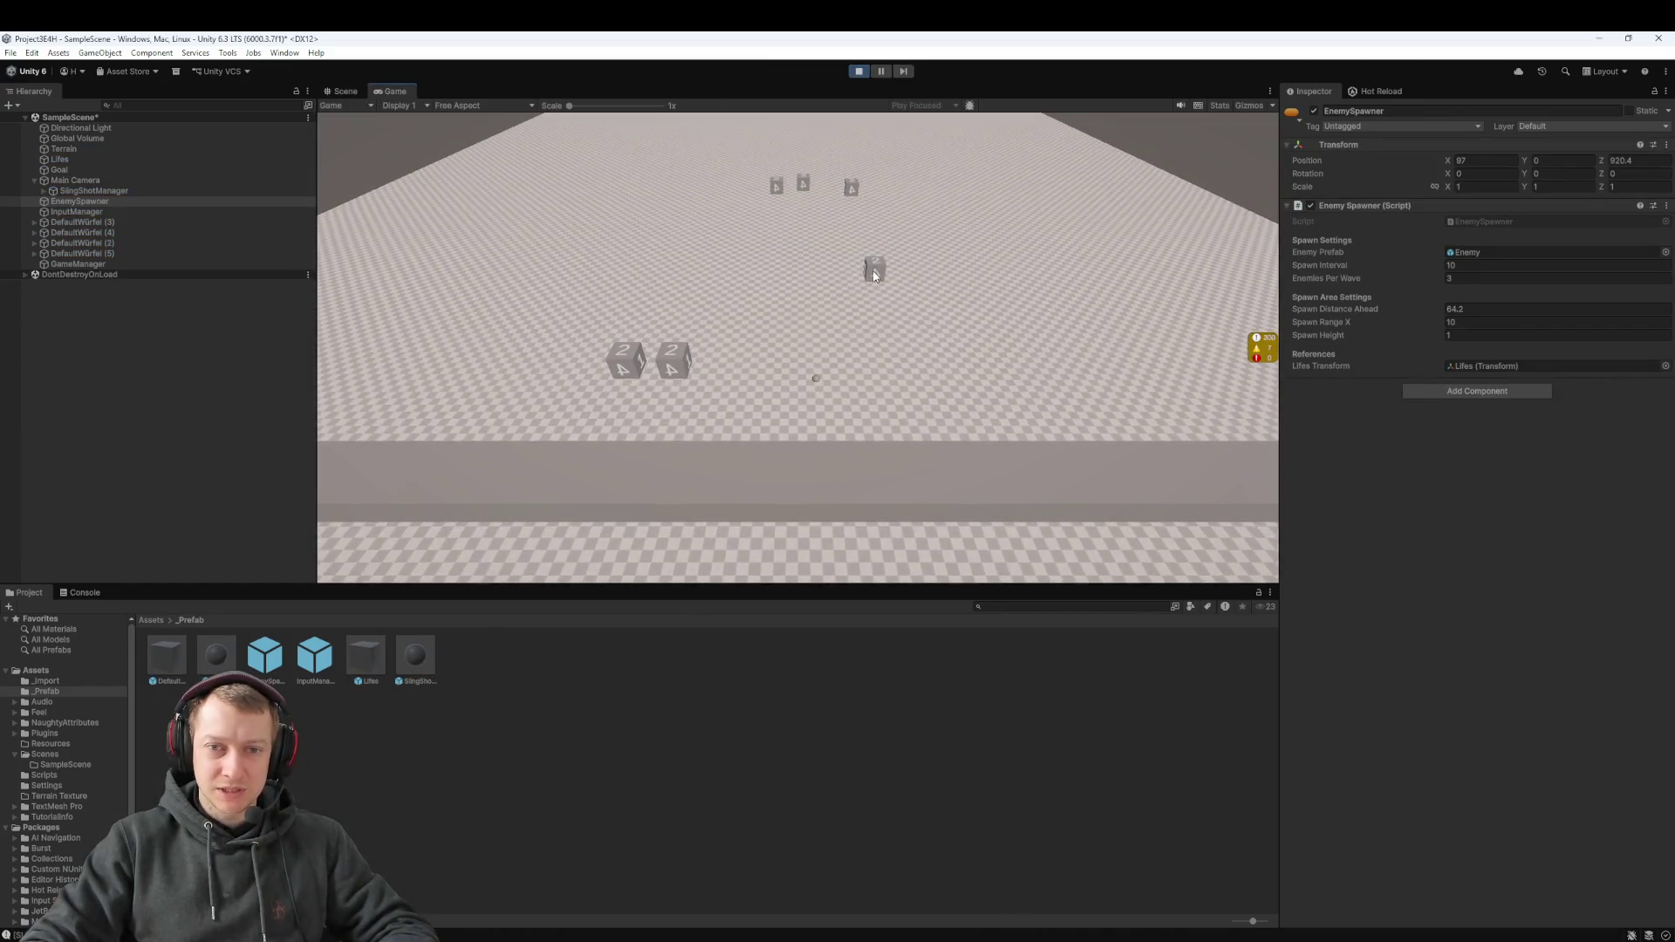
click(866, 72)
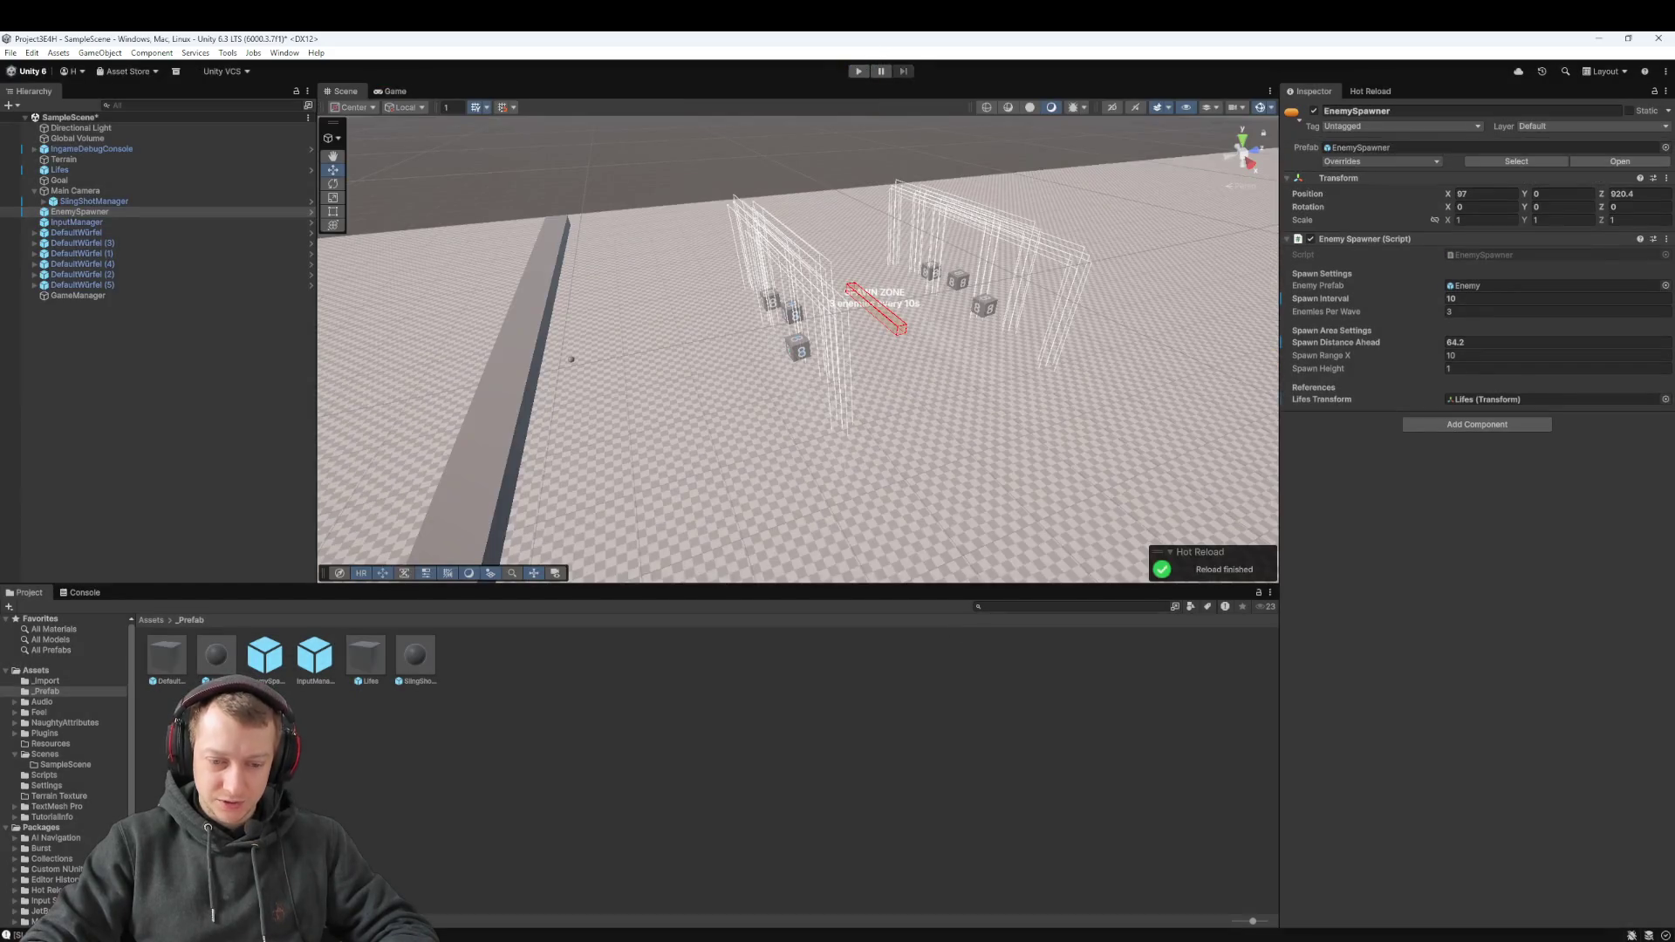
Change line 234's slotIndex to the slotted dice Count - 2 and reload in Unity
key(alt+Tab)
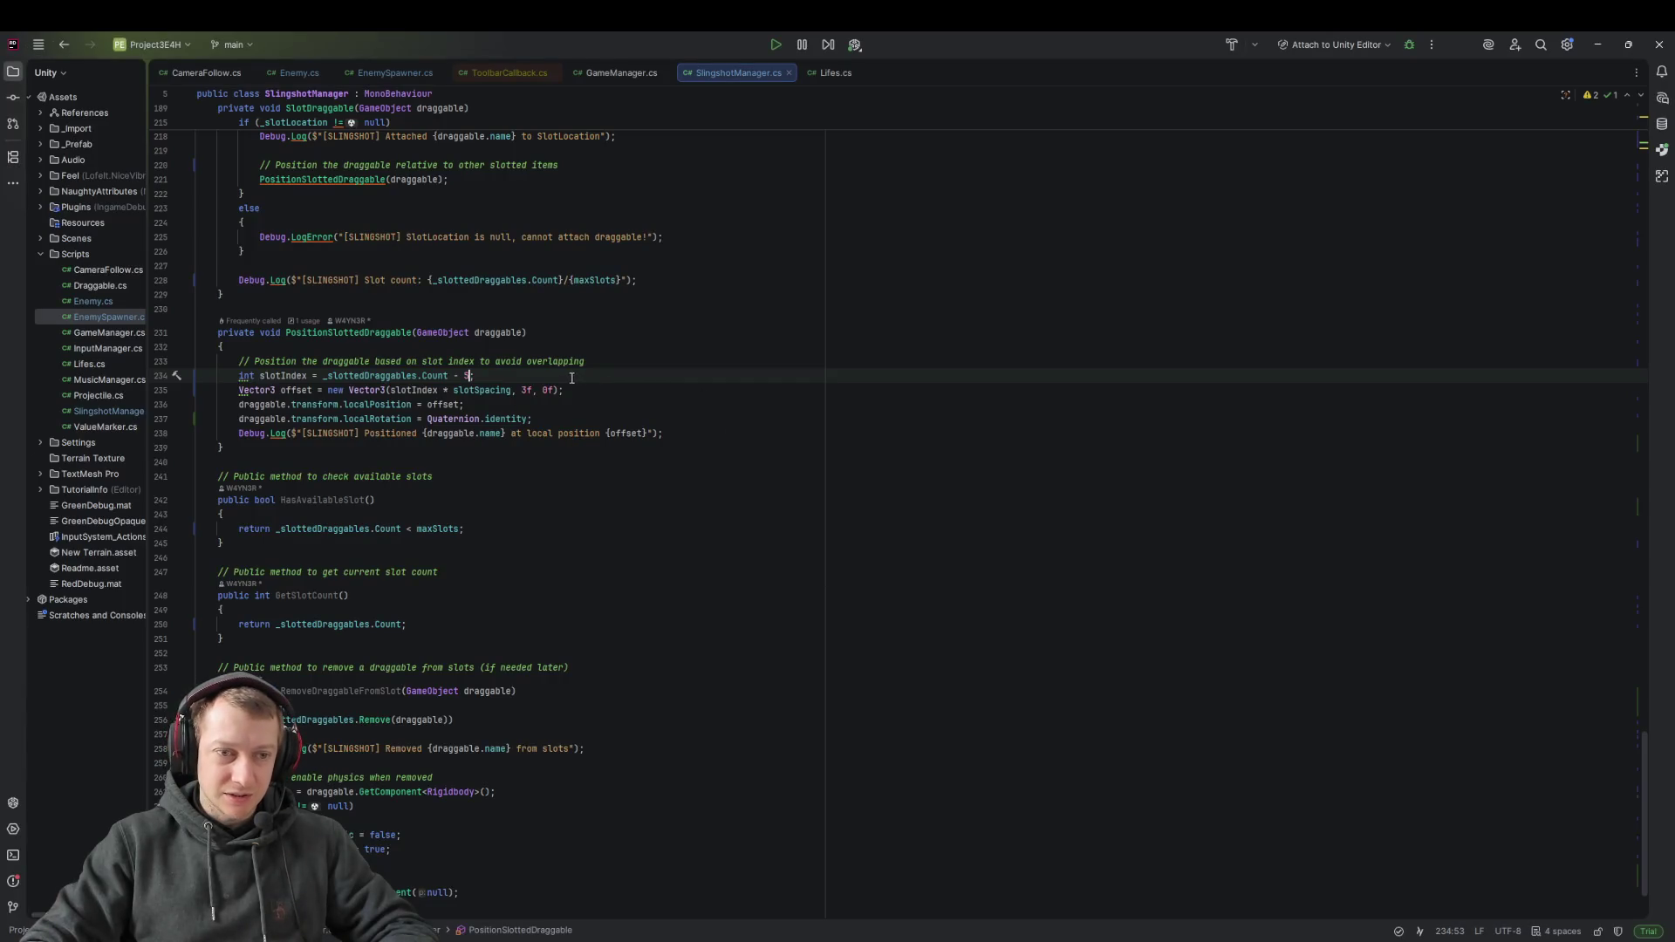
key(BackSpace)
text(2)
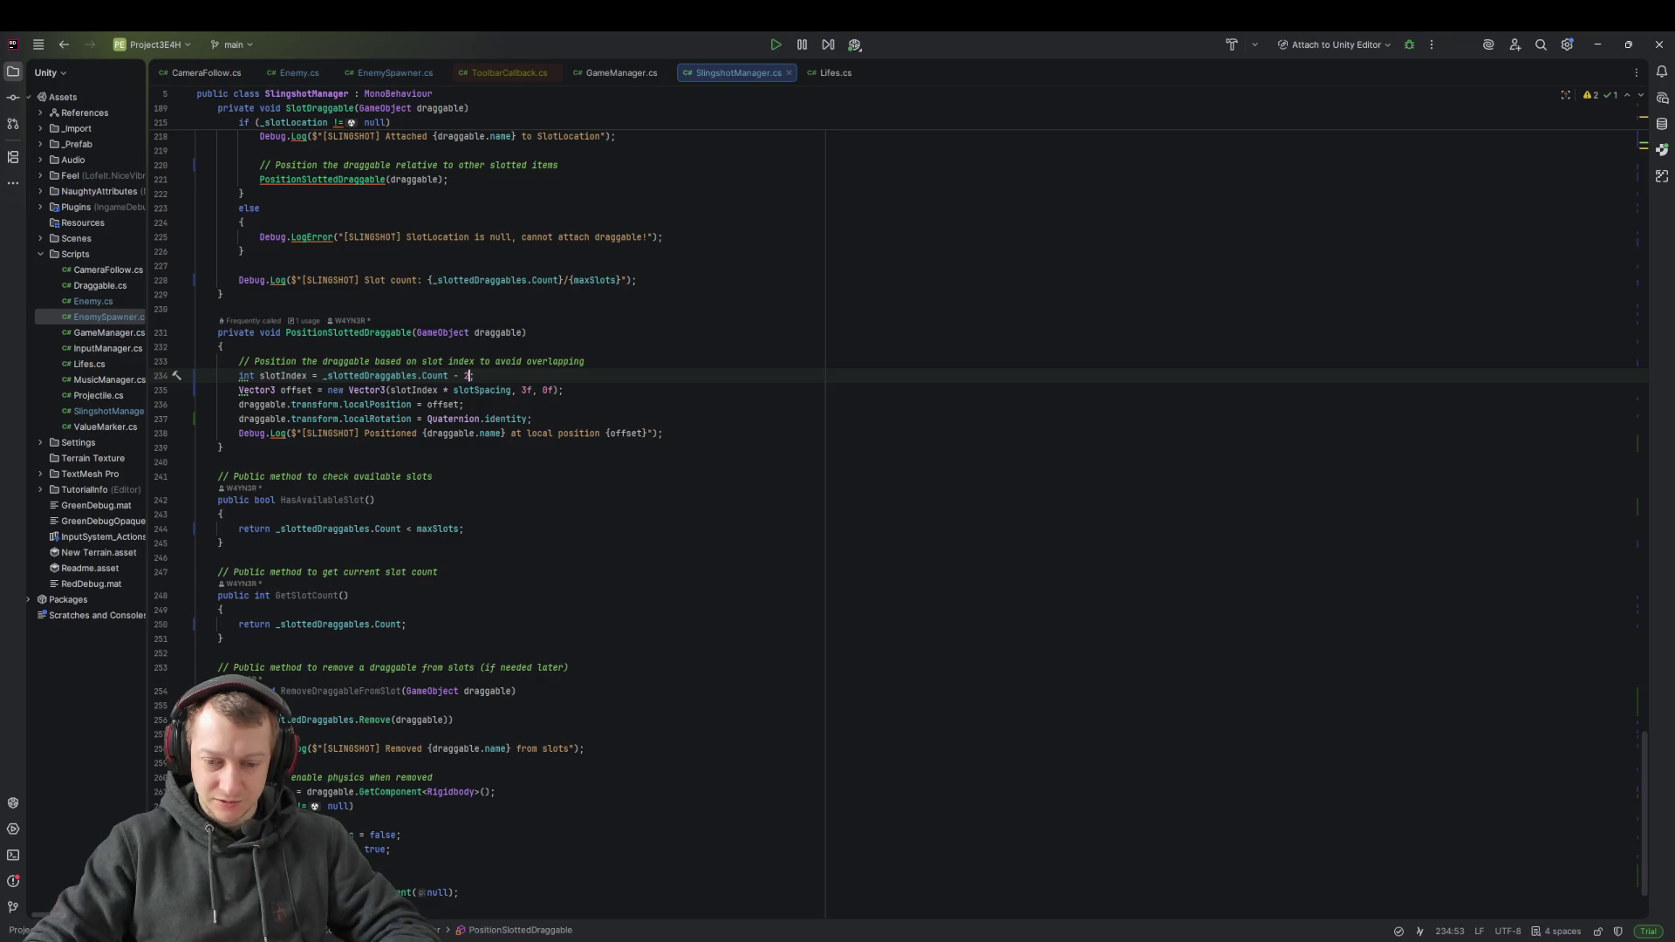
key(alt+Tab)
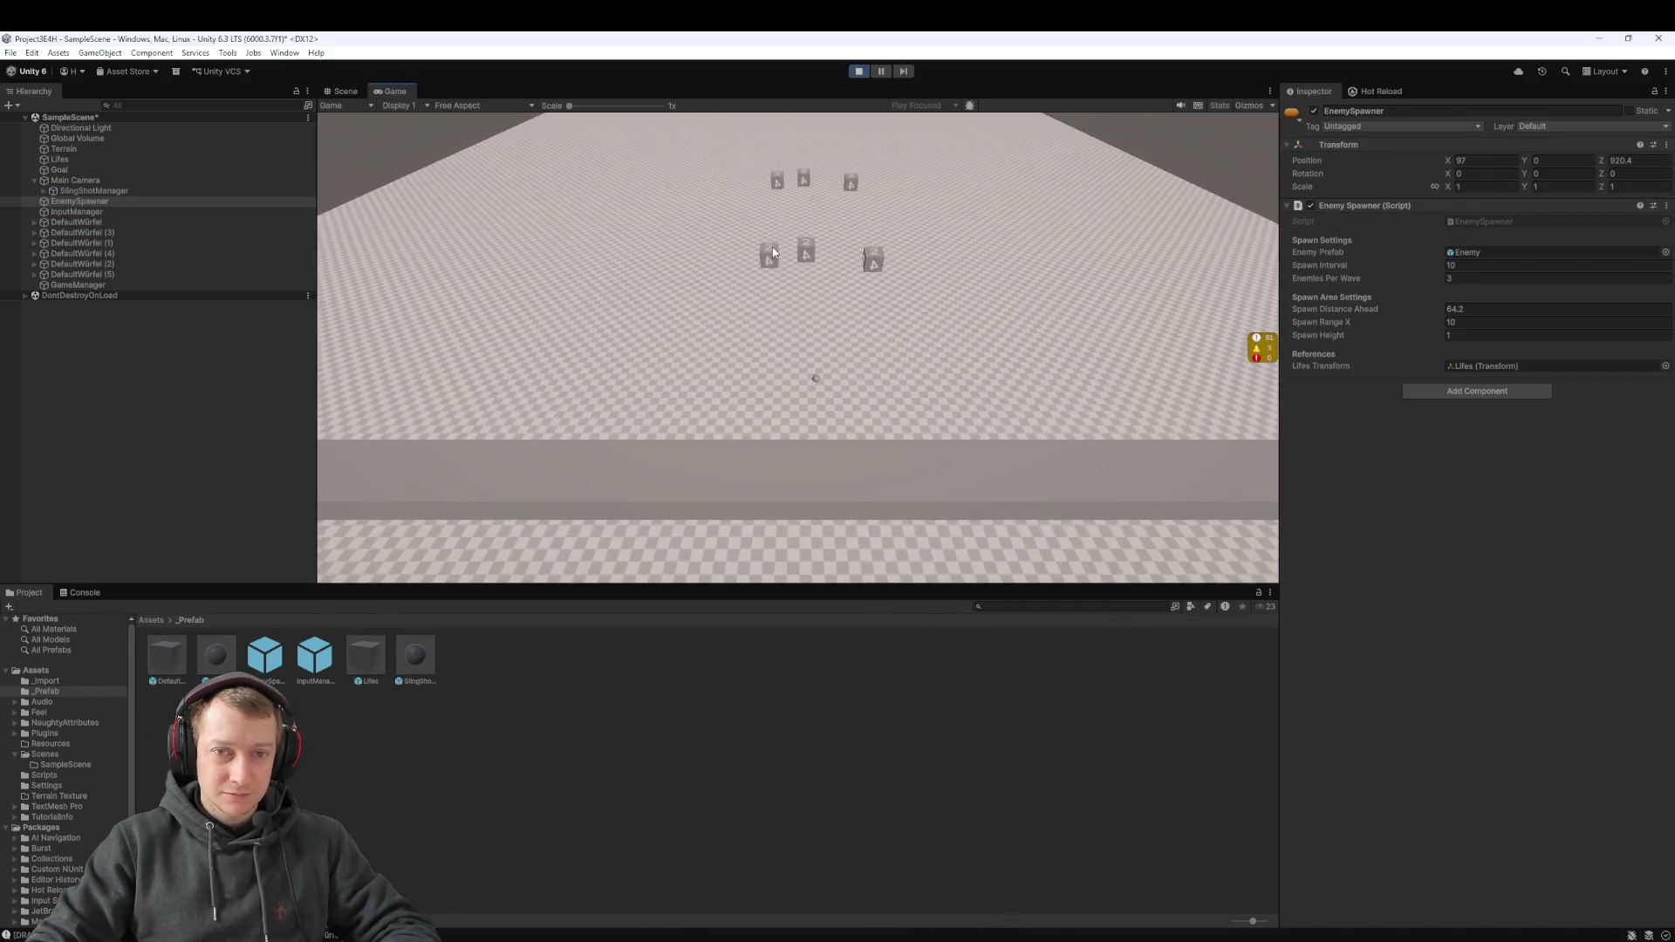
drag(821, 368, 844, 579)
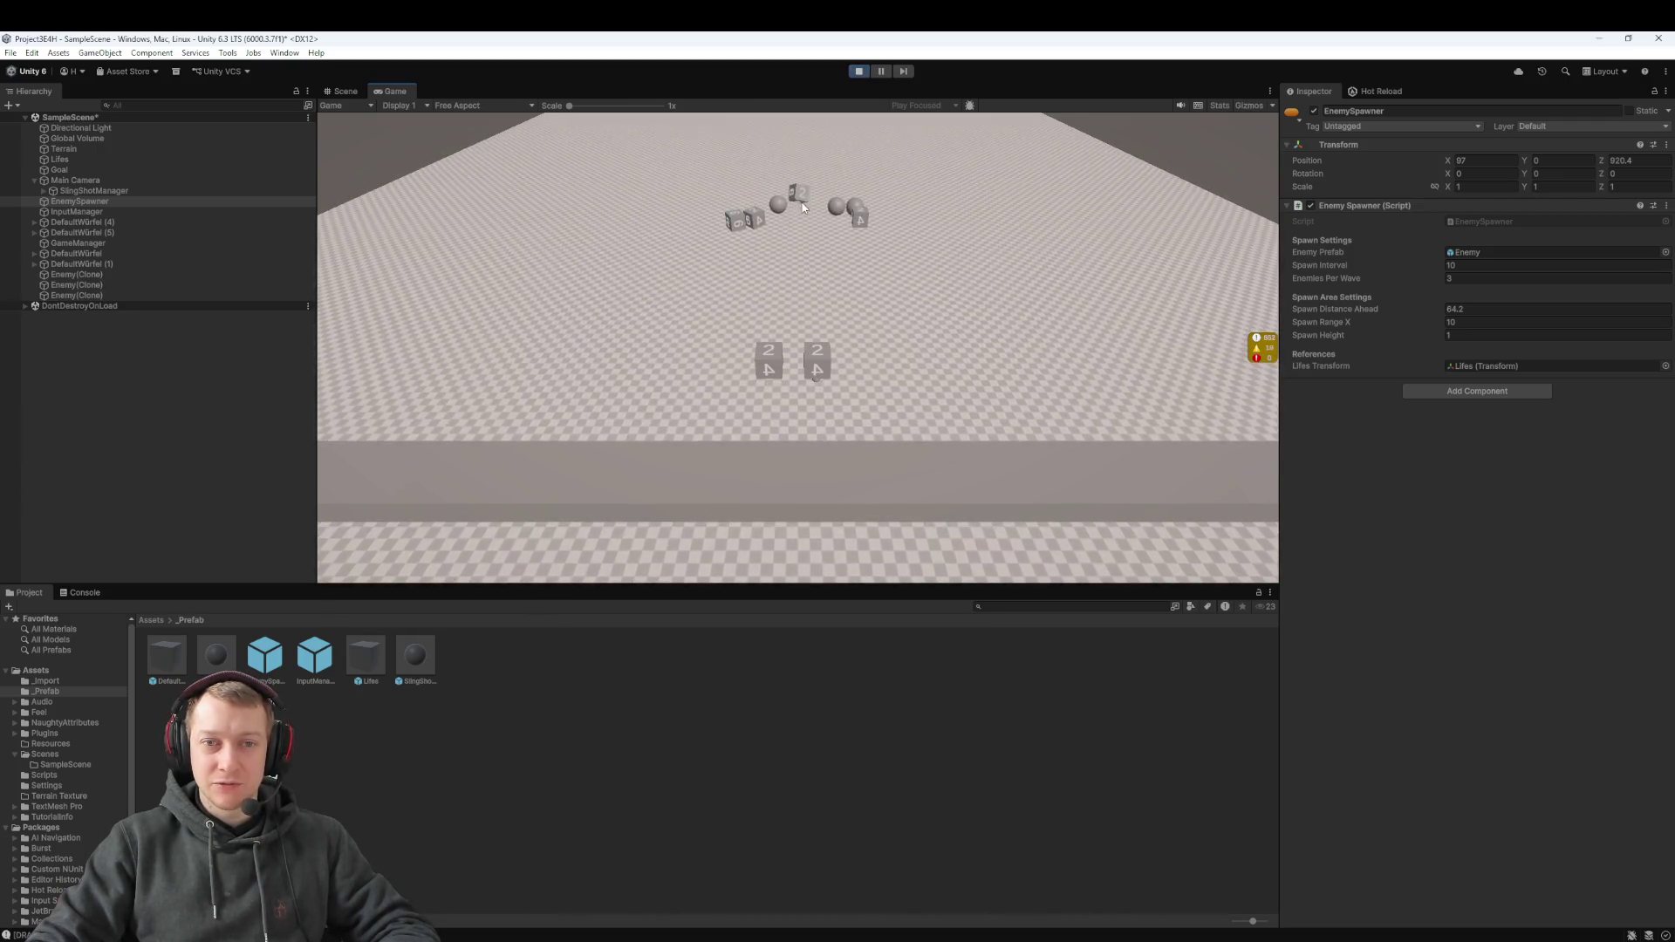
drag(835, 379, 731, 706)
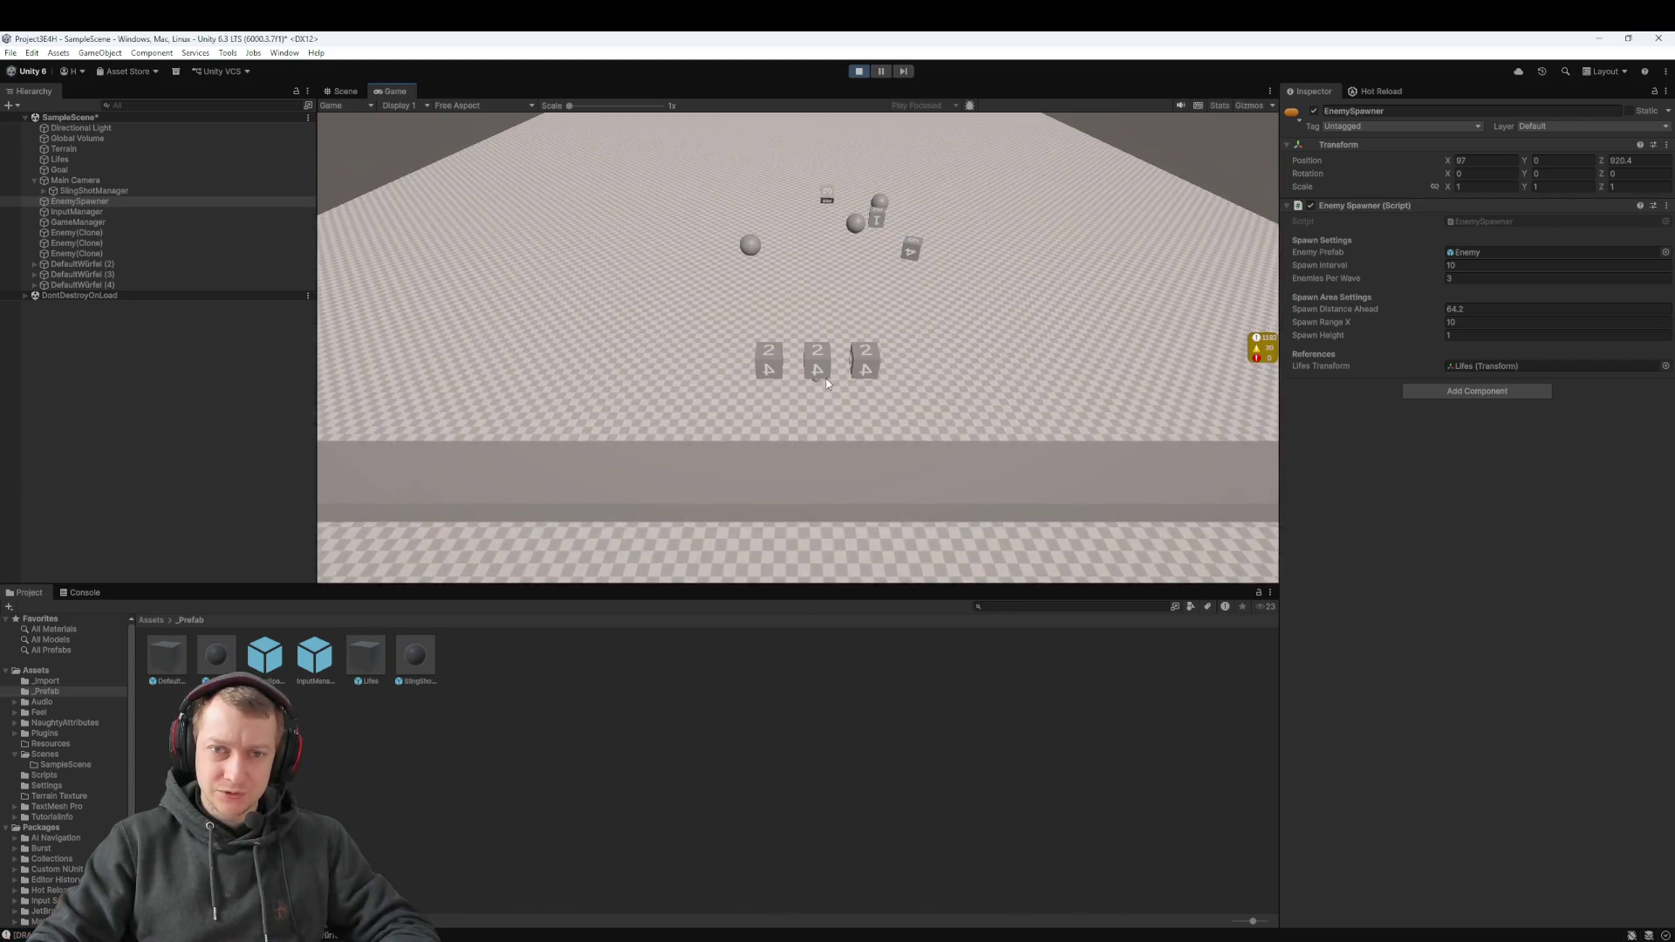
click(845, 505)
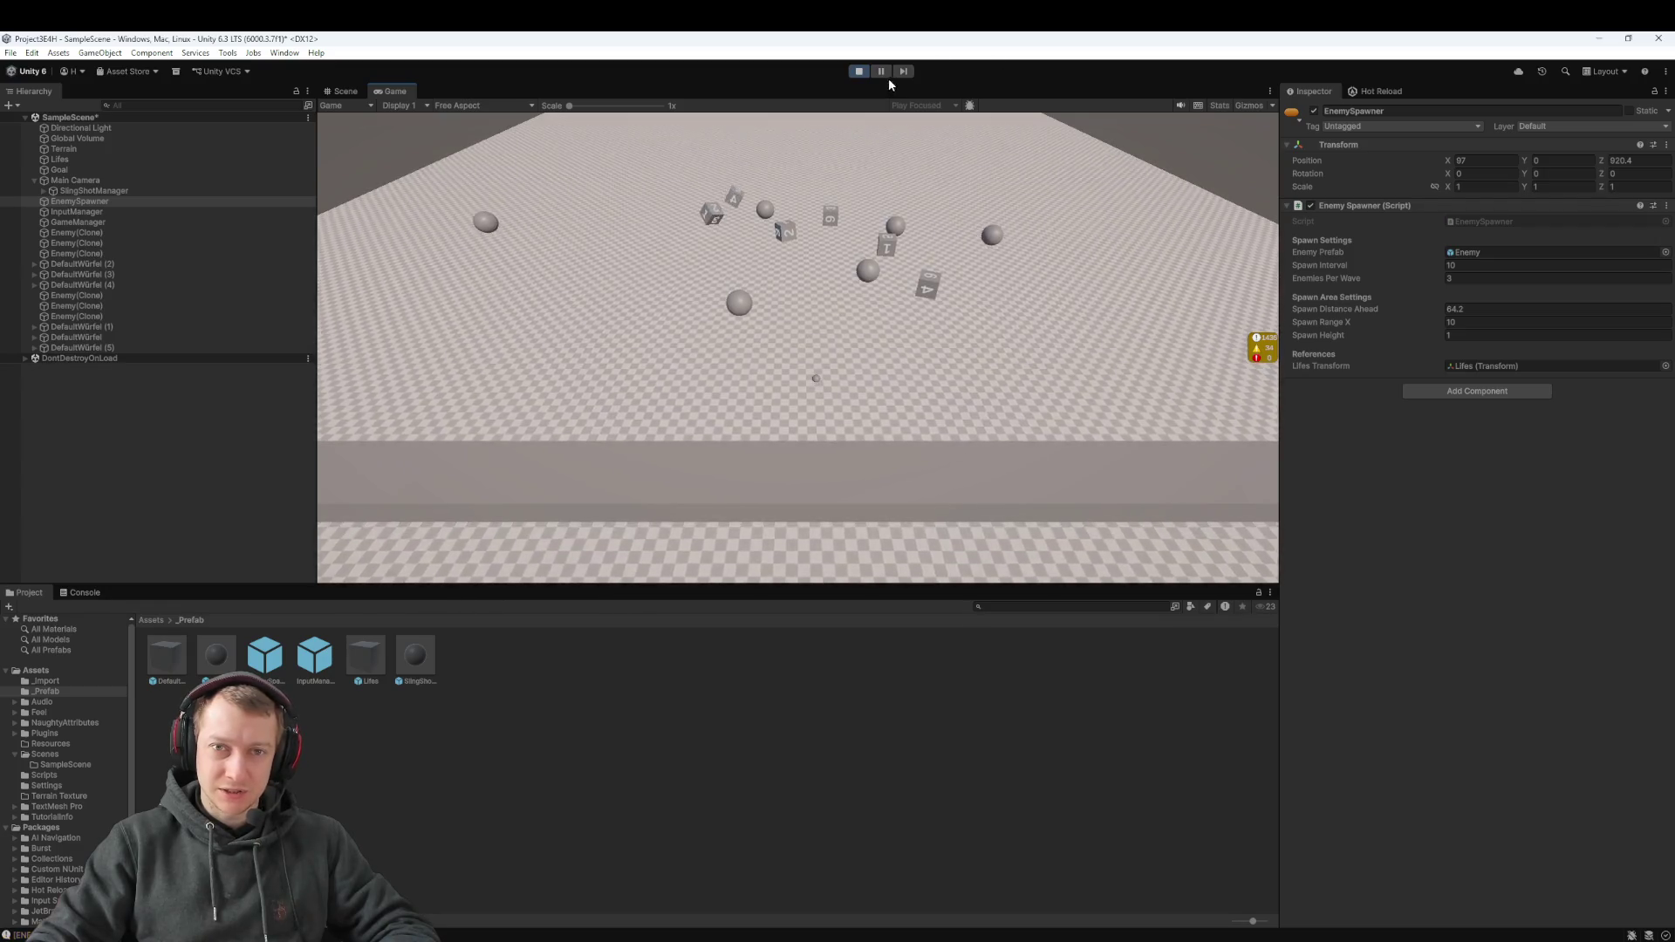
click(858, 71)
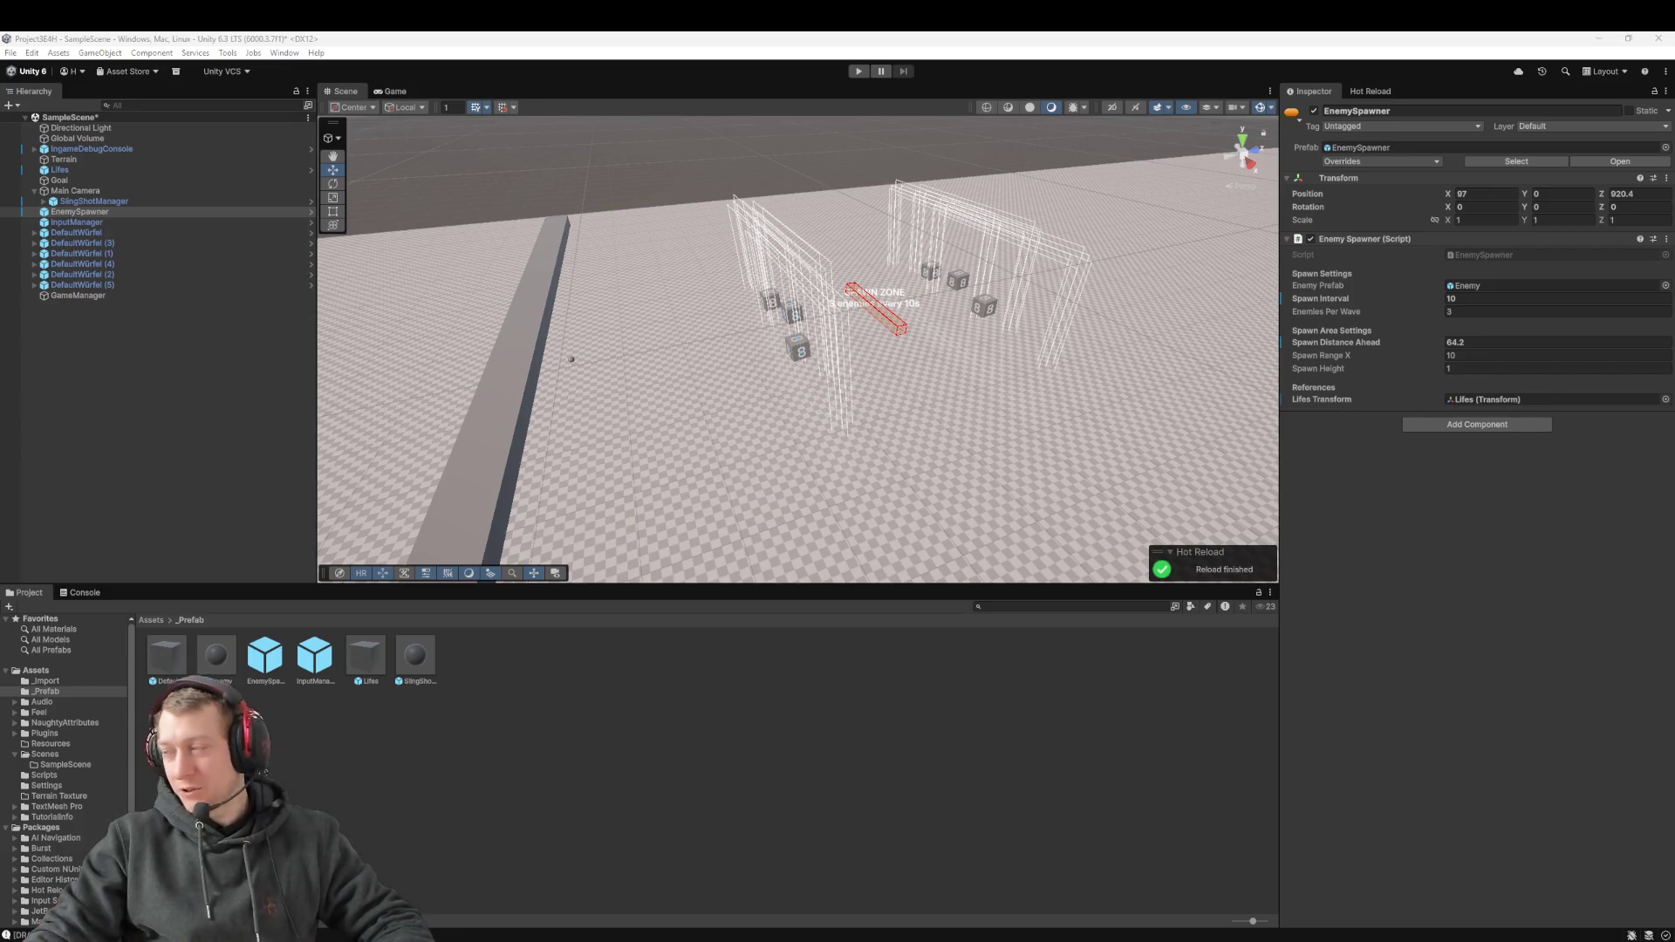
Select Terrain to view its components in the Inspector, then bring Rider to the front
click(588, 409)
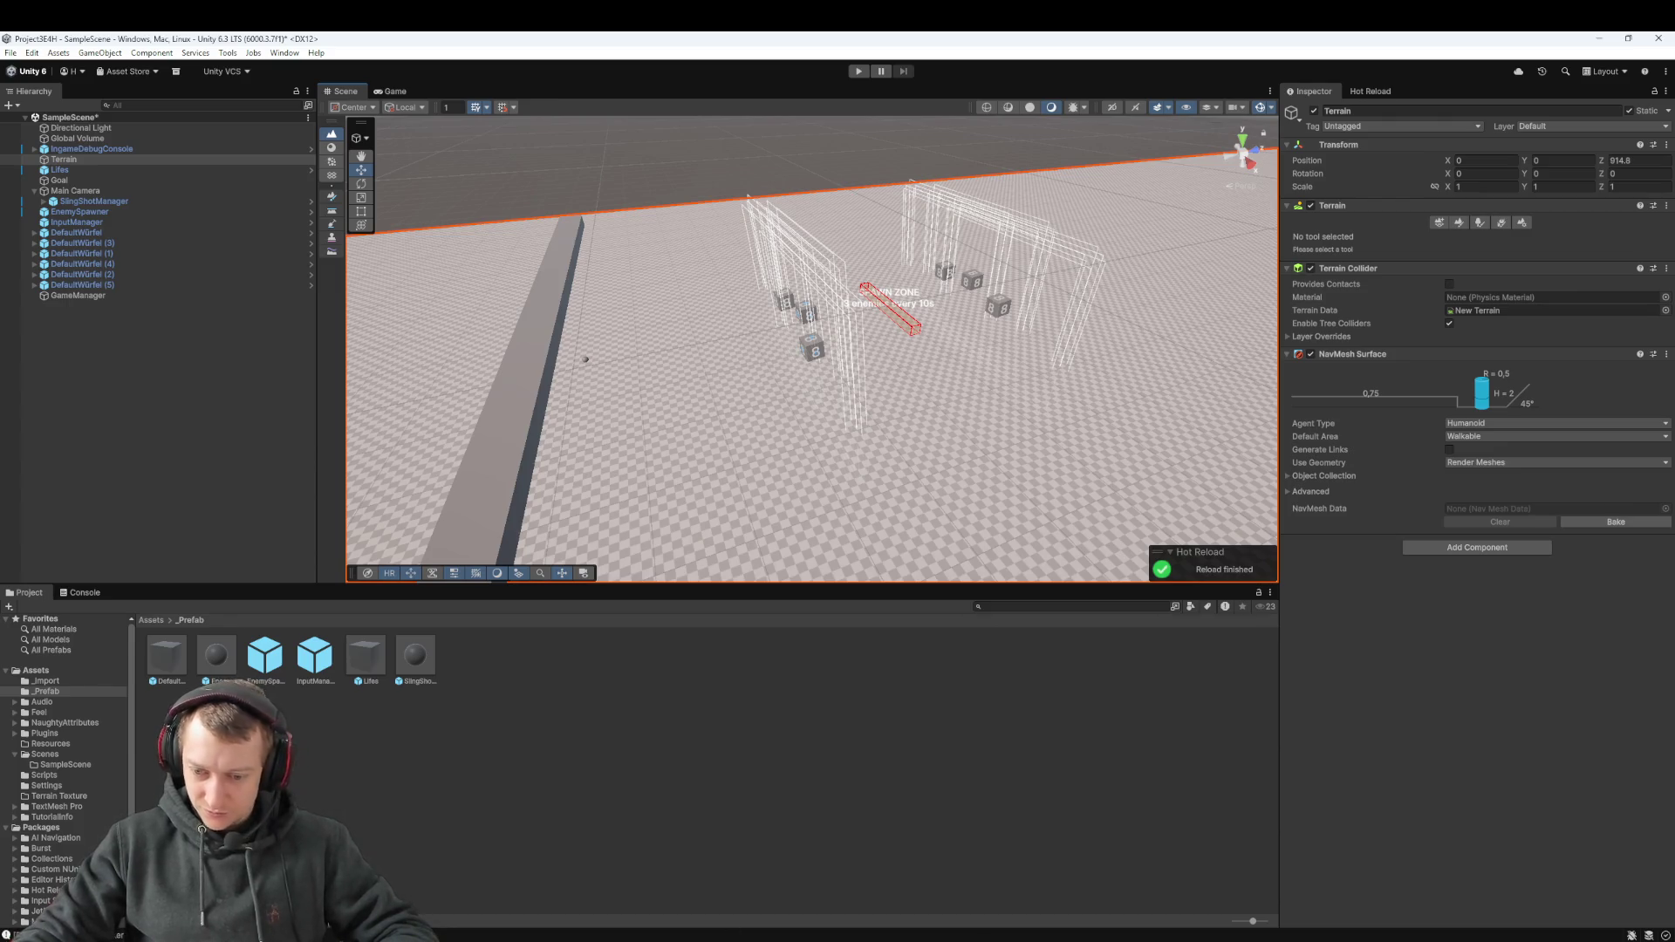
click(1174, 916)
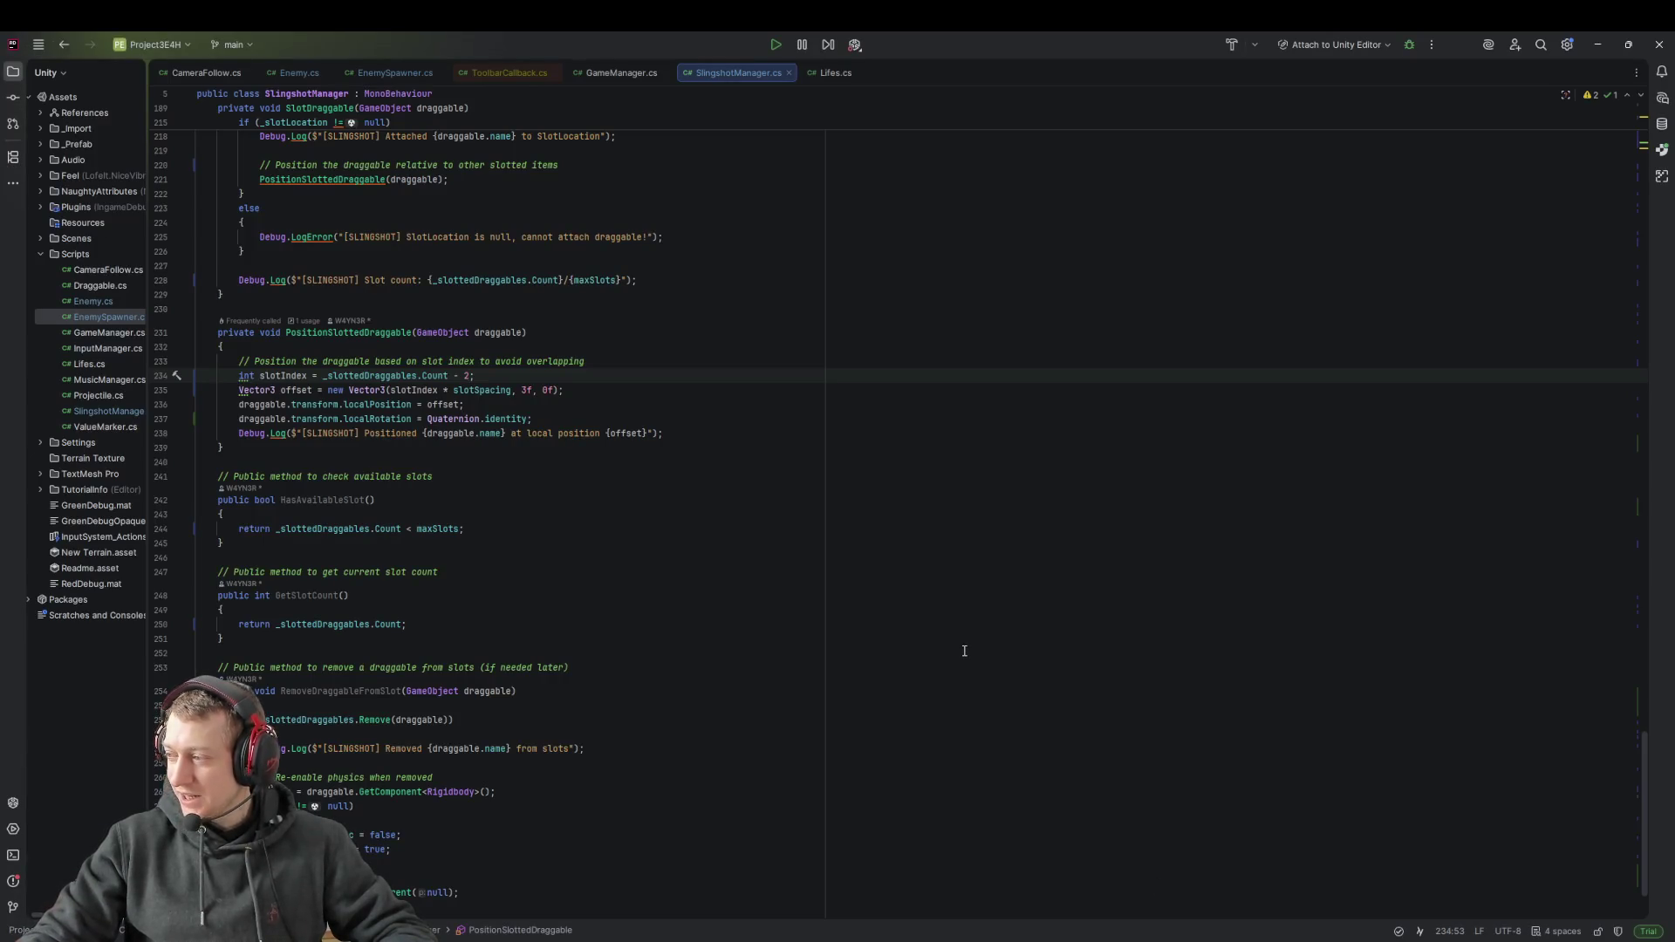
Look over lines 225–244 of SlingshotManager.cs, then open EnemySpawner.cs at its top
click(960, 237)
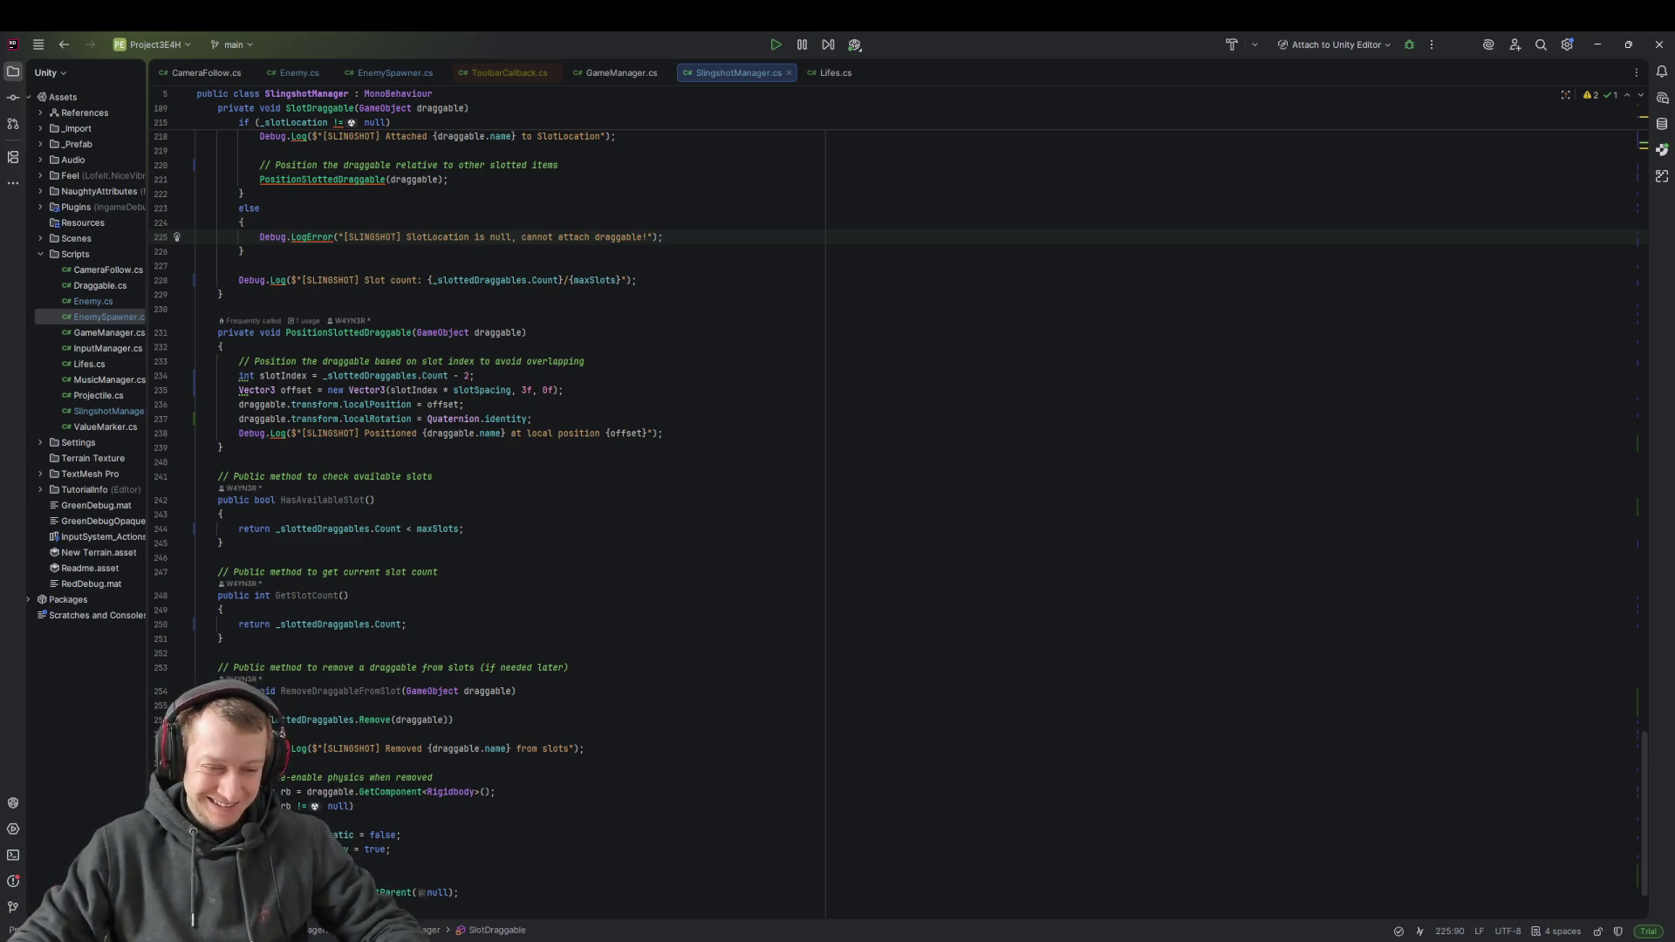
click(684, 529)
click(395, 72)
scroll(598, 542, up, 10)
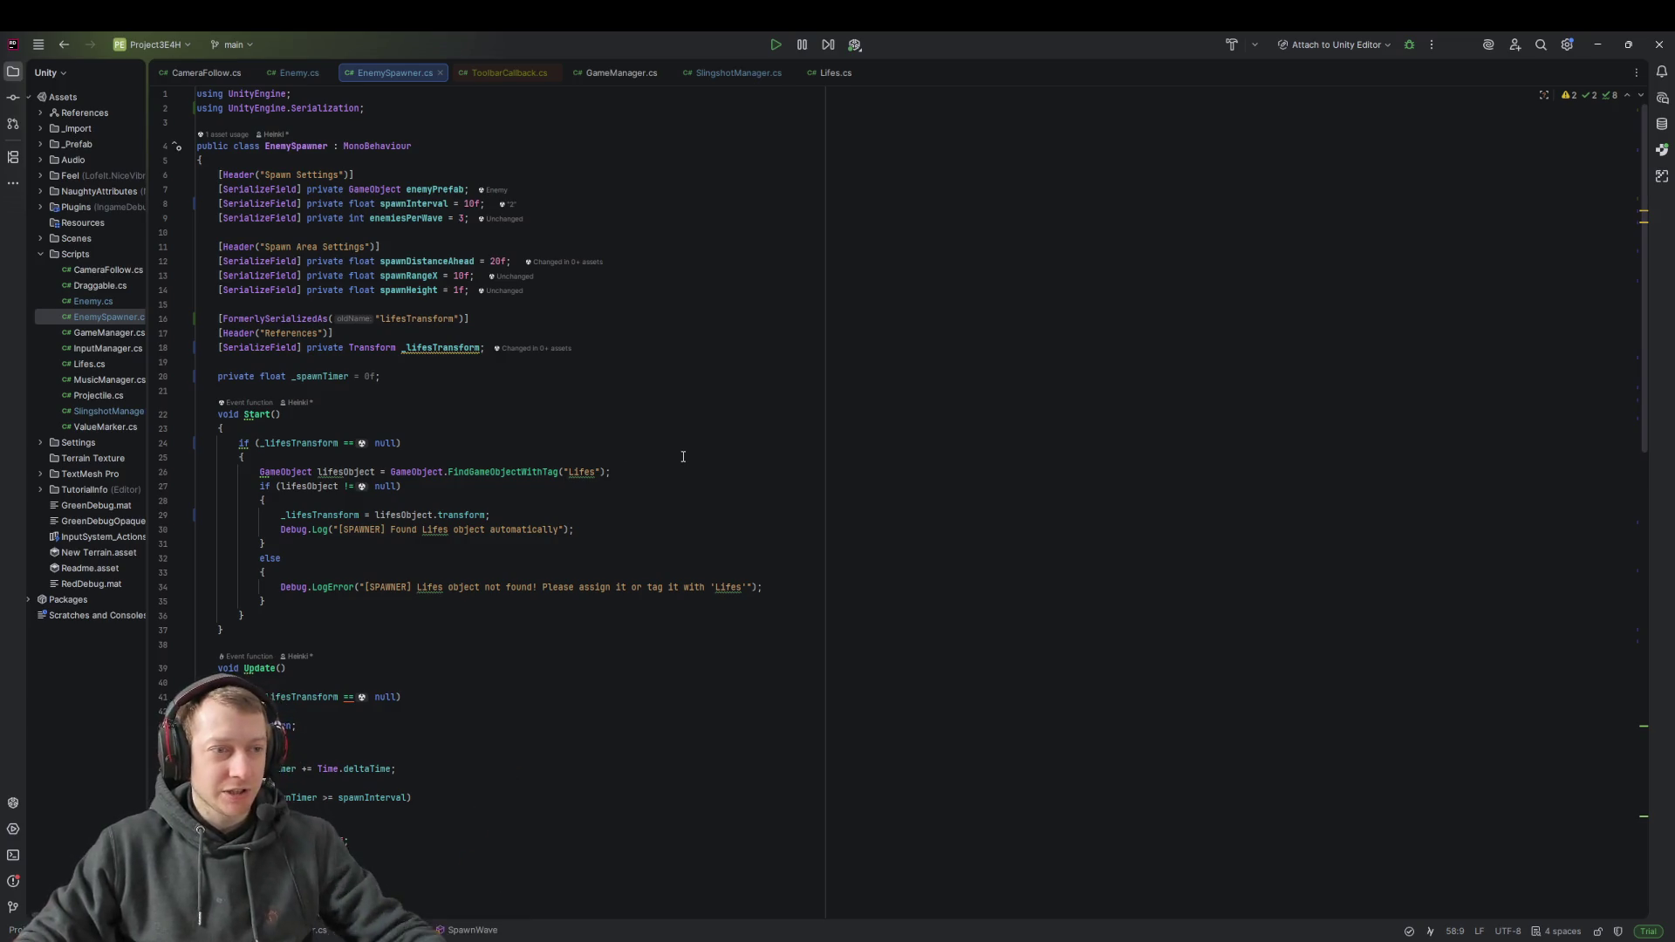
click(628, 382)
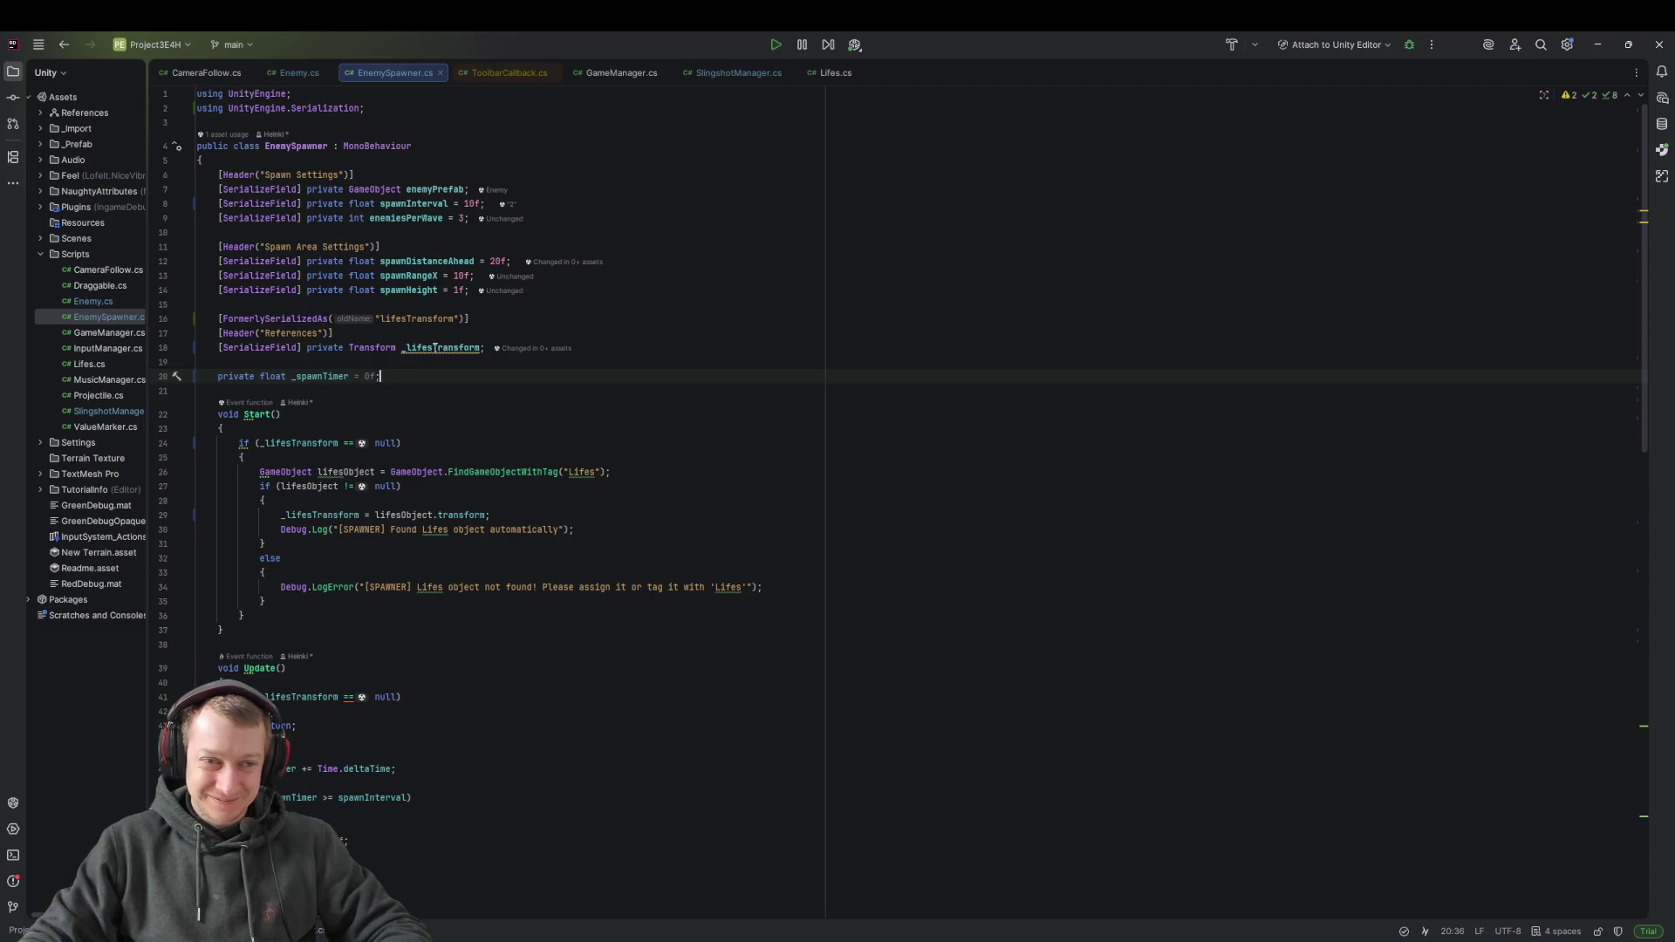
mouse_move(435, 348)
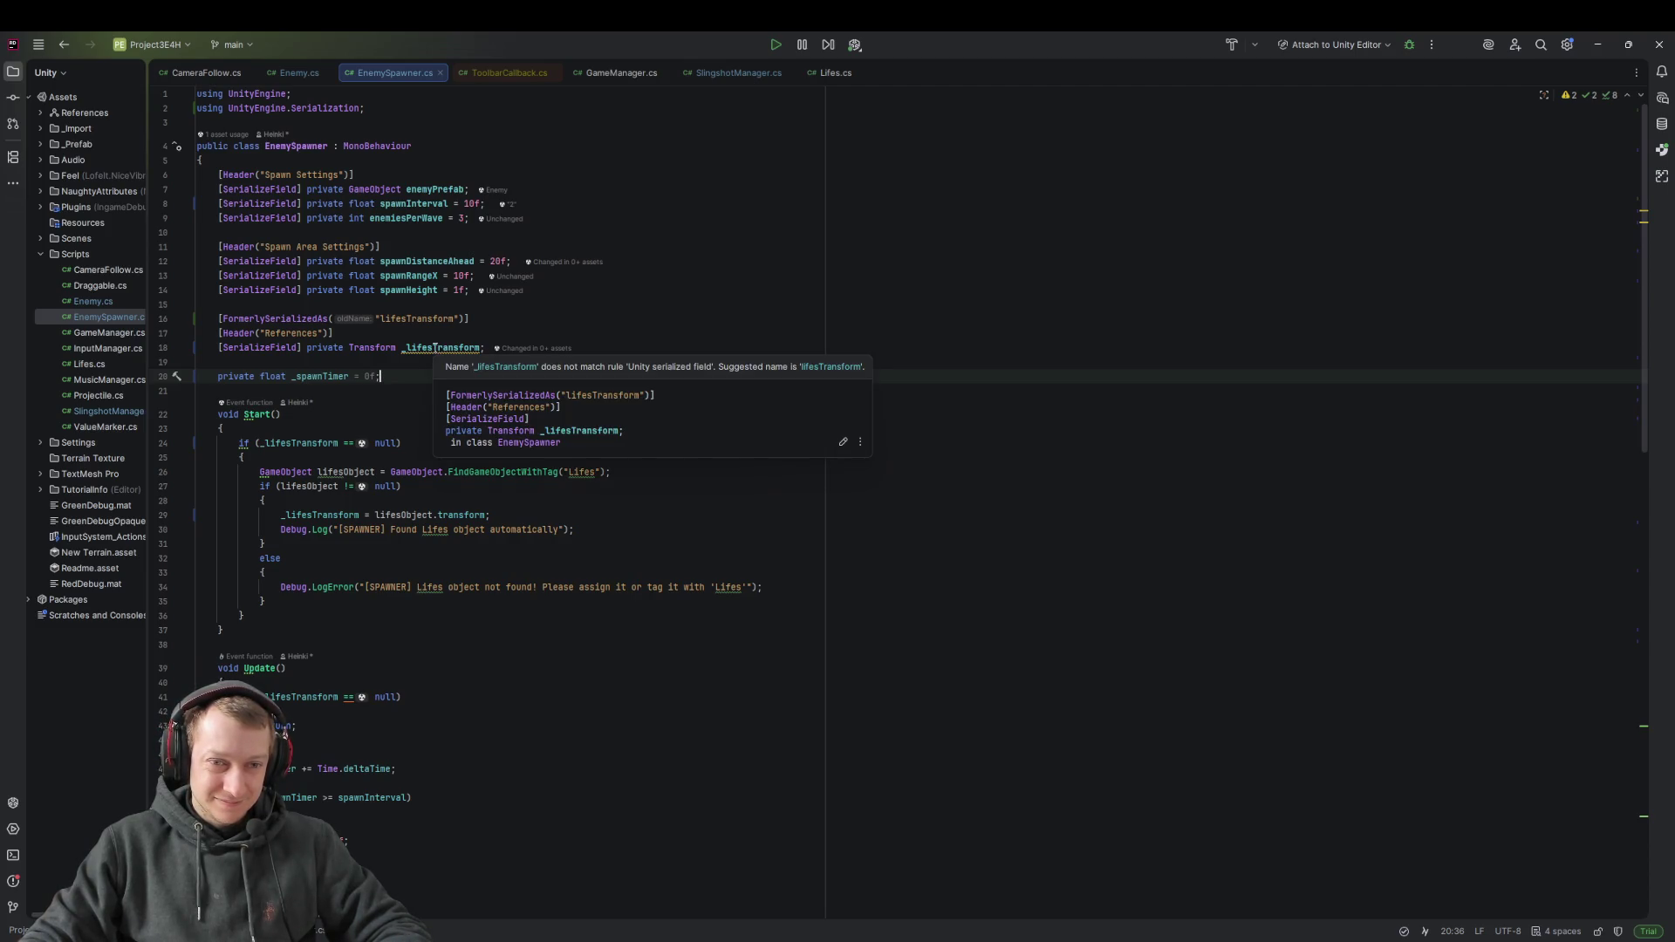
click(434, 347)
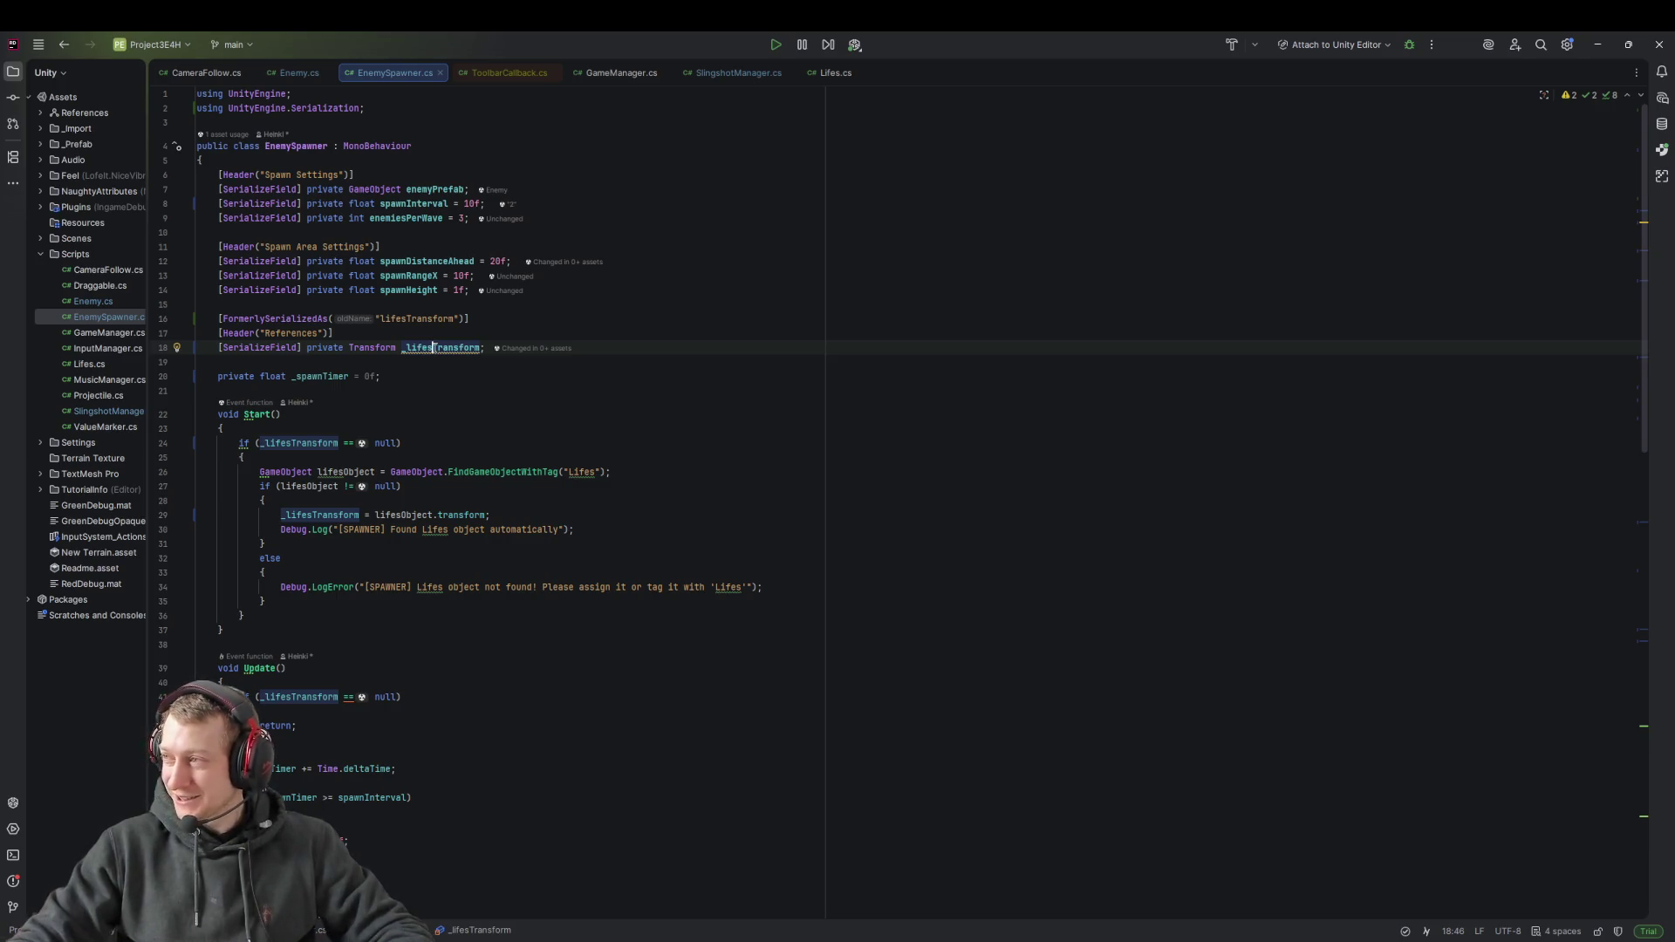
key(Right)
key(Right)
key(Right)
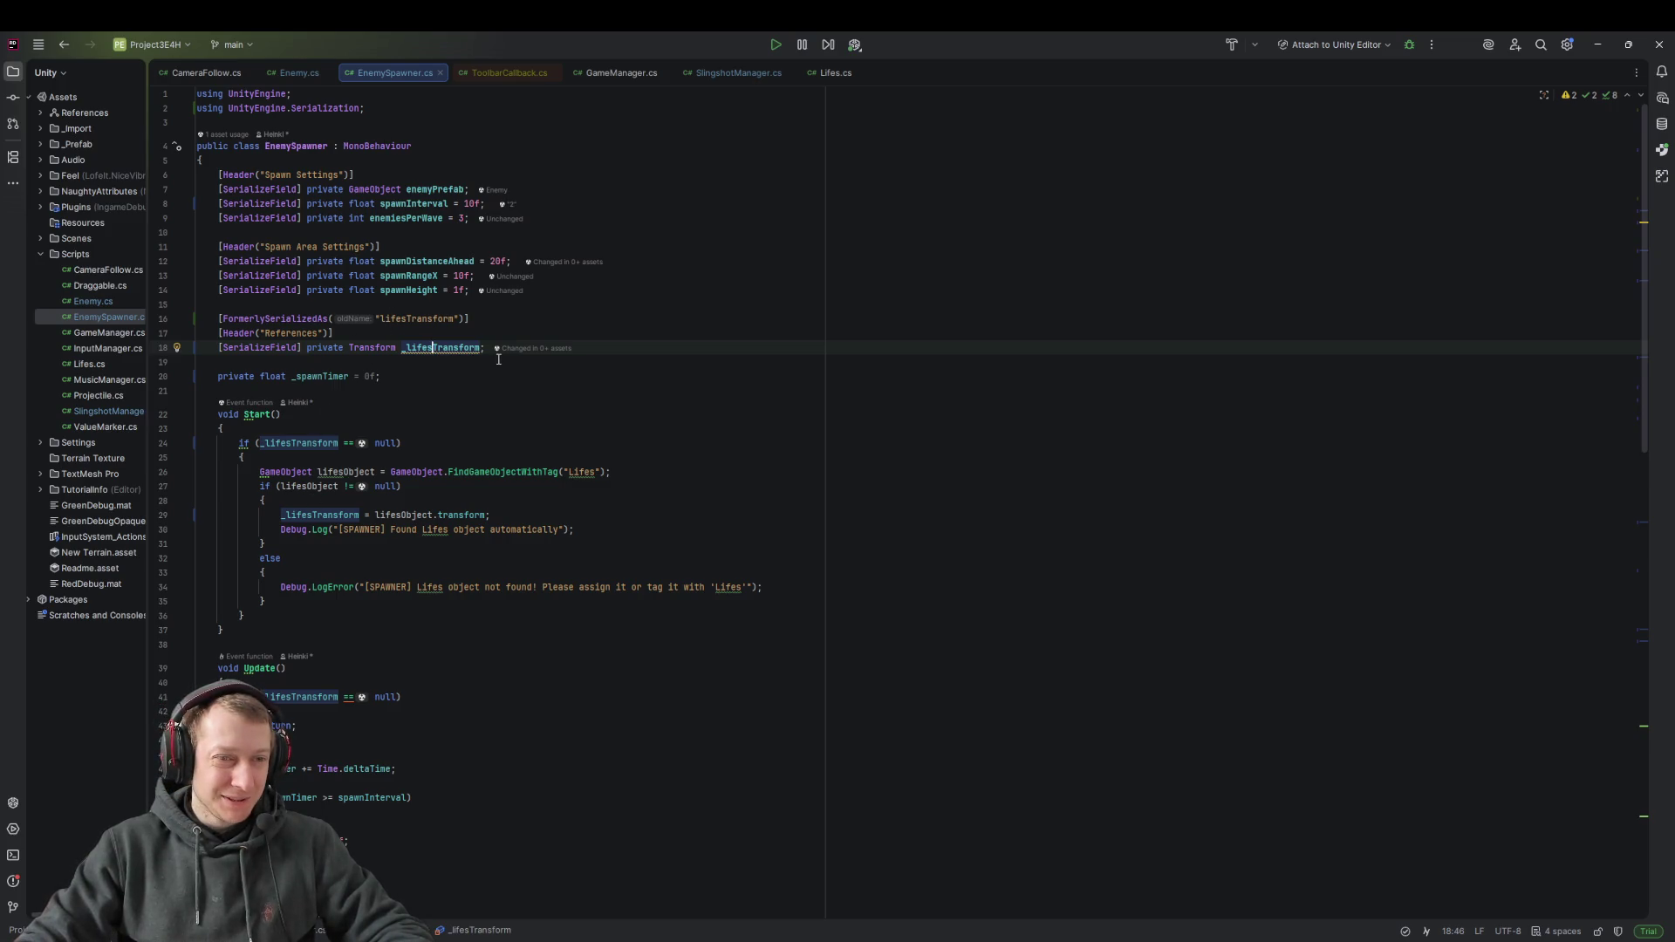
click(429, 391)
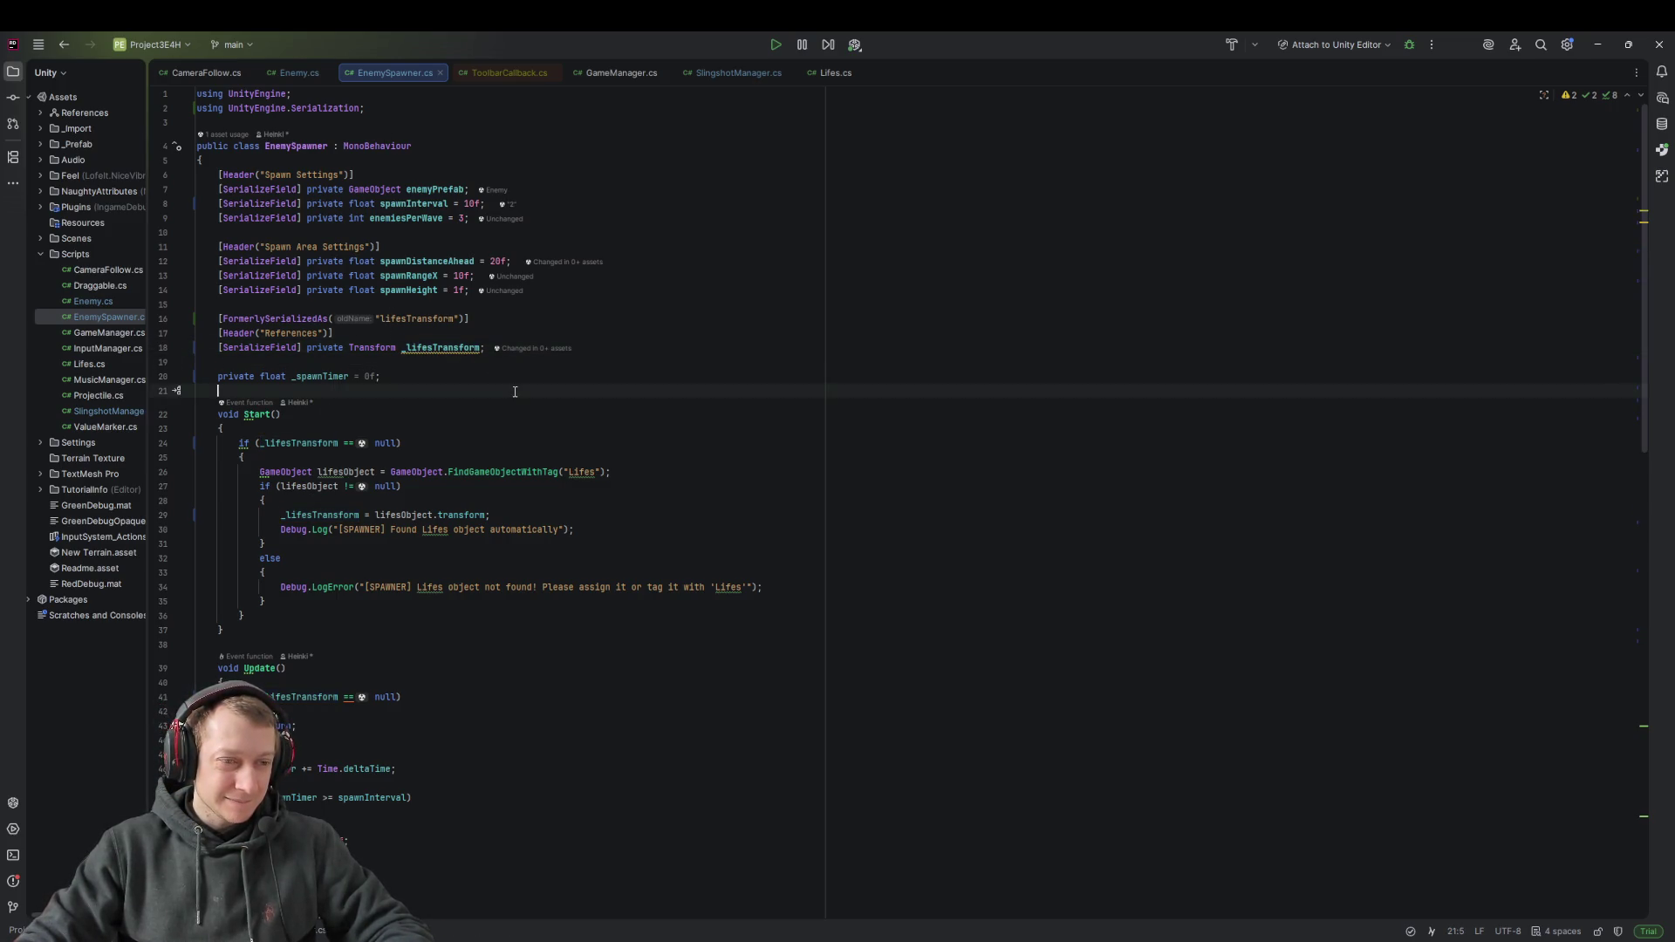
click(455, 276)
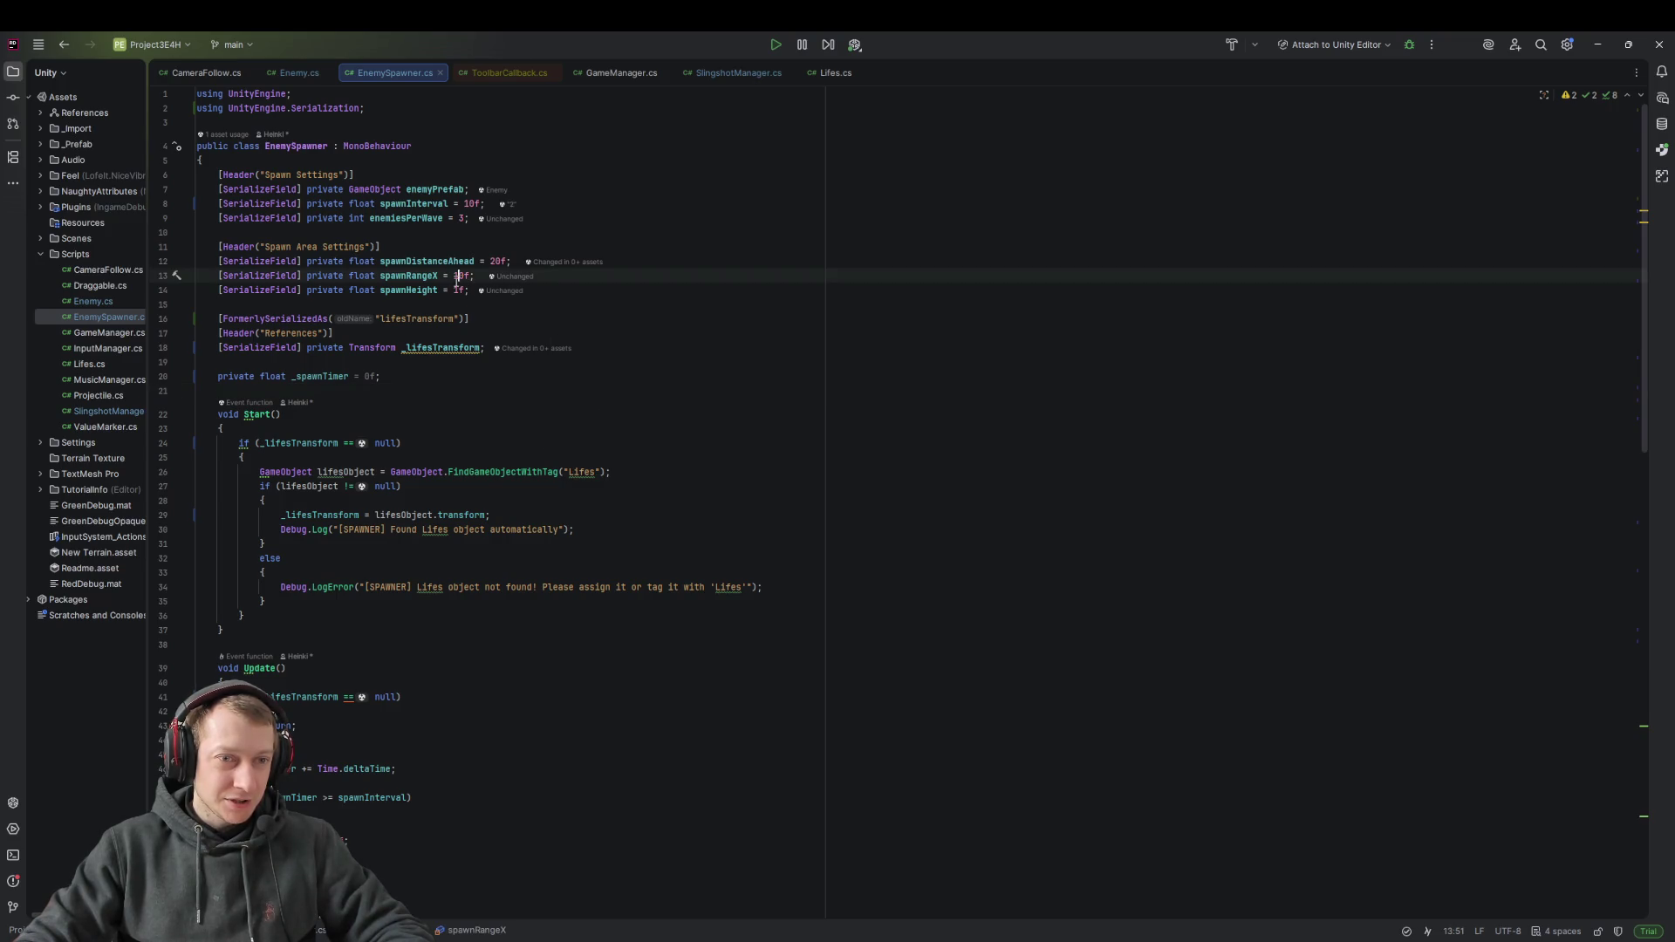
click(492, 262)
click(475, 217)
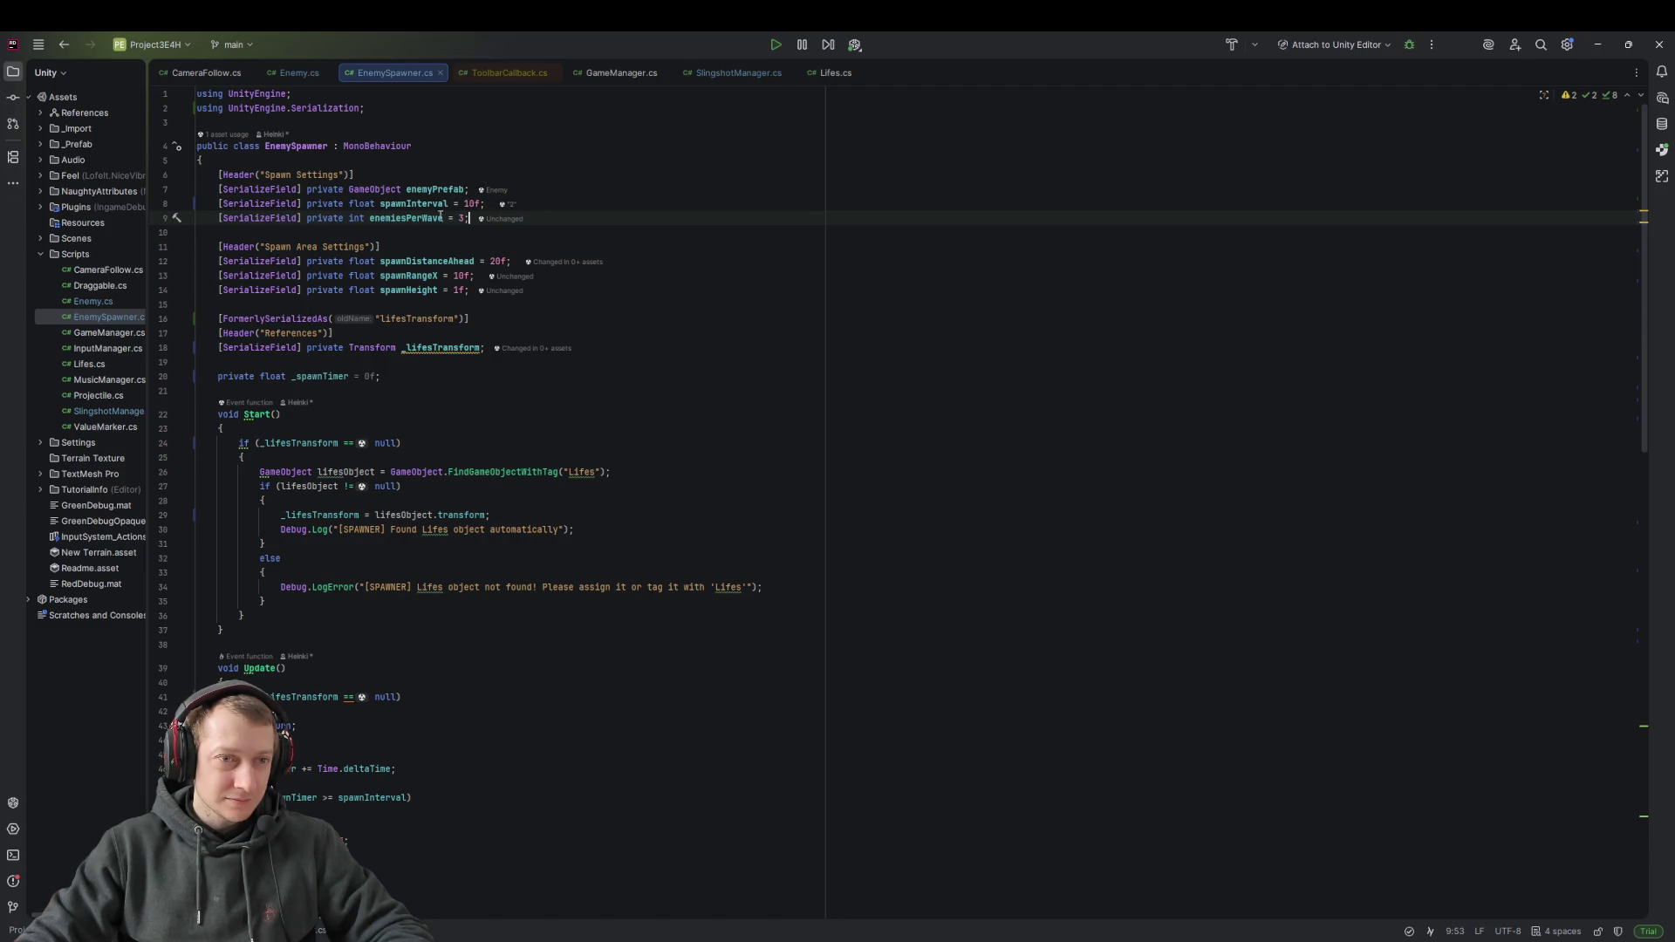
scroll(510, 484, down, 5)
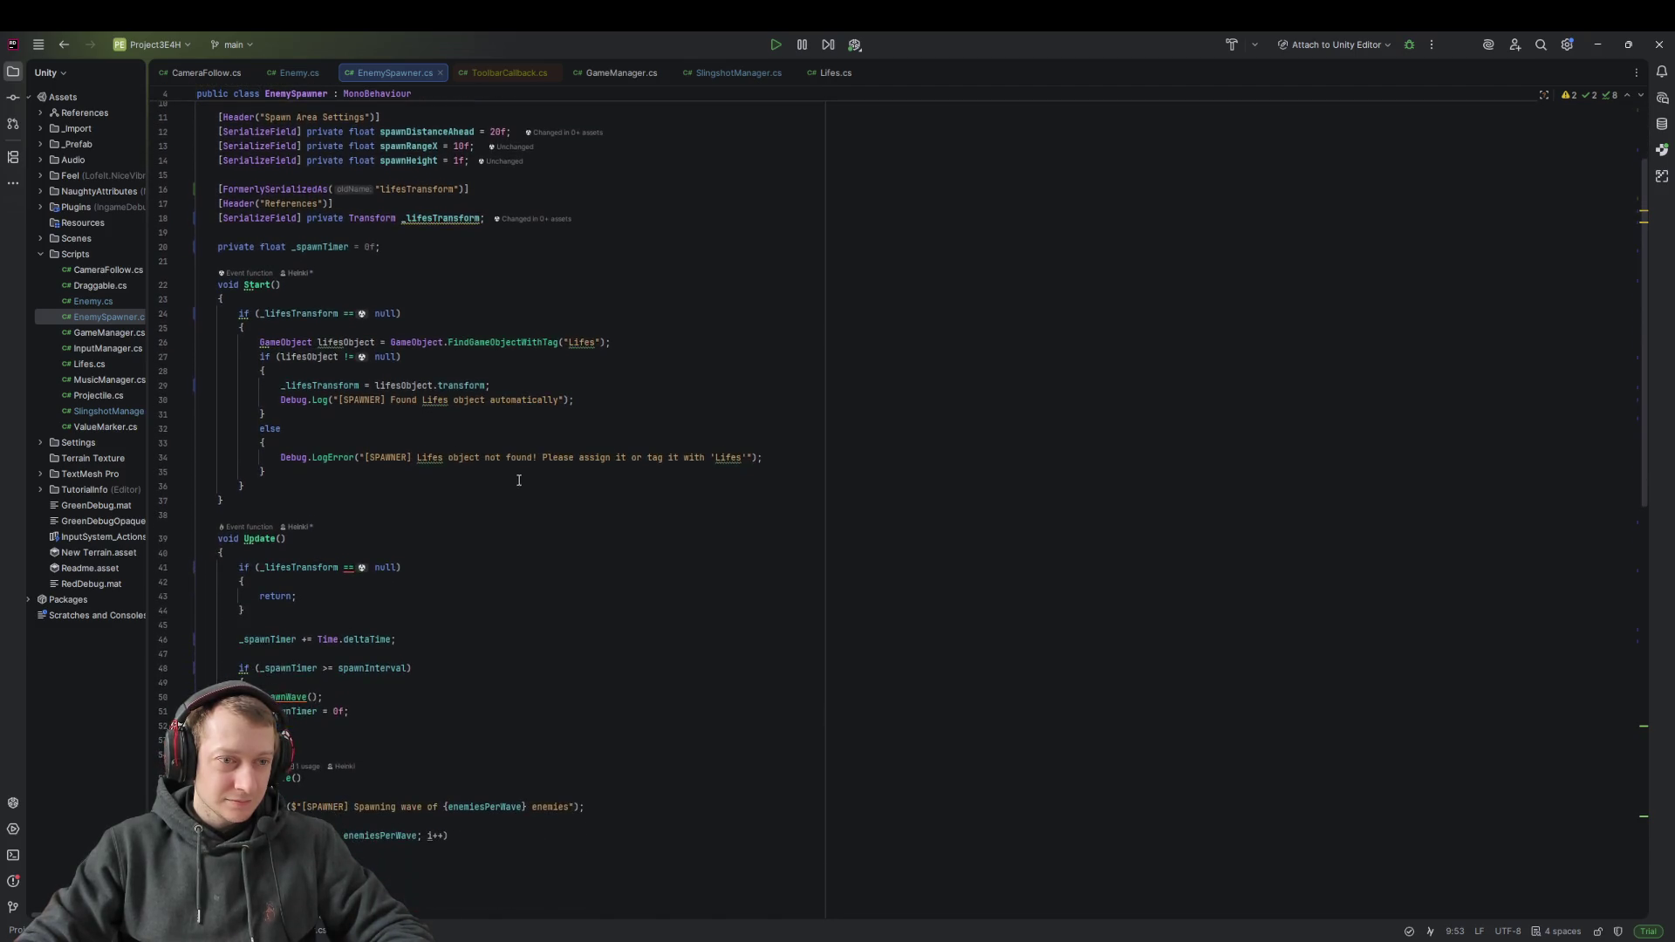
scroll(363, 498, down, 15)
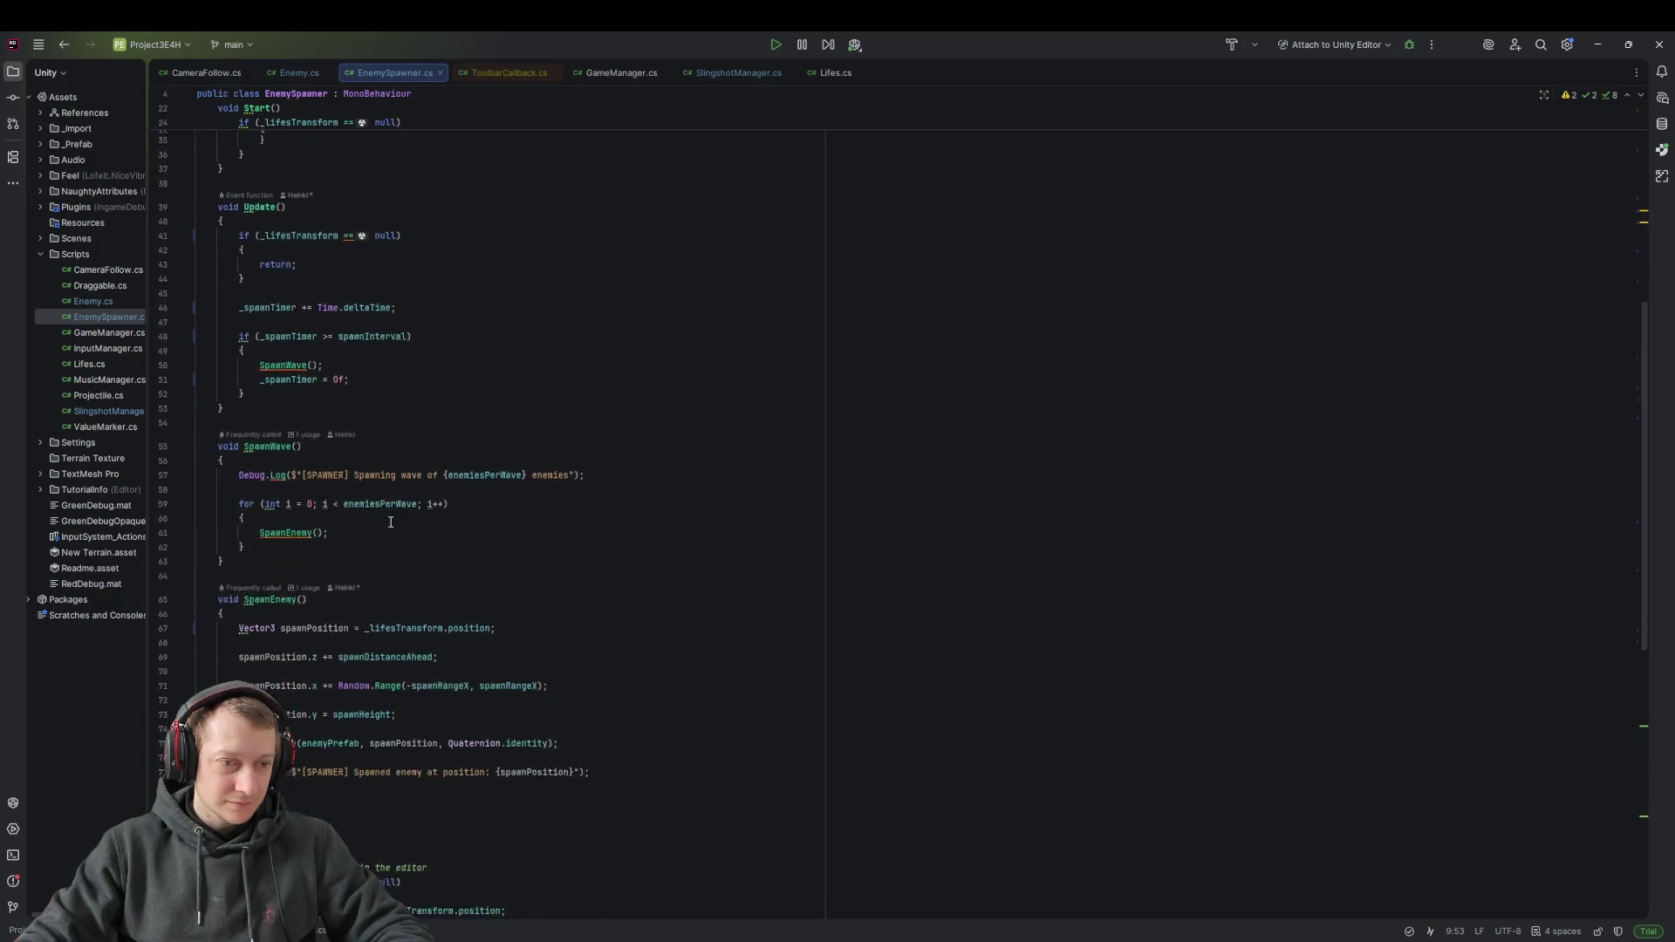
click(768, 480)
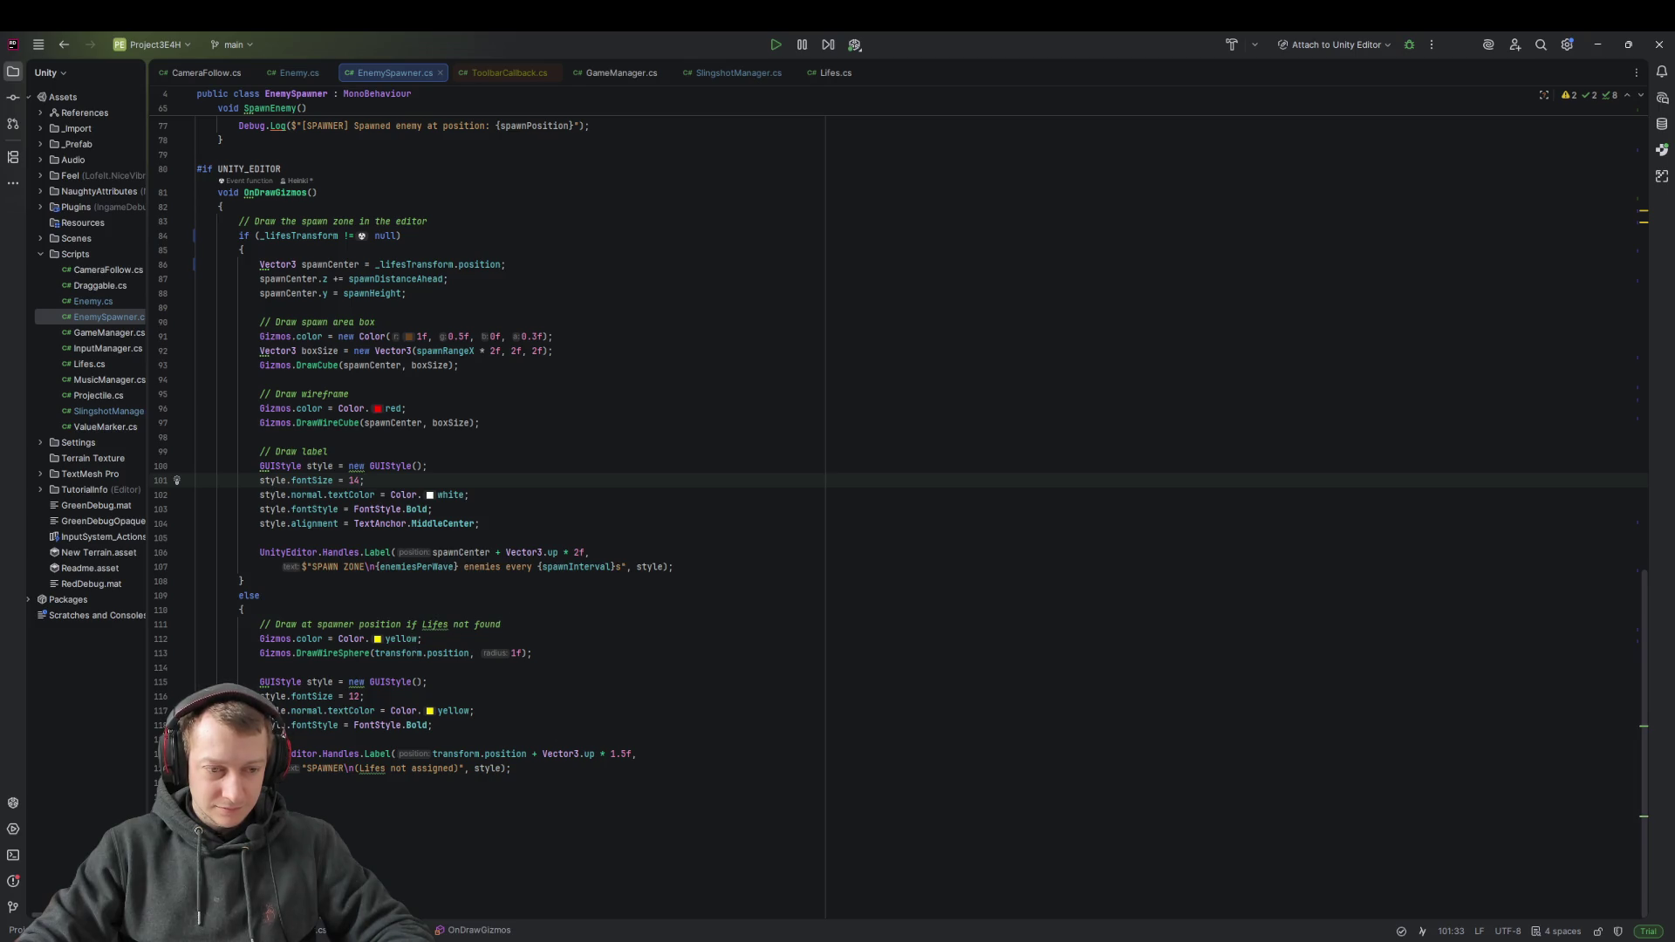
Leave the OnDrawGizmos code and switch to the Unity Editor scene
click(791, 885)
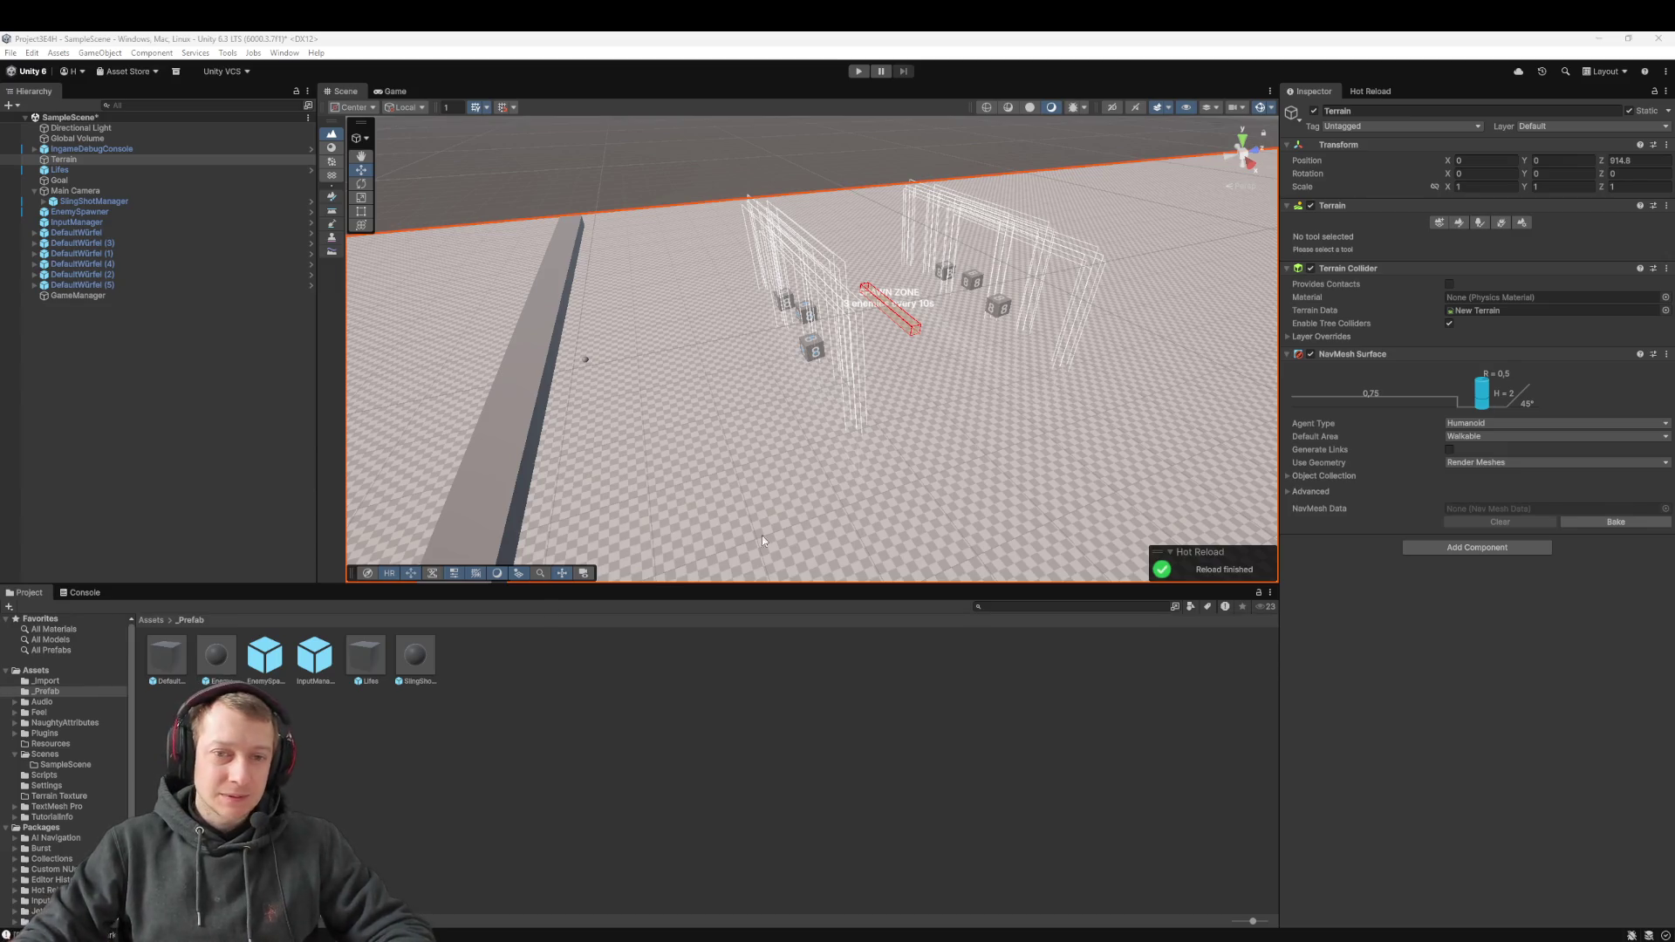
Play-test by slinging five volleys of dice at the spawned enemies, recall the dice, then stop
scroll(667, 575, down, 2)
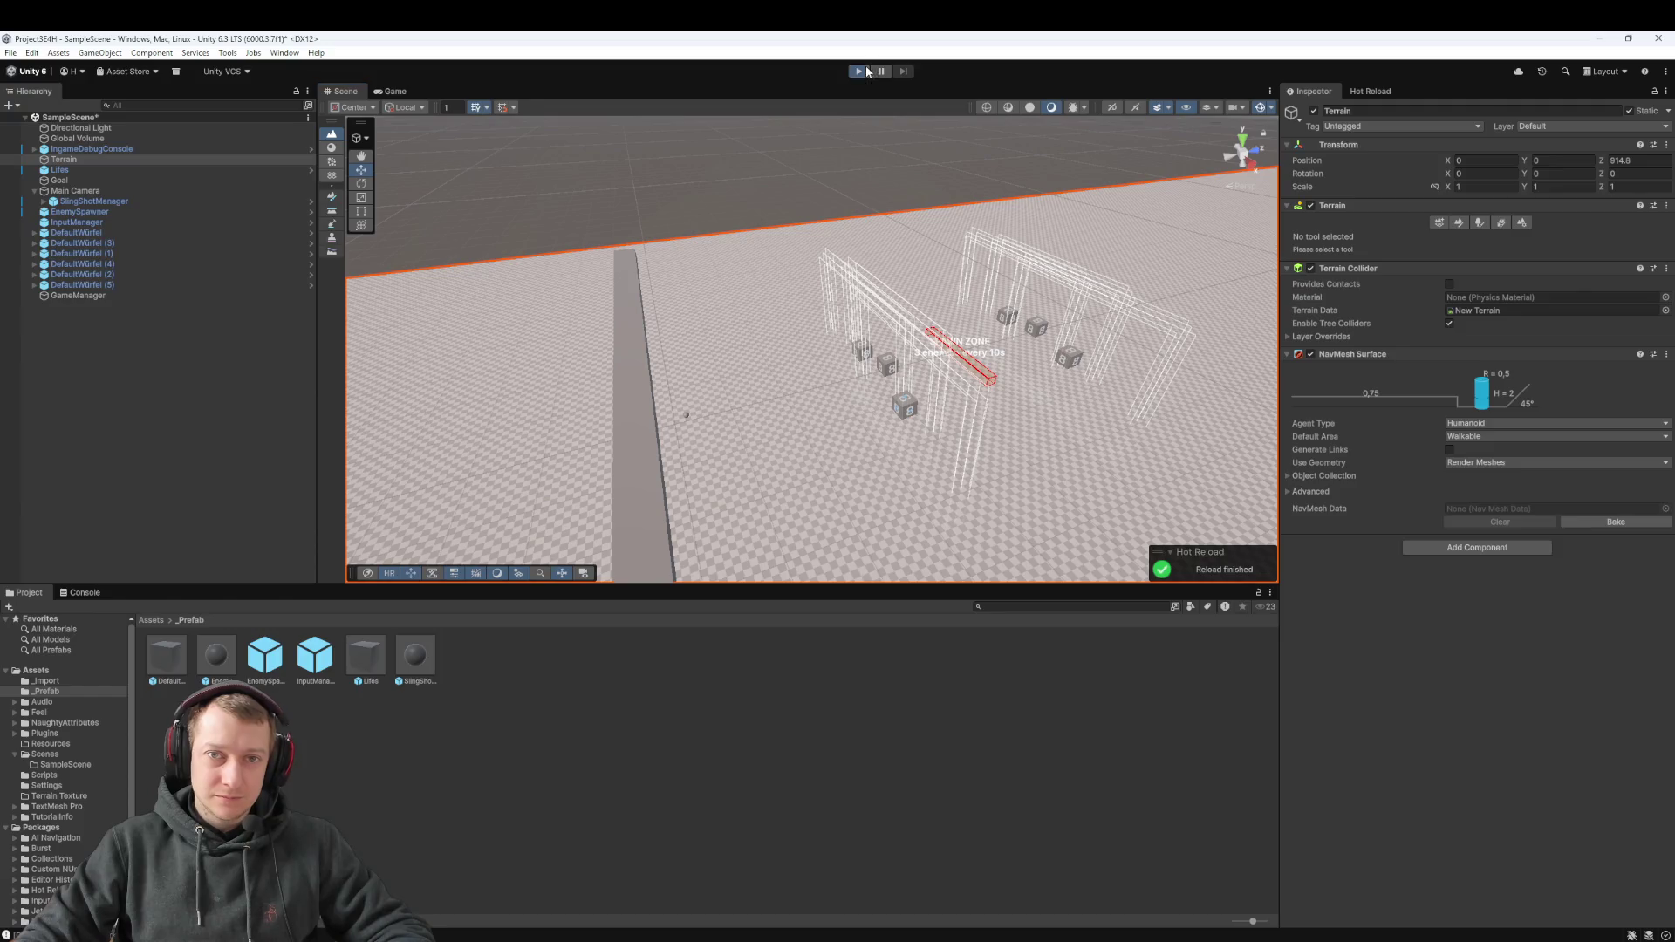
click(866, 72)
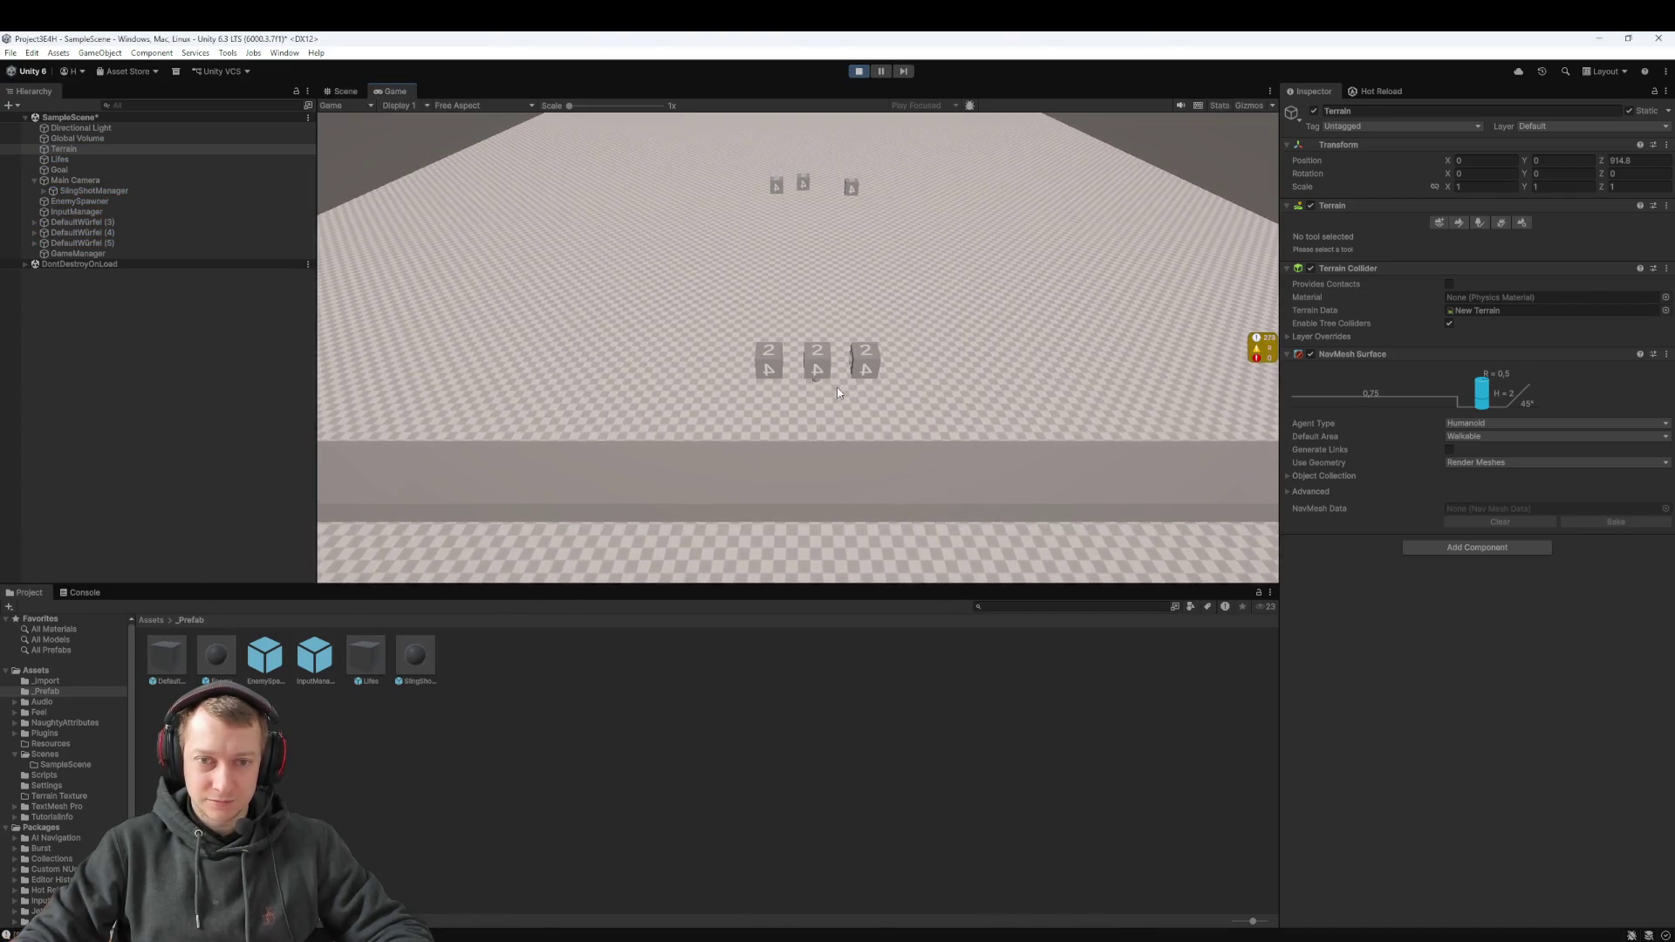
drag(814, 406, 829, 621)
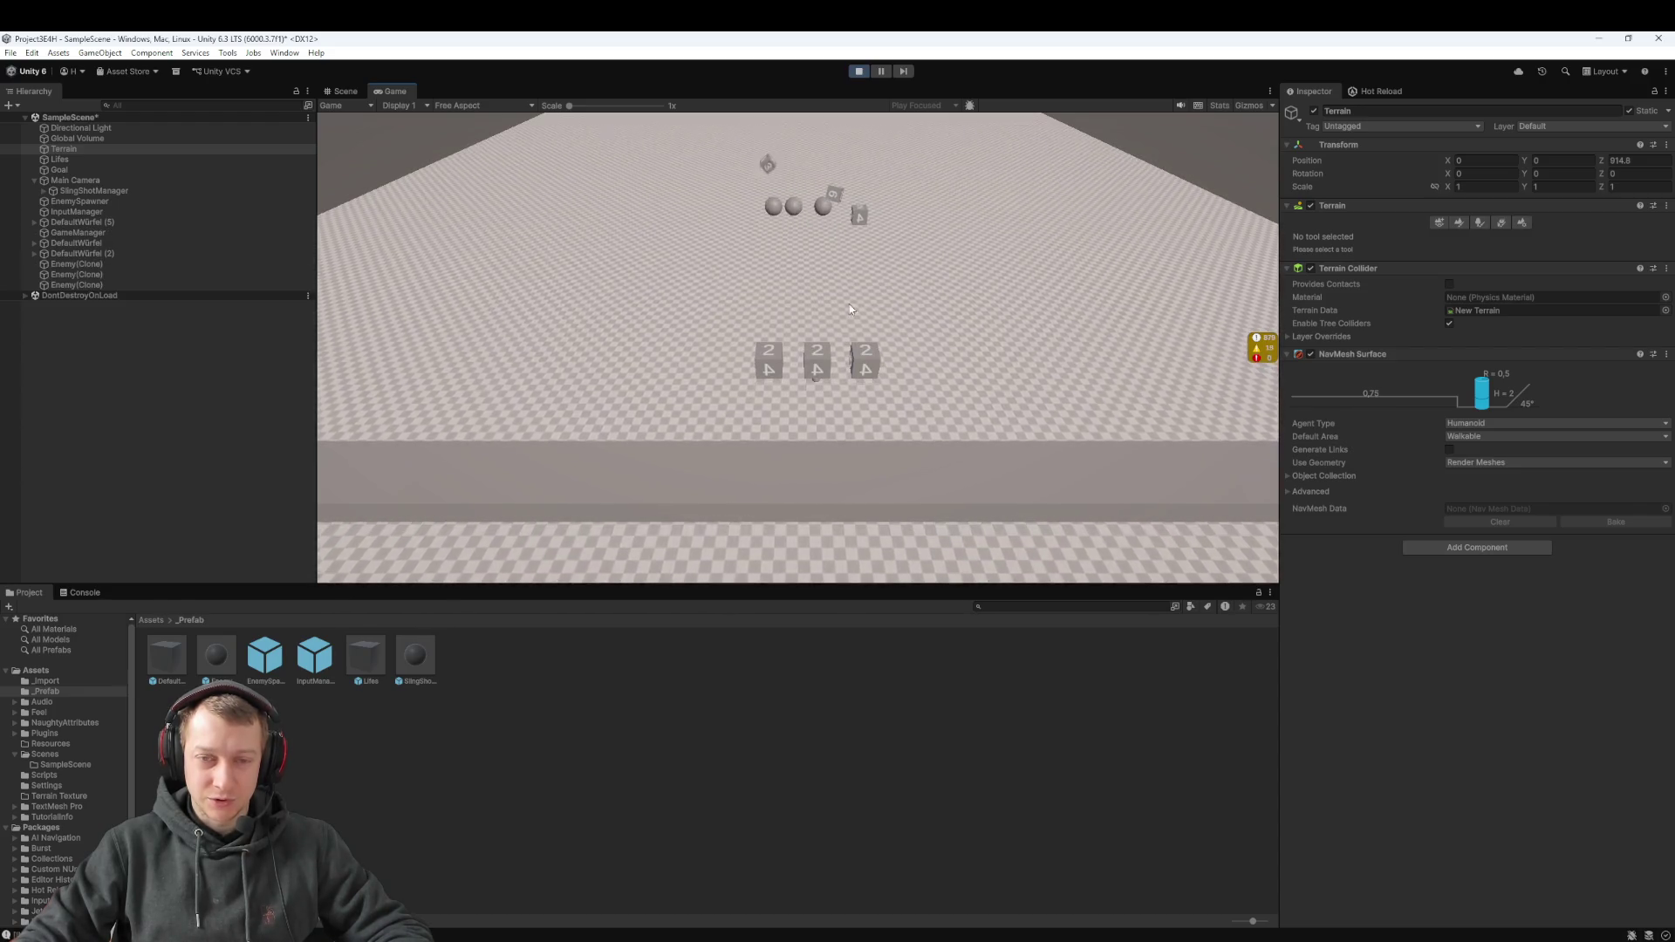
drag(815, 377, 836, 496)
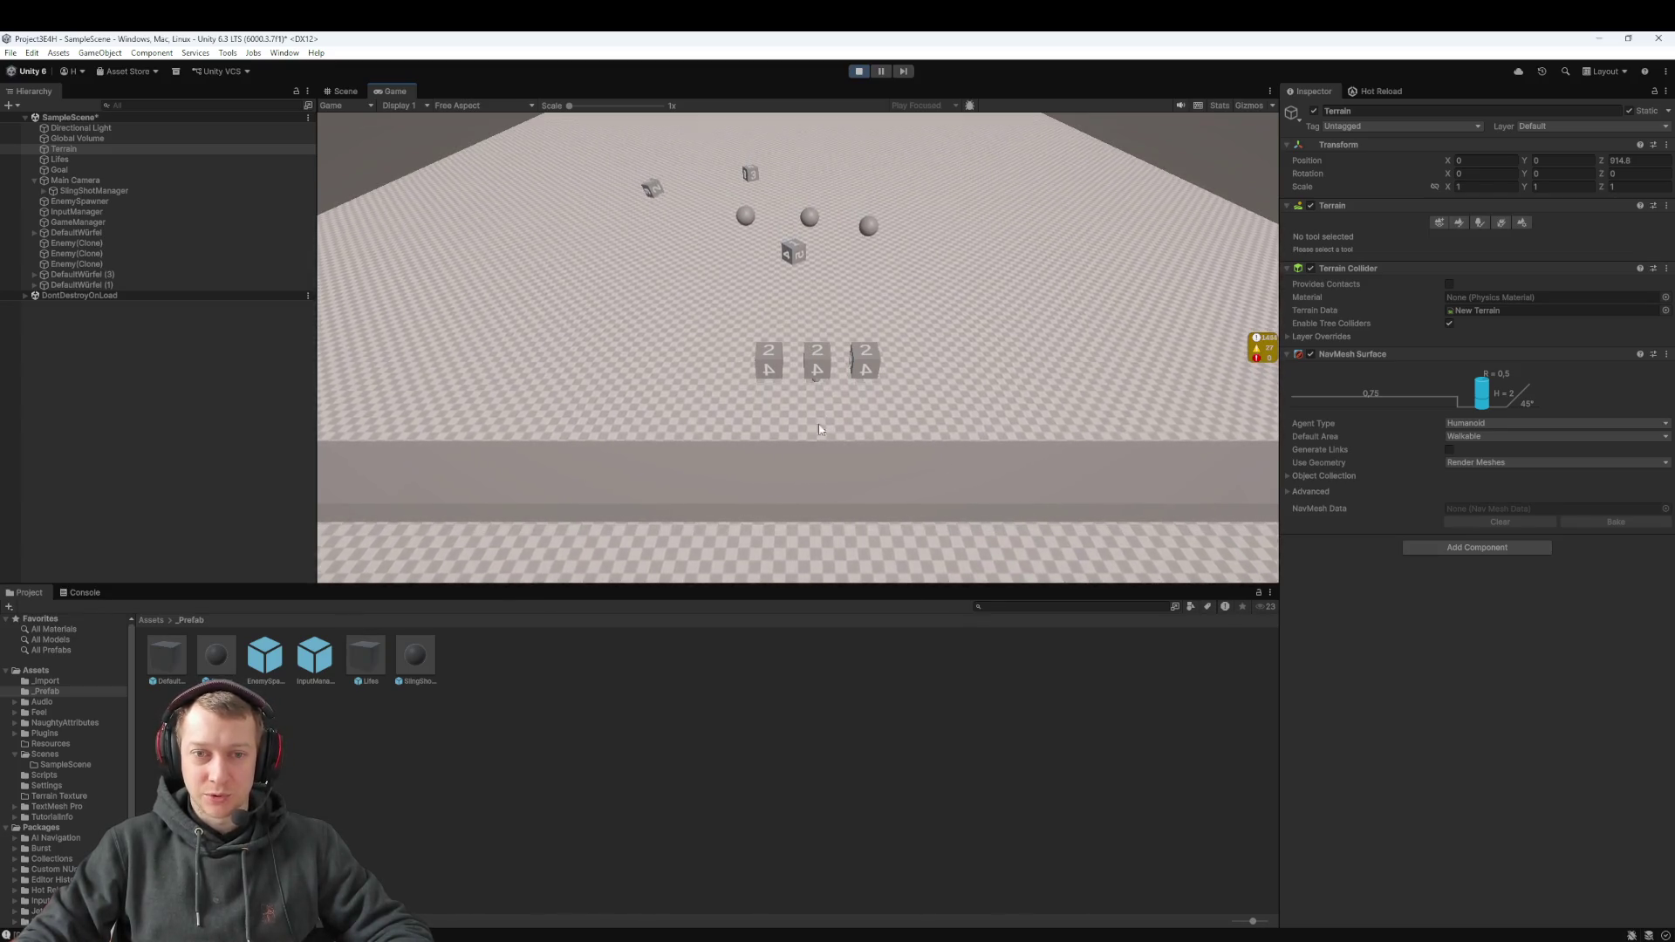
drag(816, 374, 805, 459)
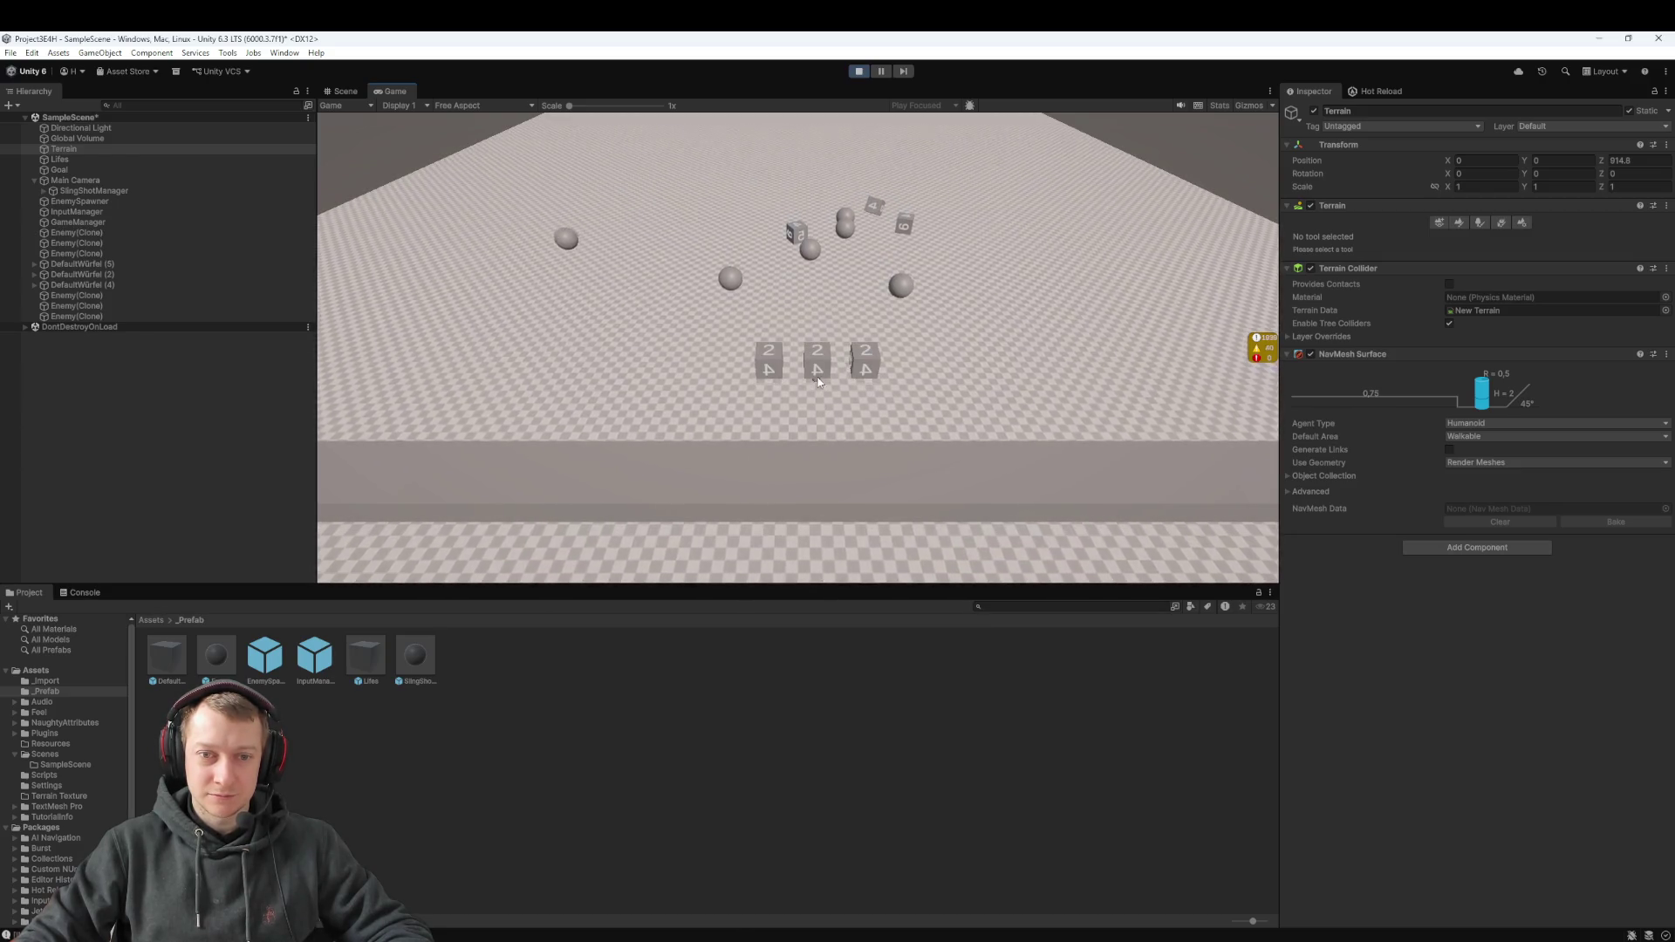
drag(819, 379, 785, 297)
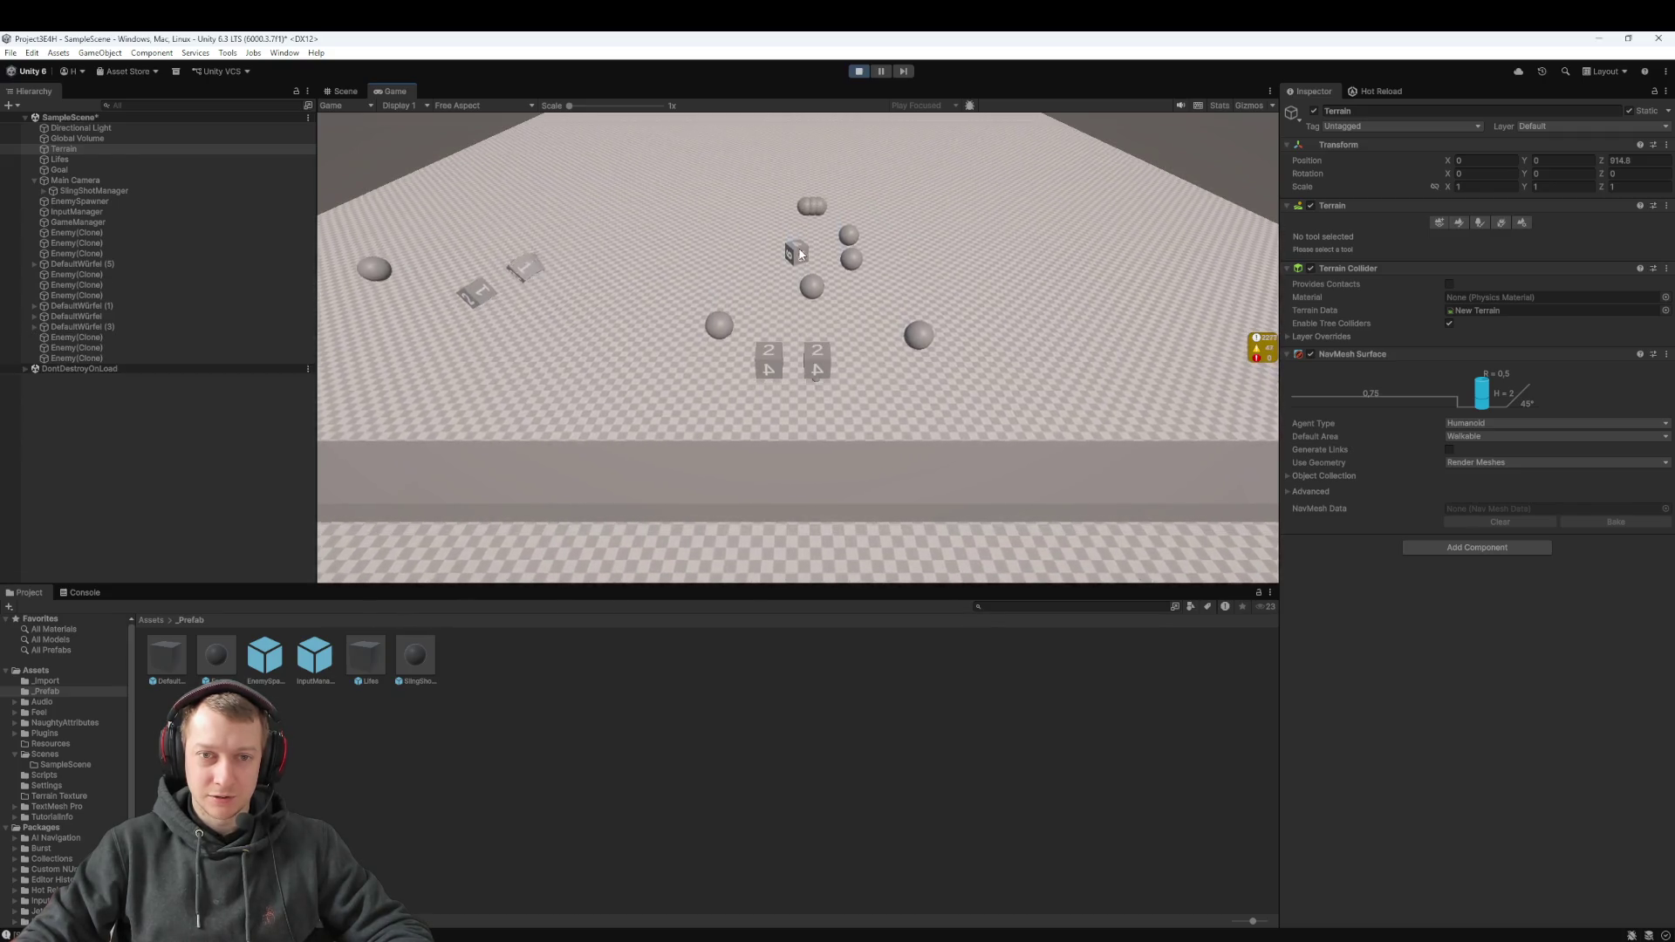
drag(794, 362, 807, 386)
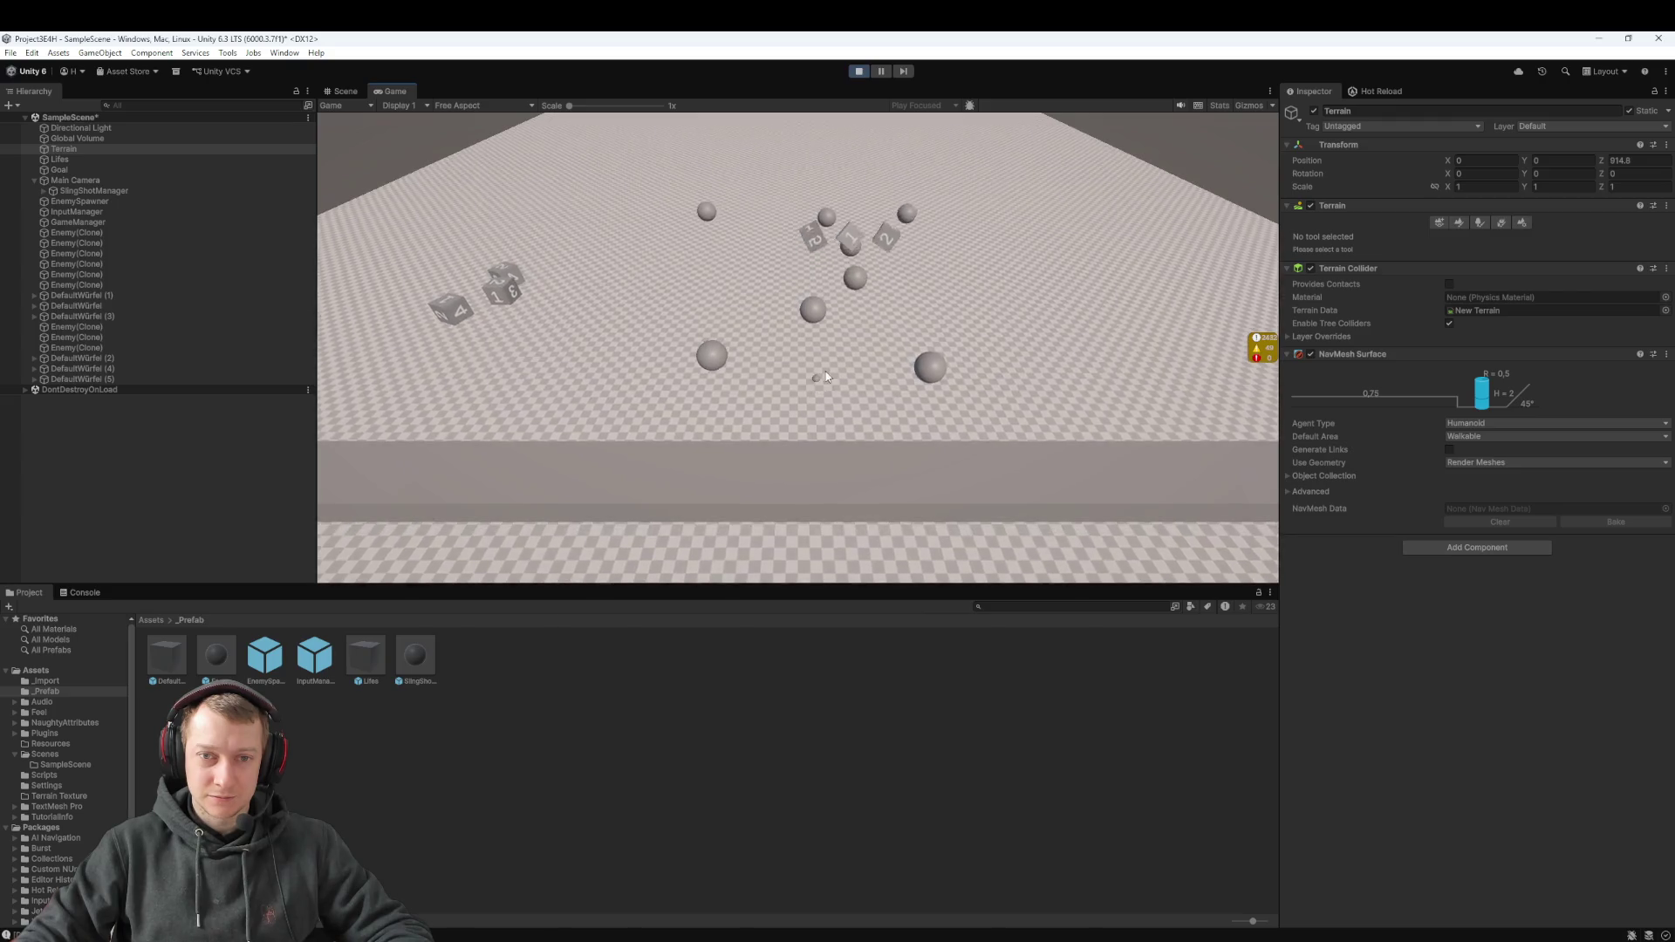
click(501, 290)
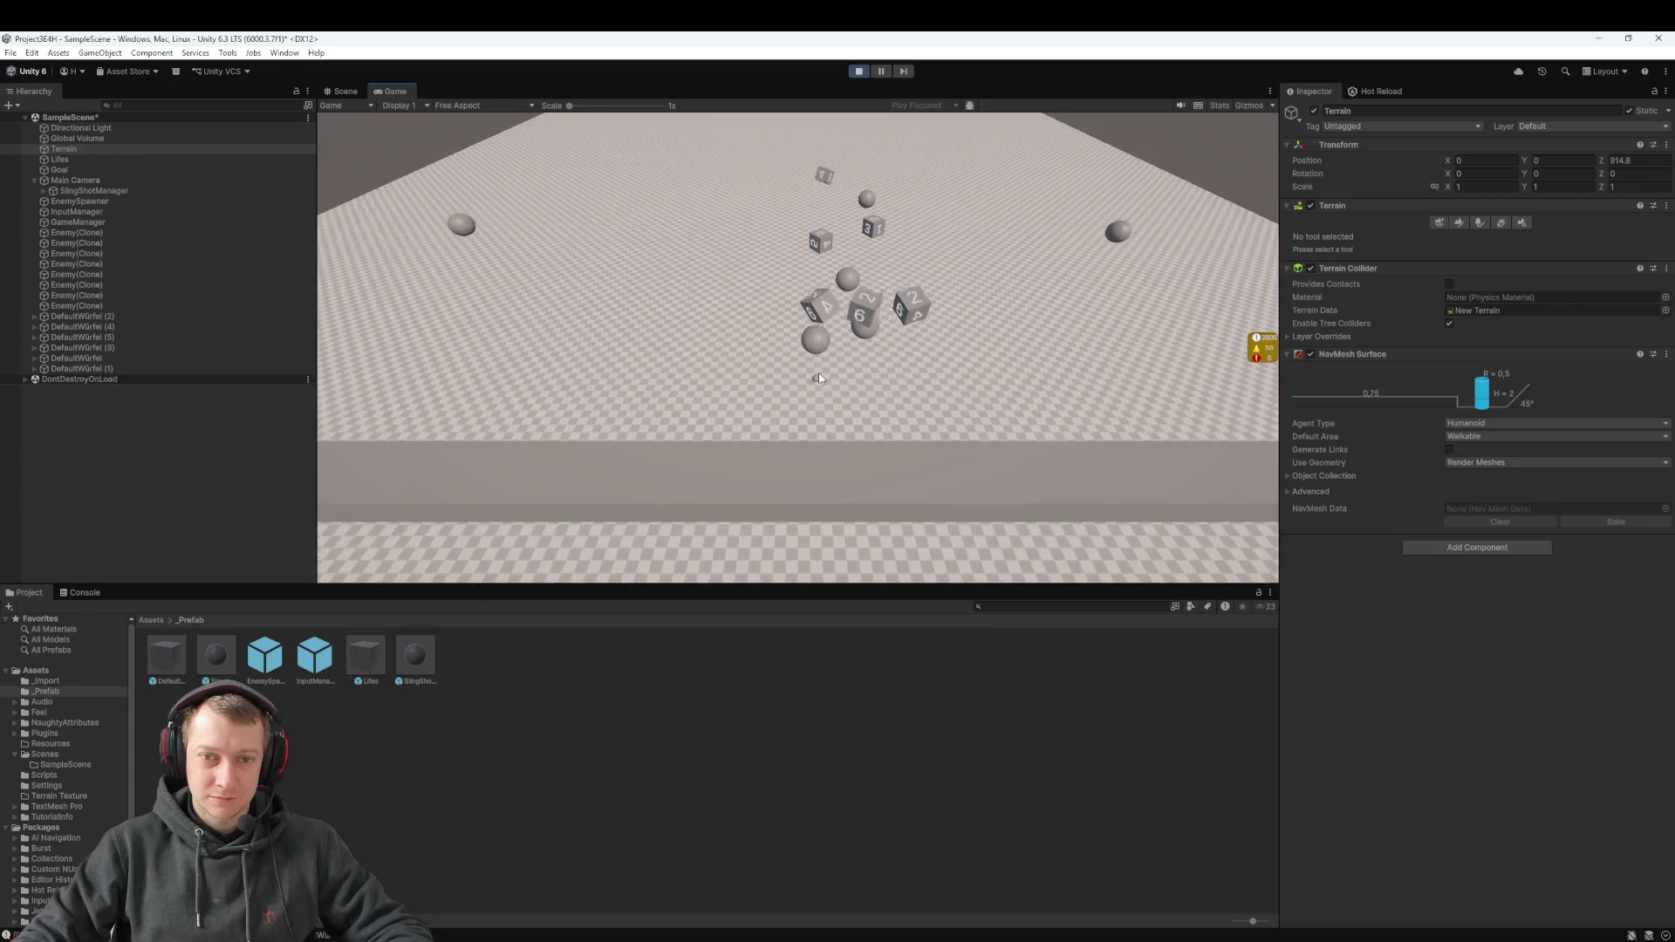
click(859, 73)
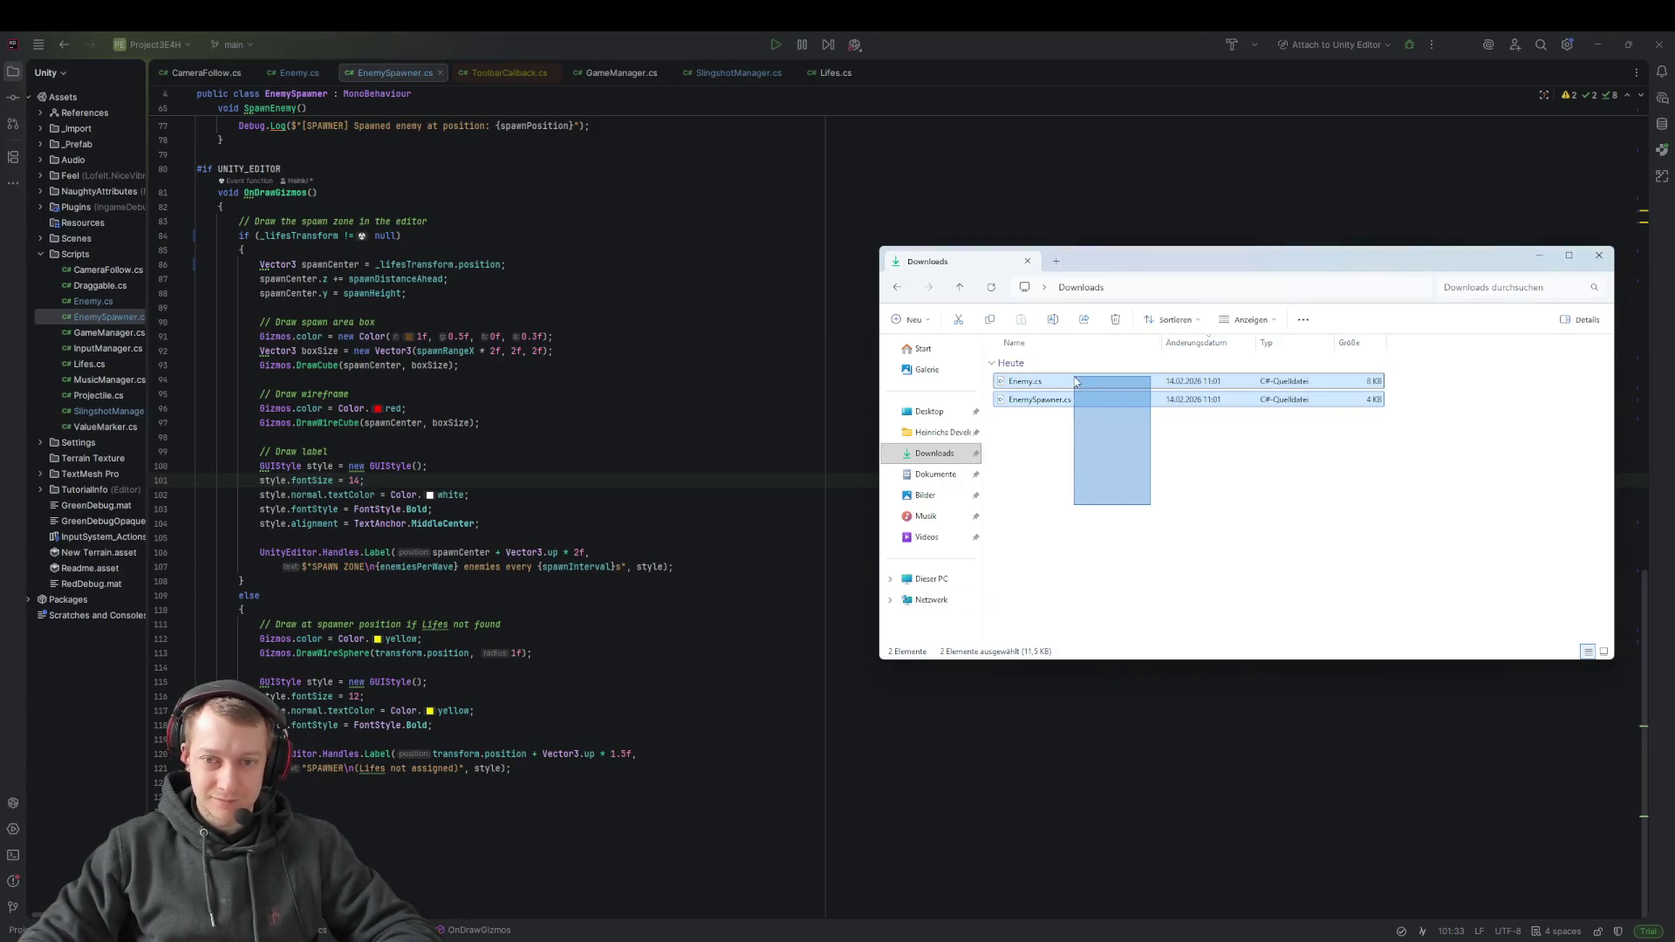
Move downloaded Enemy.cs and EnemySpawner.cs into Rider's Scripts folder, confirming the move prompts, then return to Unity
drag(1025, 382, 123, 291)
mouse_move(1050, 478)
mouse_down()
mouse_move(1006, 374)
mouse_move(1017, 384)
mouse_move(104, 257)
mouse_move(93, 234)
mouse_move(88, 254)
mouse_up()
click(858, 508)
click(844, 513)
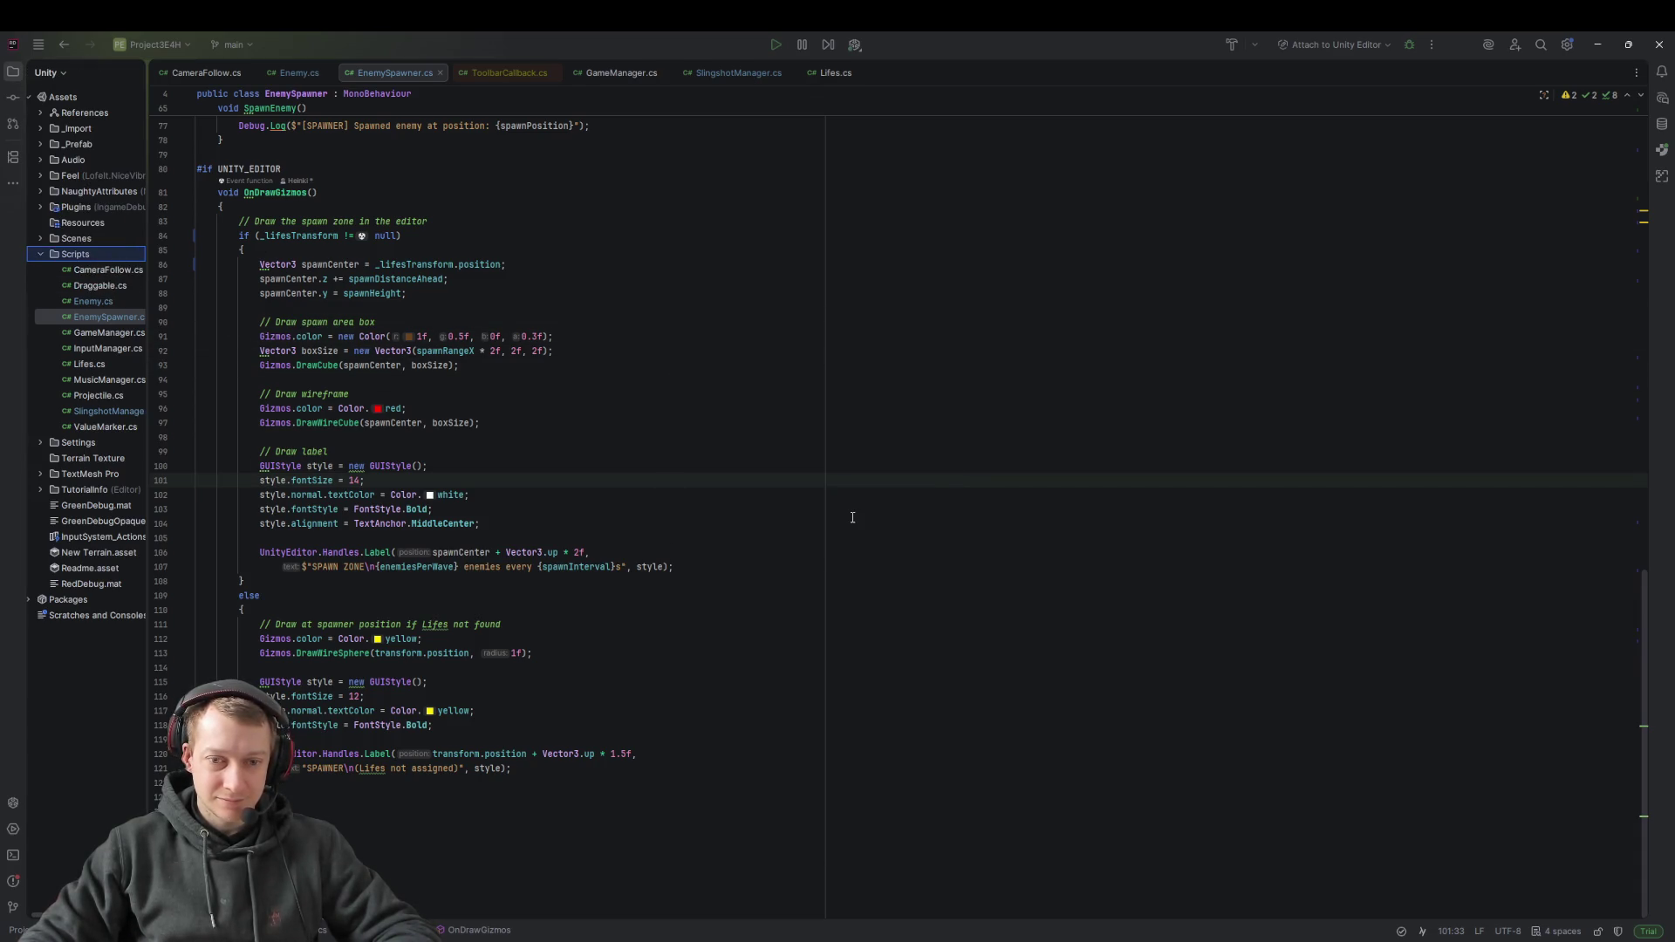
click(831, 410)
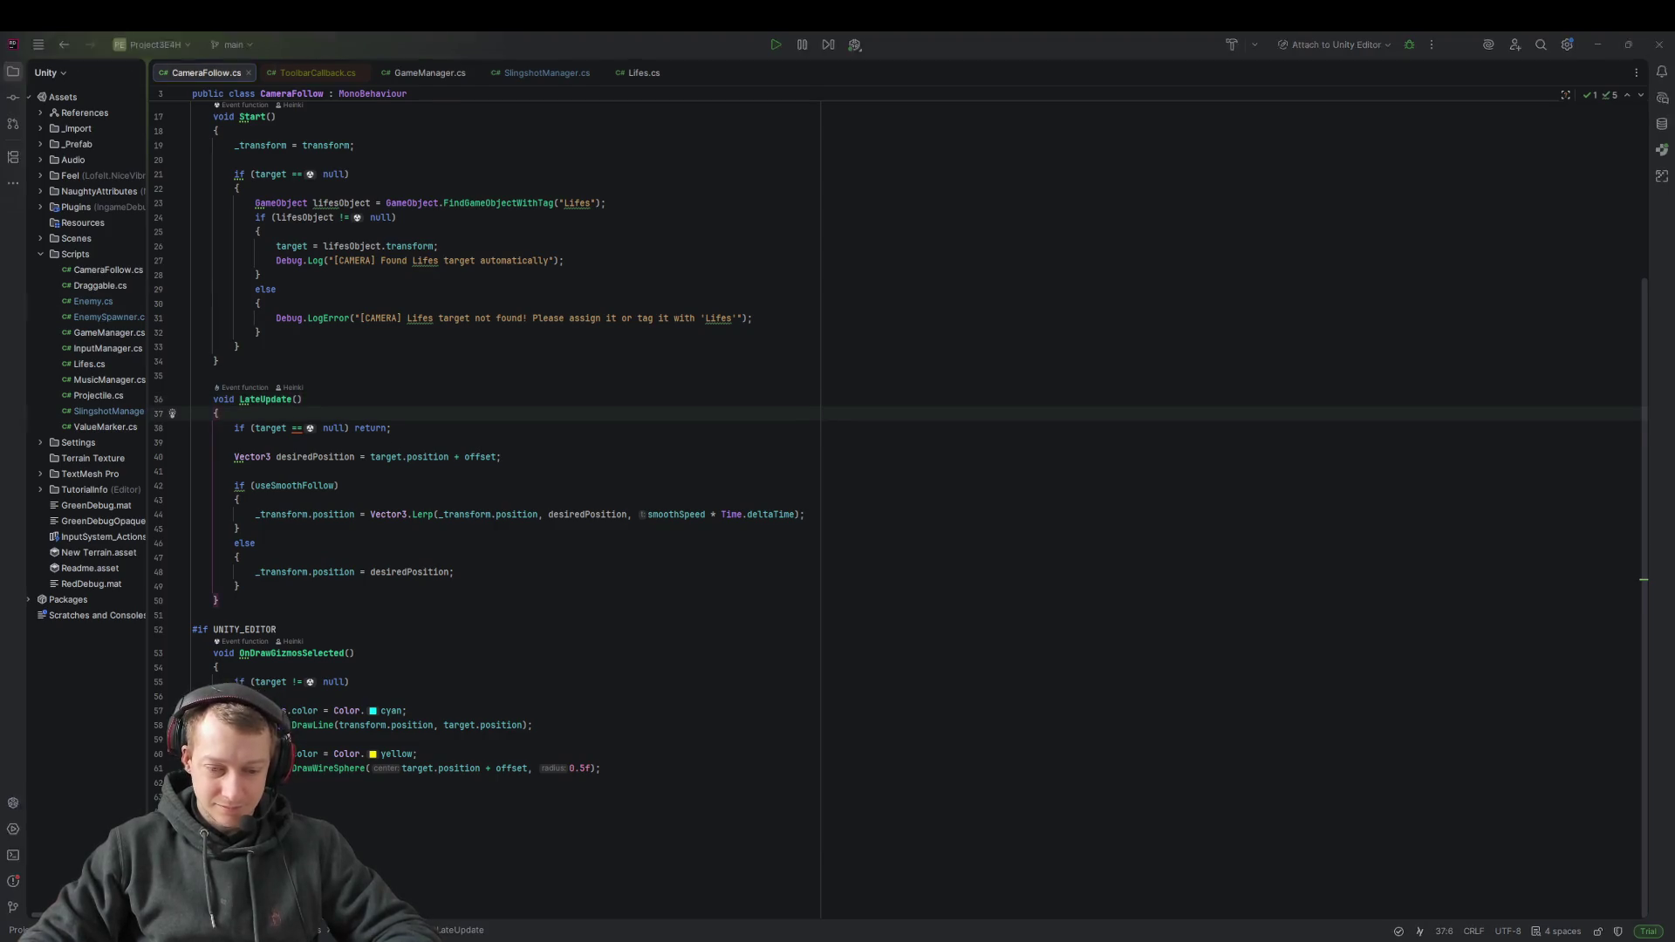
key(alt+Tab)
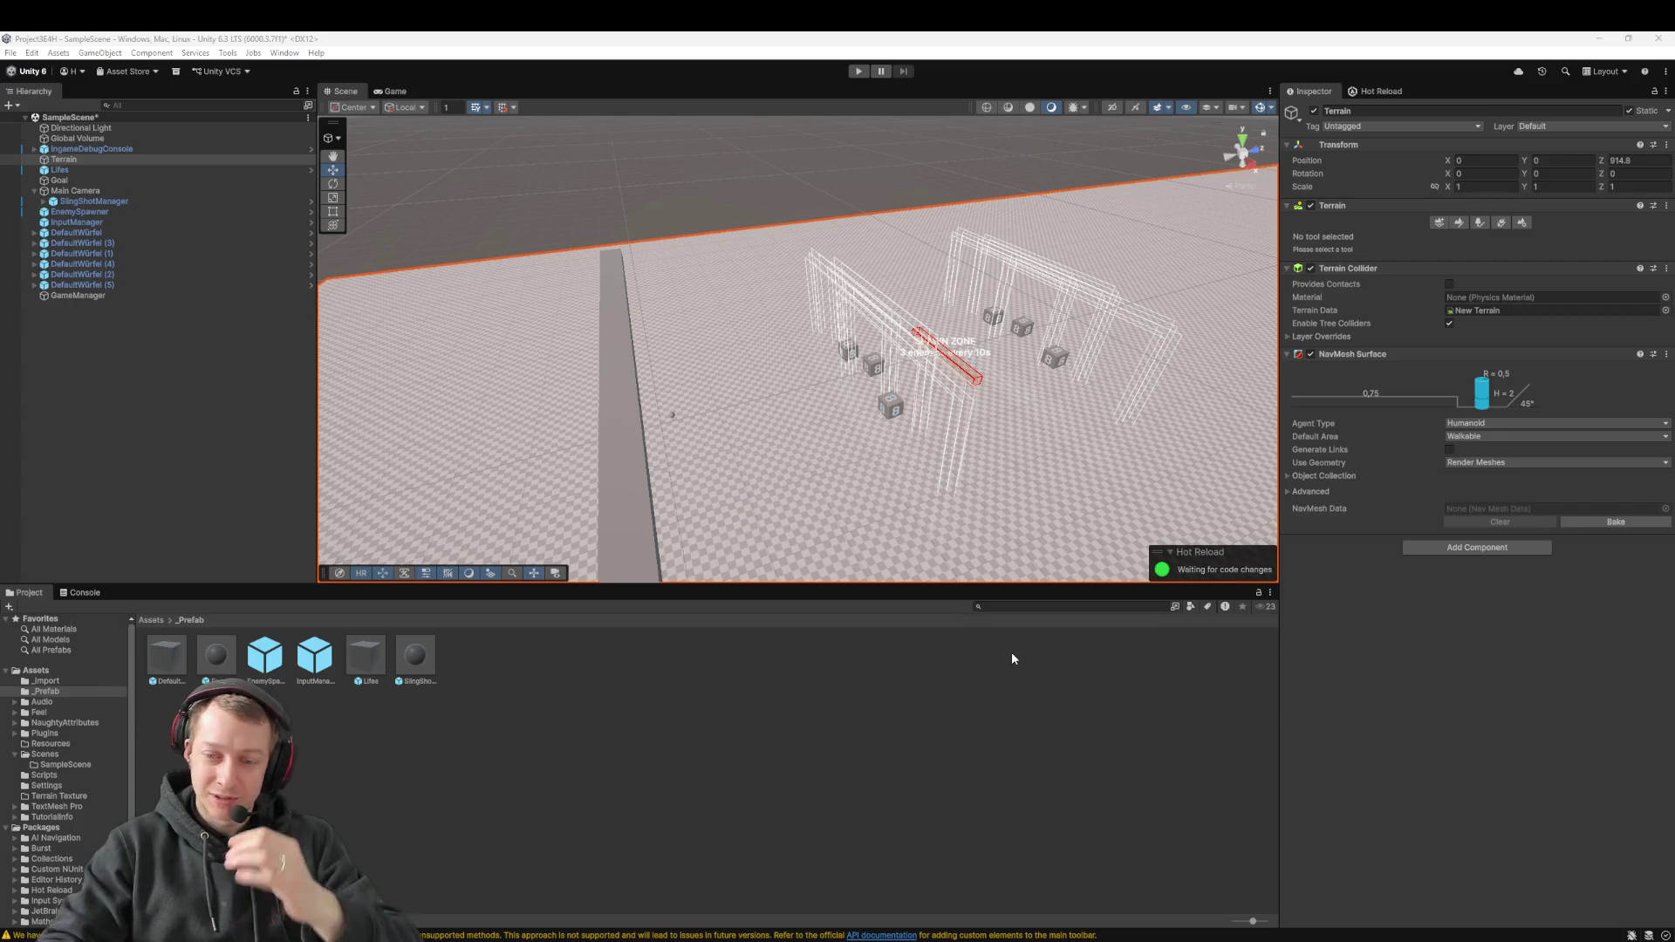
Deselect the Terrain and enter Play mode so Enemy(Clone) spheres spawn among the dice
click(438, 824)
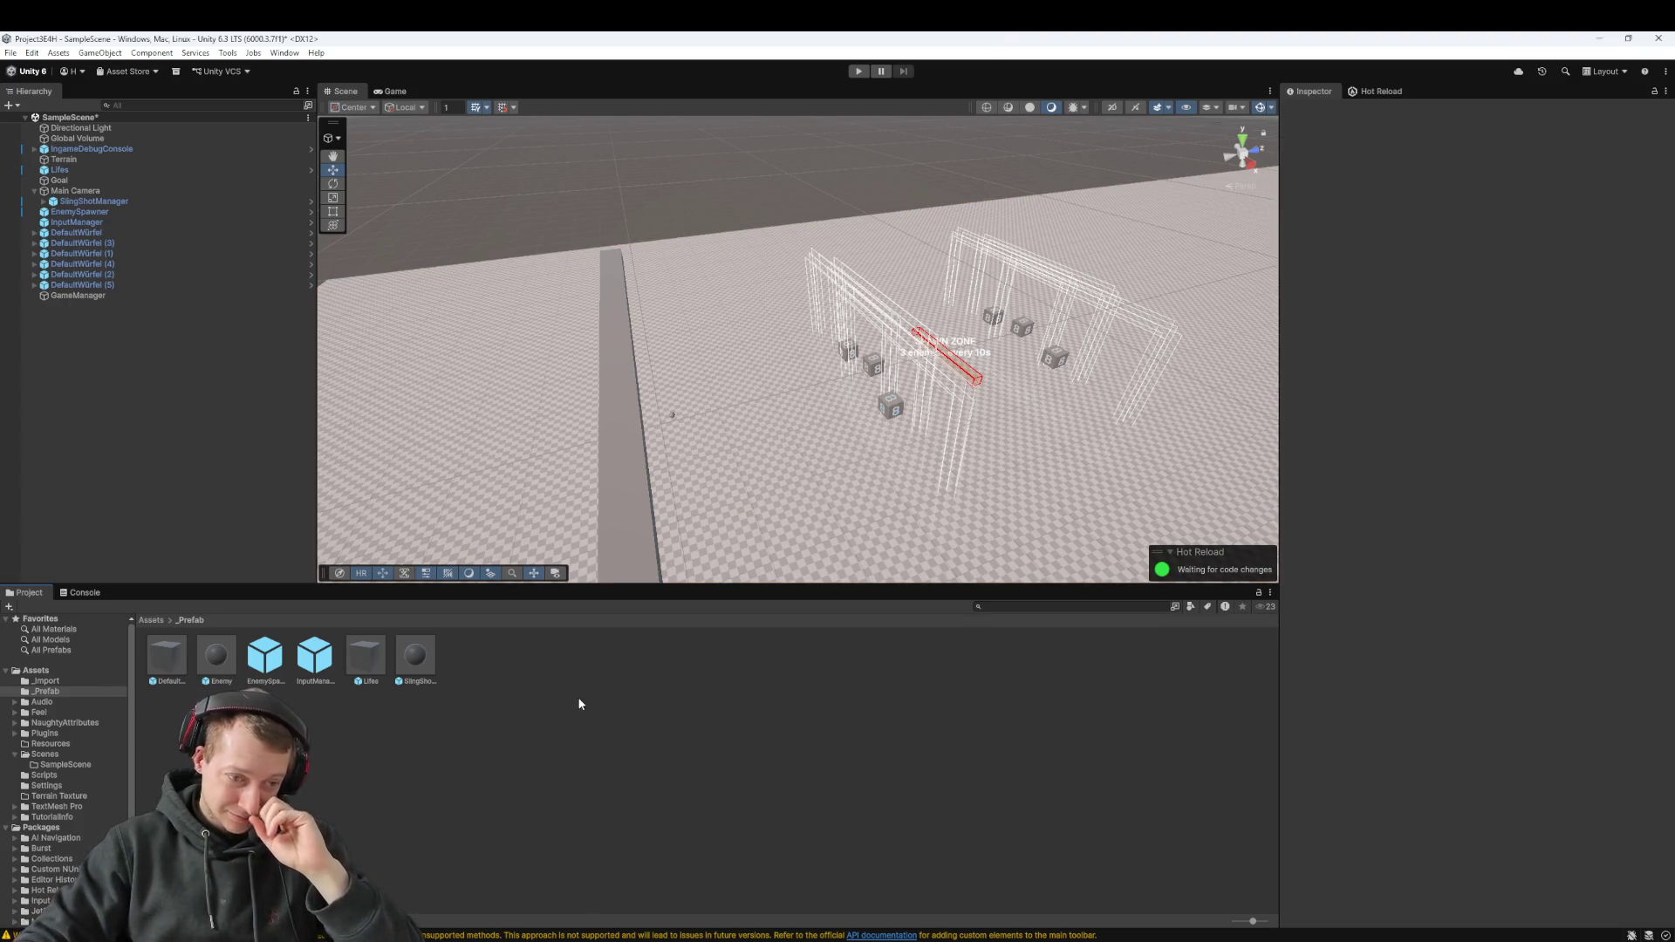
click(858, 73)
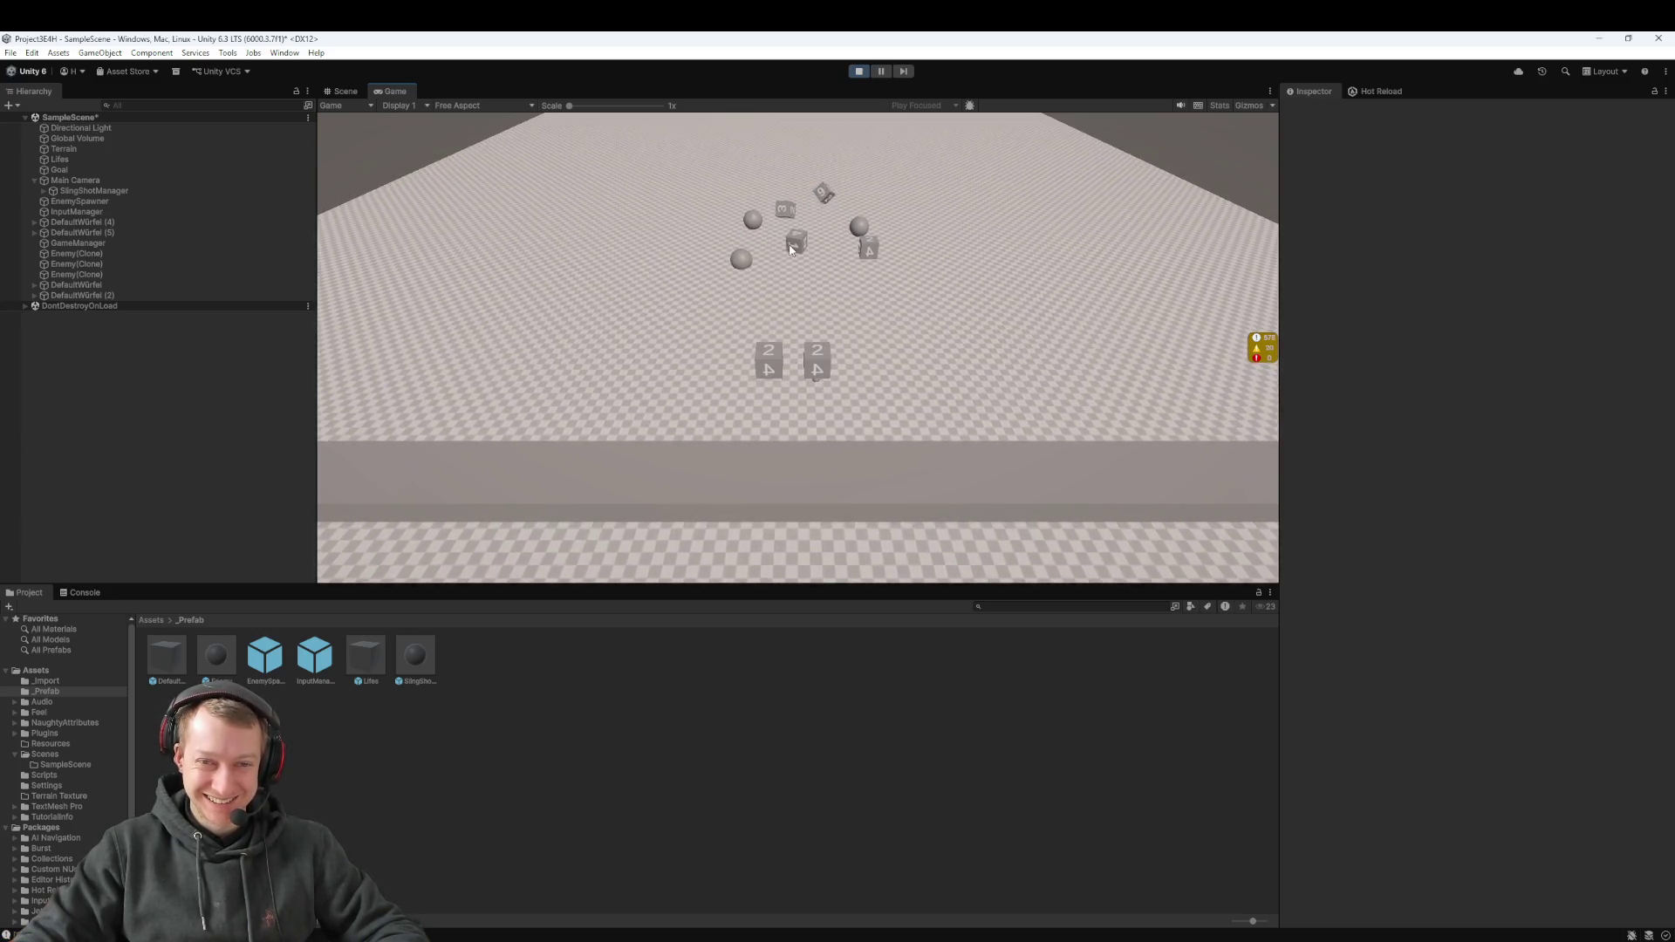
Sling the front groups of dice into the enemy sphere cluster and toward the upper right
drag(835, 395, 822, 390)
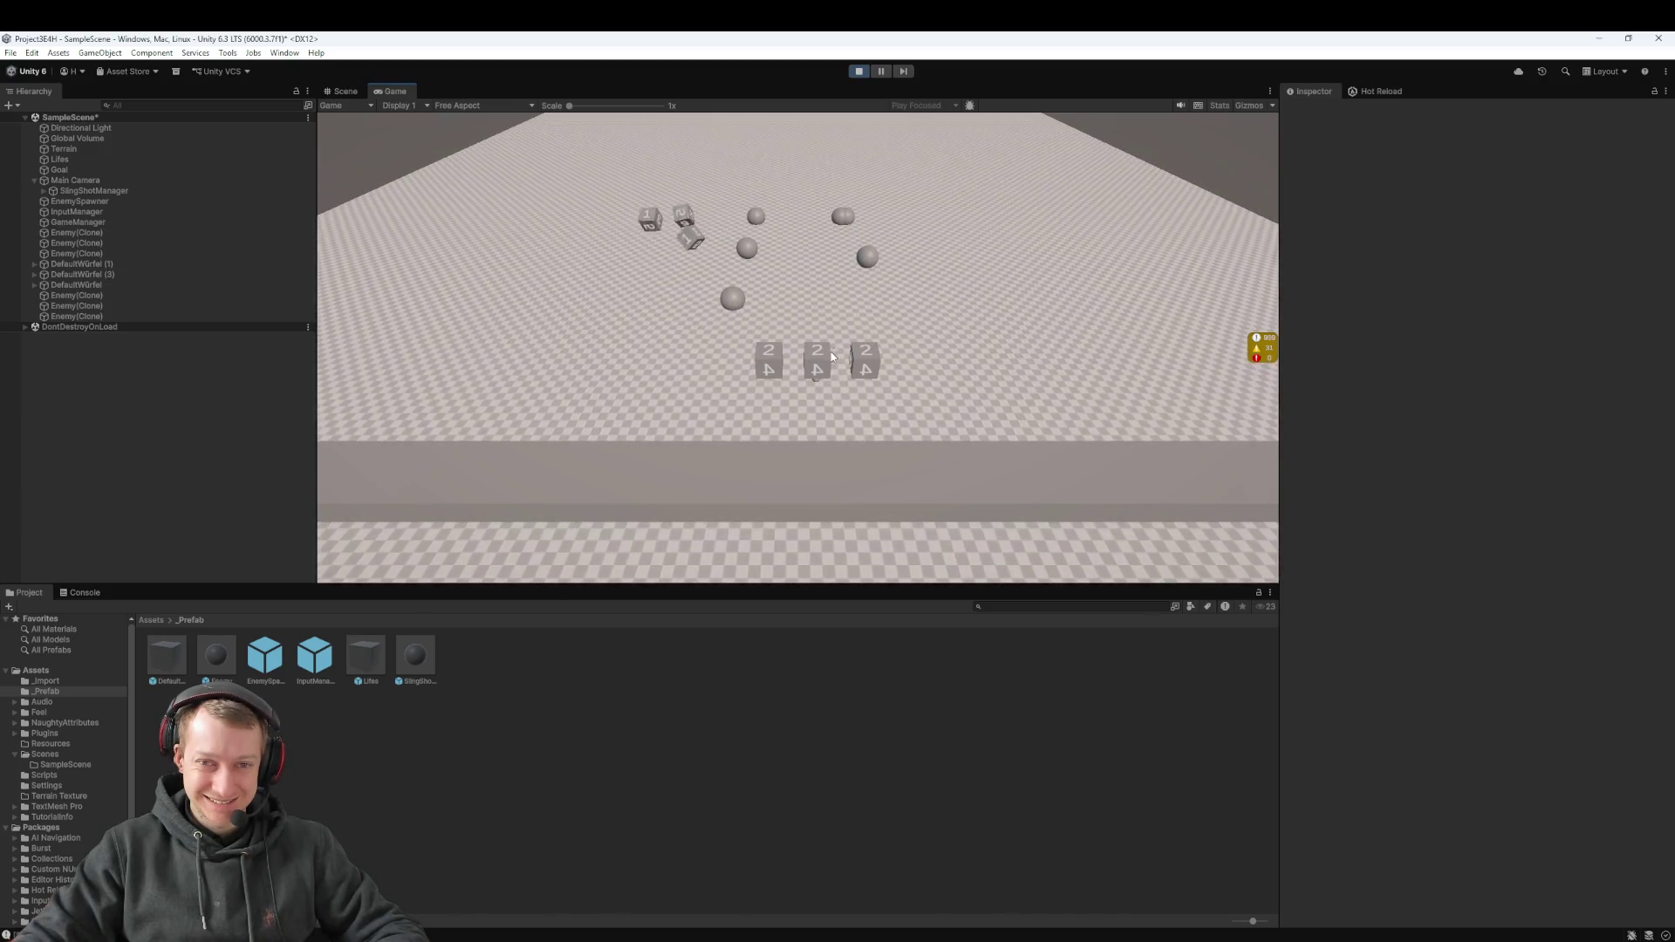
drag(819, 384, 816, 364)
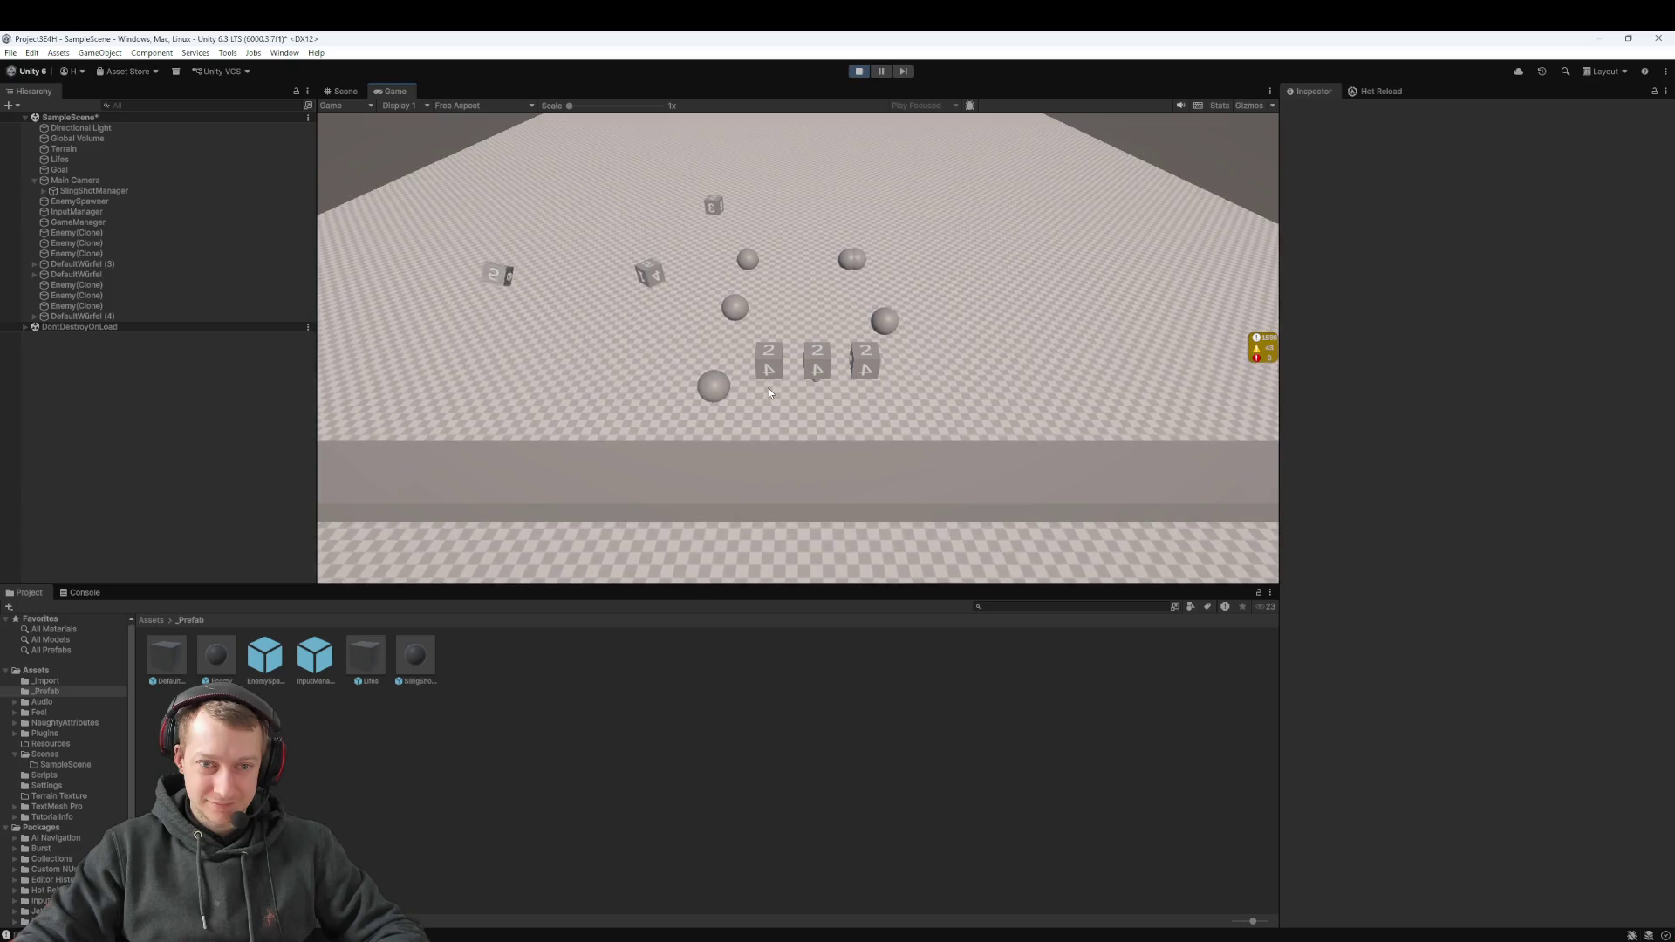
drag(766, 380, 767, 358)
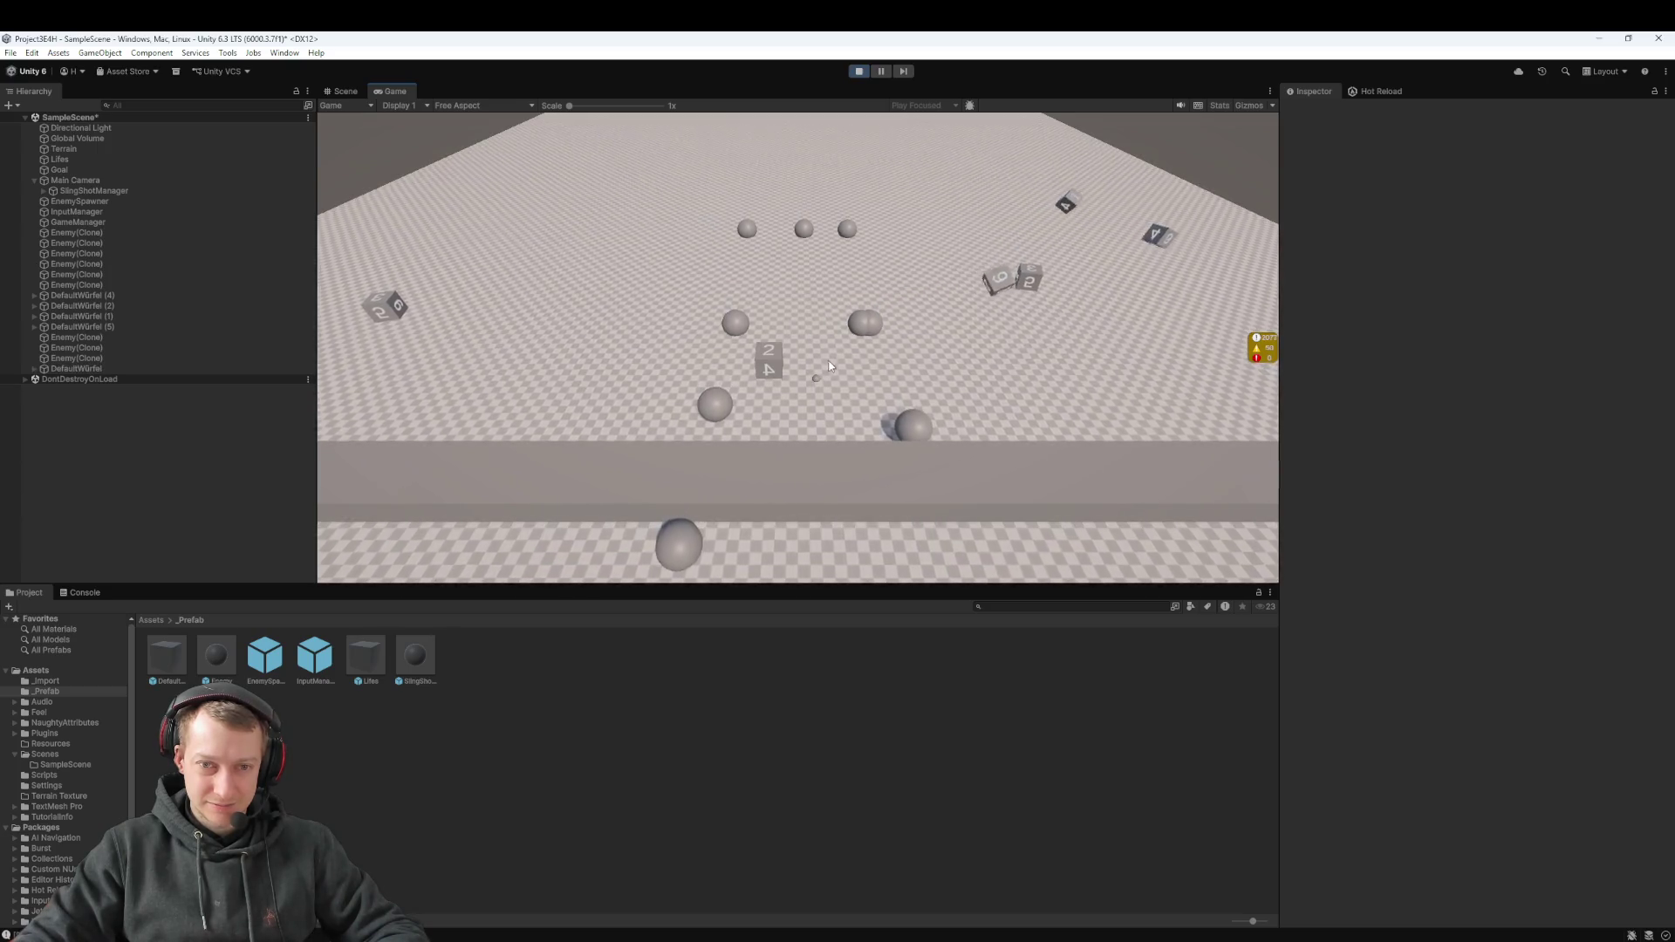
drag(829, 365, 837, 360)
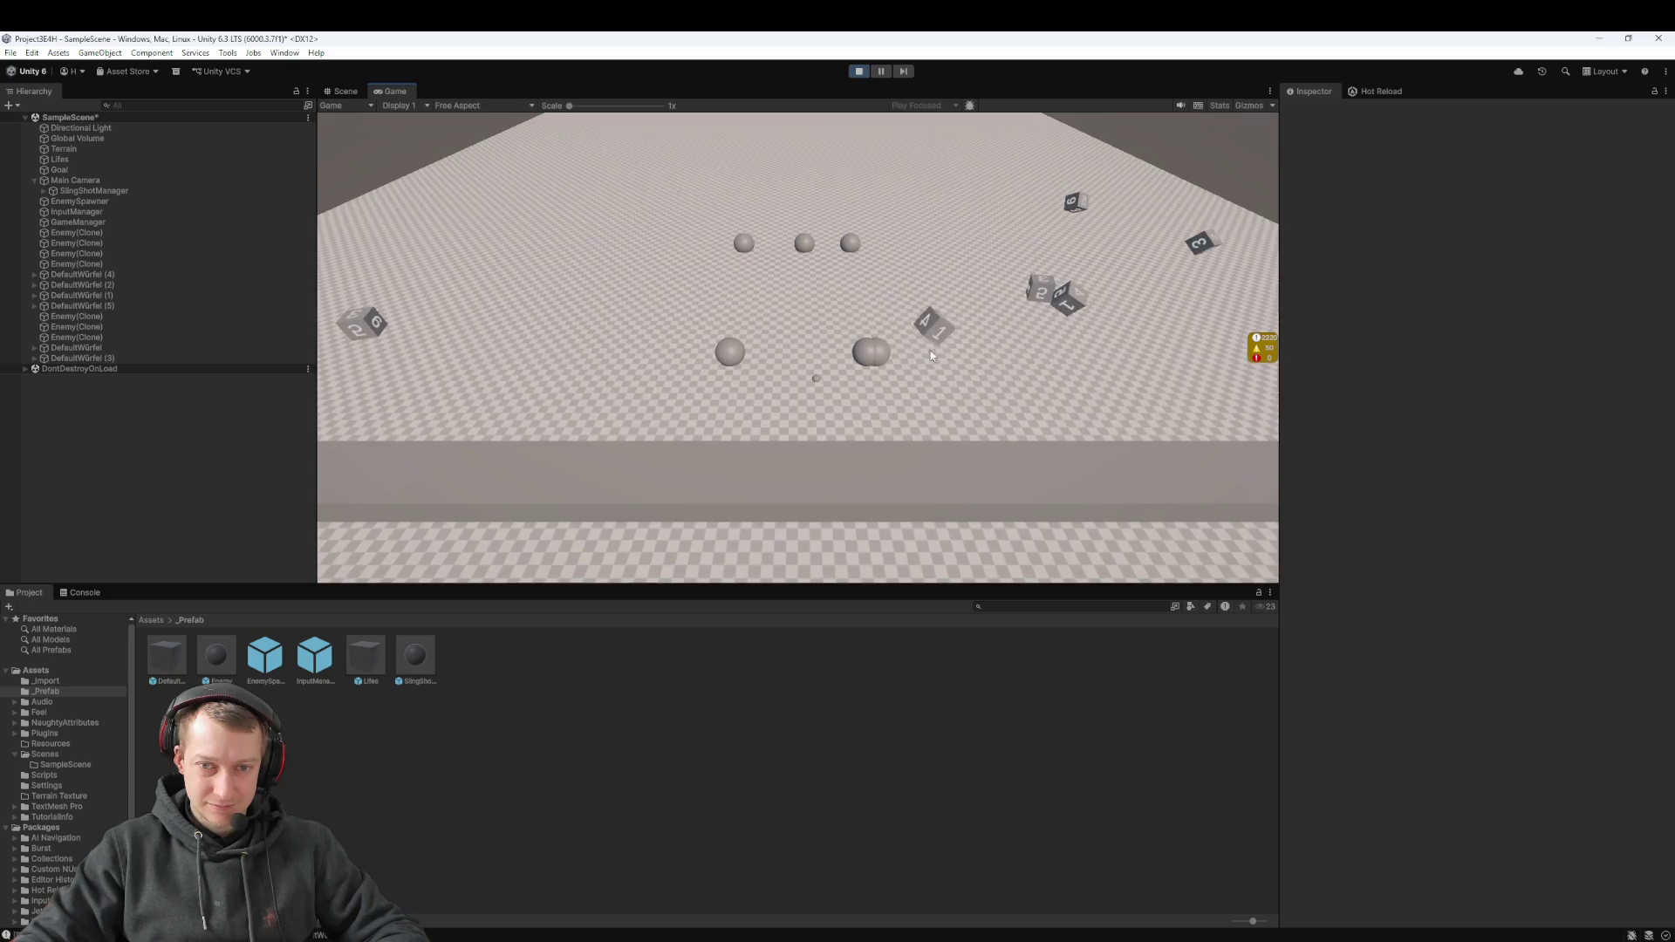
Launch the remaining near dice up the field at the enemies, then exit Play mode
drag(771, 381, 772, 383)
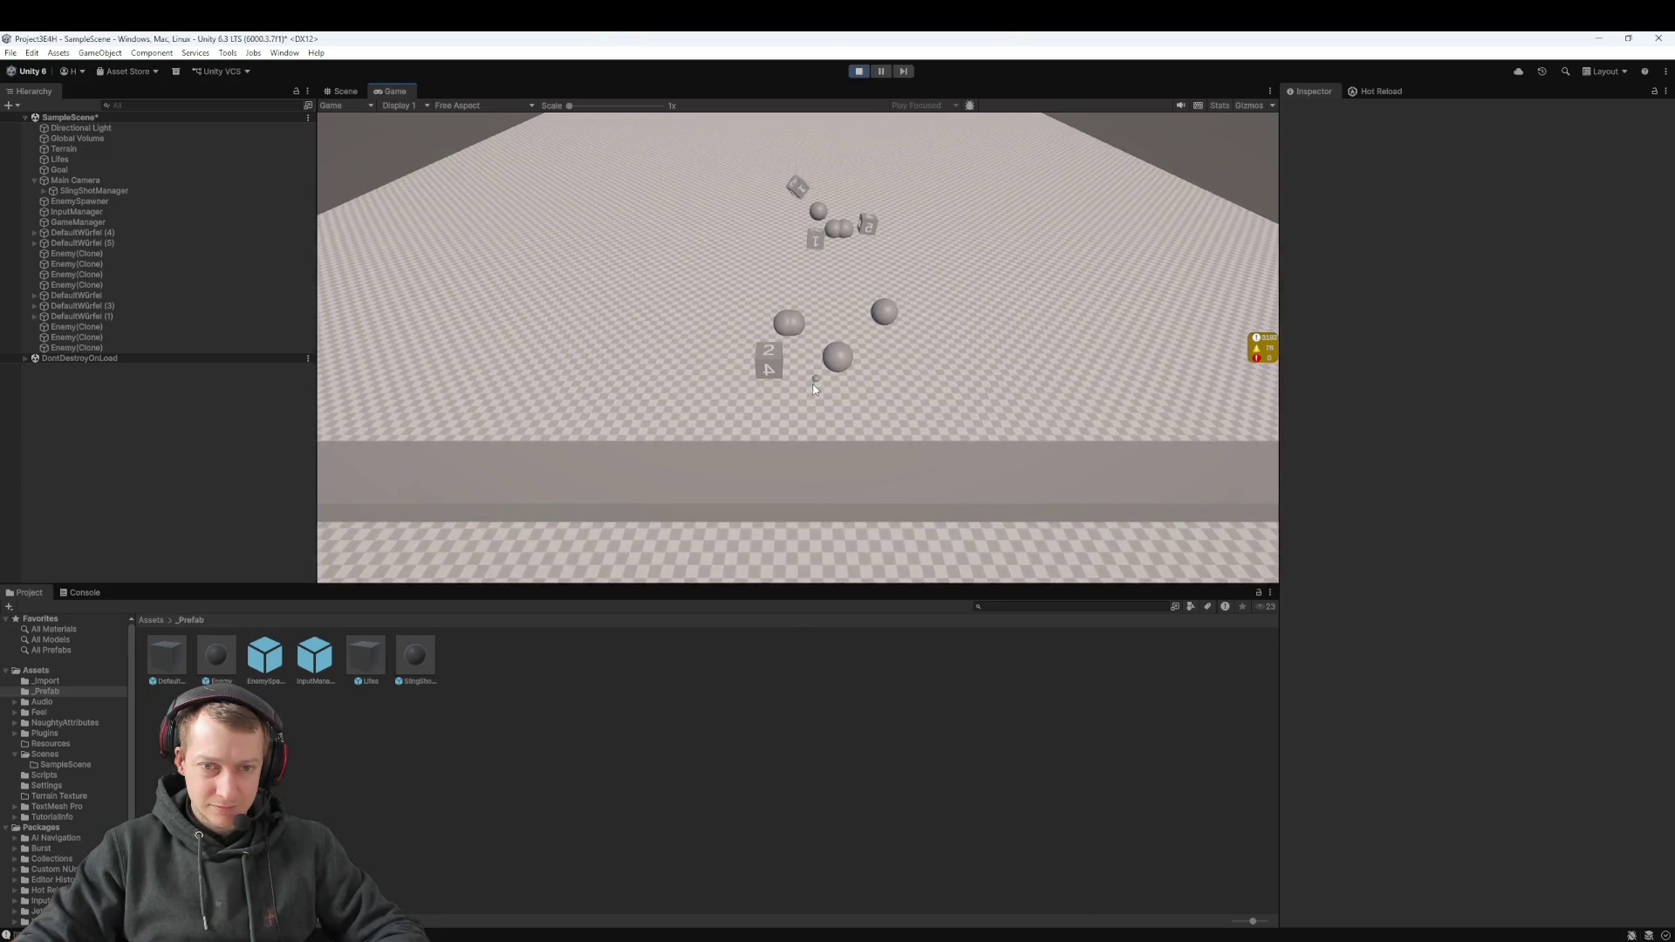
click(804, 364)
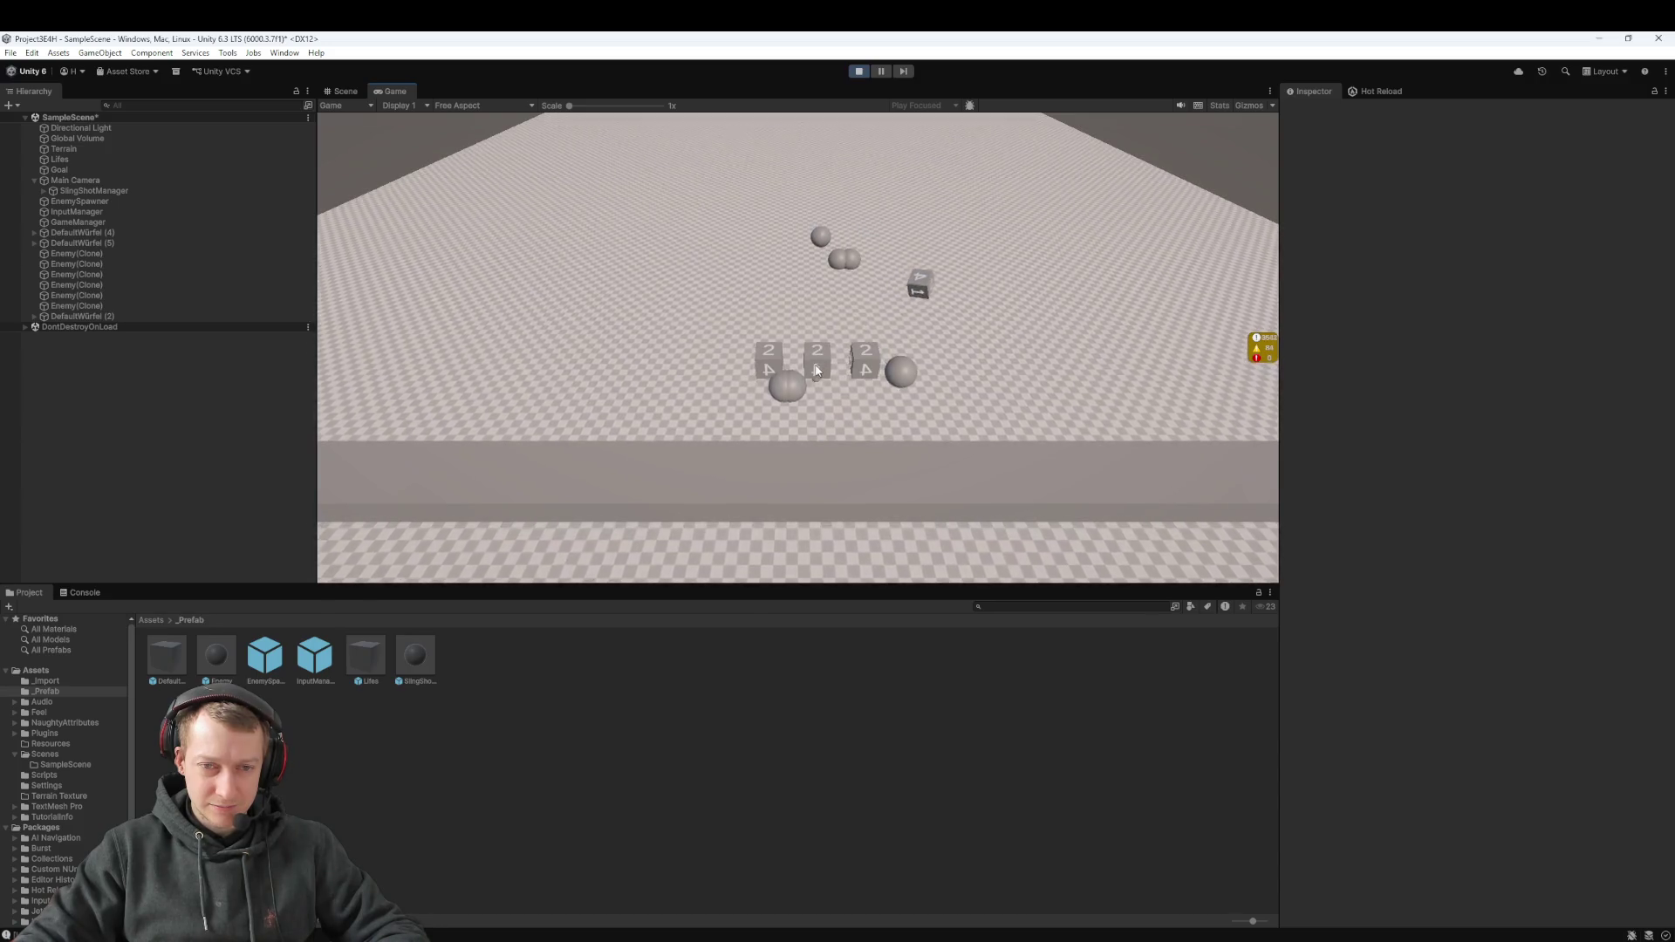
click(815, 368)
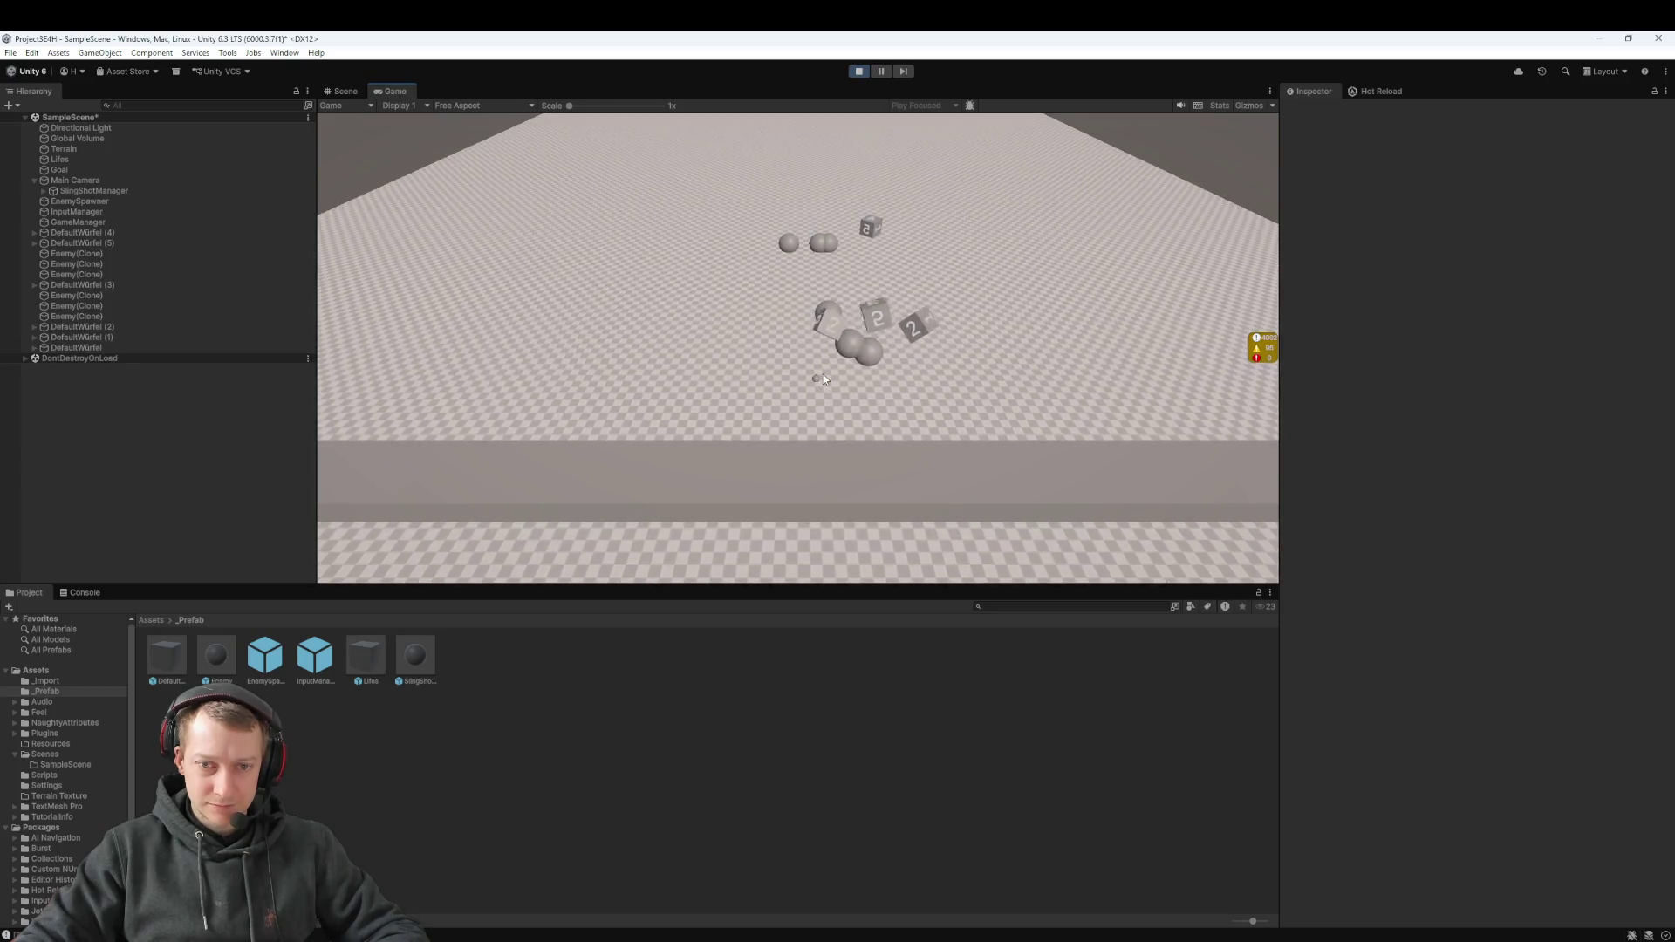
click(859, 71)
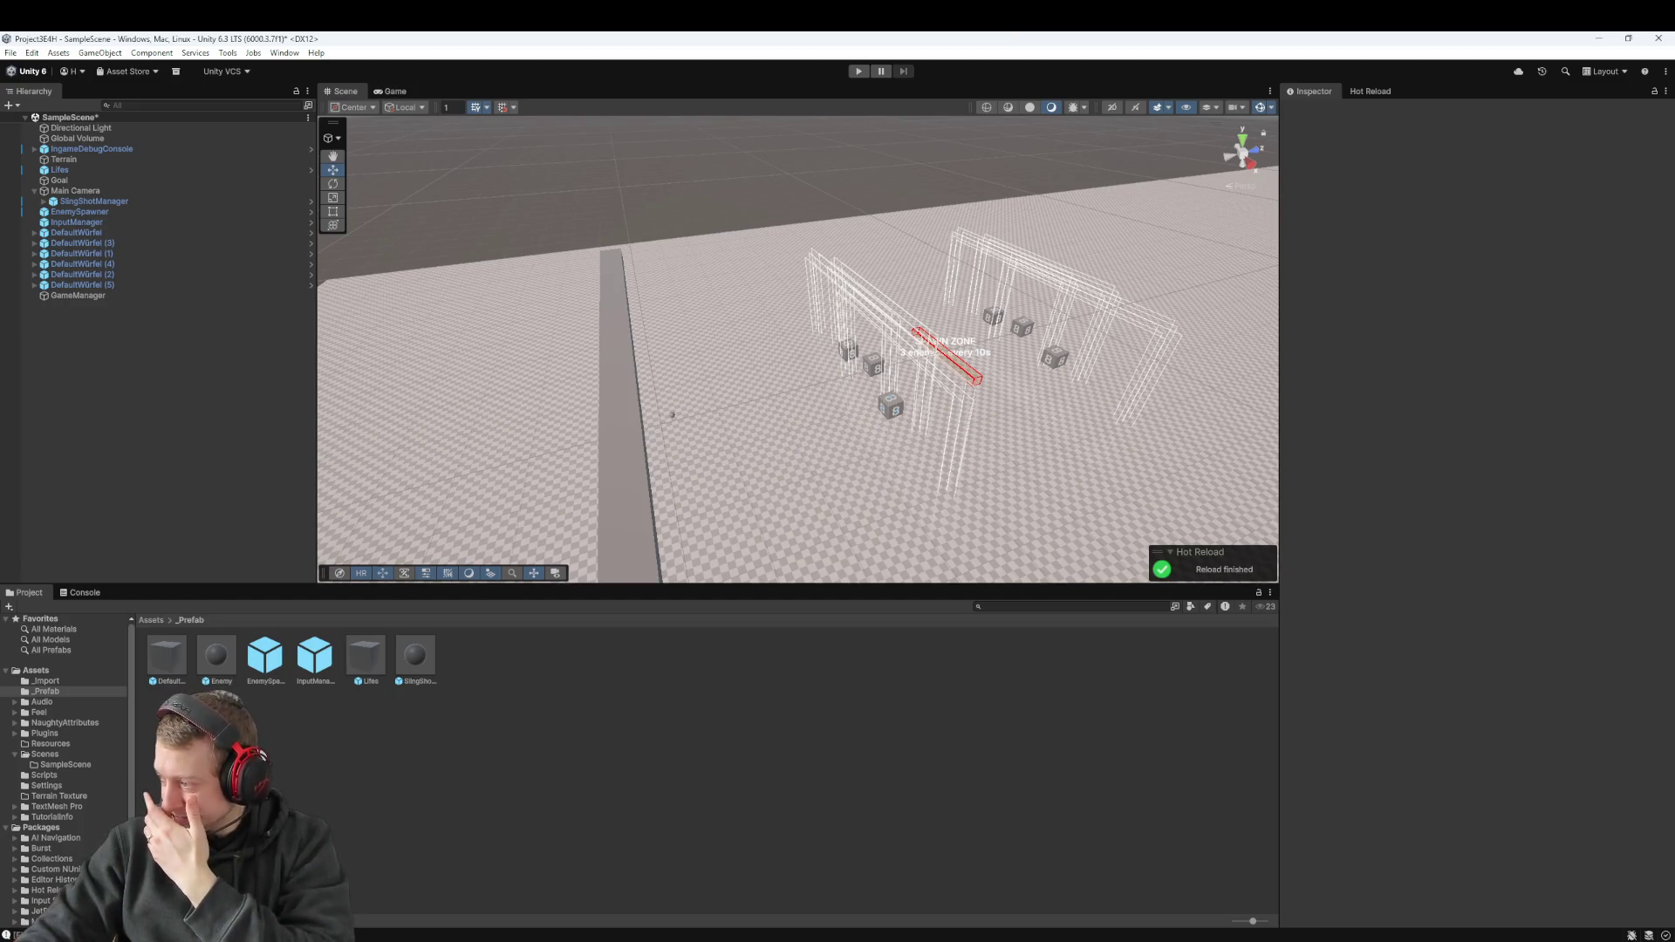
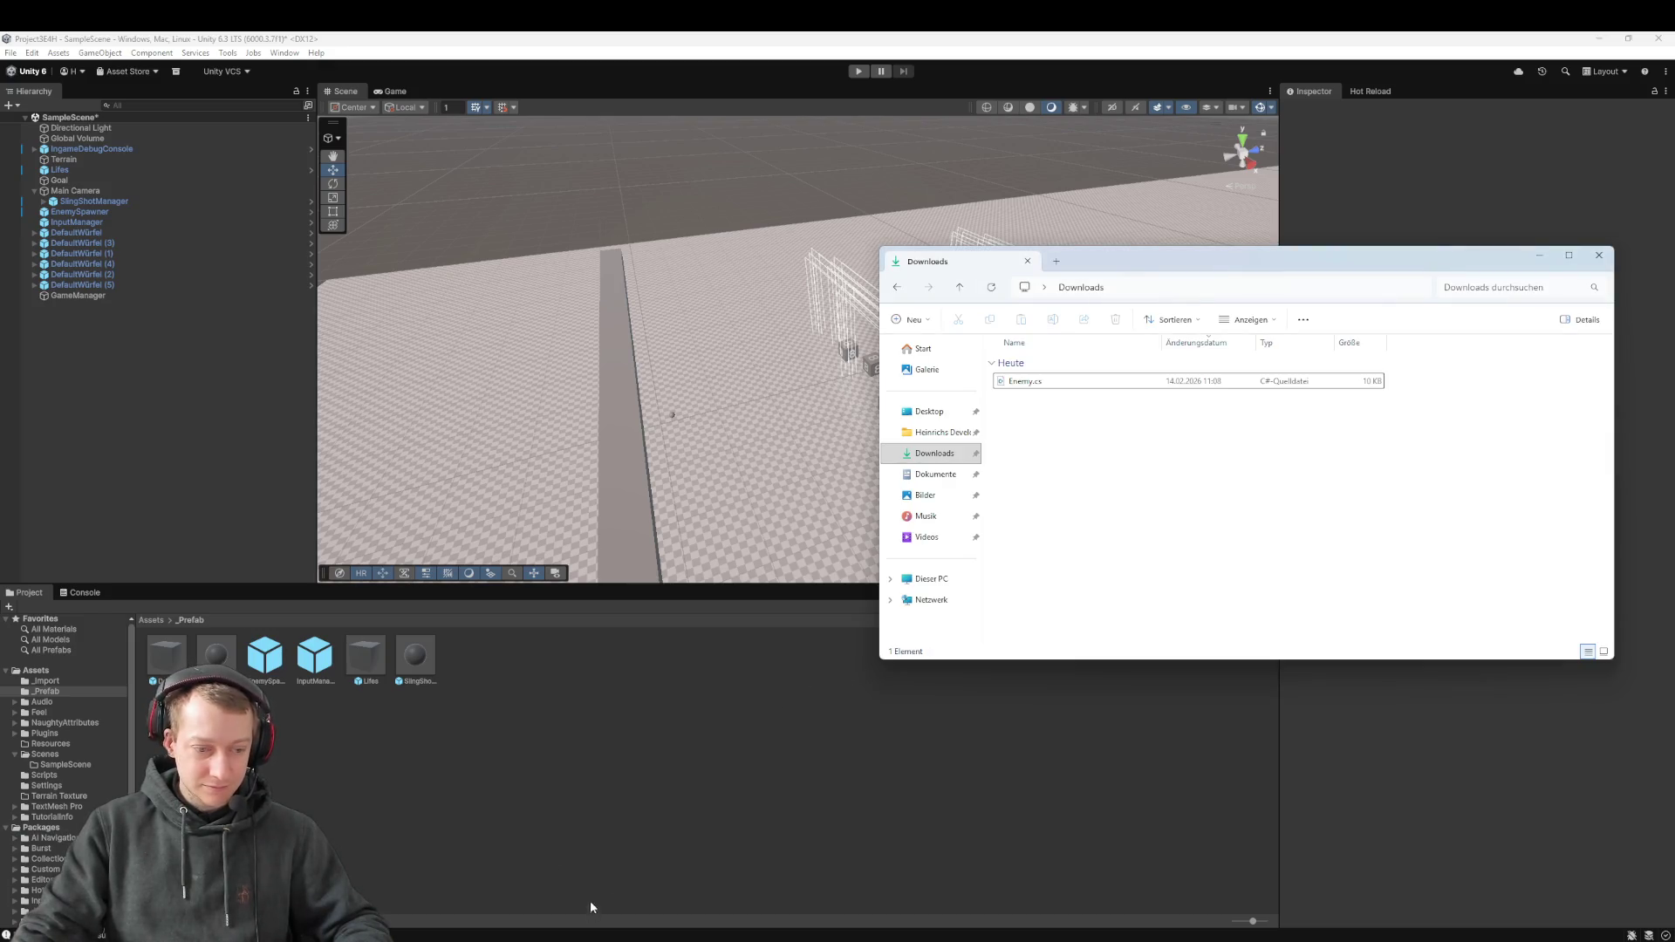
Replace the project's Enemy.cs with the downloaded Enemy.cs in Rider's Scripts folder
key(alt+Tab)
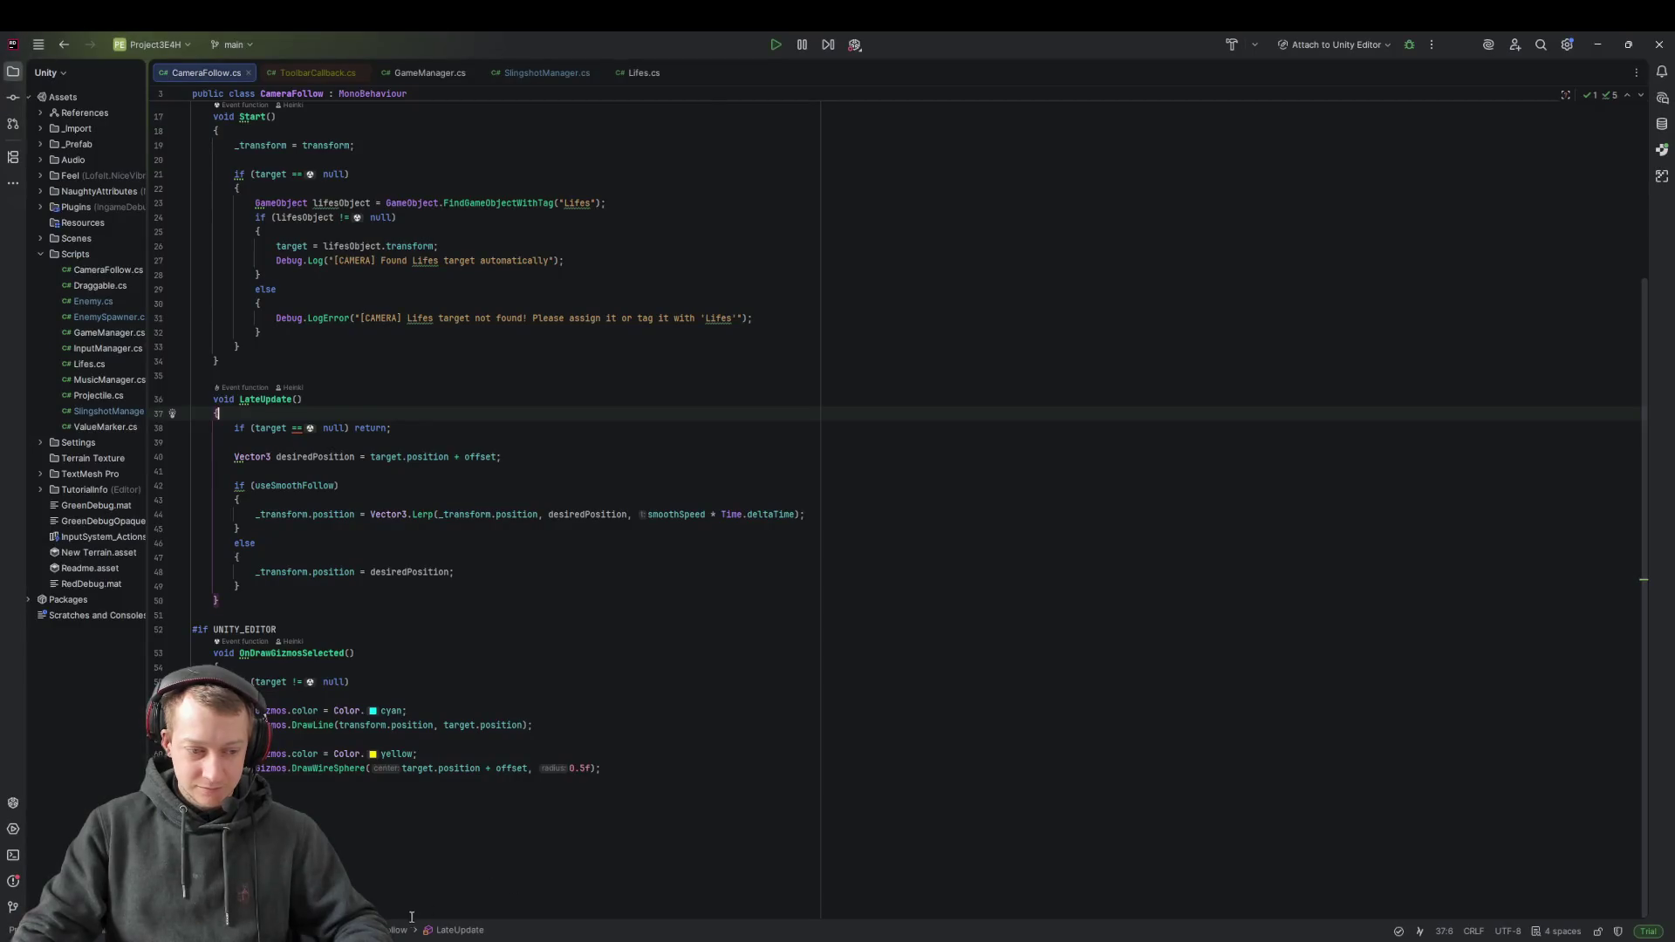
key(alt+Tab)
mouse_move(1025, 381)
mouse_down()
mouse_move(467, 397)
mouse_move(13, 260)
mouse_move(75, 255)
mouse_up()
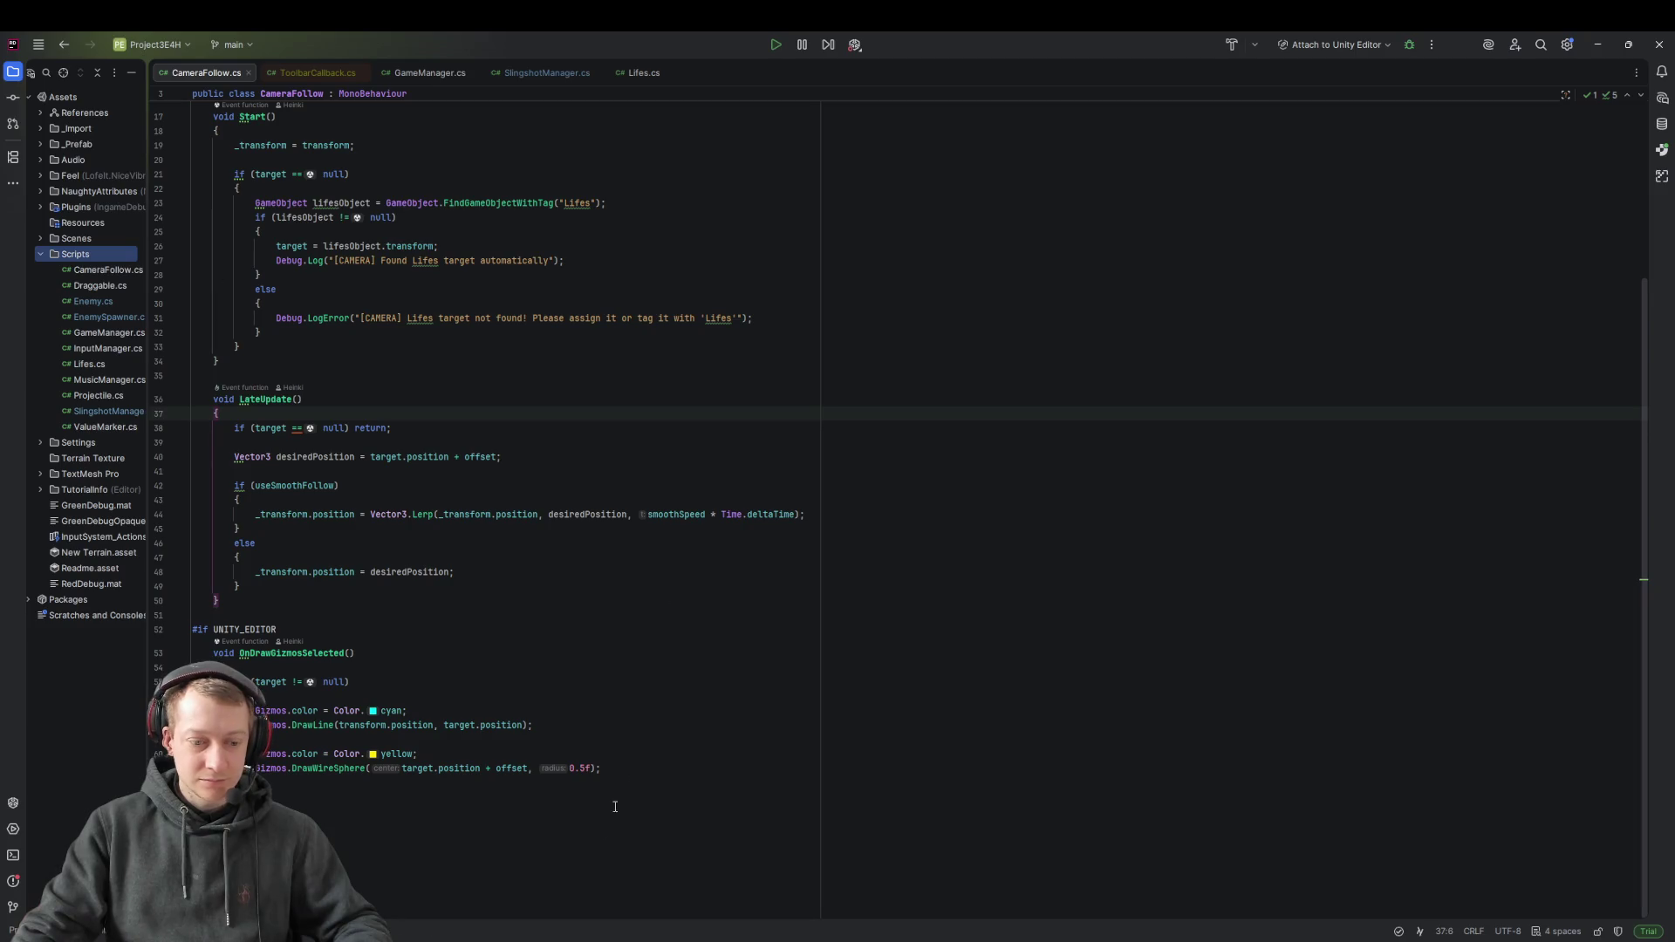
key(alt+Tab)
mouse_move(1080, 383)
mouse_down()
mouse_move(218, 296)
mouse_move(93, 253)
mouse_up()
click(864, 507)
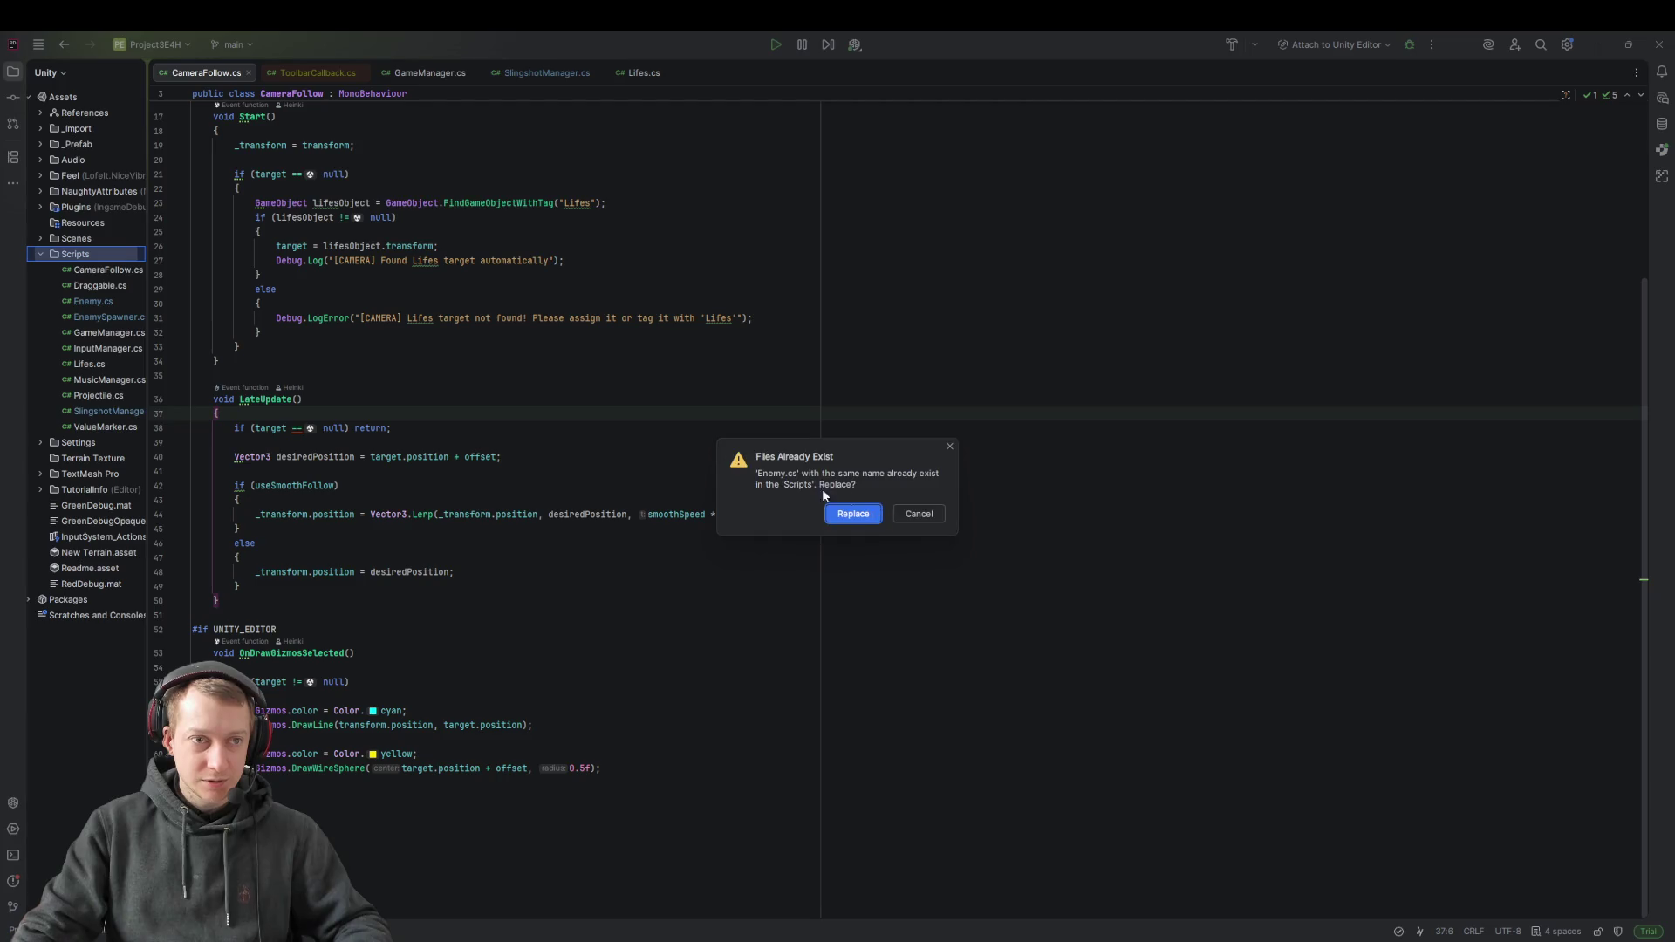
click(838, 514)
Return to the Unity Editor and start the game
click(860, 514)
key(Up)
key(Up)
key(Up)
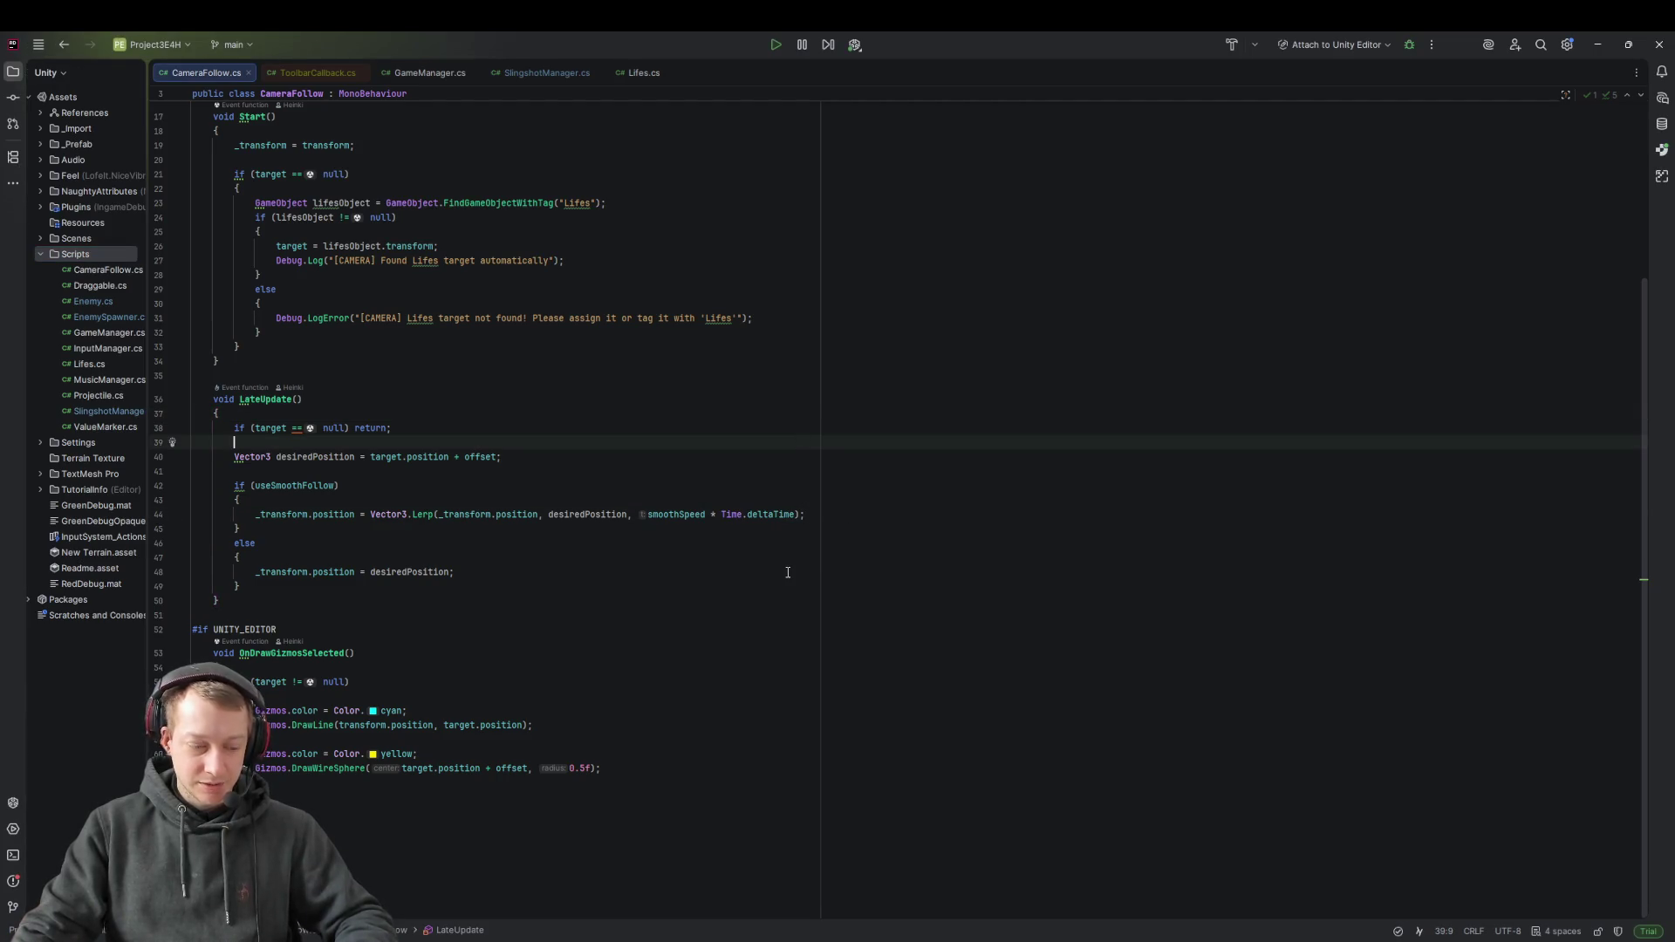
key(alt+Tab)
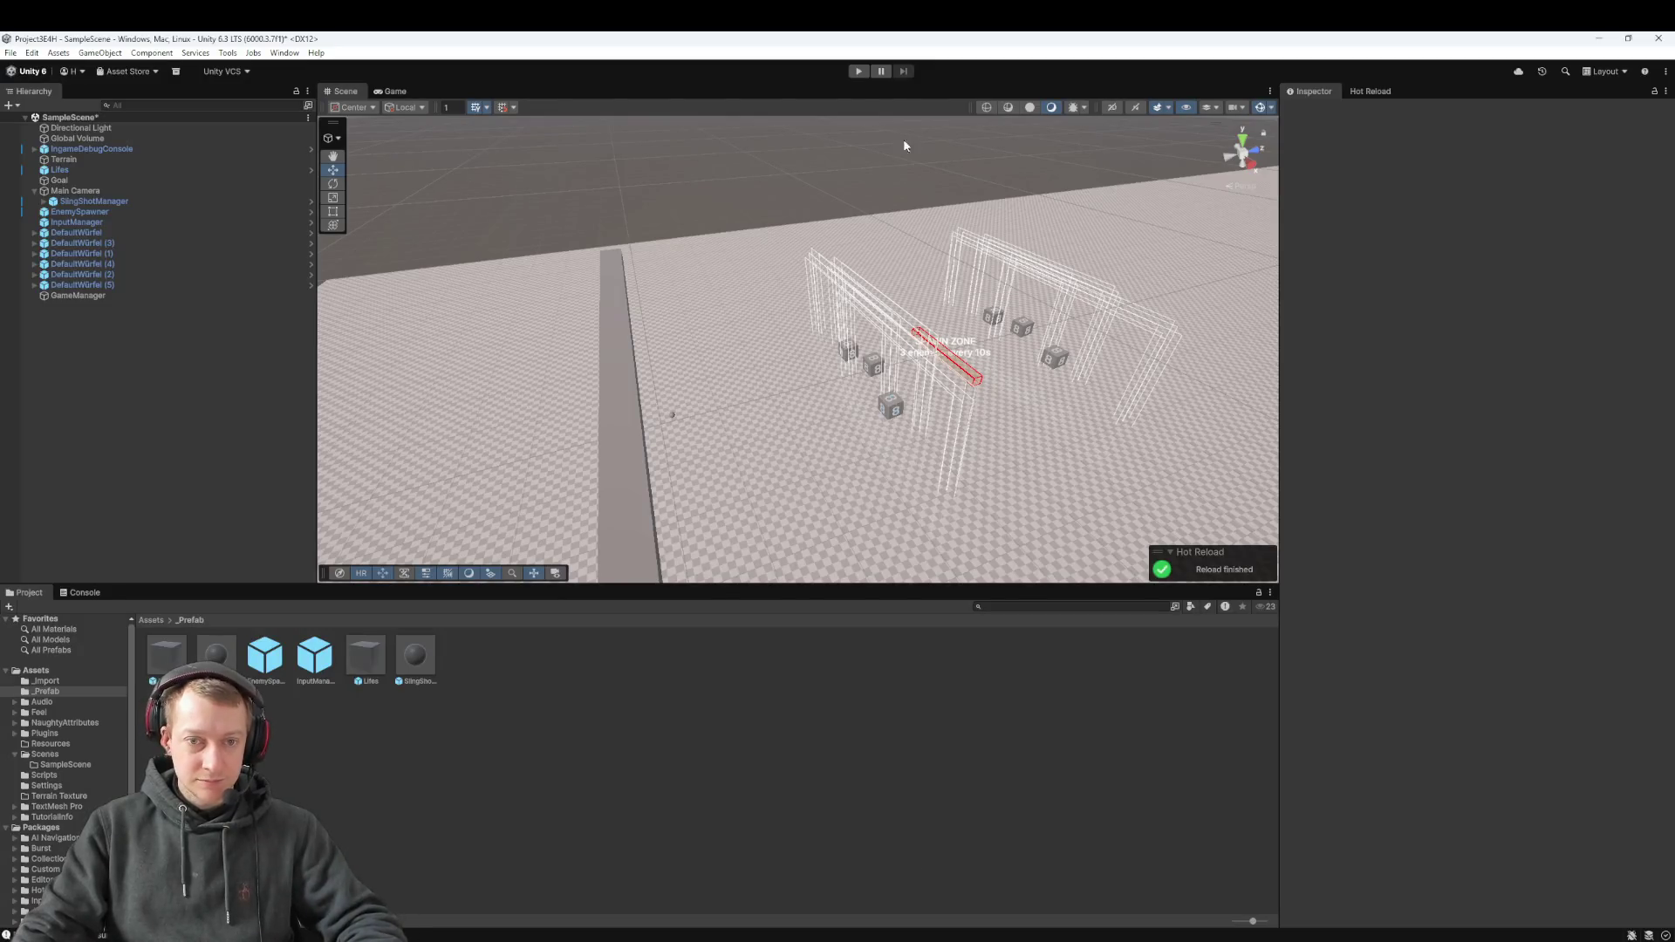
click(859, 73)
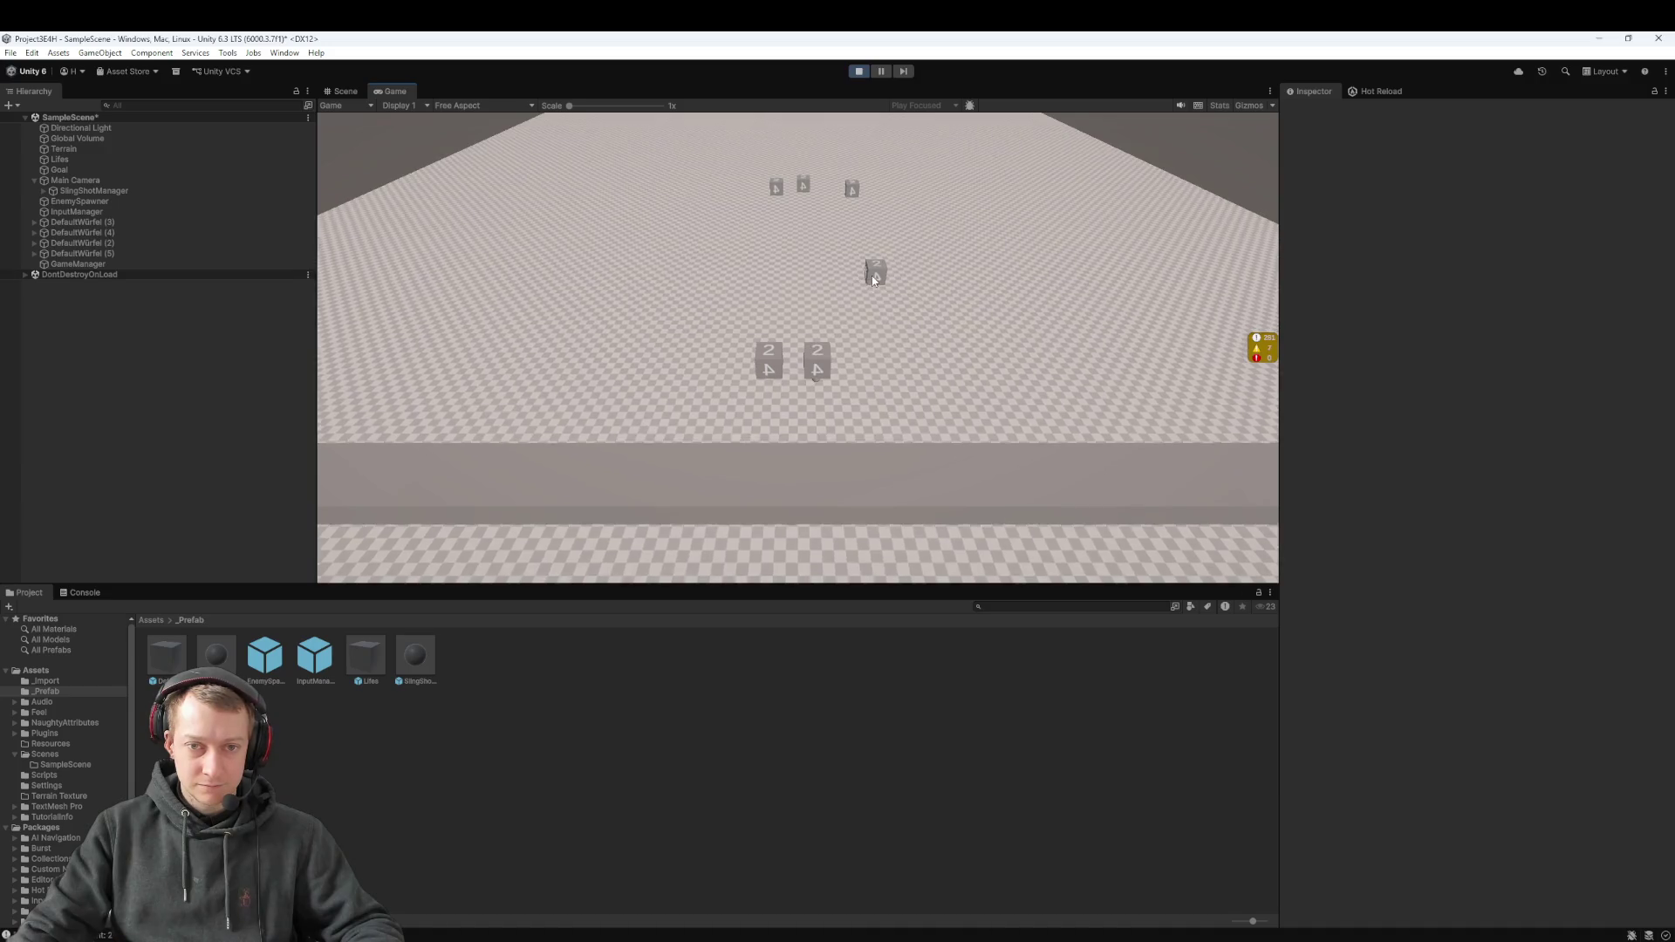
Sling the slotted dice at the enemy spheres four times, then launch the slingshot ball
drag(815, 367, 813, 558)
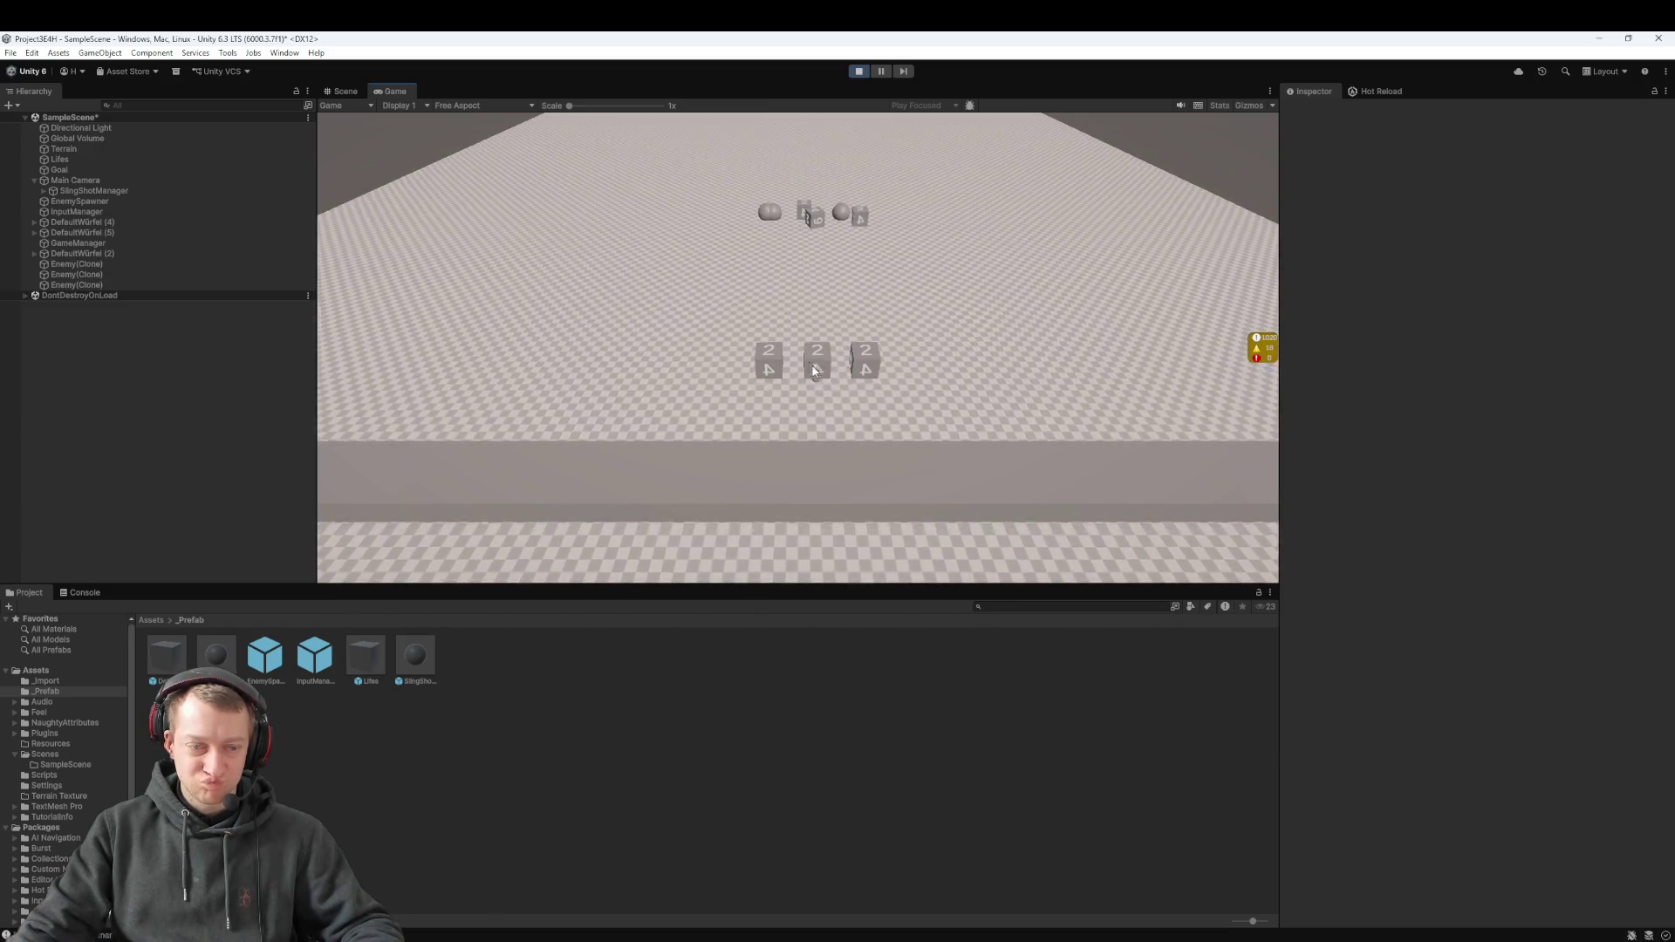
drag(818, 377, 819, 451)
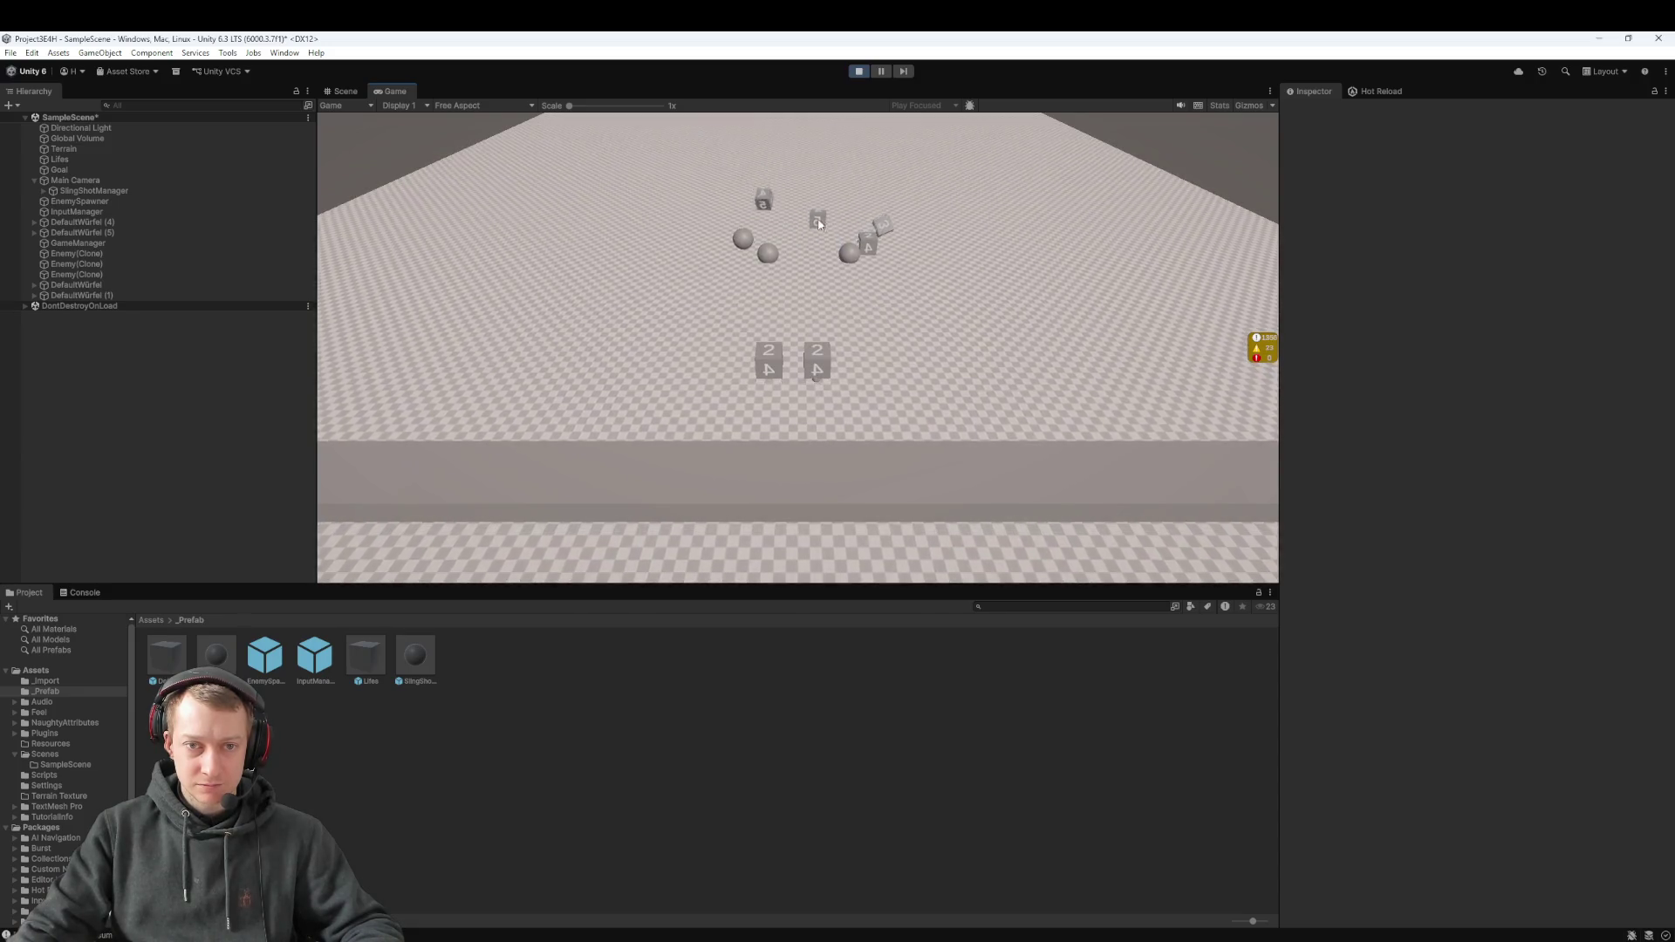
drag(816, 359, 813, 383)
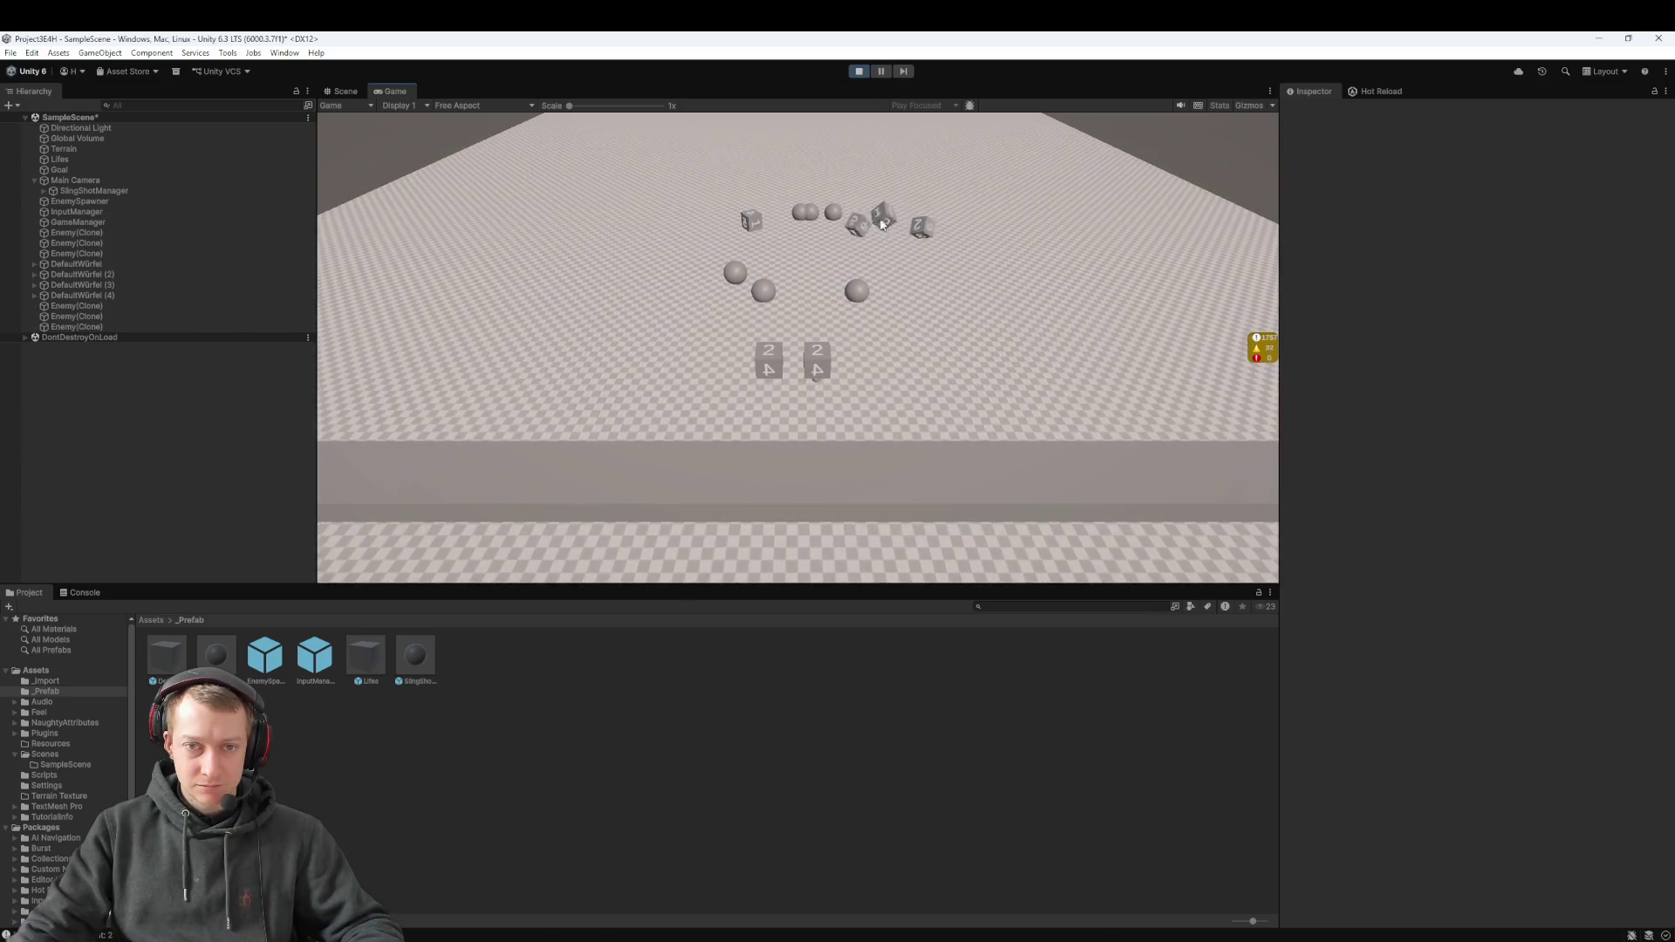
drag(816, 359, 814, 375)
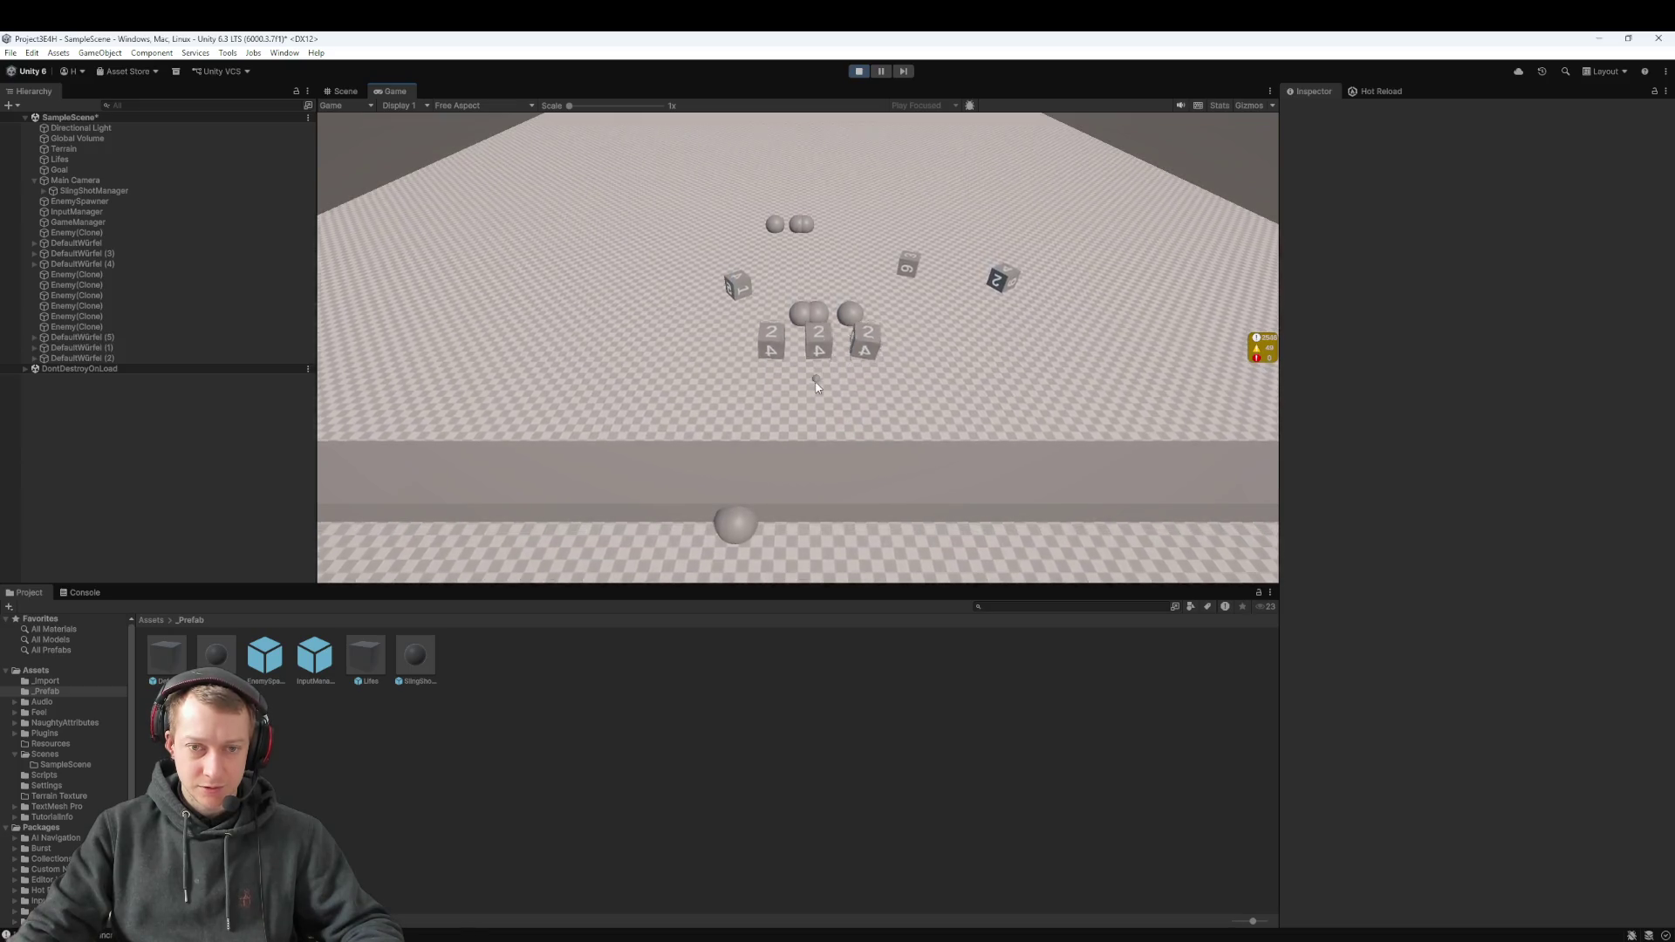
drag(733, 537, 725, 555)
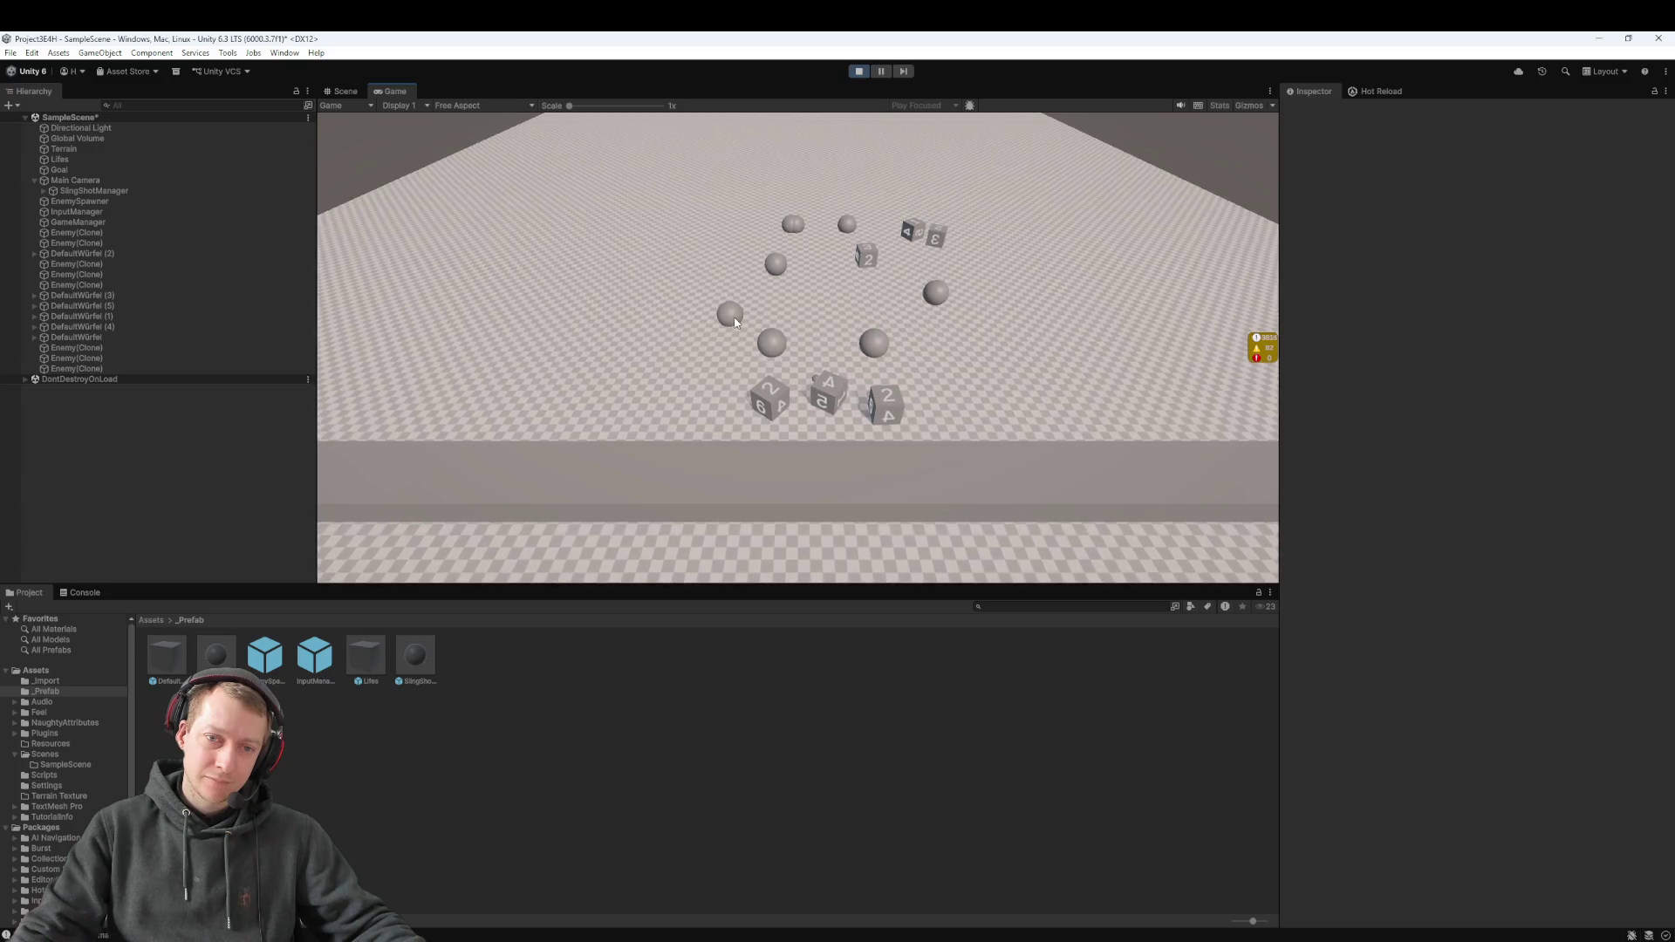
Stop the play-test with Ctrl+P and bring Fork forward from the taskbar
key(ctrl+p)
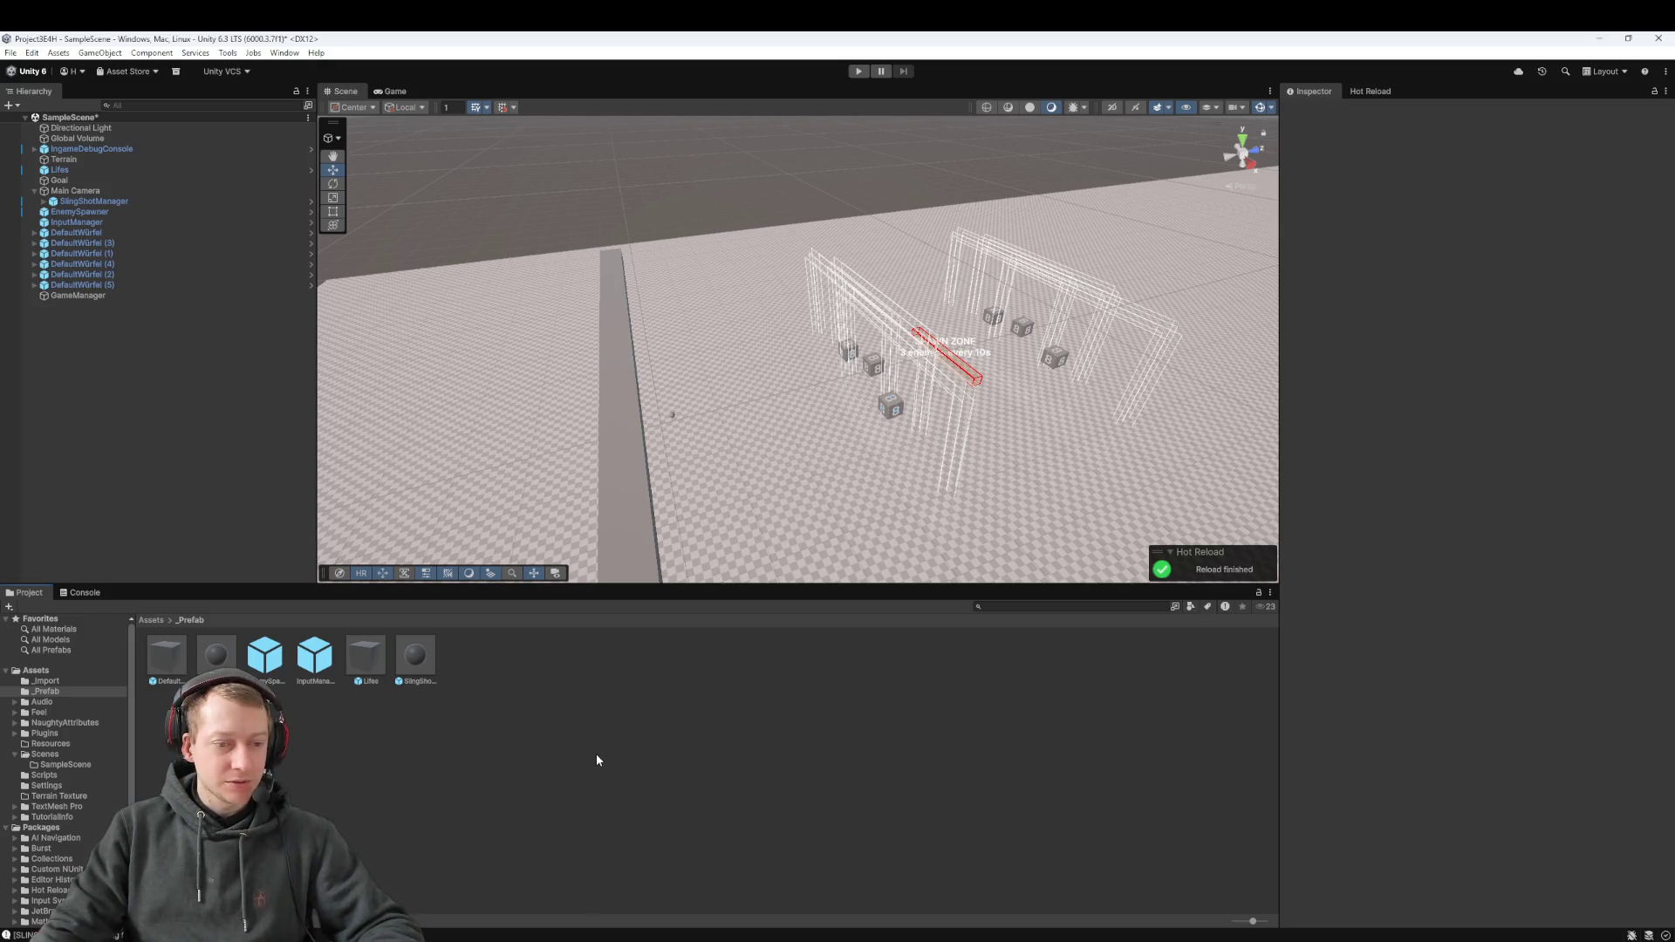
mouse_move(590, 939)
click(590, 883)
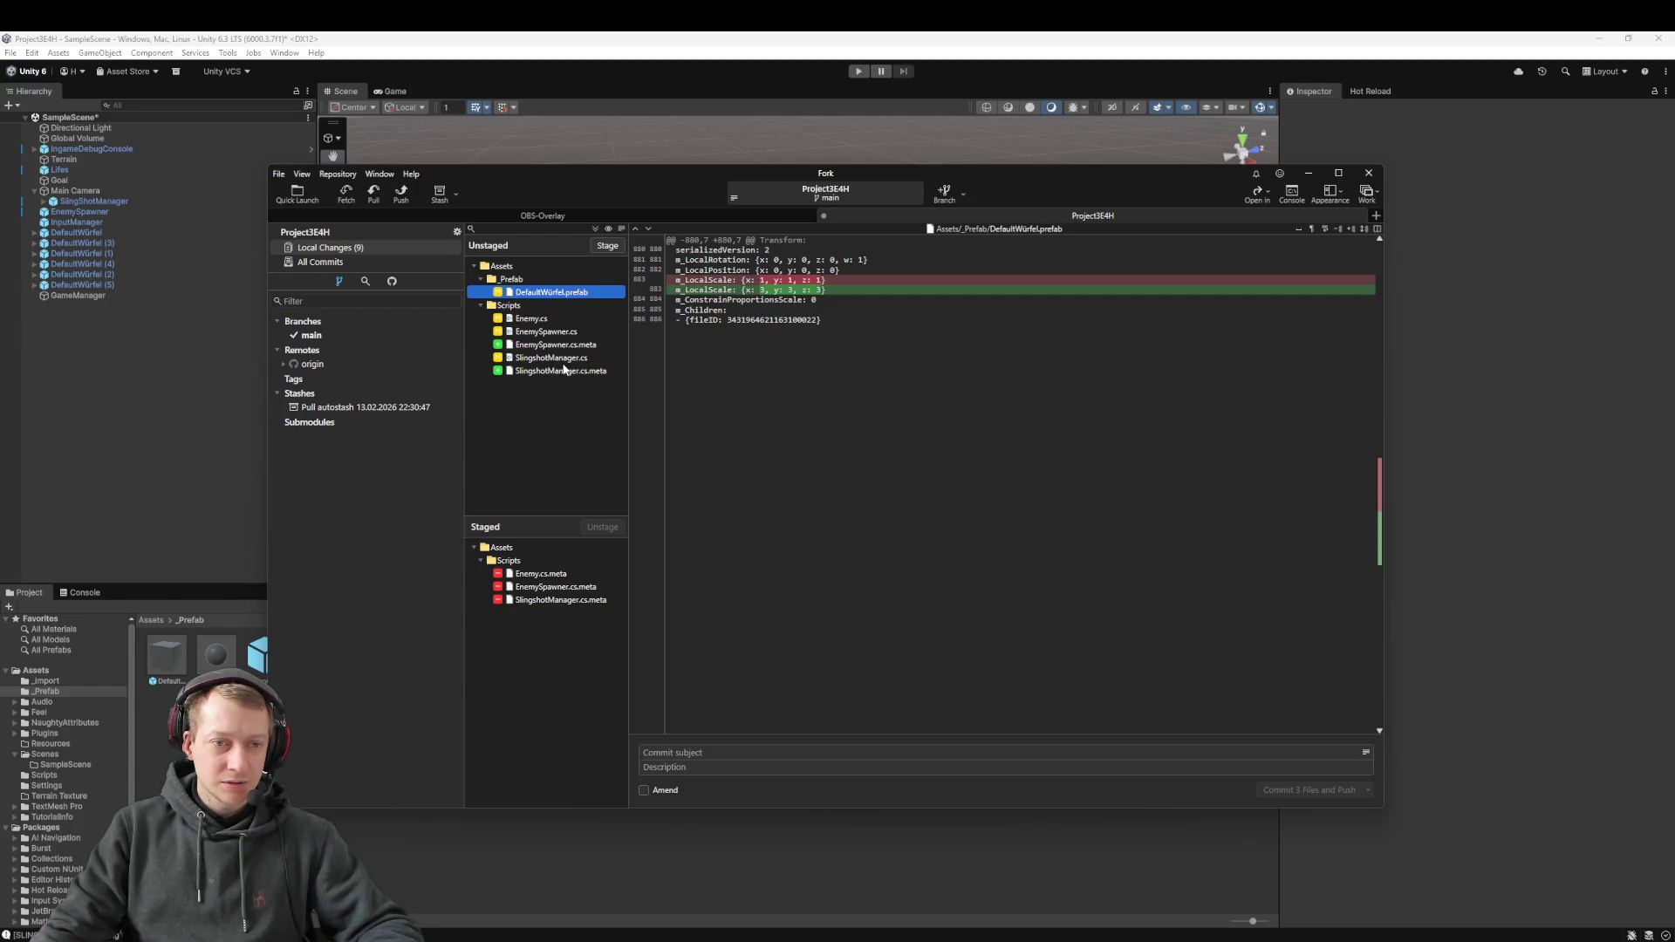
Review SlingshotManager.cs, pull origin/main into main, and dismiss the merge-conflict report
click(542, 359)
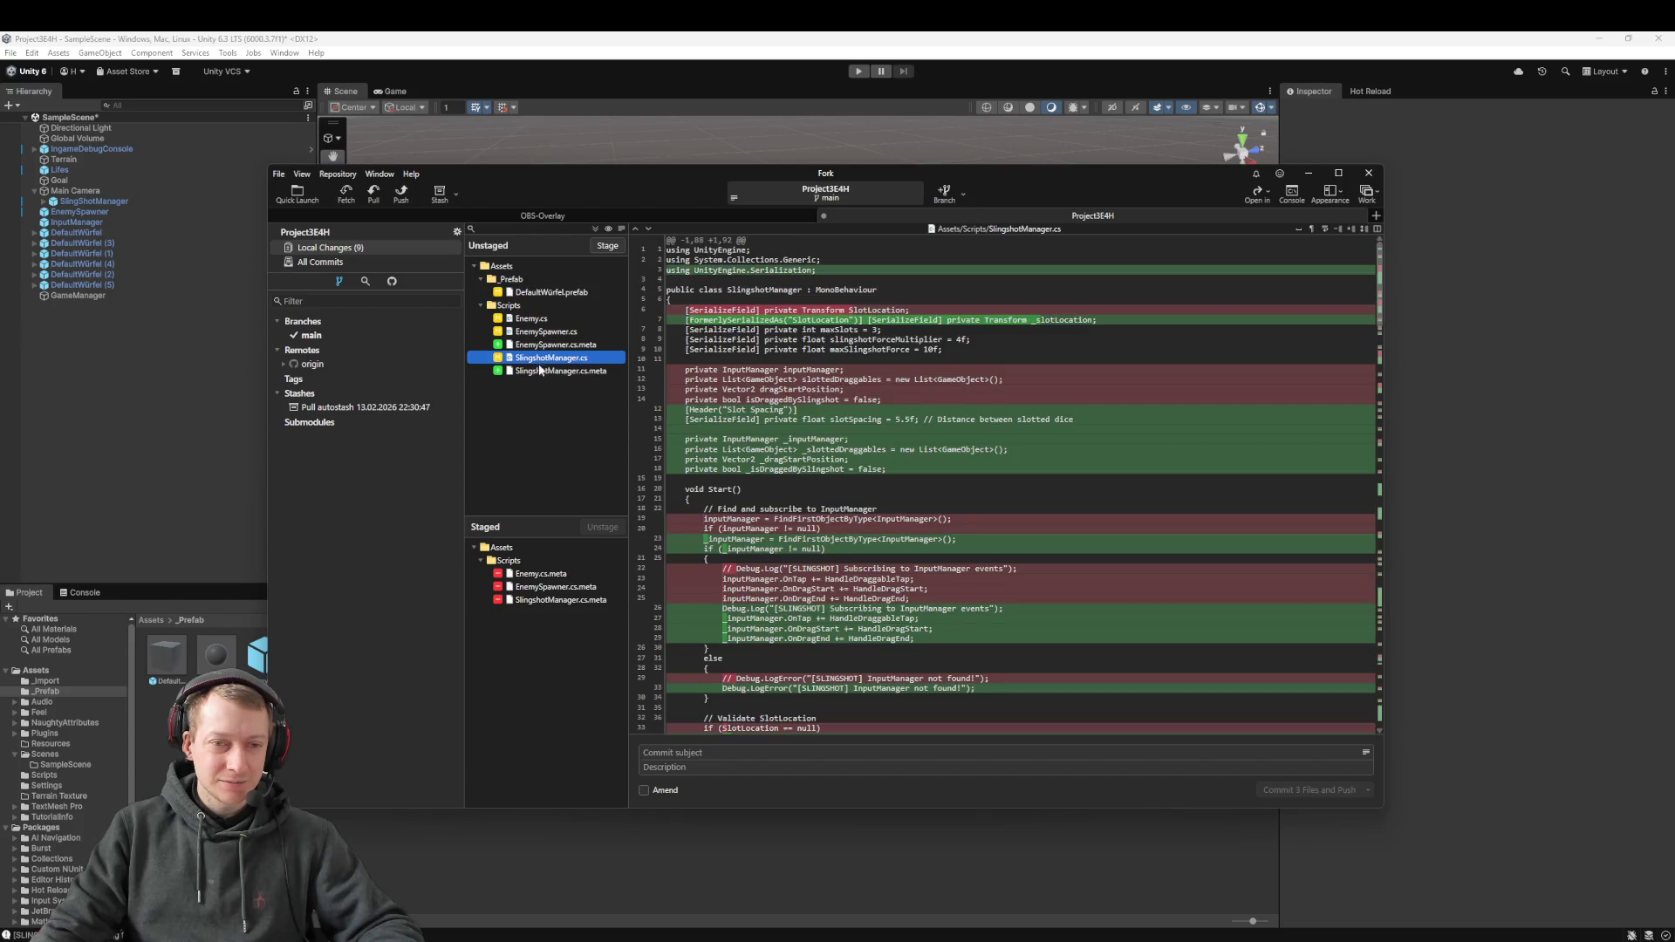
click(373, 192)
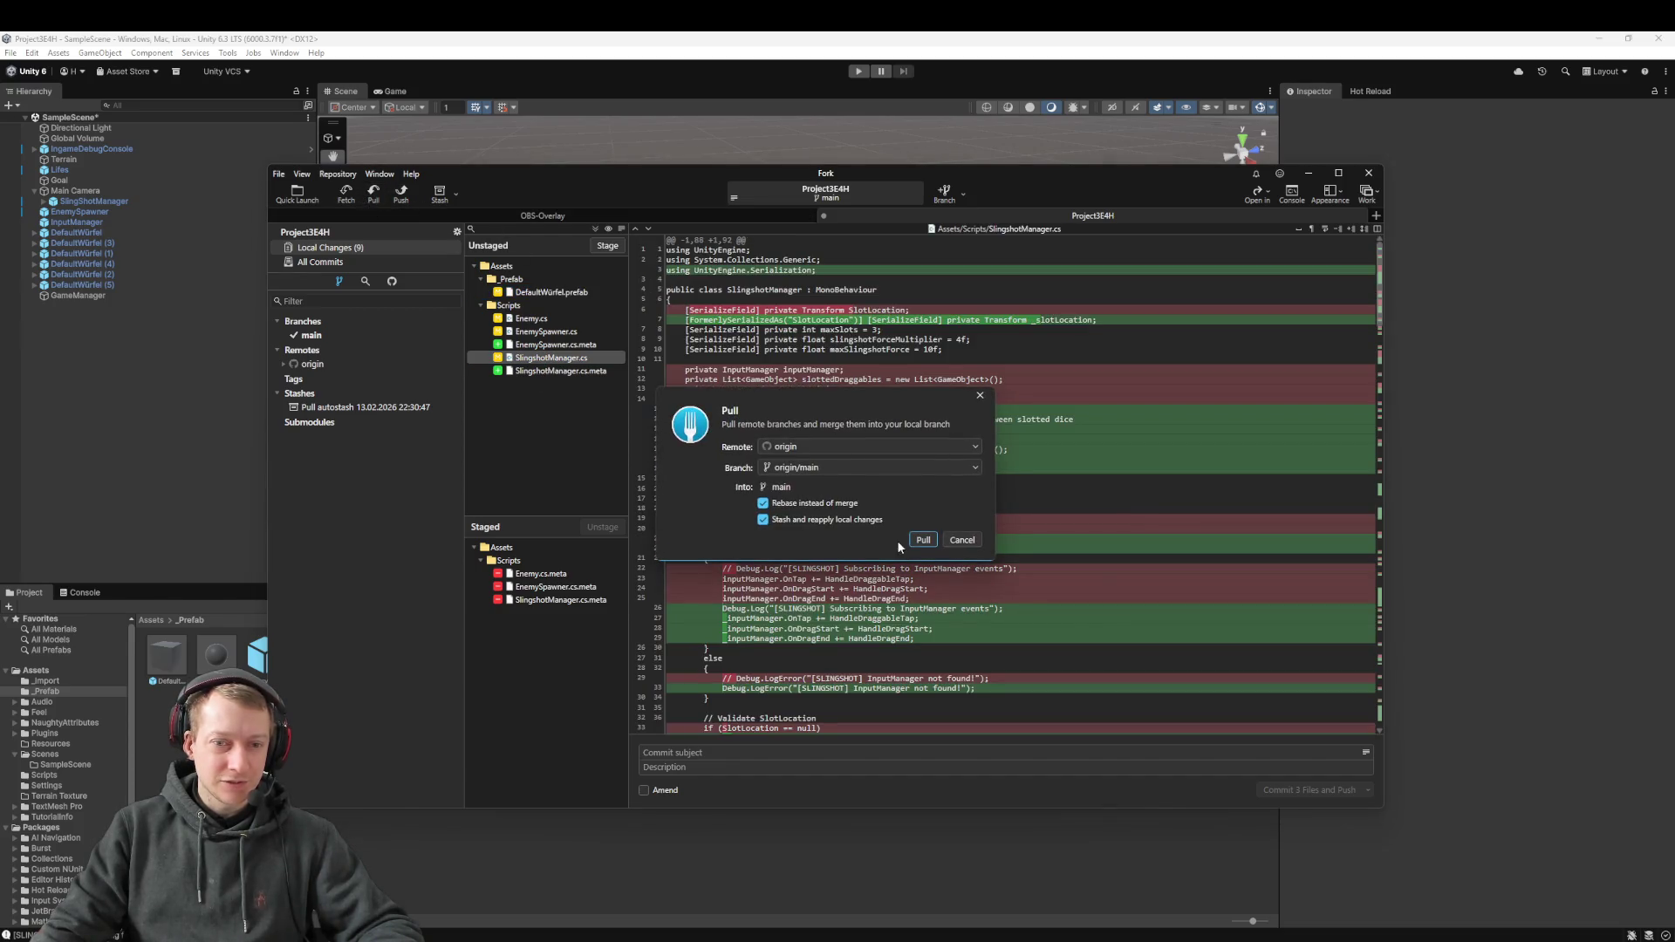
click(930, 538)
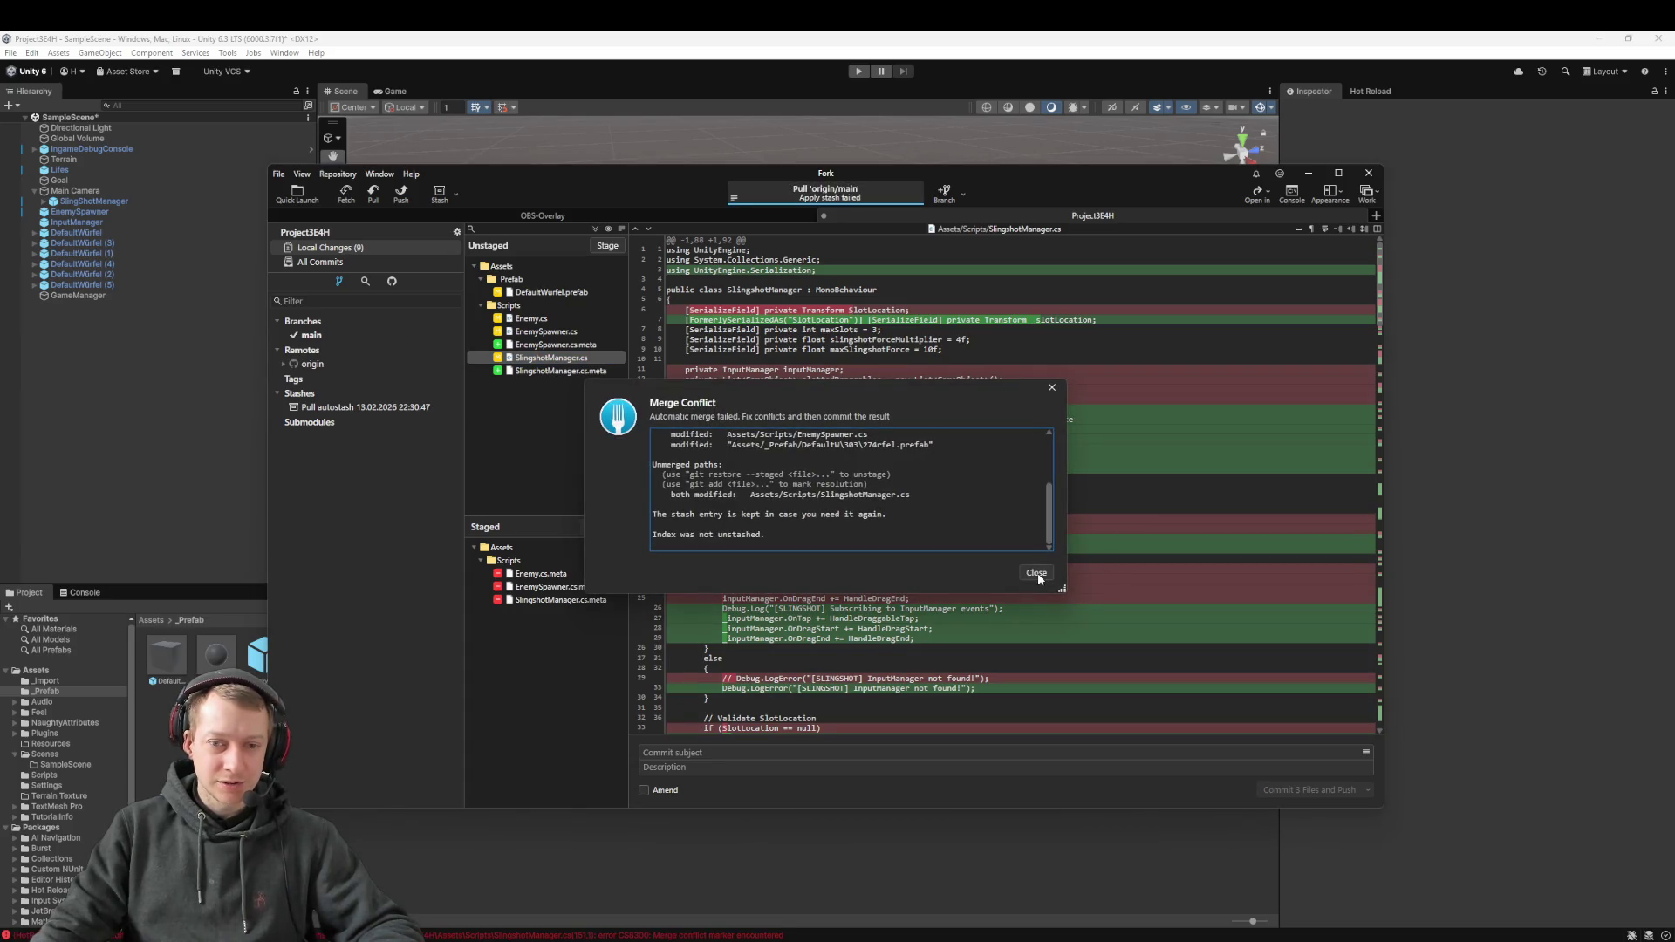
click(1036, 573)
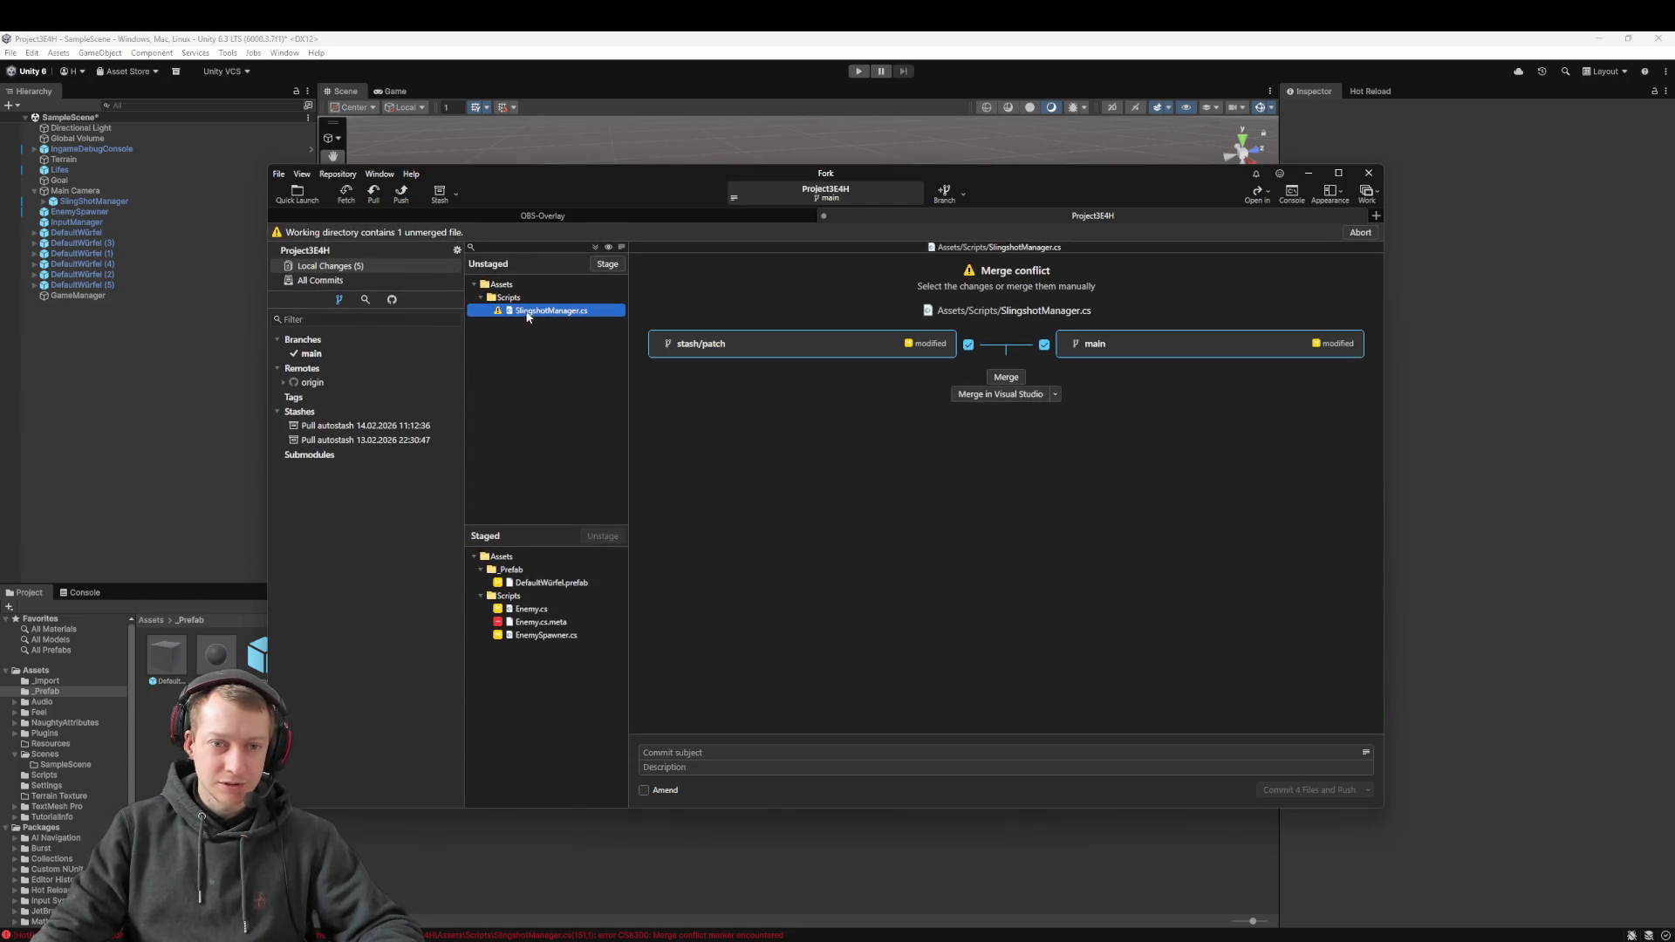
Open the SlingshotManager.cs conflict in the merge editor and review both versions
click(1008, 379)
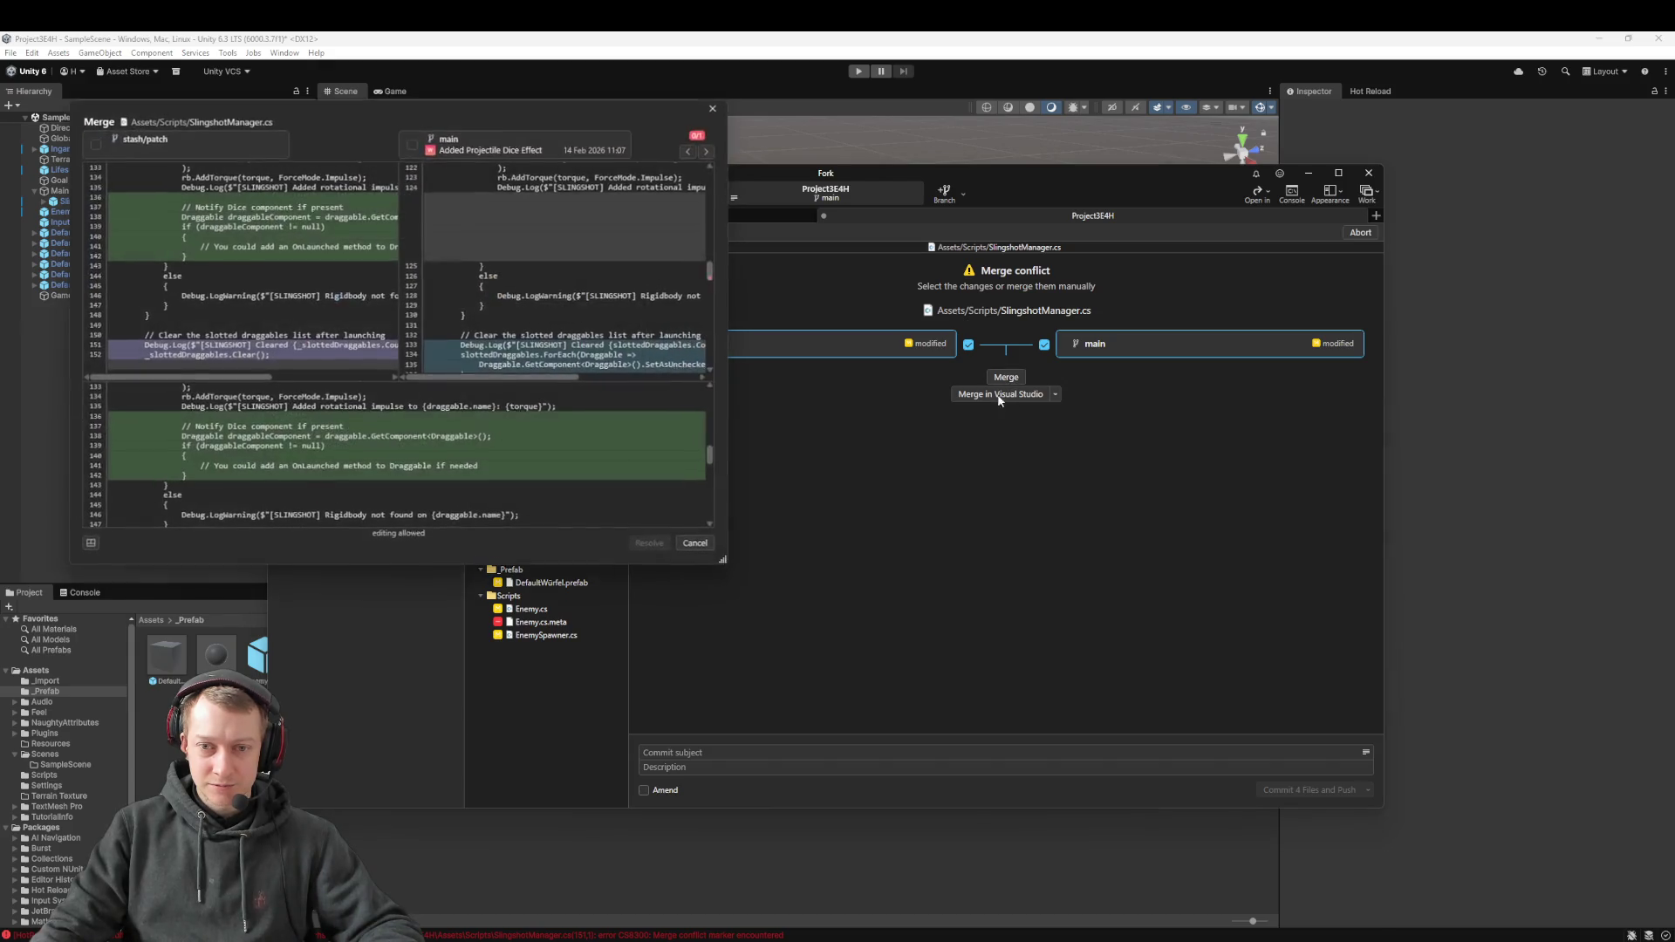
scroll(385, 224, down, 20)
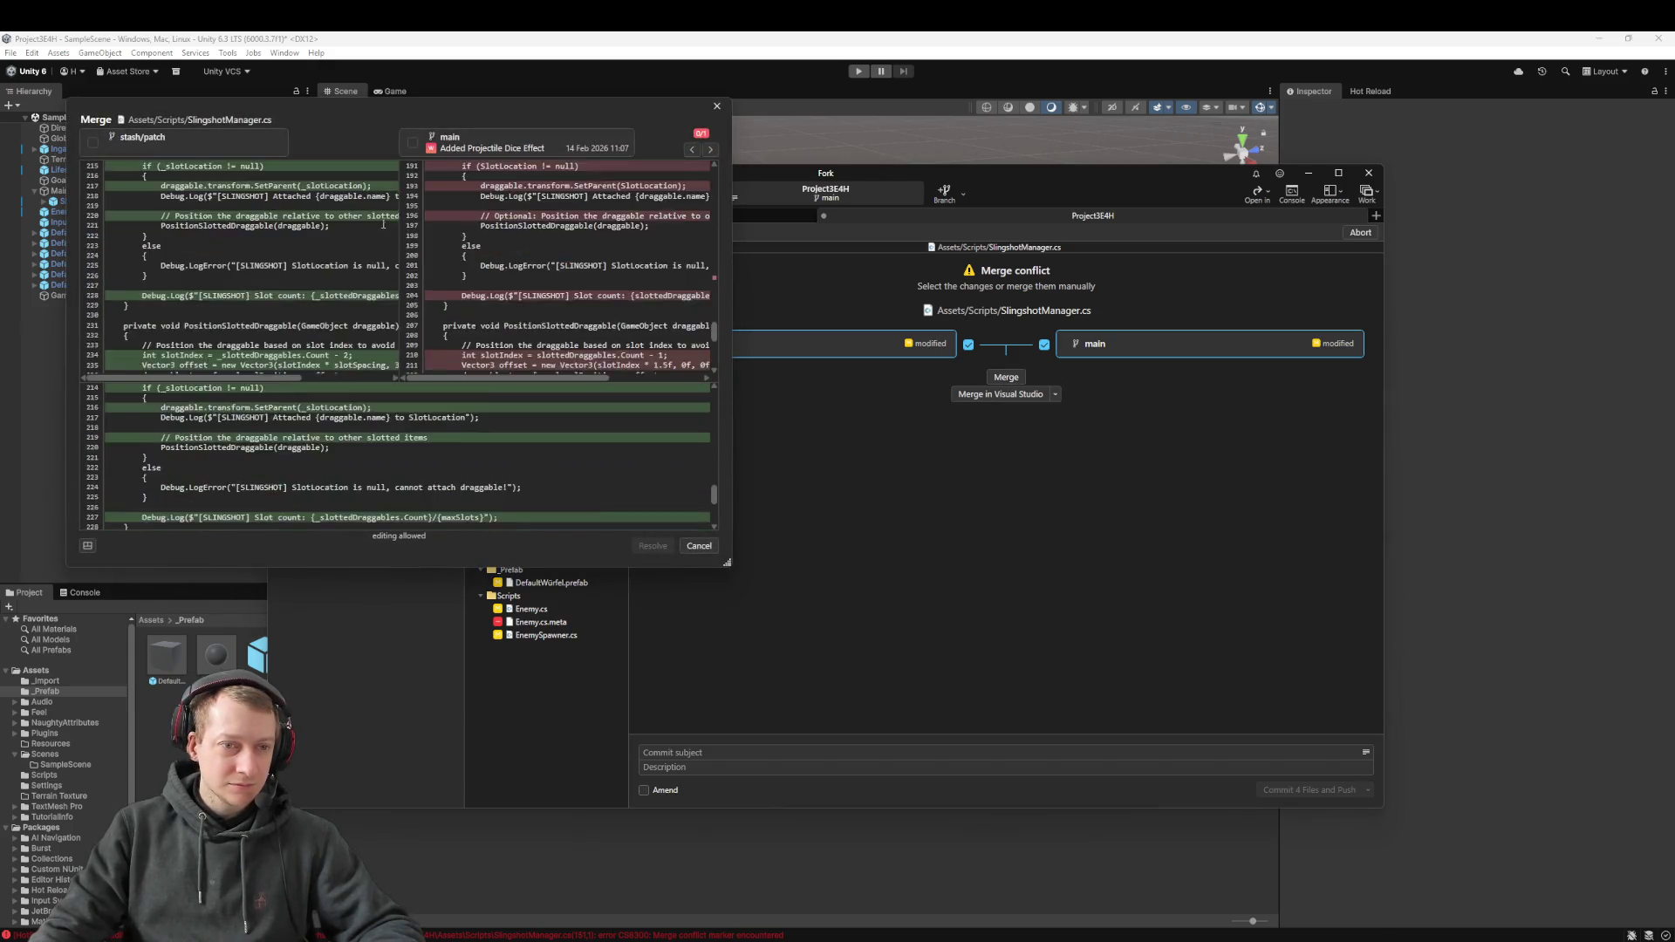
scroll(384, 224, down, 12)
scroll(382, 316, up, 20)
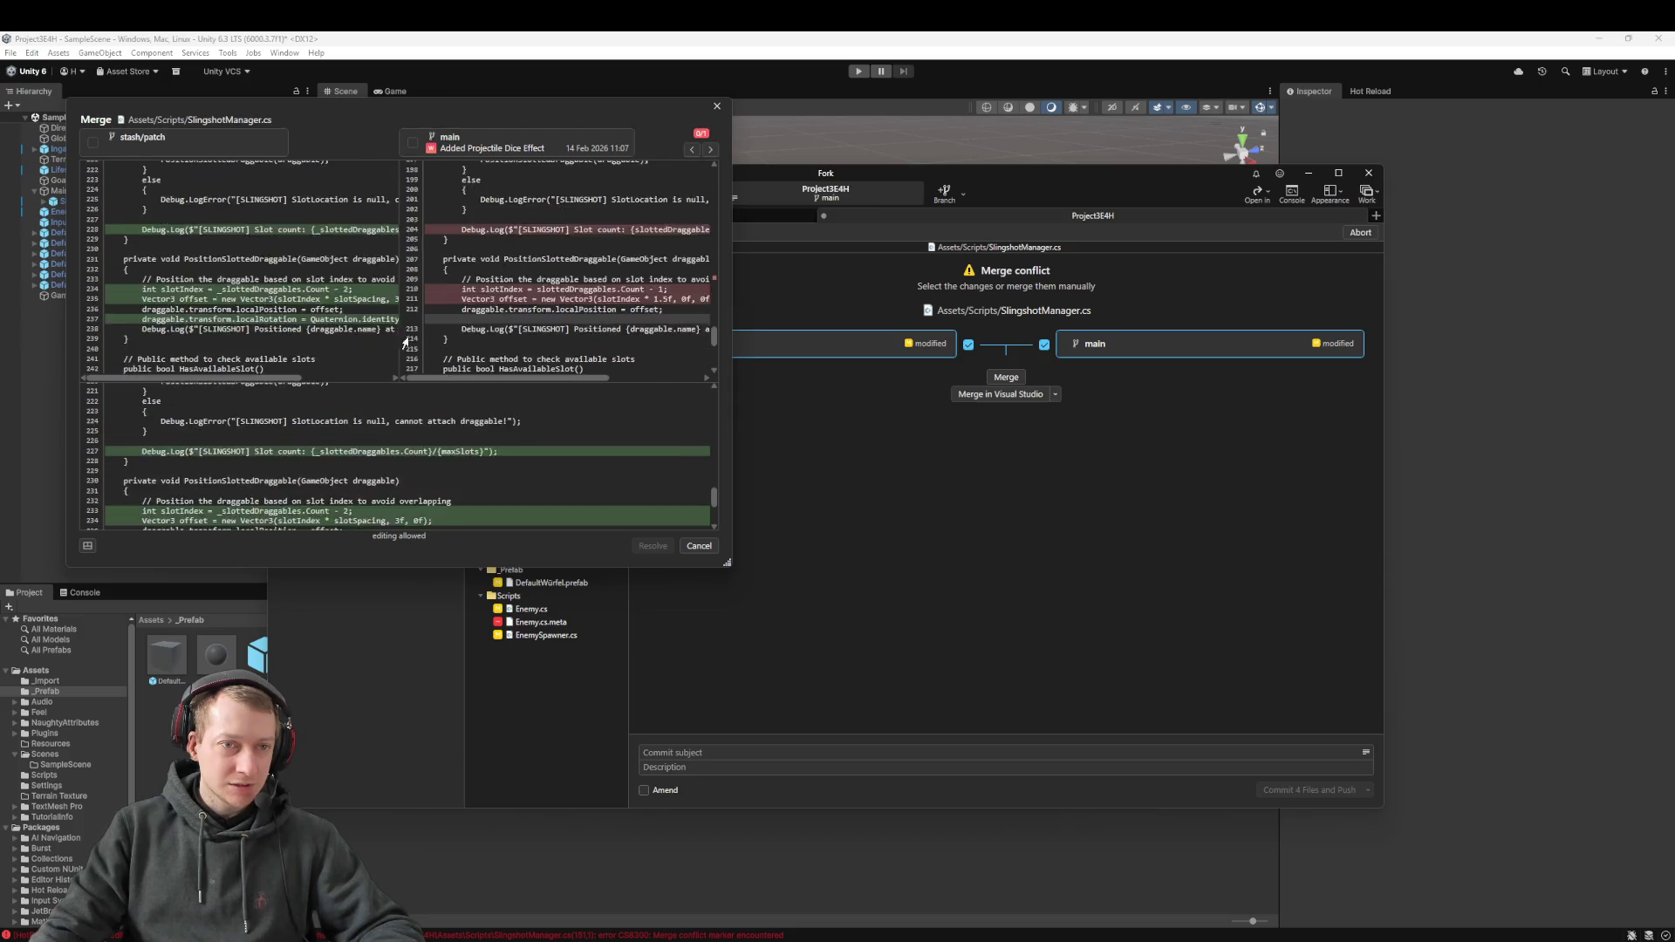
scroll(332, 271, down, 2)
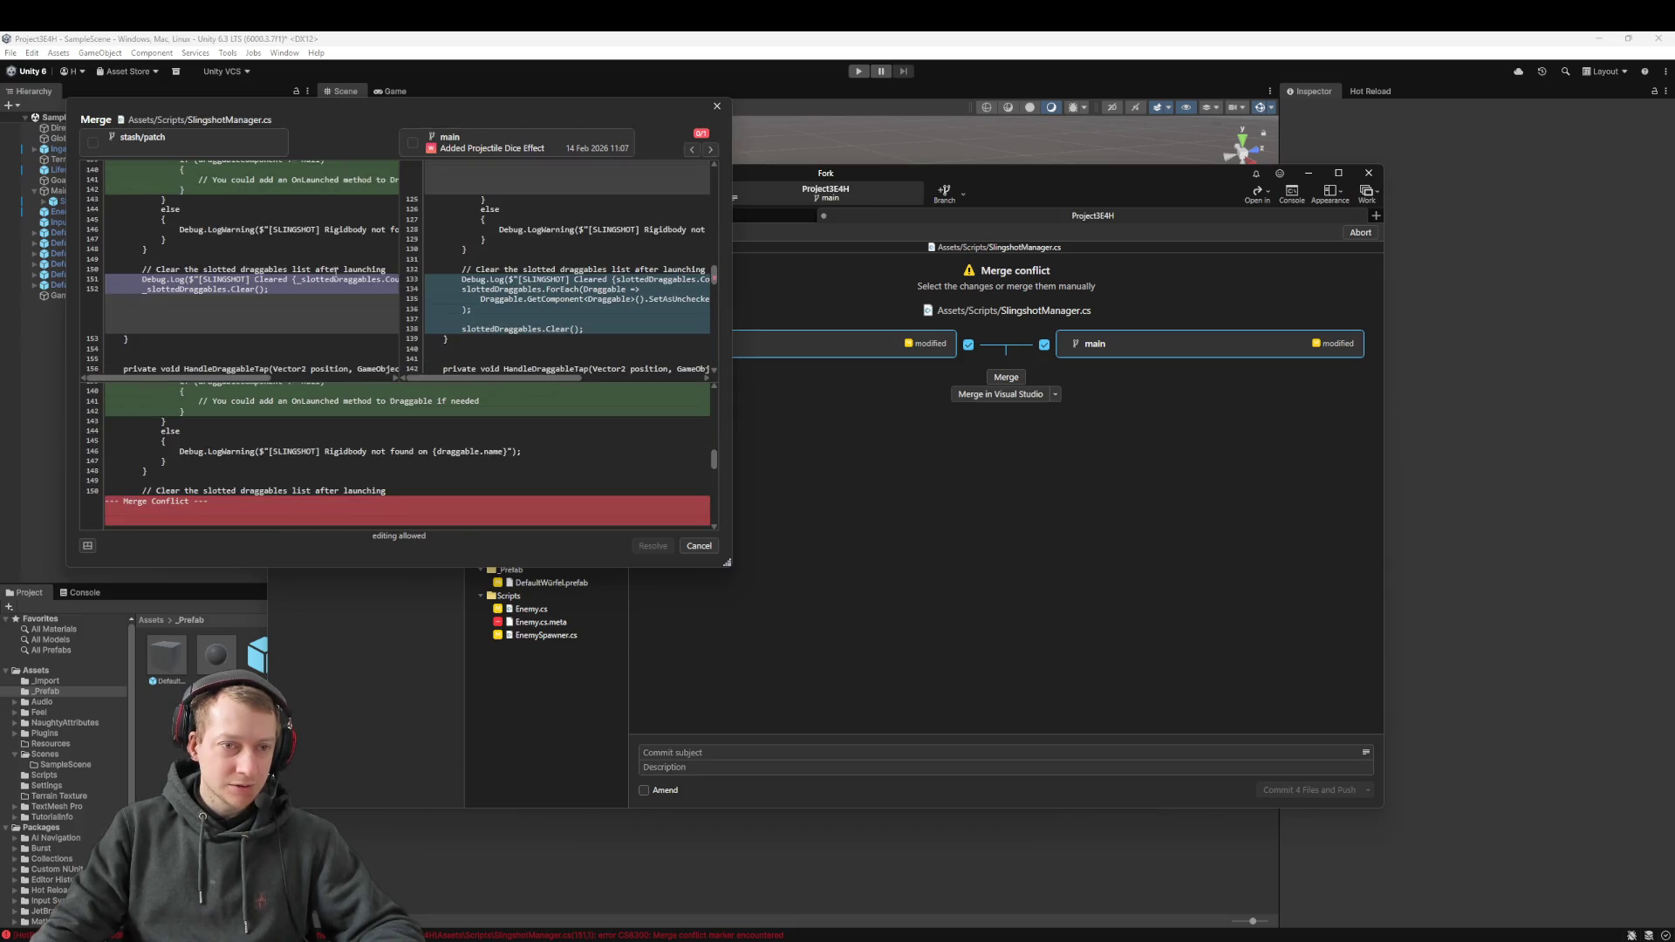
scroll(312, 272, down, 2)
scroll(313, 272, up, 1)
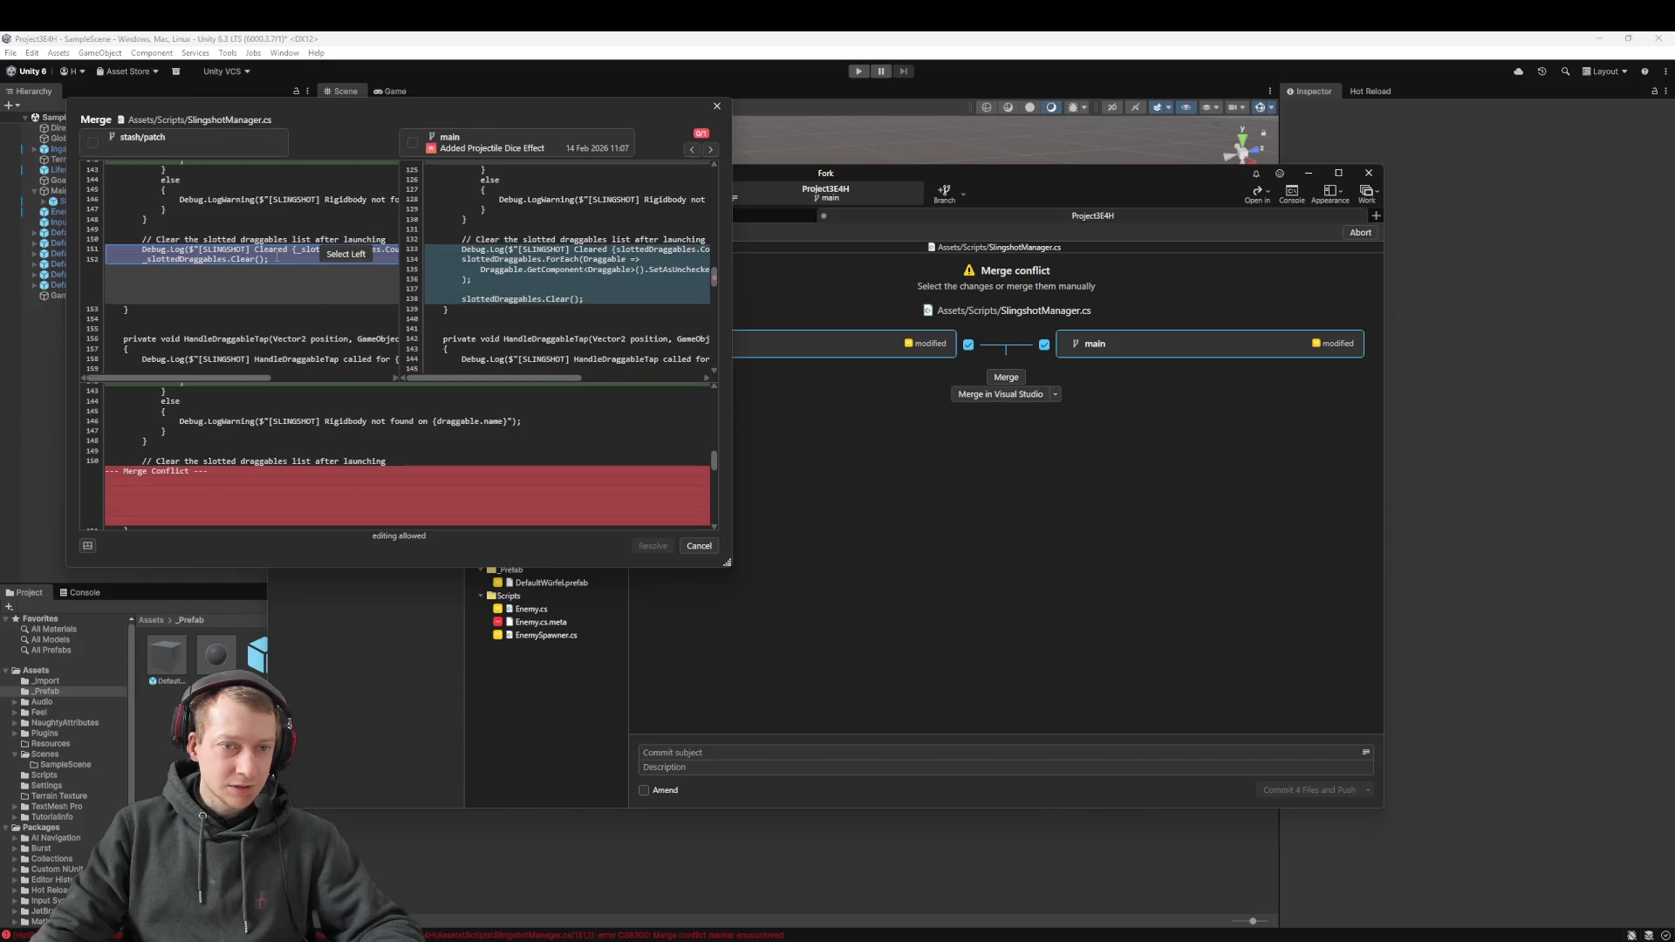
scroll(396, 294, up, 1)
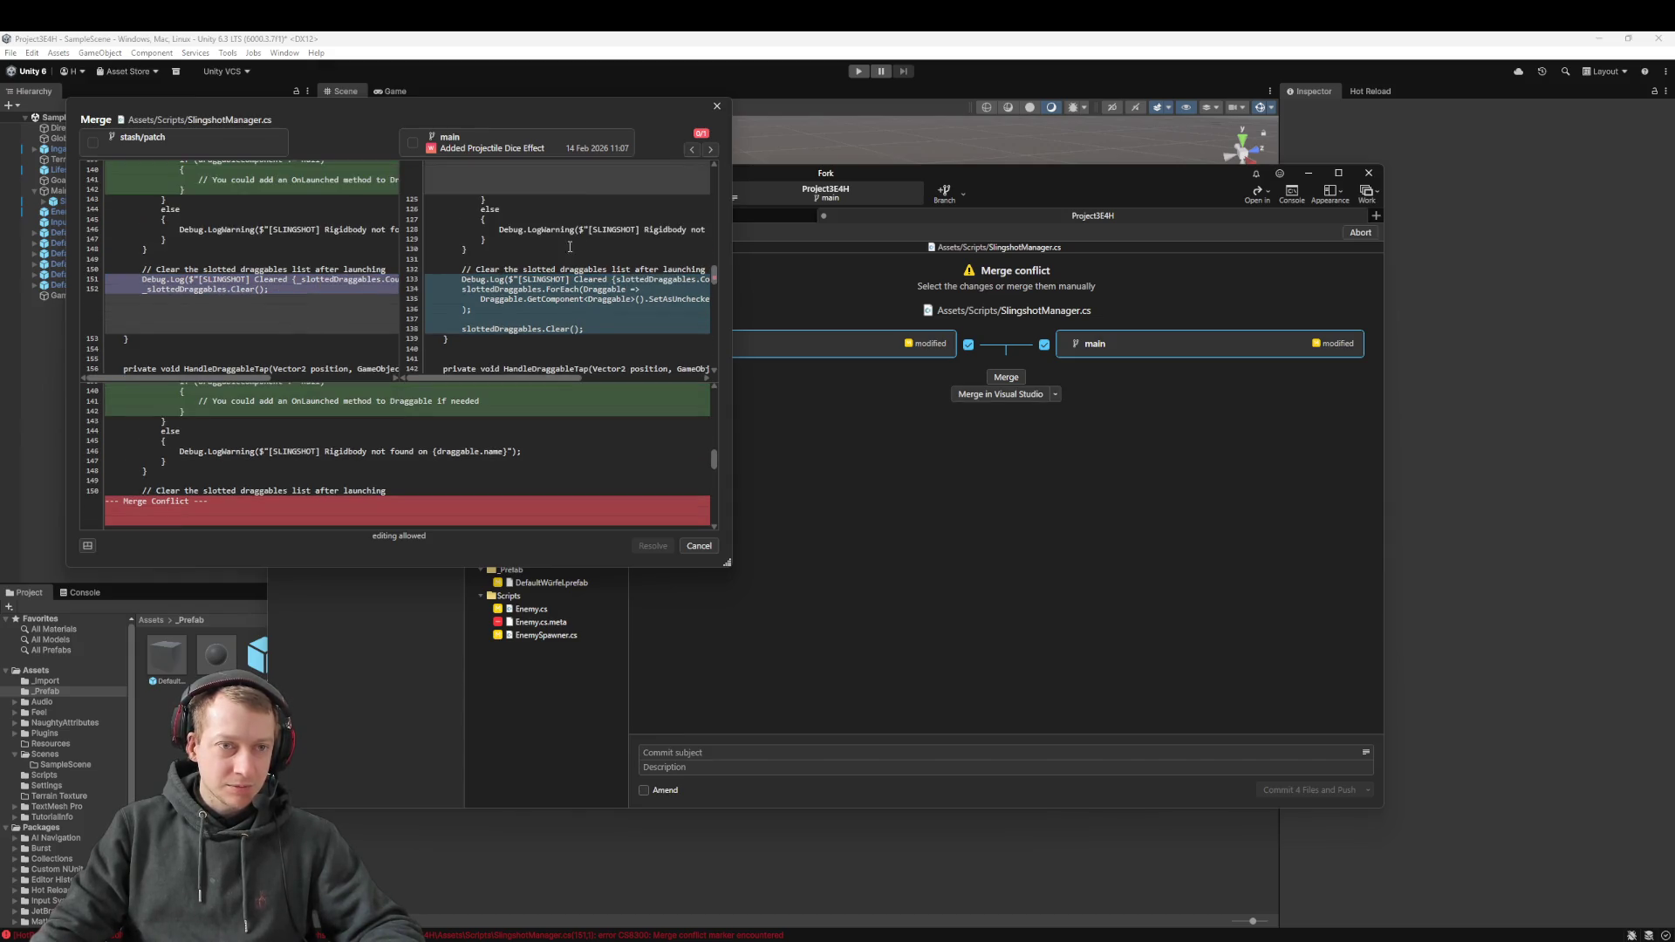
scroll(396, 294, up, 20)
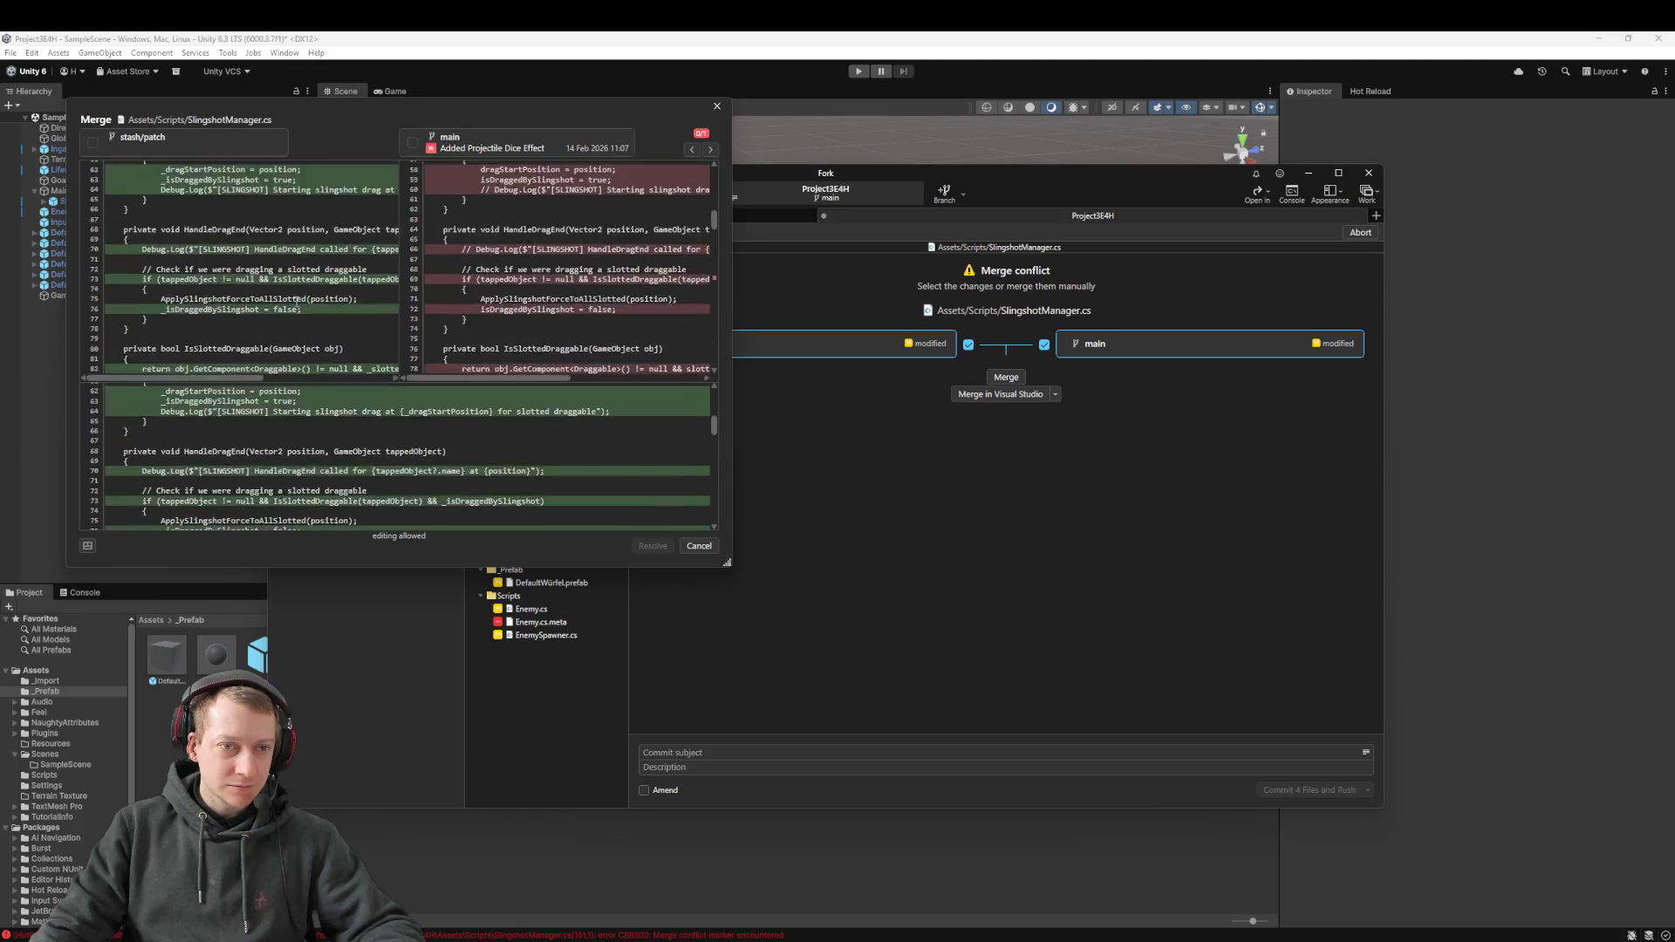
scroll(295, 290, down, 20)
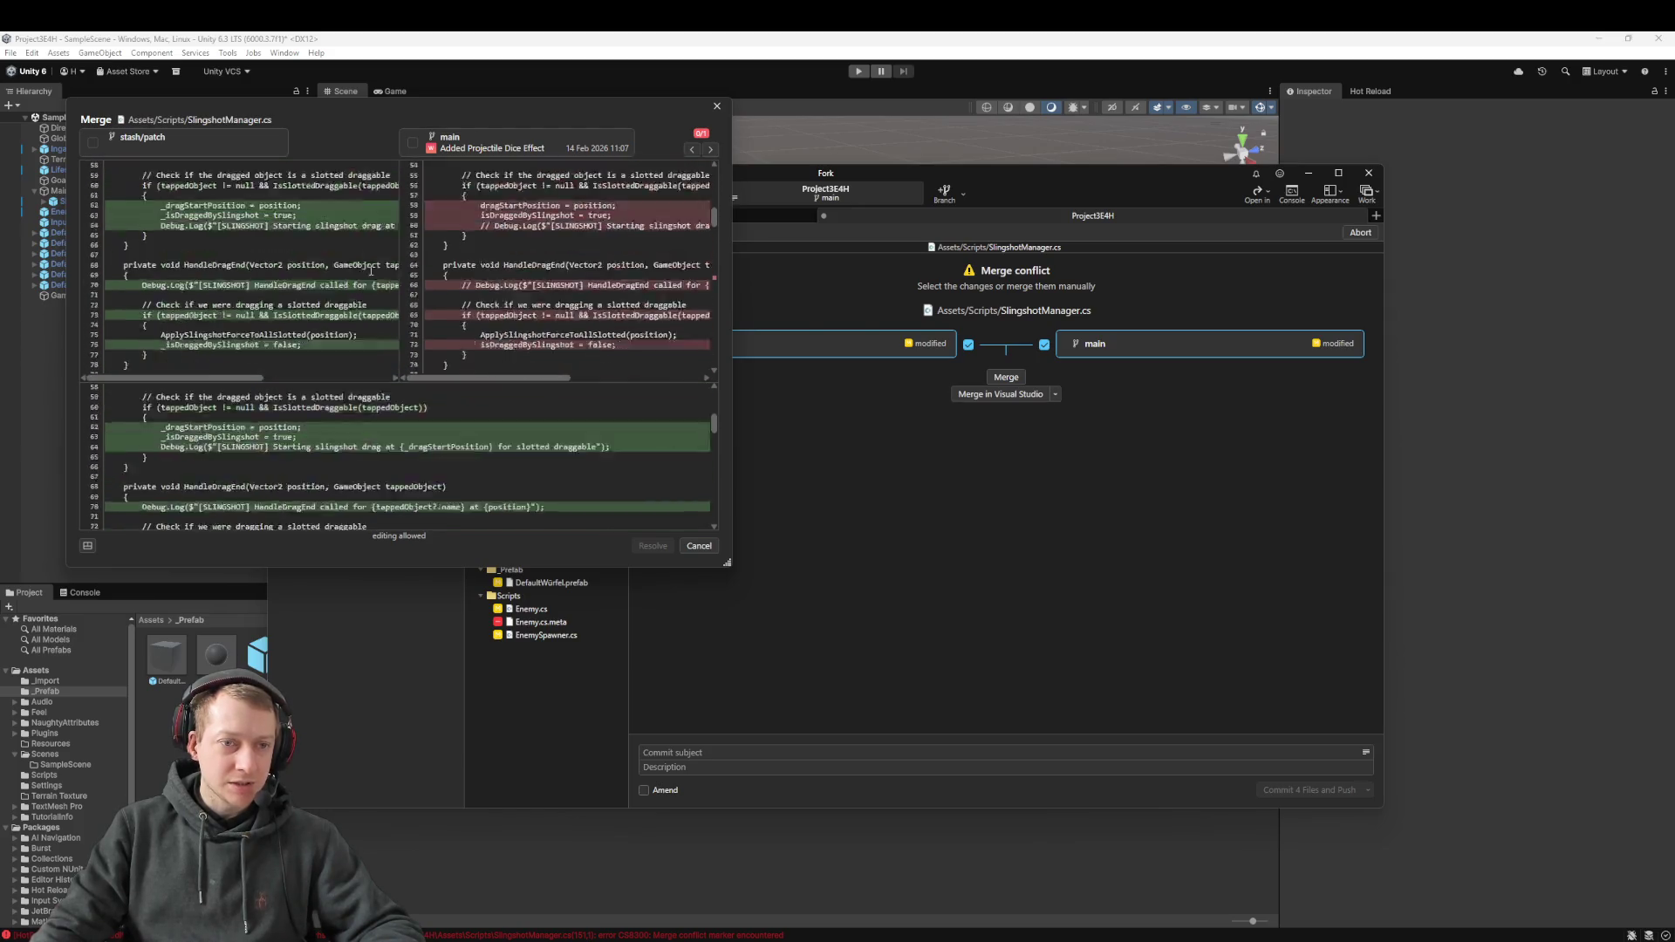
scroll(383, 257, down, 10)
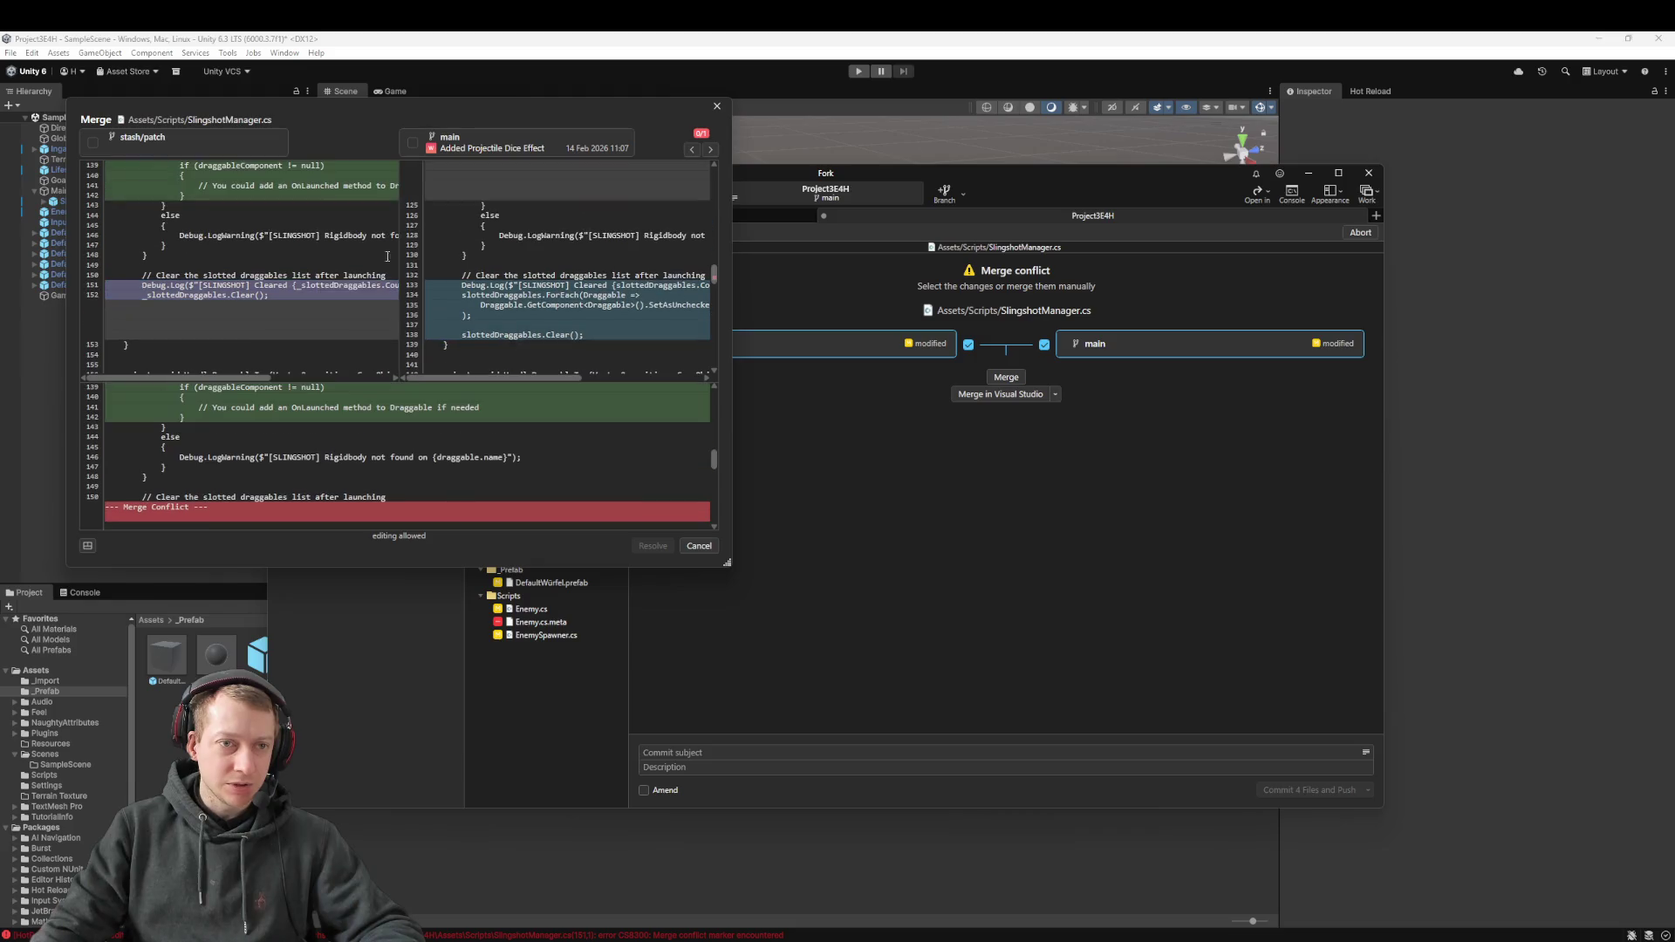
Keep the main branch's (right) block and resolve the conflict
mouse_move(246, 296)
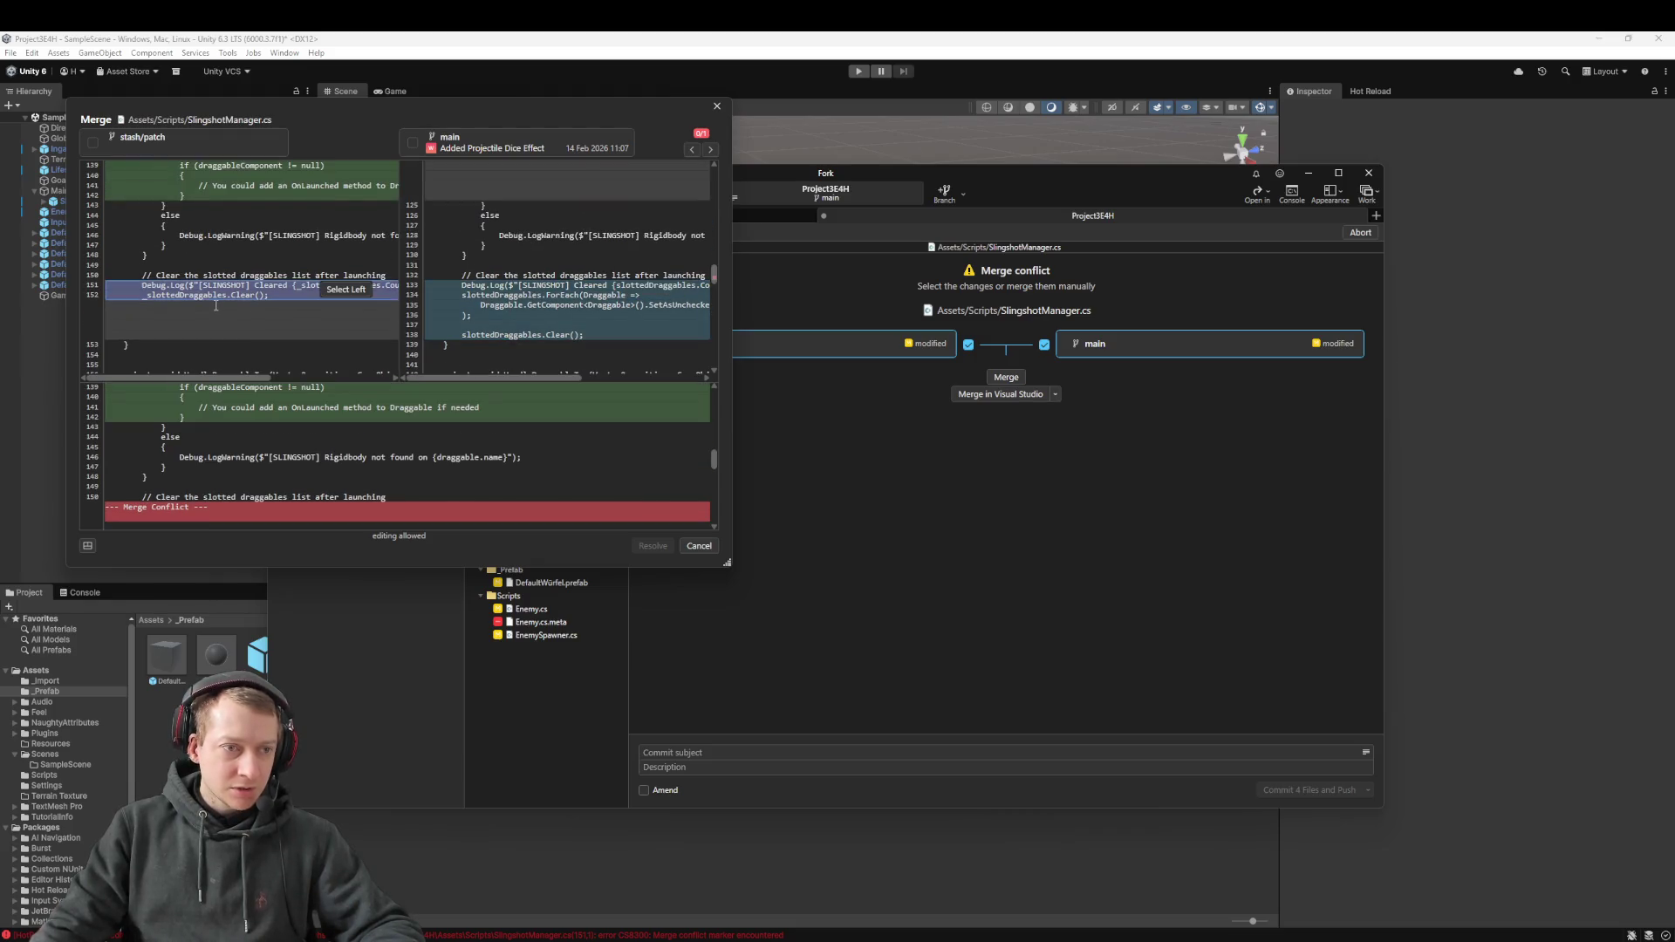
mouse_move(494, 295)
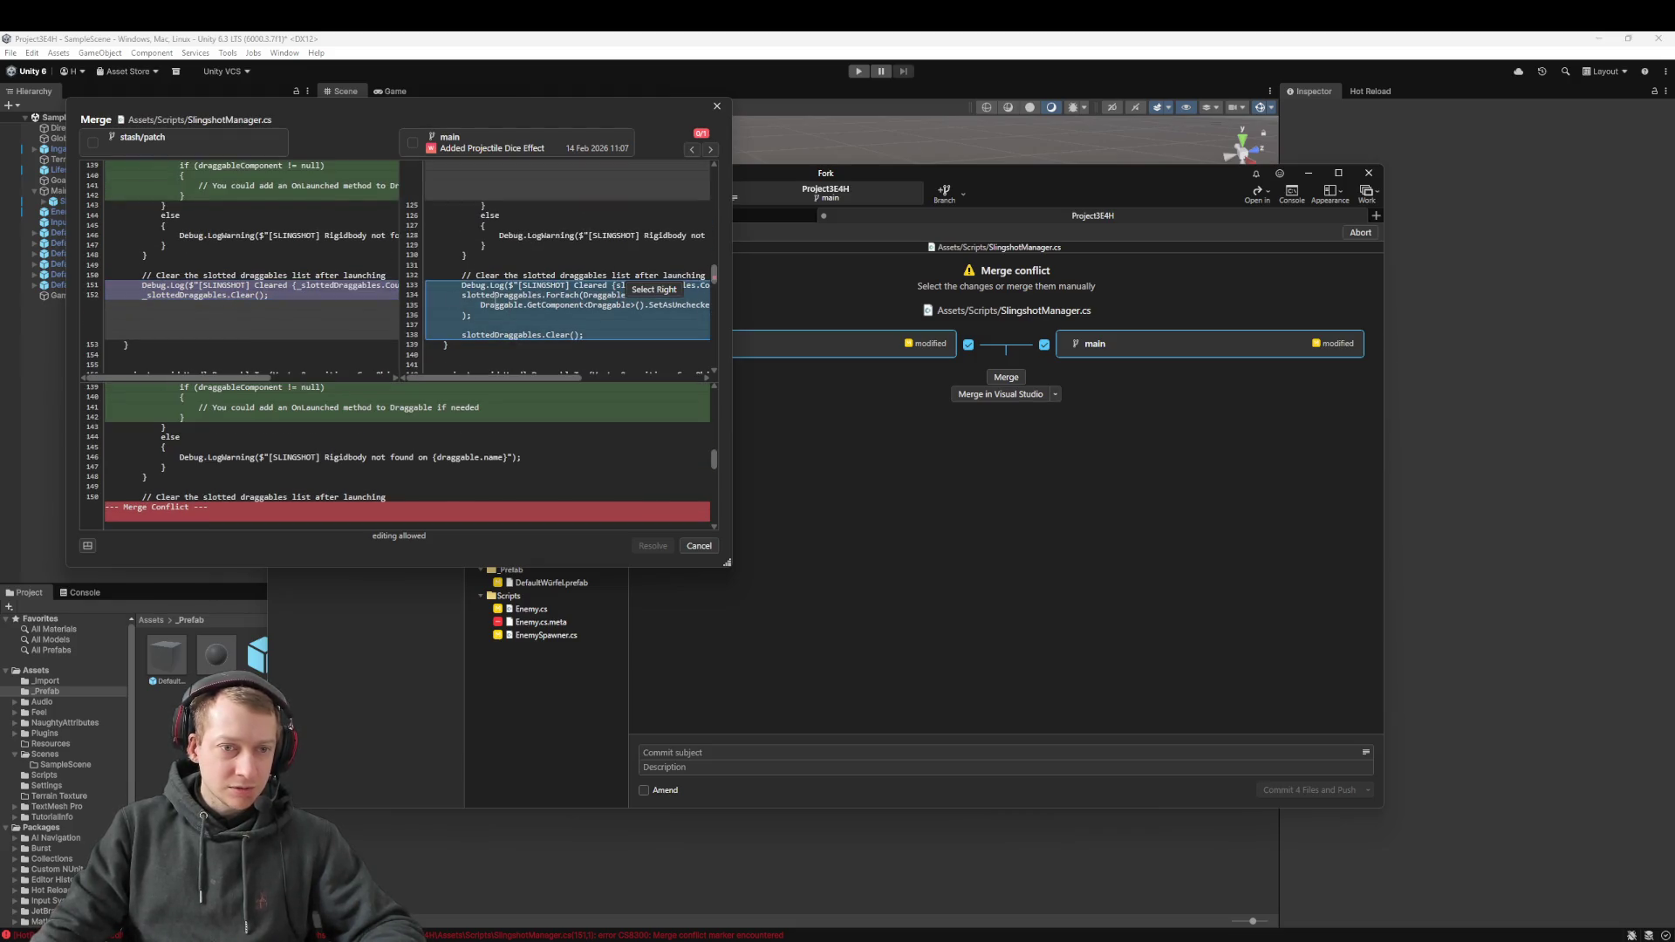
click(653, 290)
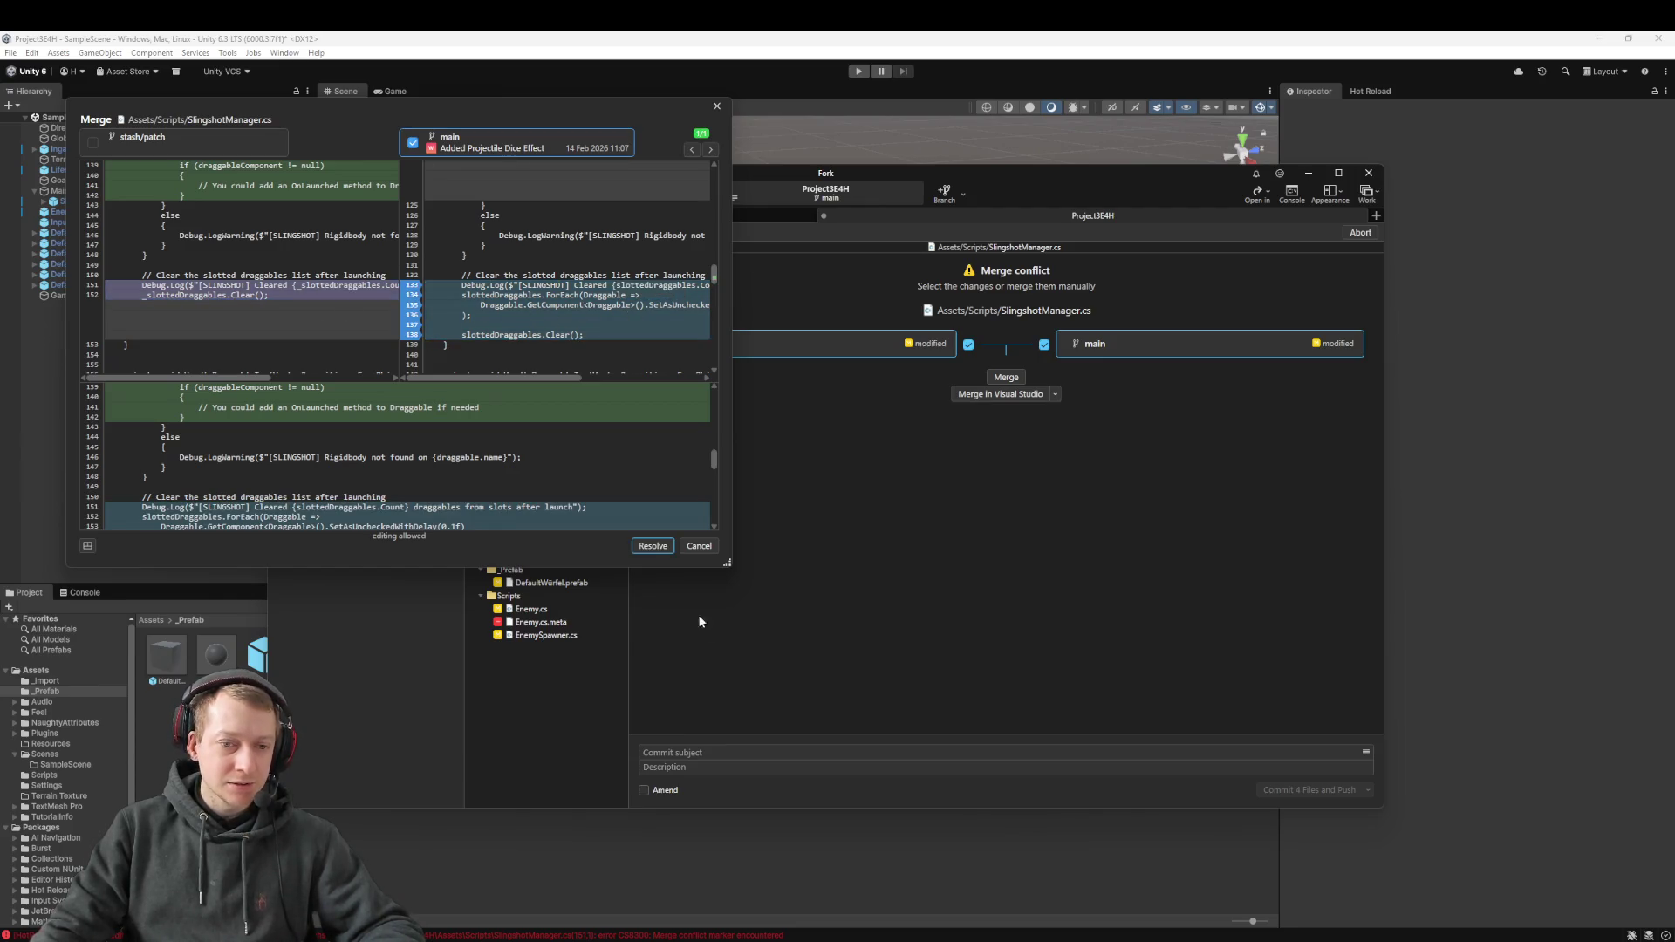
click(652, 546)
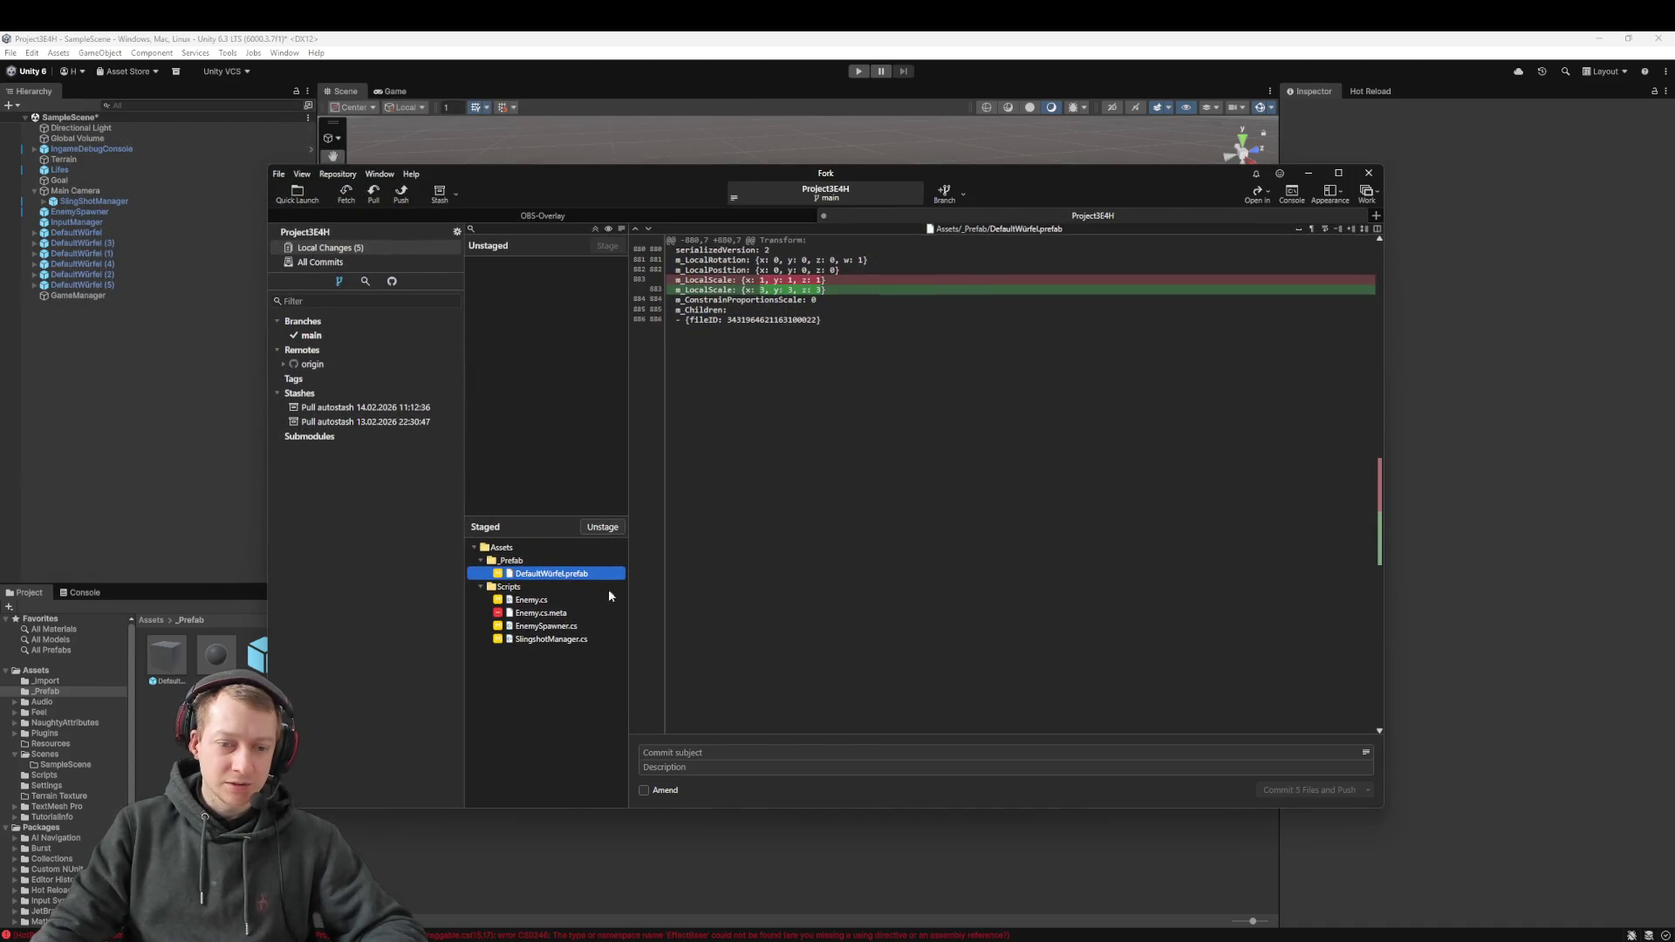
Unstage all files in Fork and return to the Unity Editor
key(ctrl+a)
mouse_move(538, 621)
mouse_down()
mouse_move(549, 343)
mouse_move(576, 362)
mouse_up()
click(524, 279)
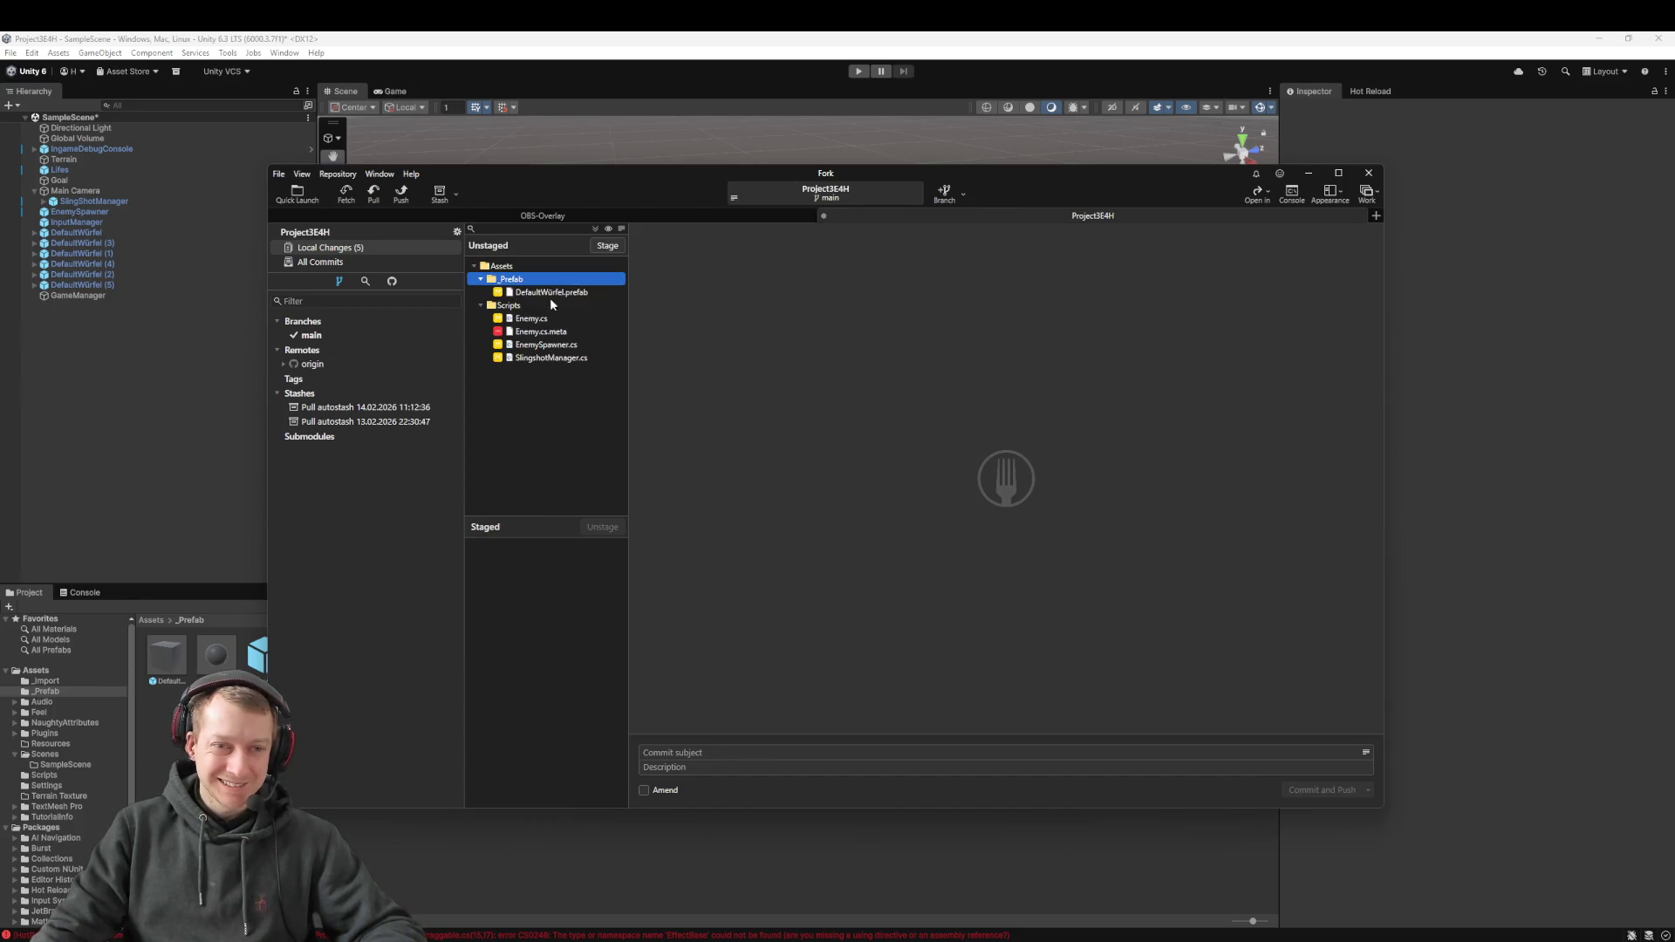
click(179, 410)
click(728, 395)
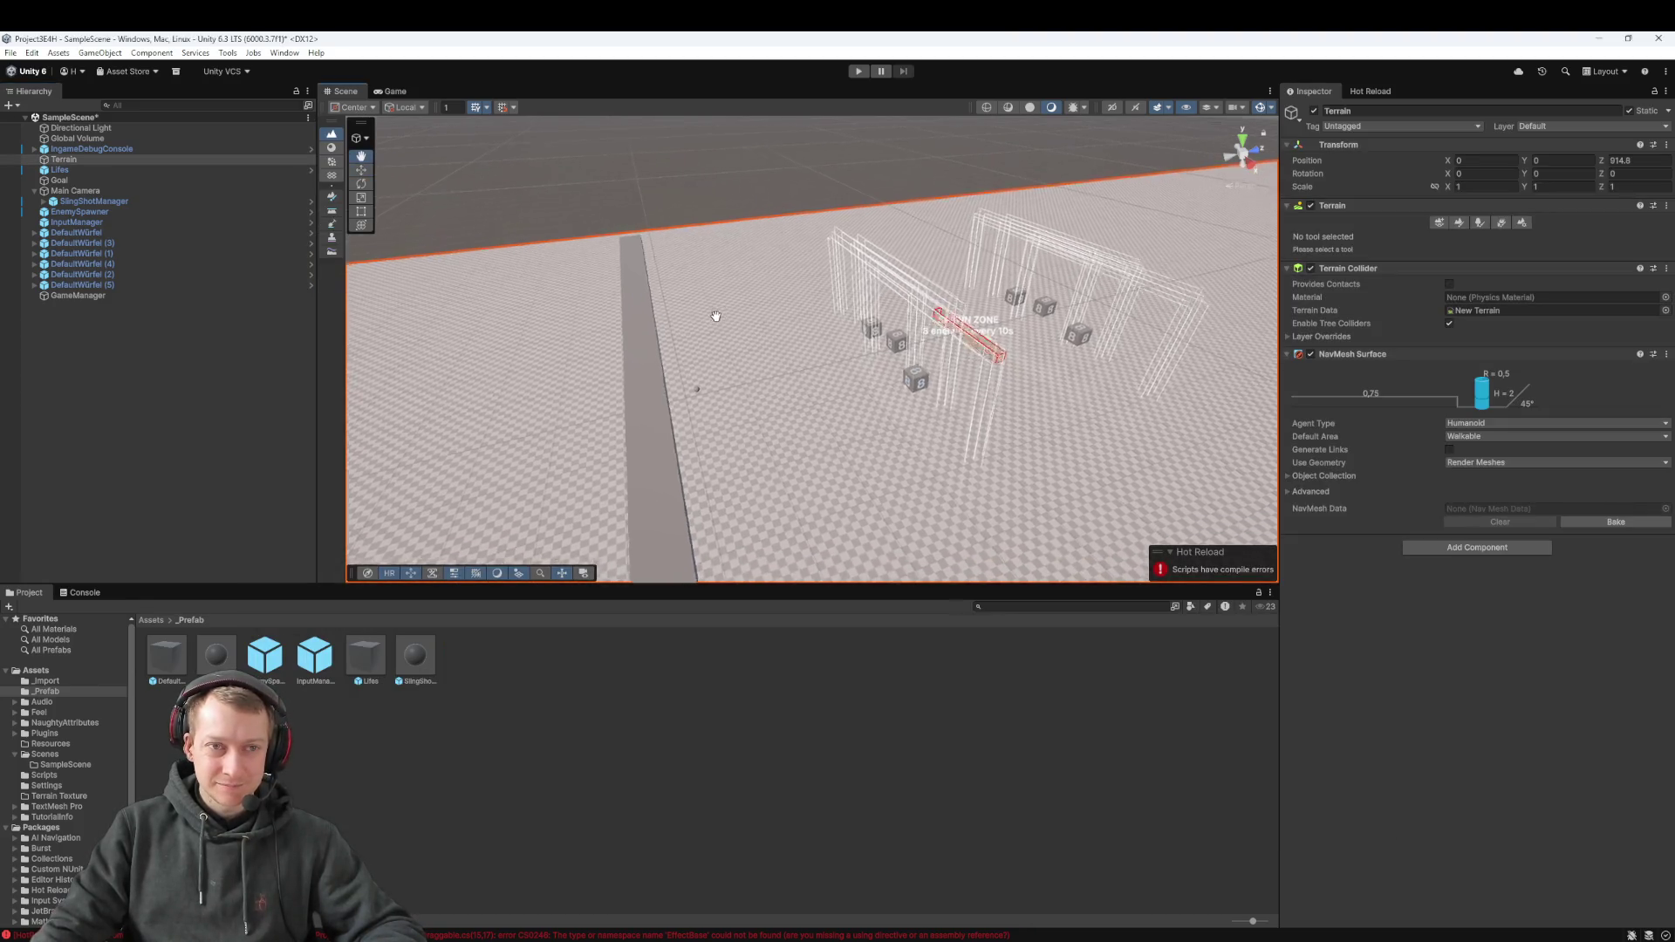
Play-test the dice slotting, stop, and check the Console messages
key(ctrl+p)
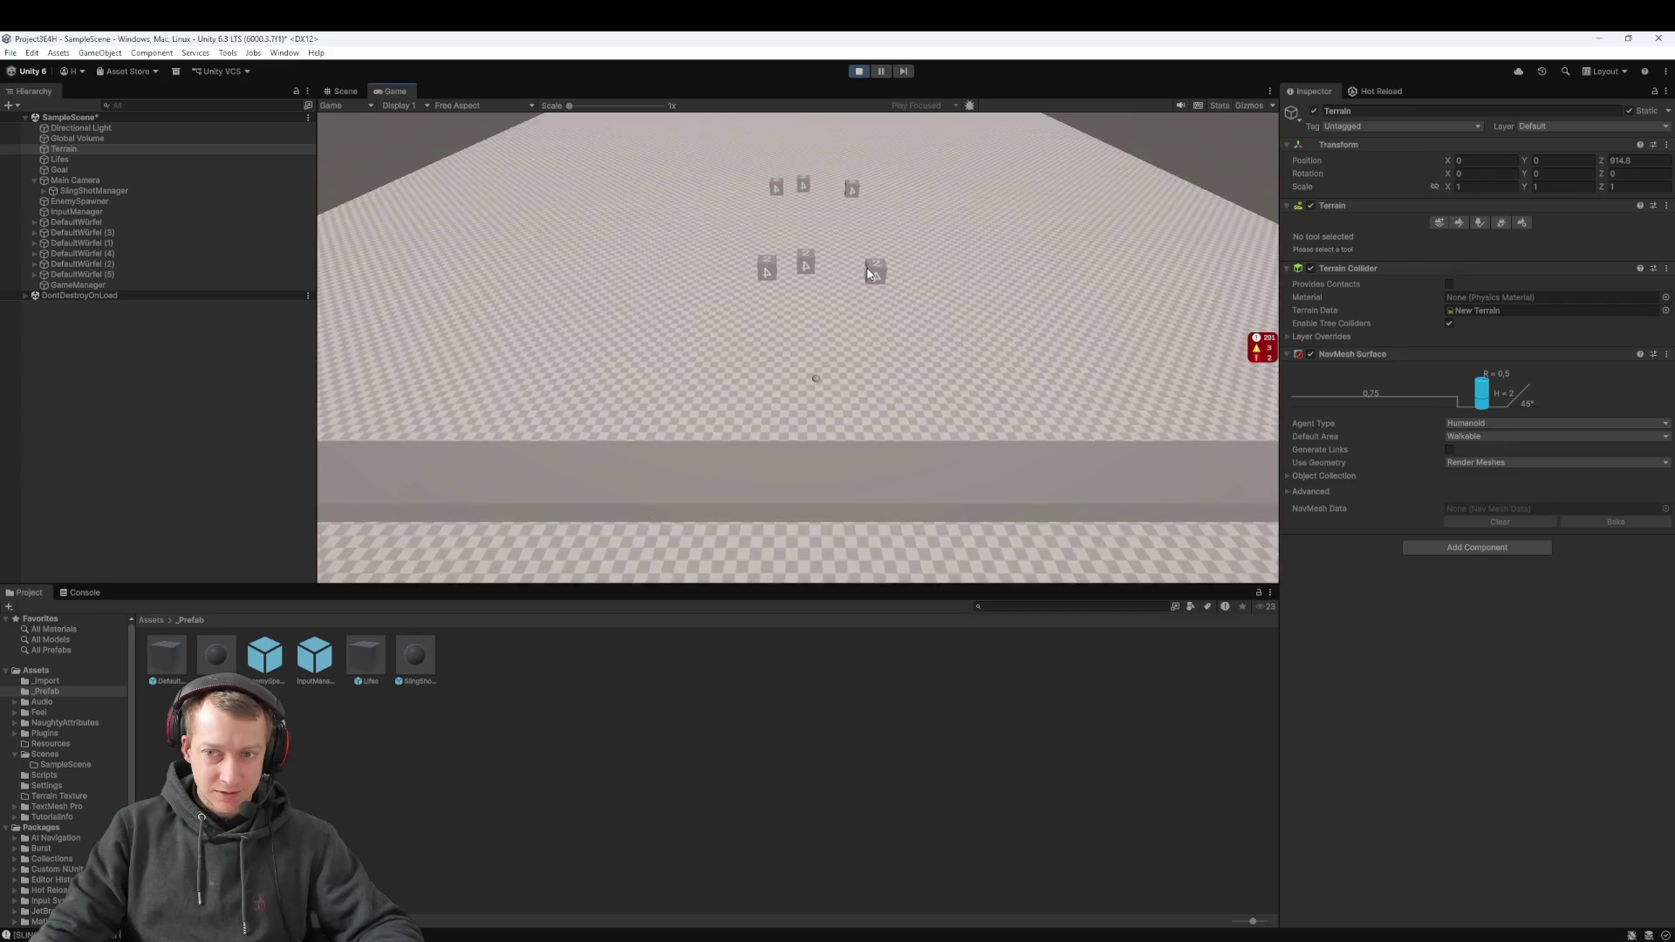
click(858, 72)
key(ctrl+shift+c)
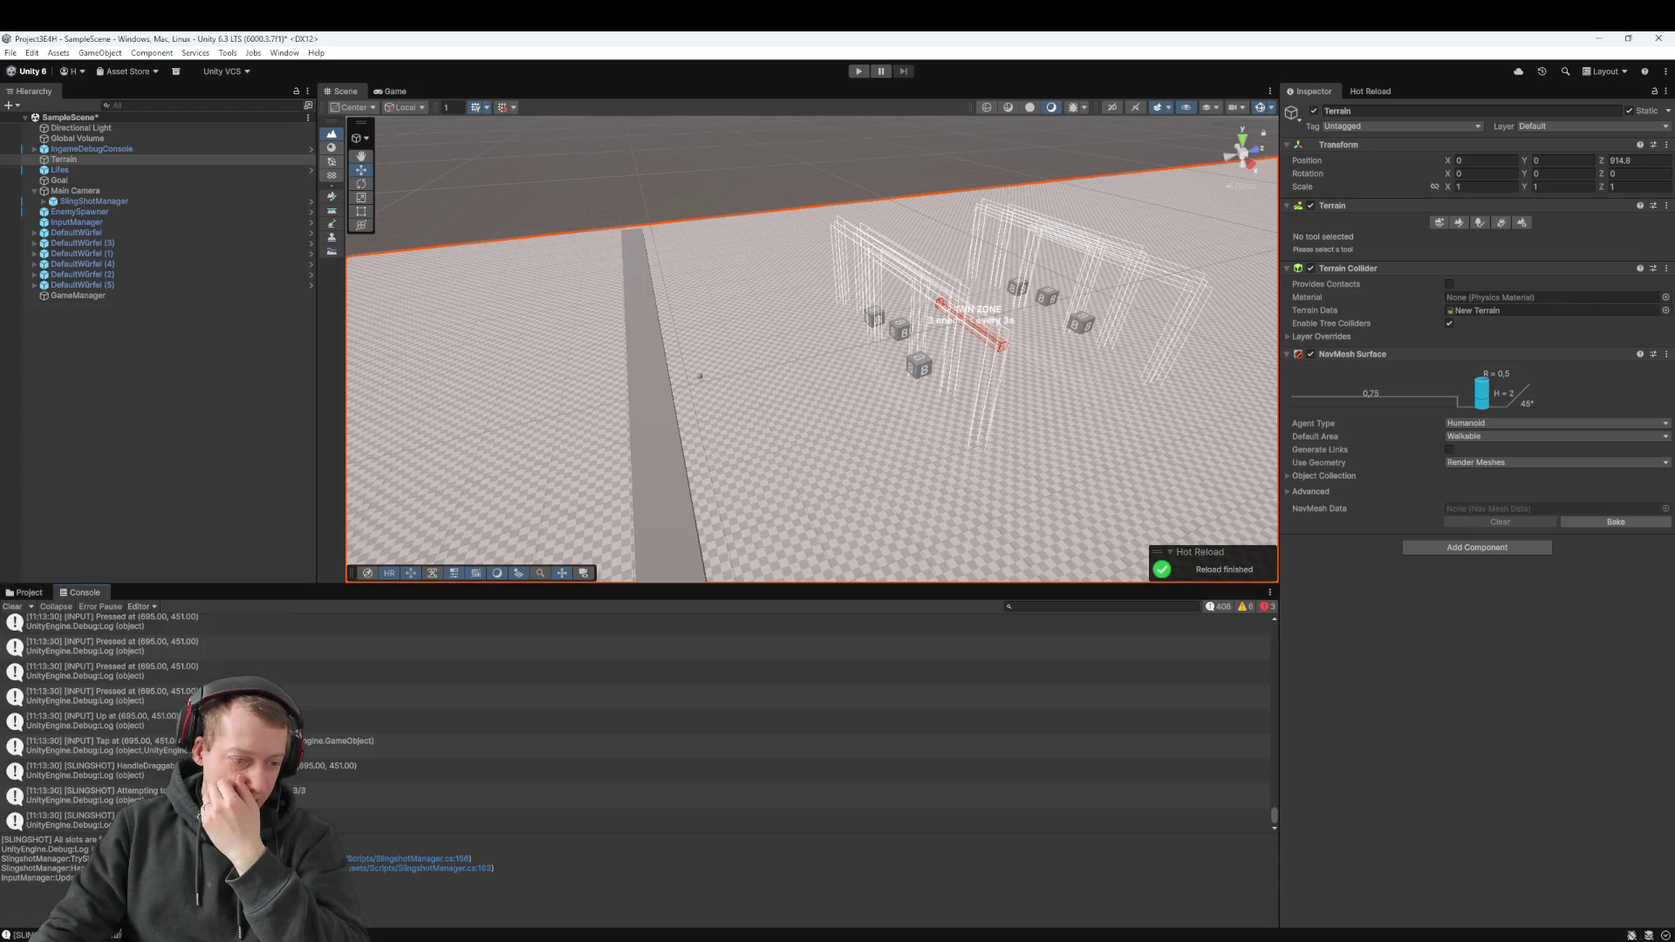
scroll(323, 738, up, 5)
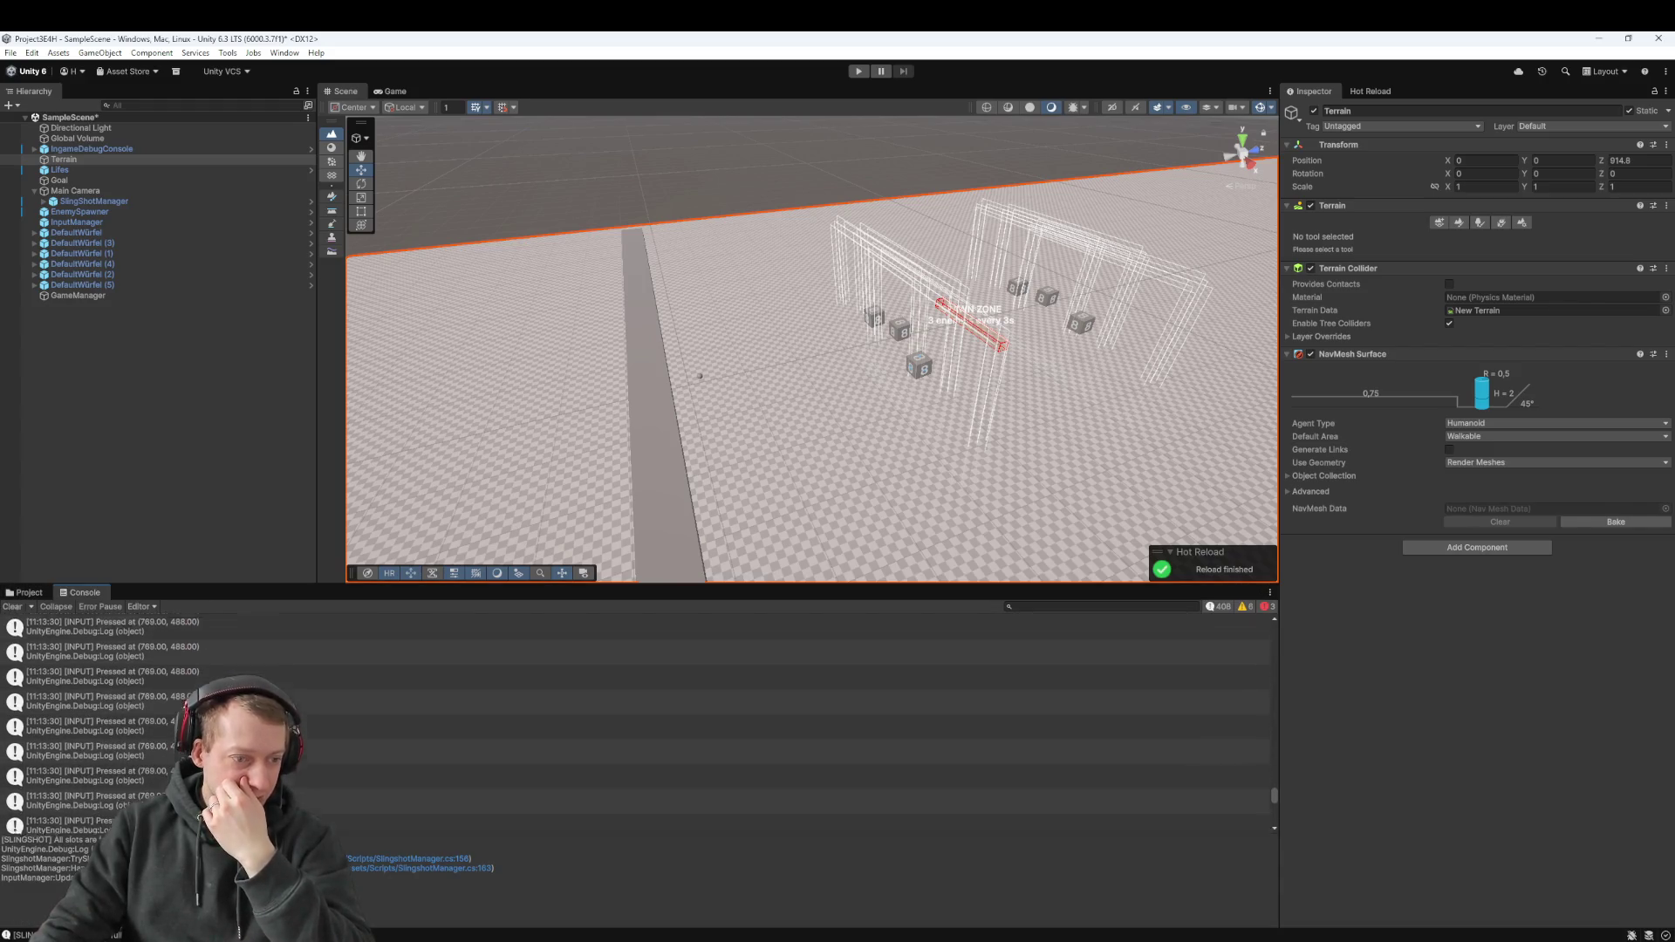
scroll(323, 738, up, 5)
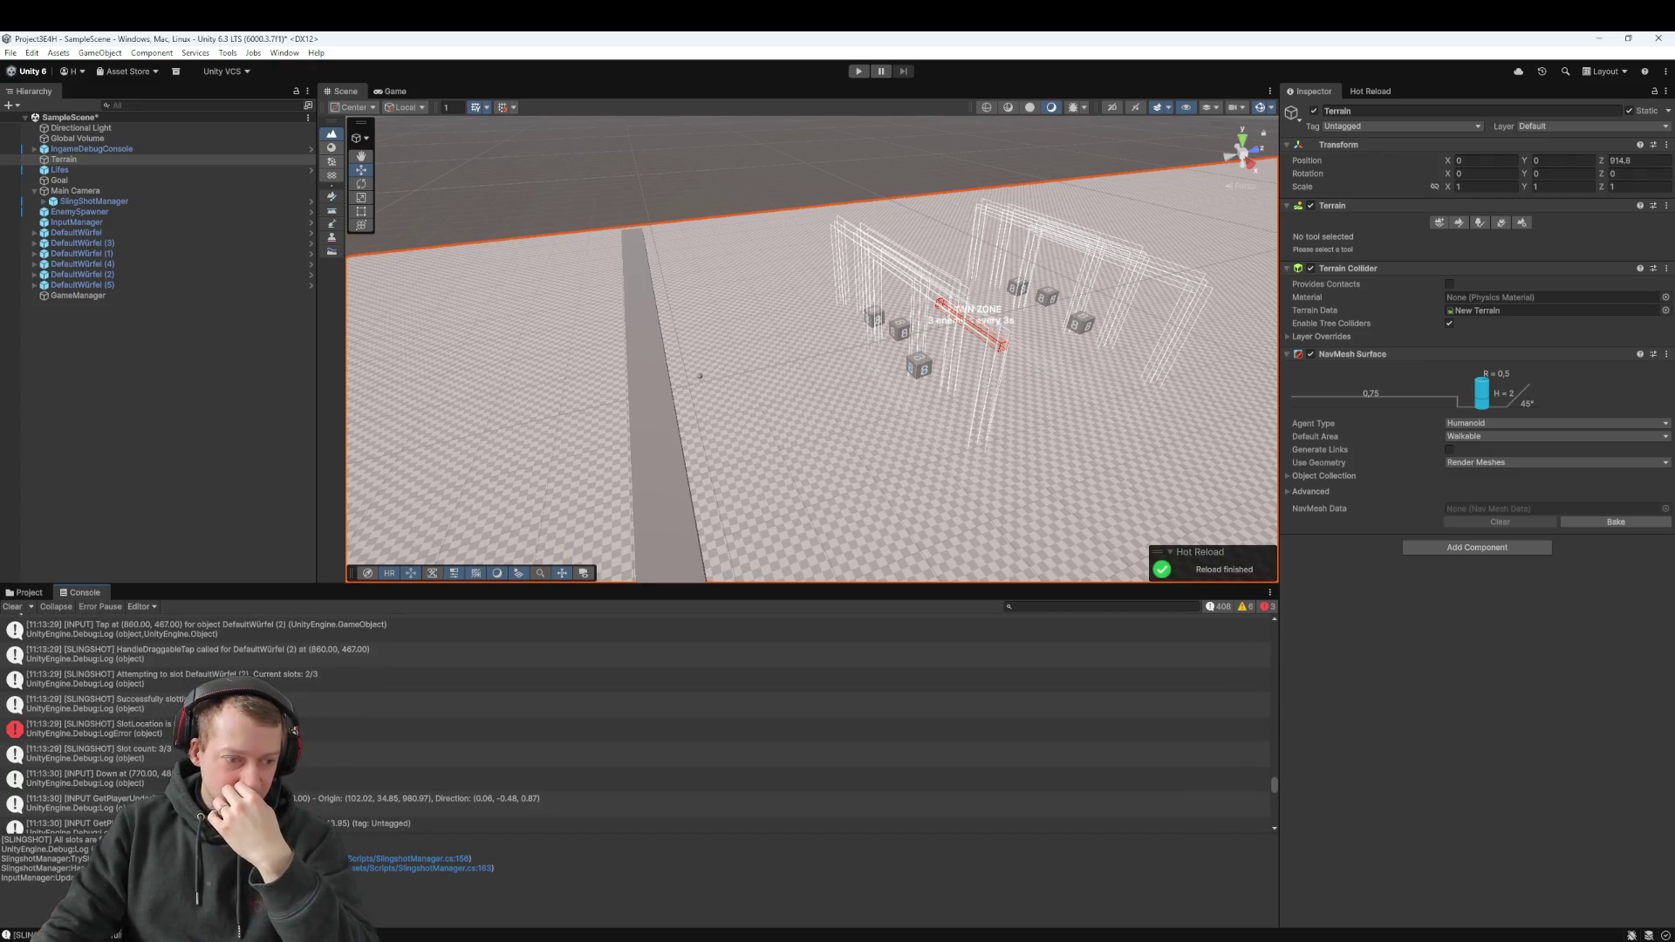
Open the SlotLocation error's source at line 195, then show the project assets again
double_click(323, 730)
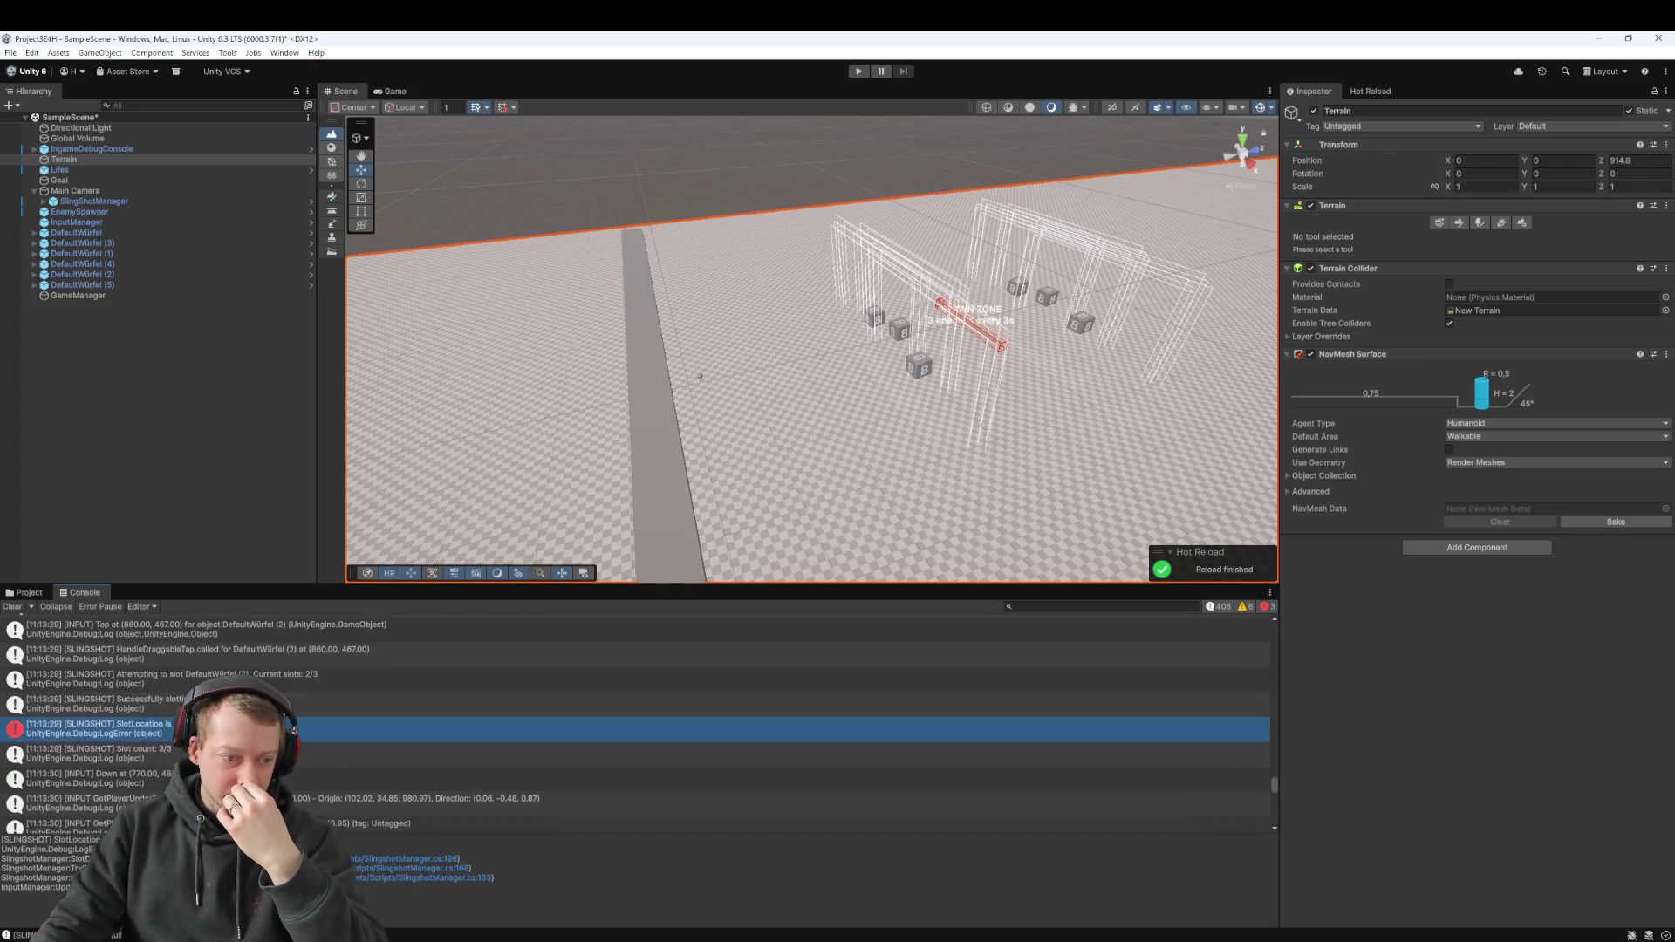
click(652, 386)
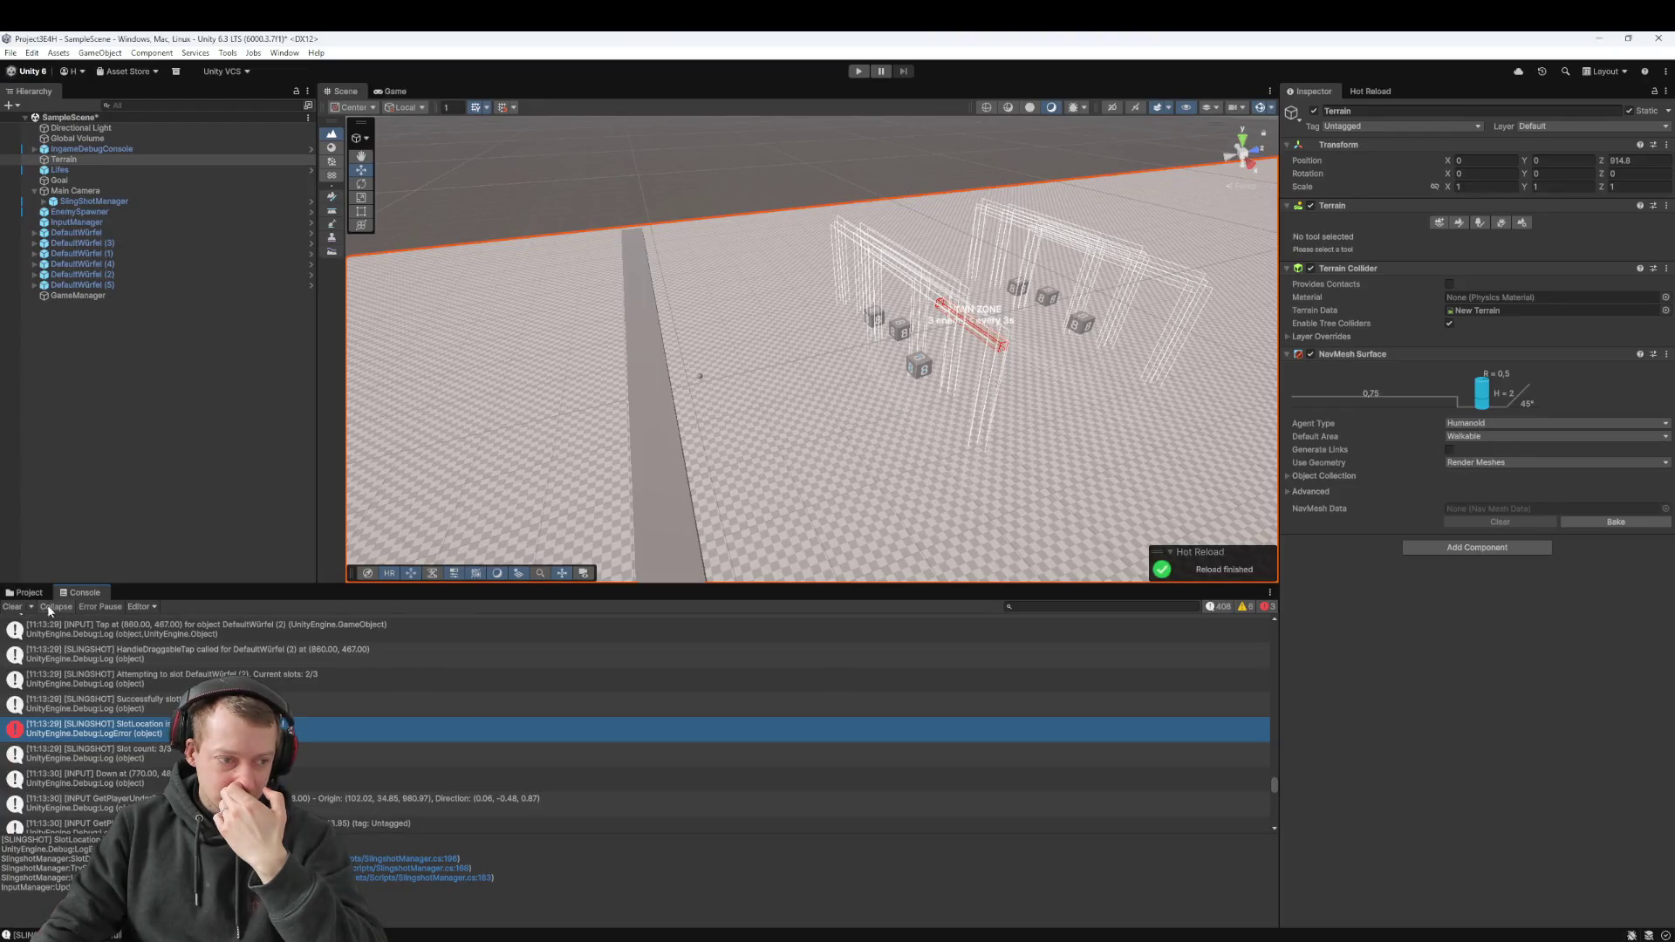
click(29, 593)
click(329, 759)
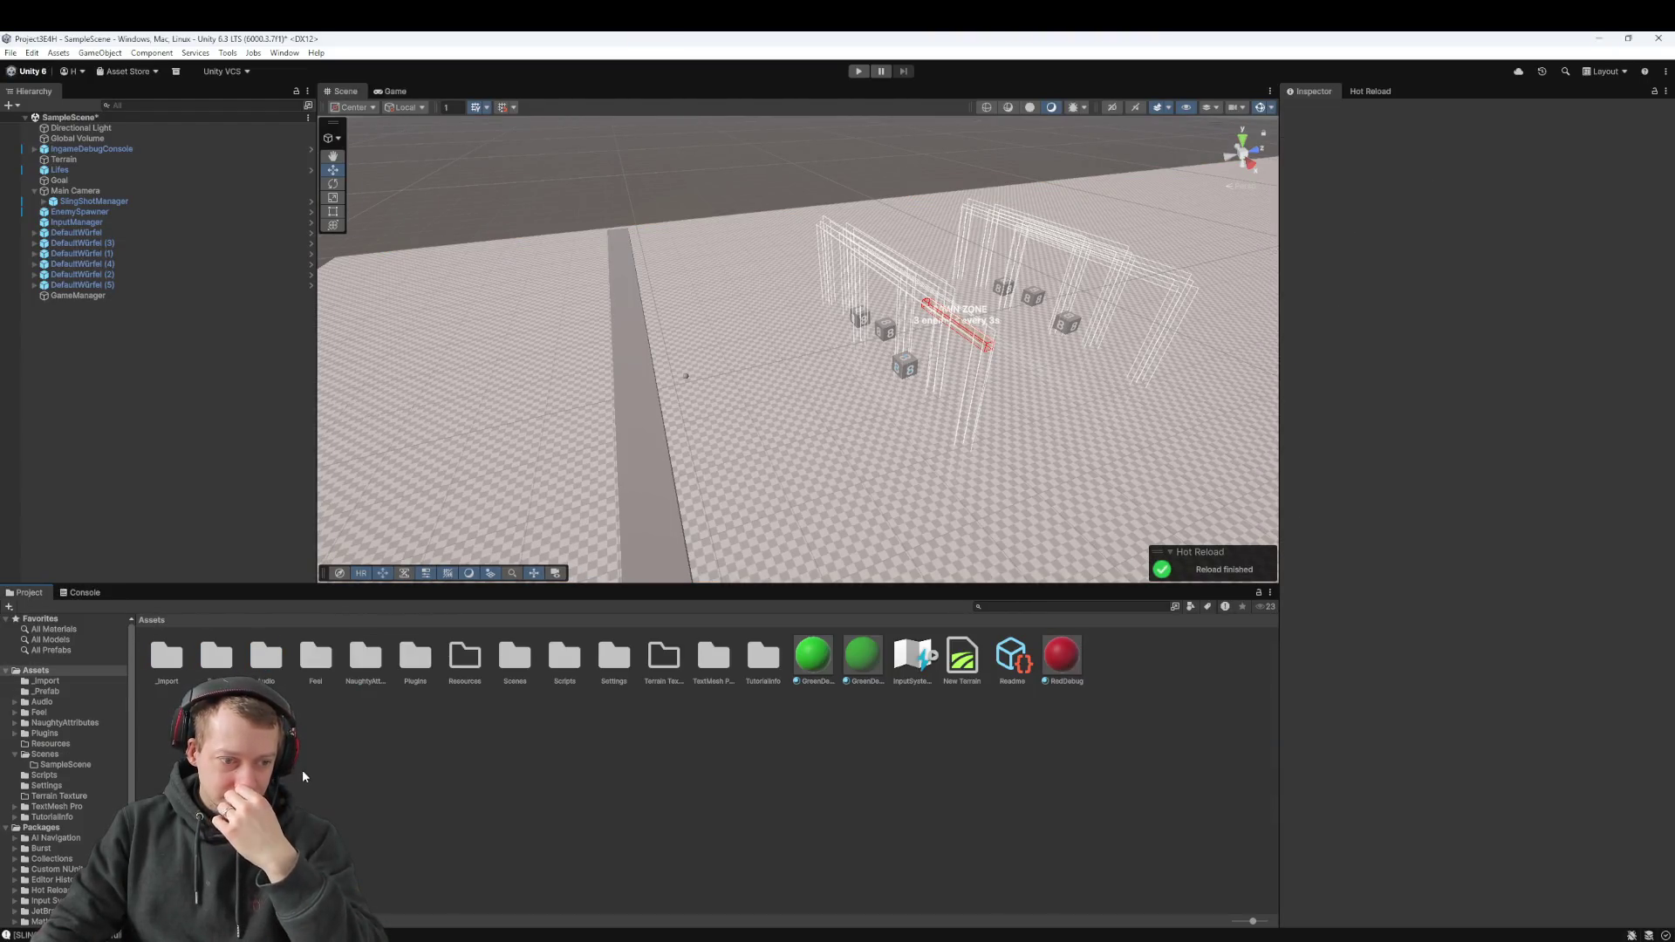
Open _Prefab and inspect SlingShotManager's empty Slot Location field
double_click(216, 656)
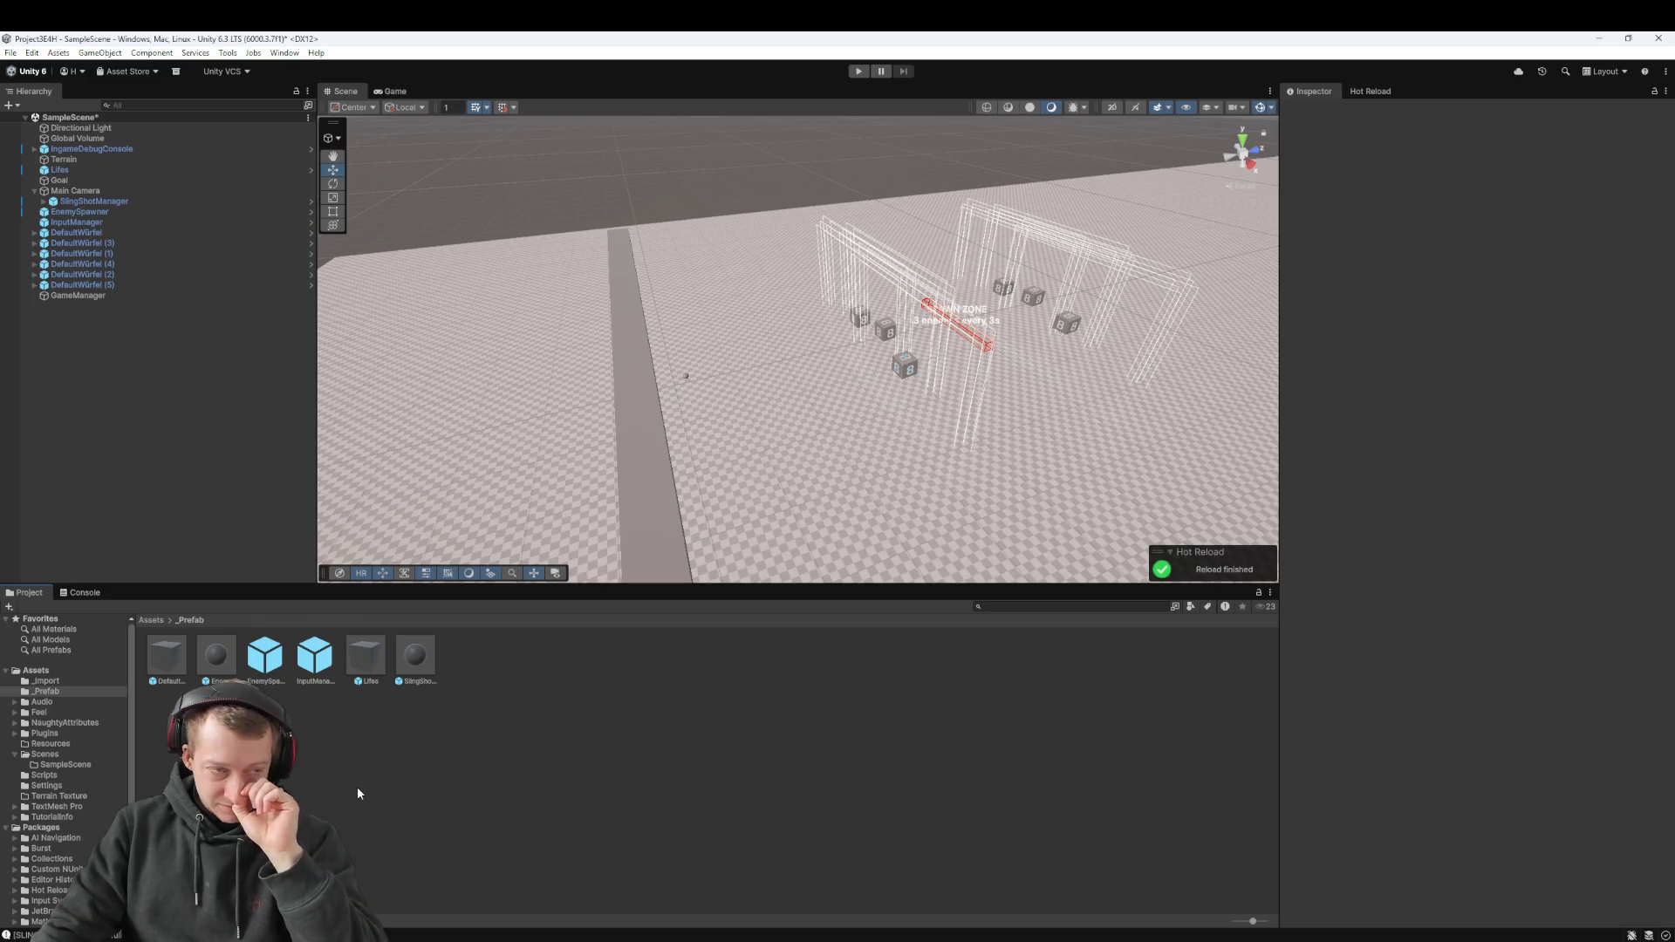
click(92, 201)
click(1504, 333)
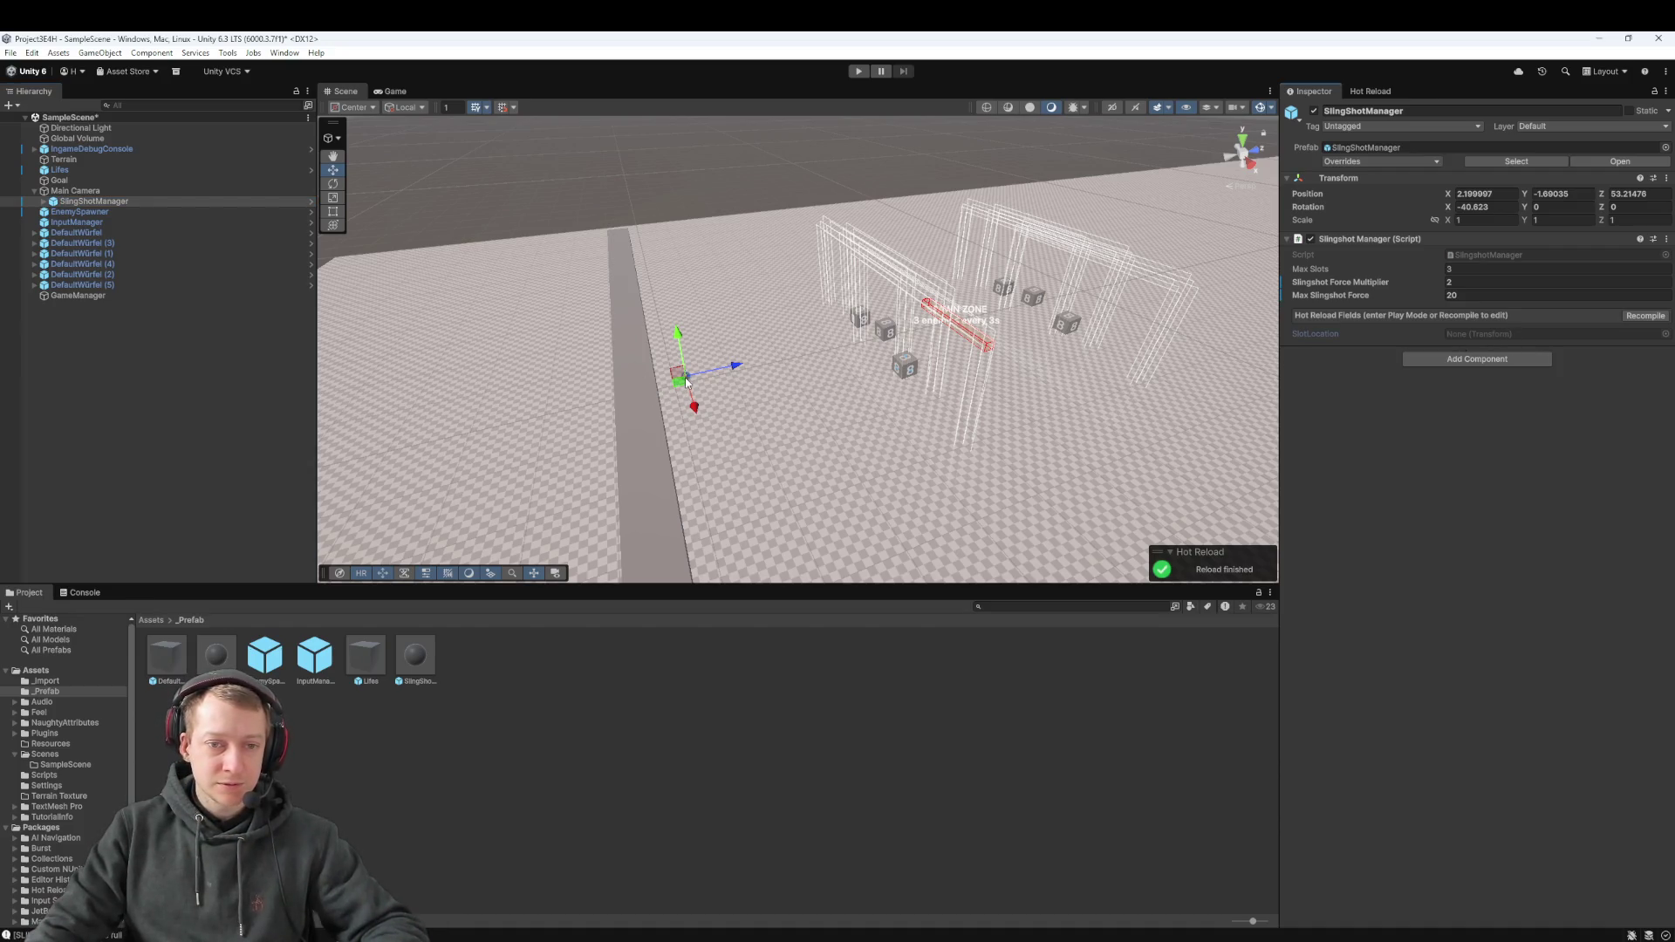
click(91, 201)
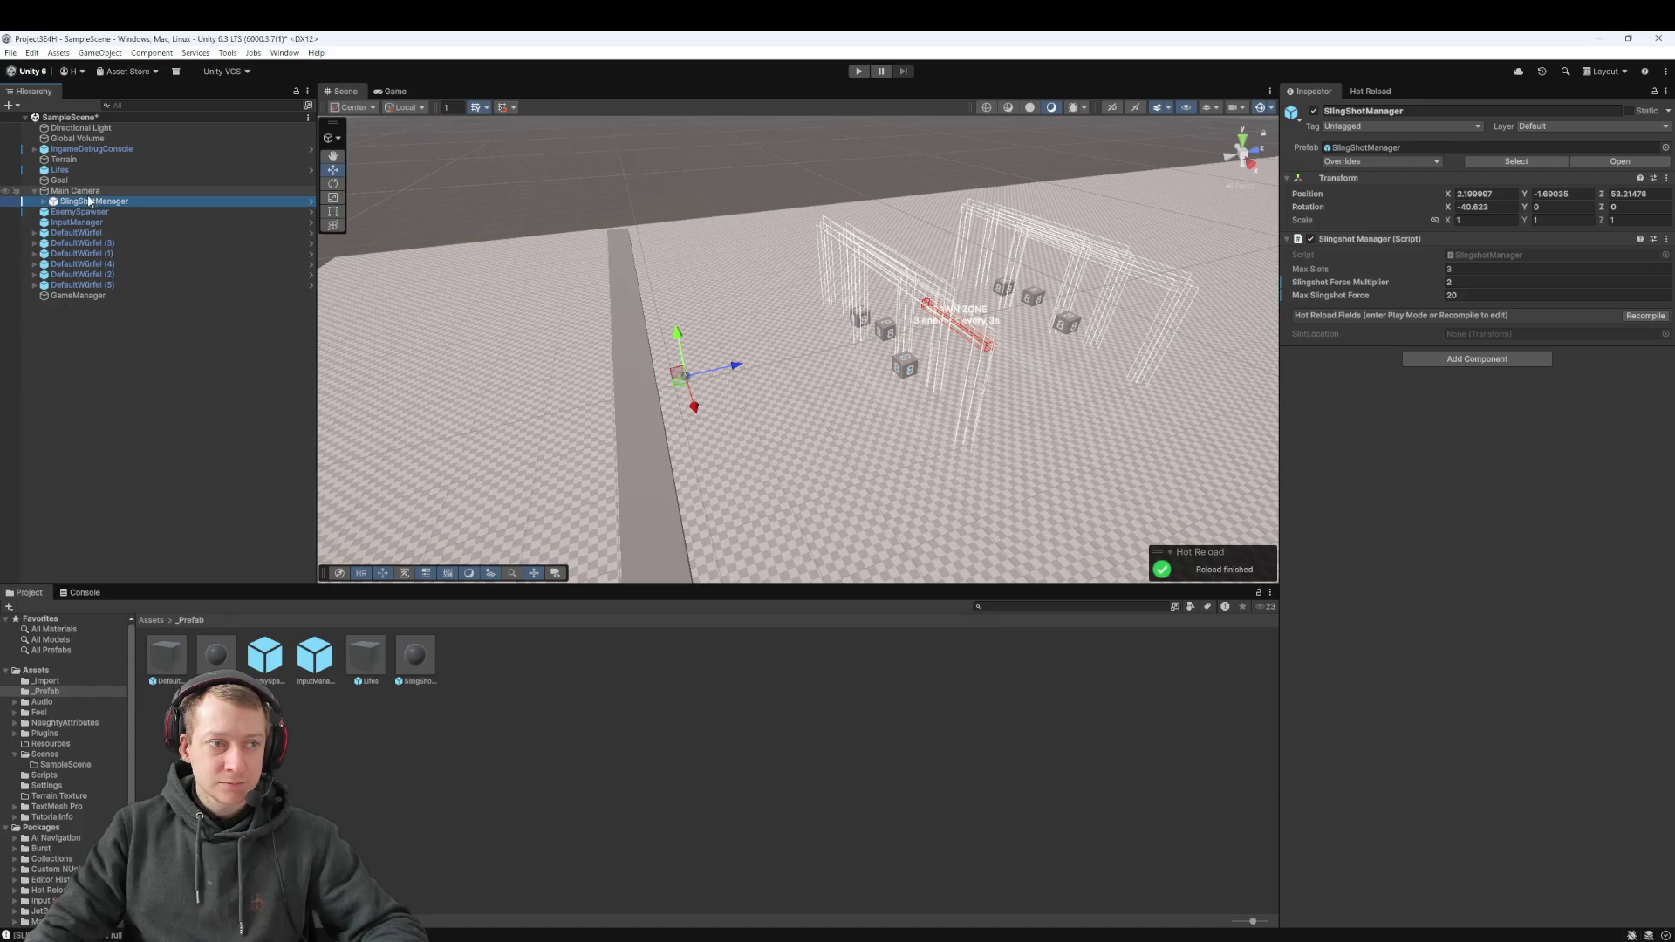
click(1490, 335)
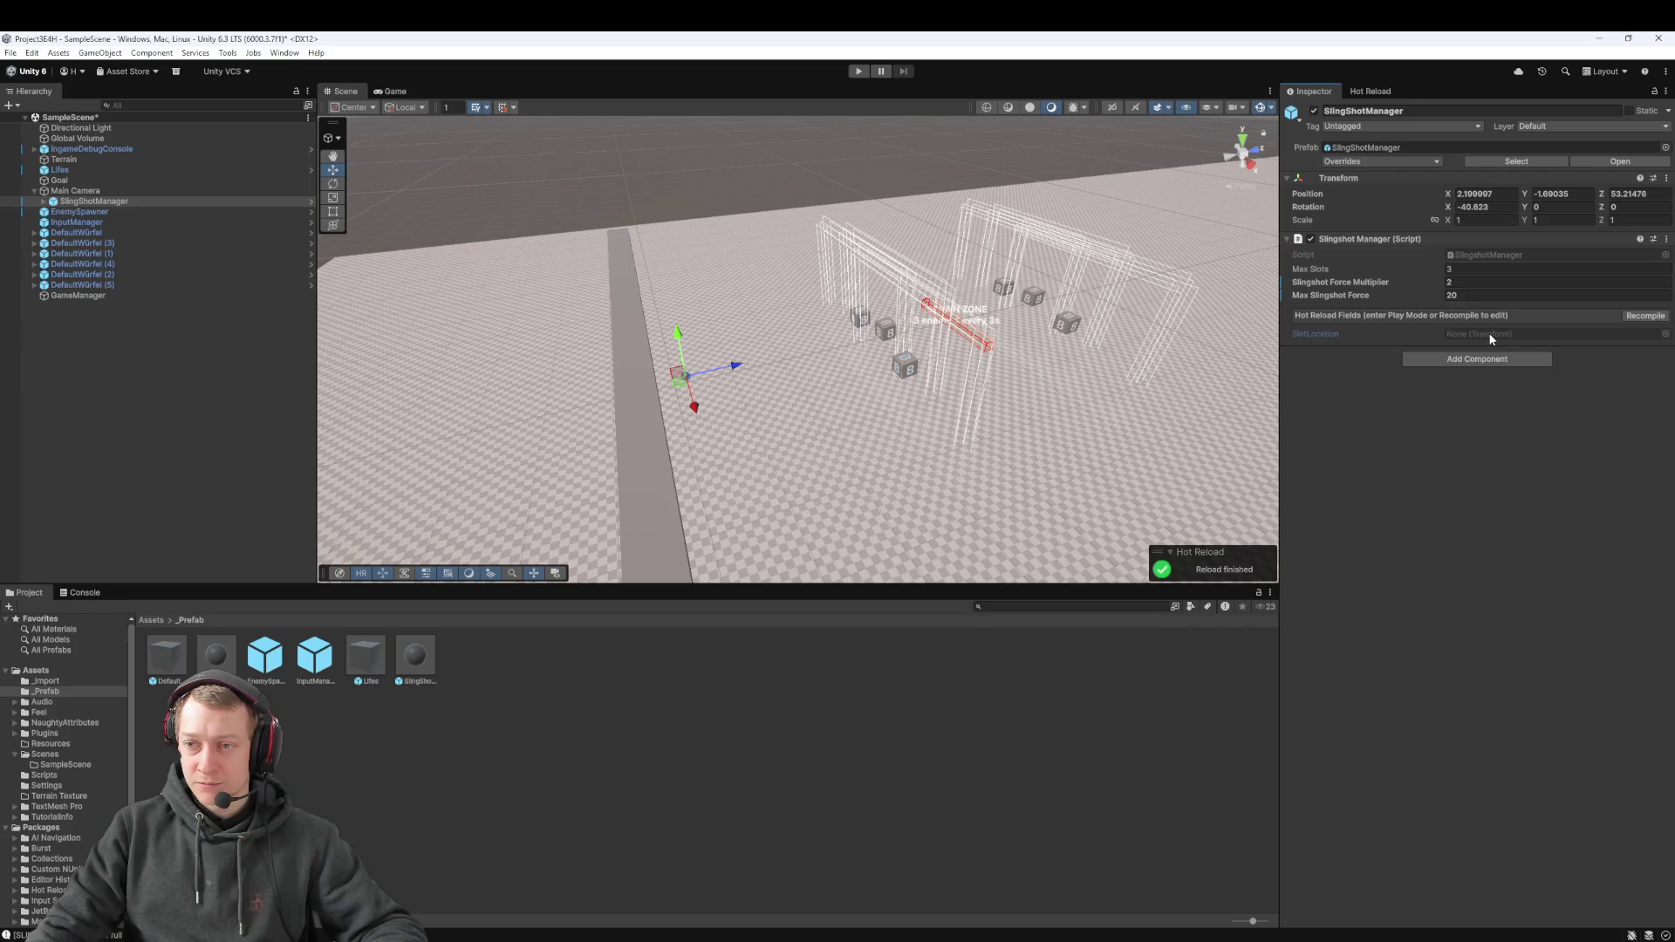
Expand SlingShotManager and repeatedly drag its SlotLocation child onto the Slot Location field
click(44, 202)
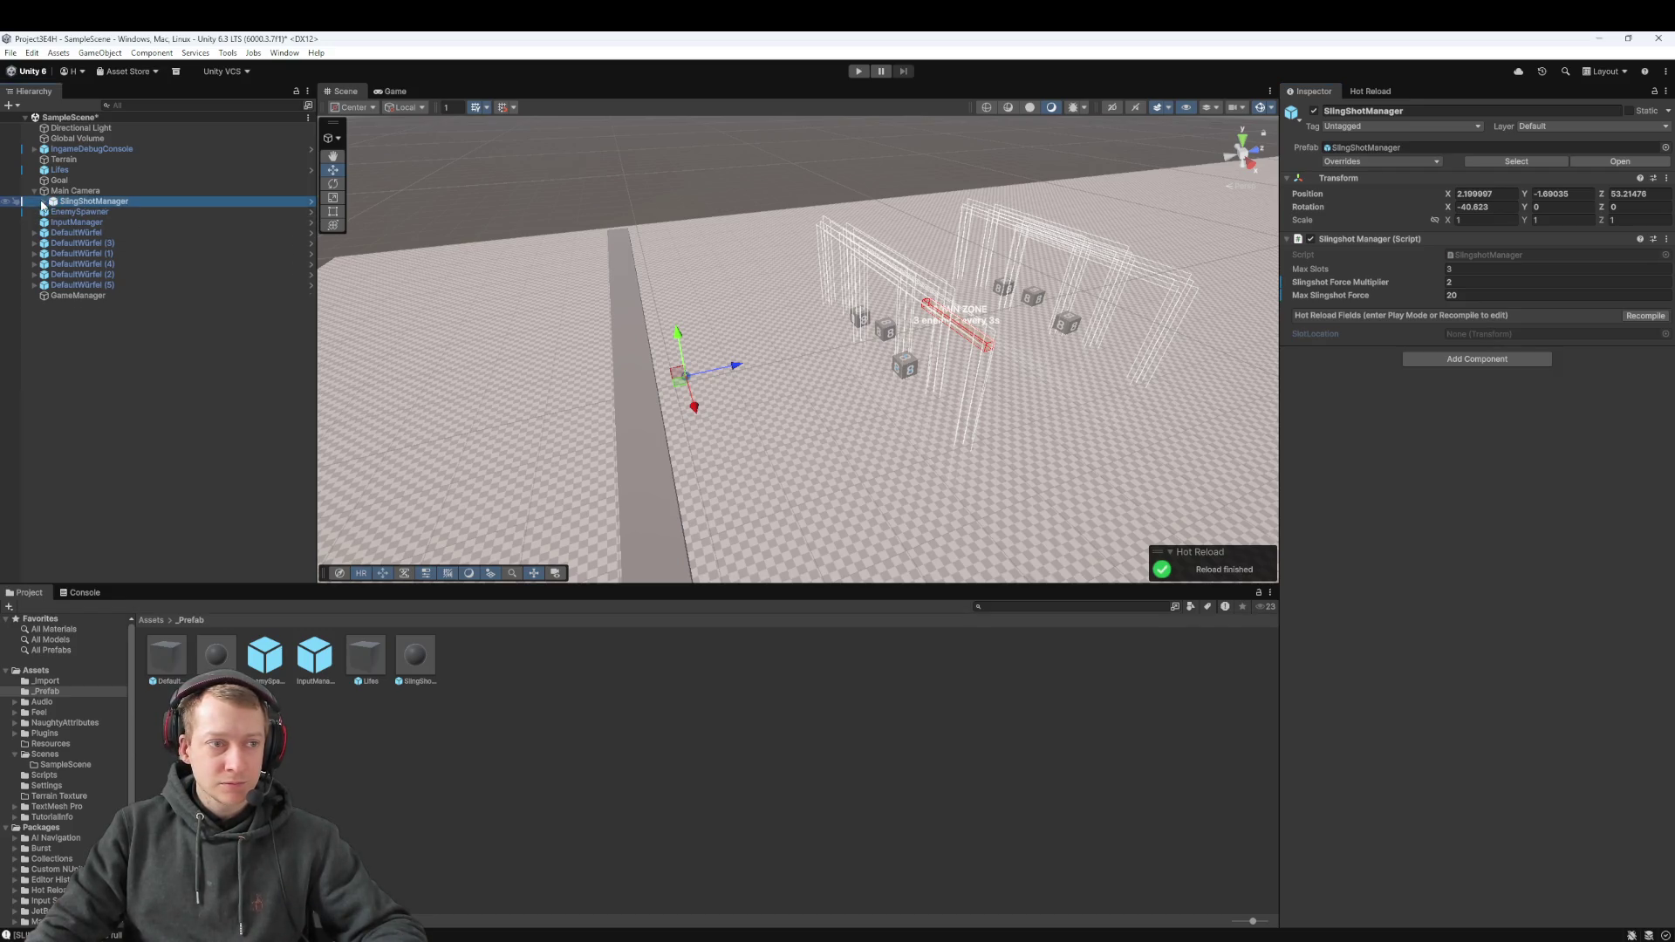
click(96, 215)
click(91, 201)
mouse_move(92, 212)
mouse_down()
mouse_move(191, 236)
mouse_move(1465, 322)
mouse_up()
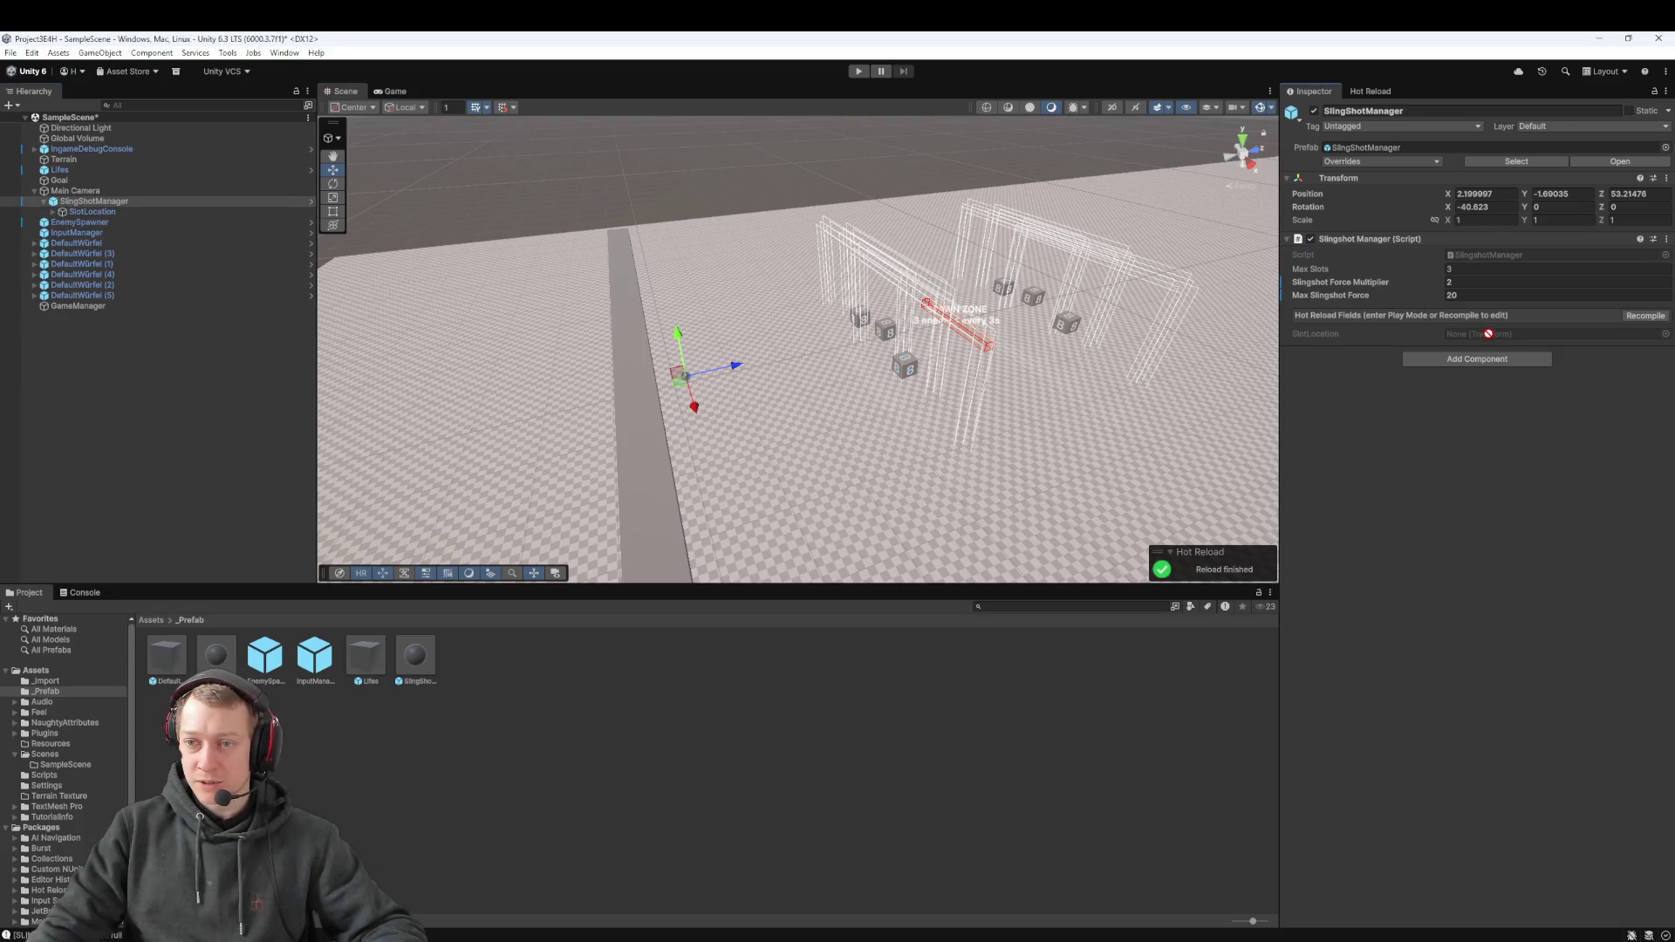
click(1642, 320)
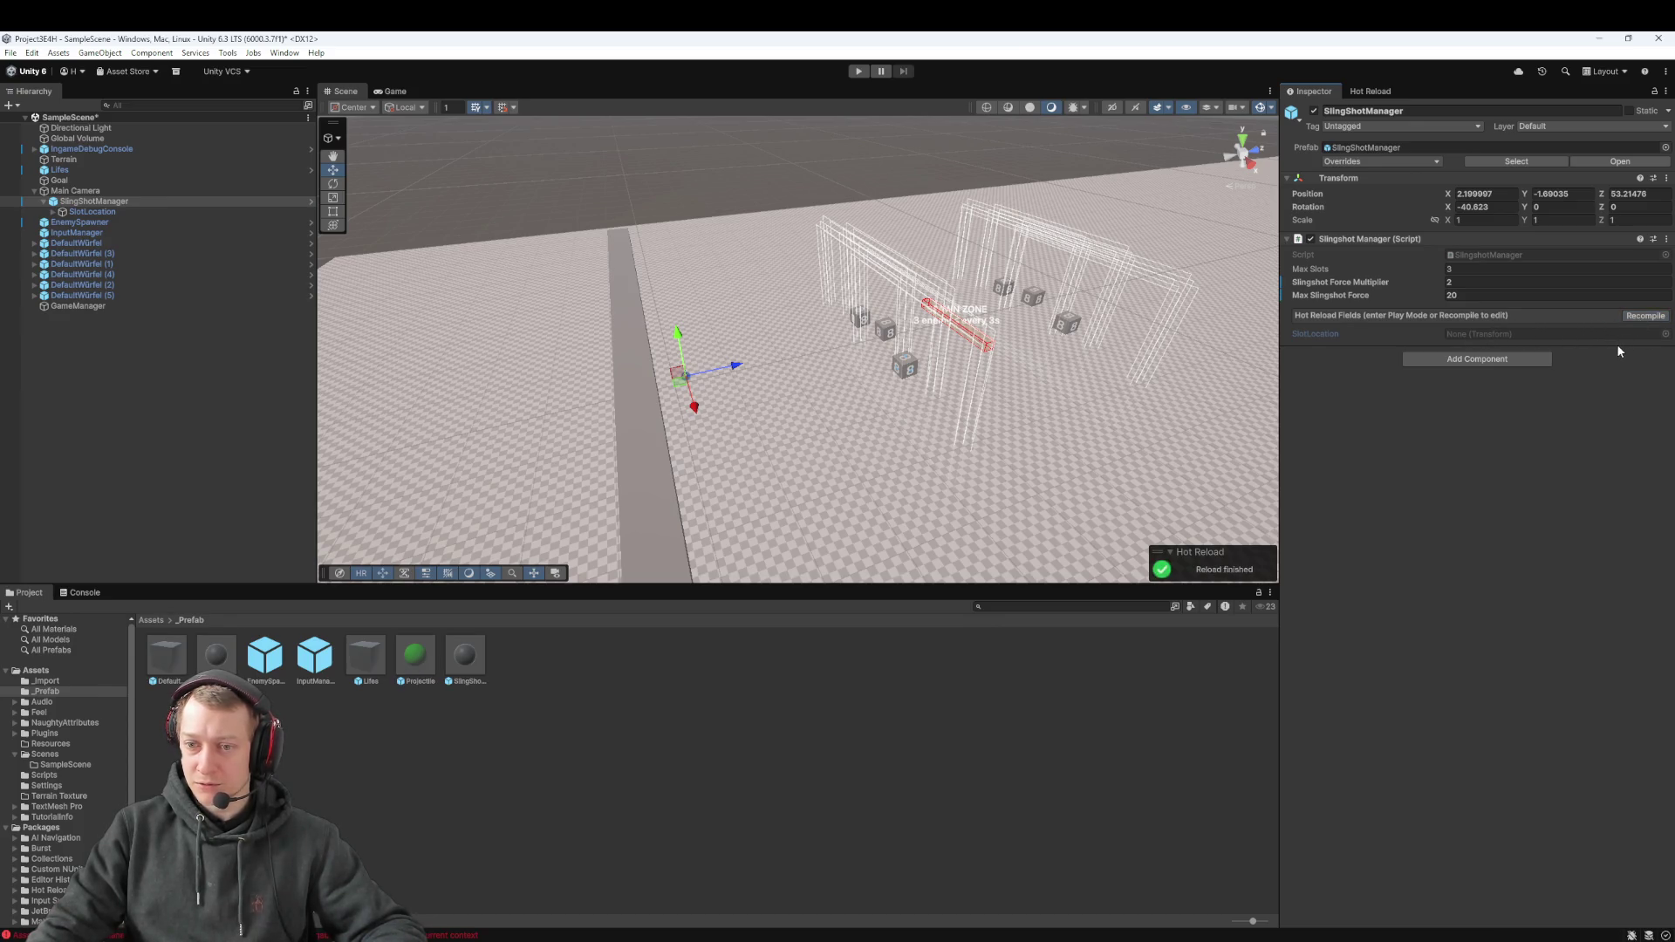
drag(138, 210, 1452, 294)
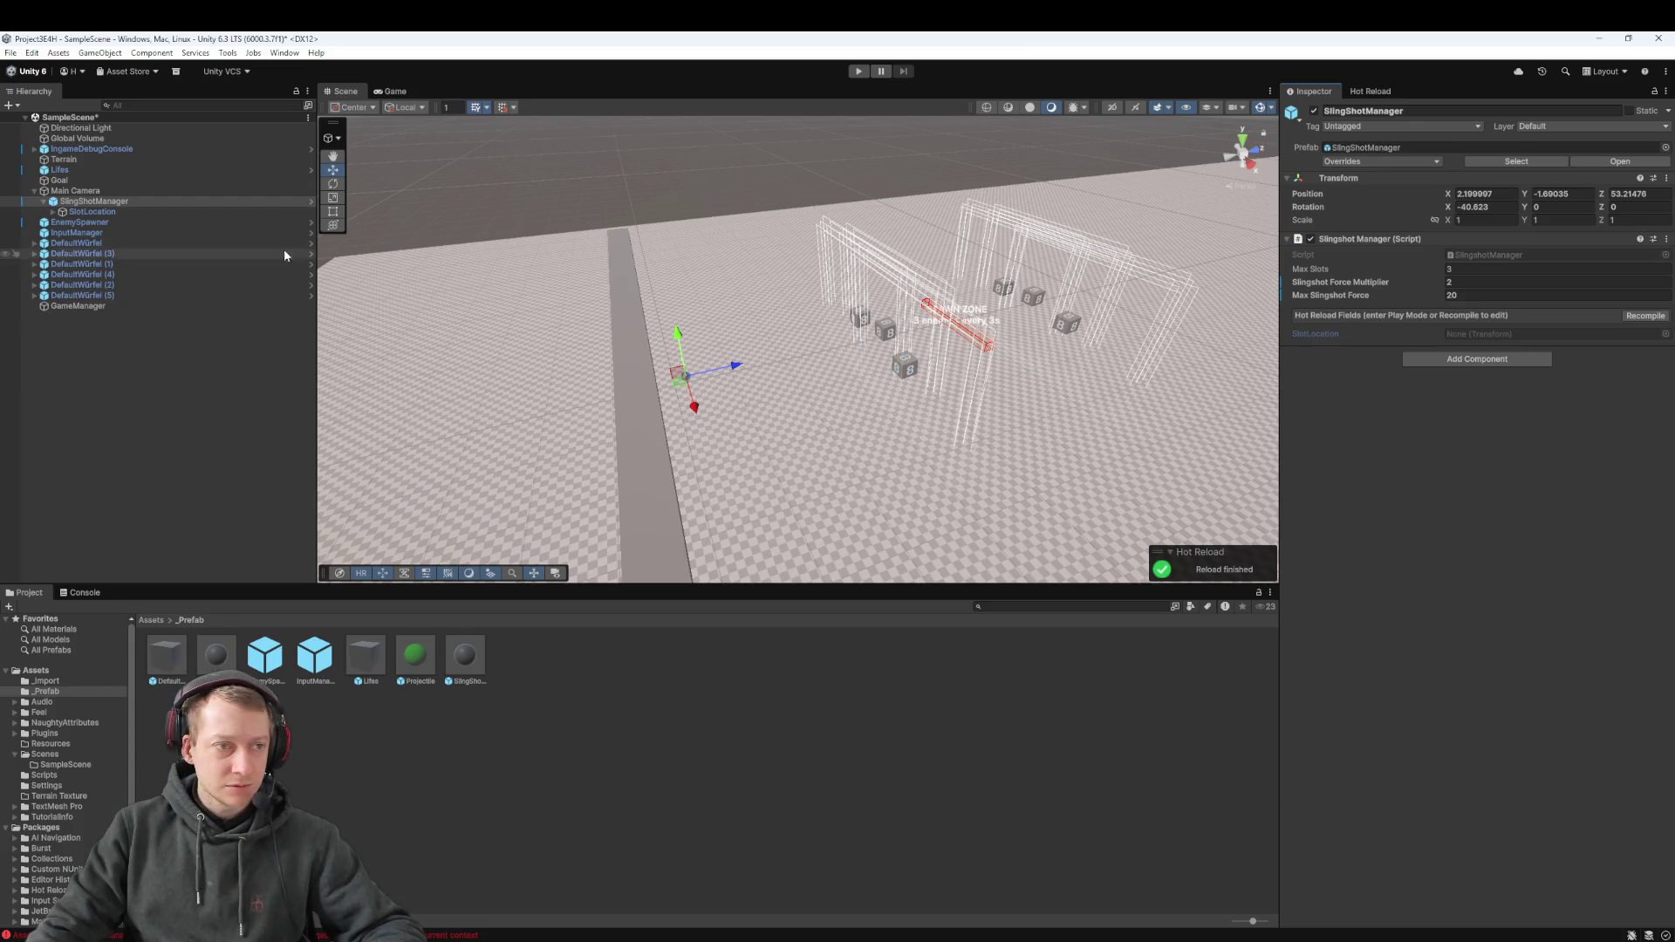
click(109, 211)
click(110, 201)
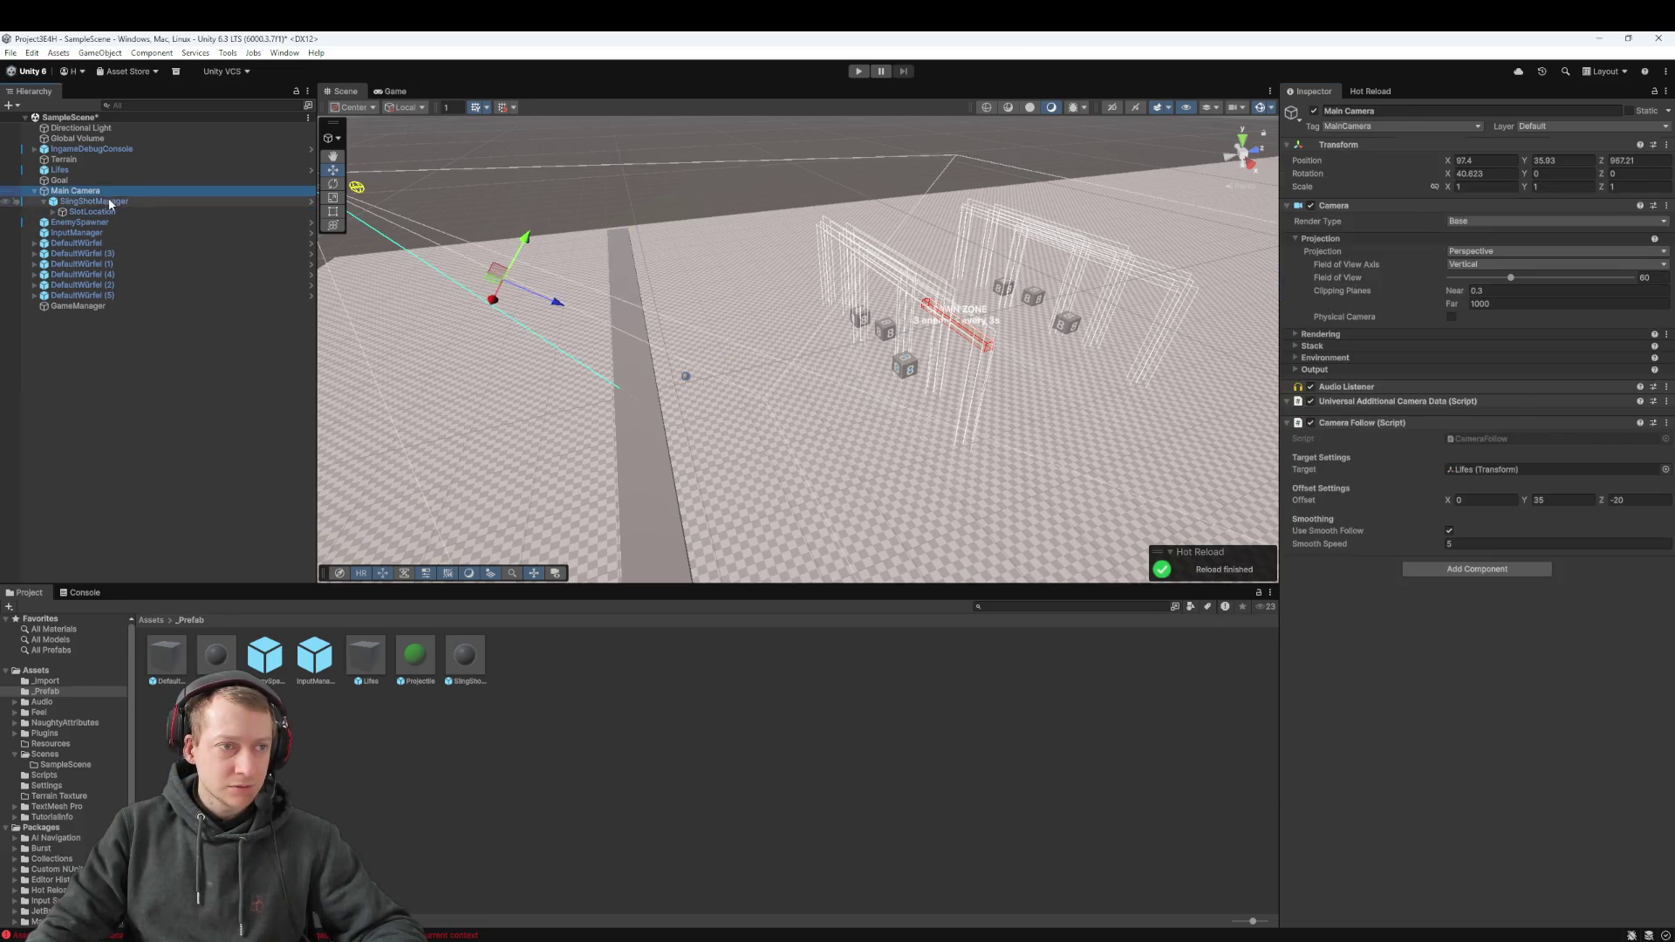
mouse_move(107, 209)
mouse_down()
mouse_move(875, 261)
mouse_move(1443, 323)
mouse_up()
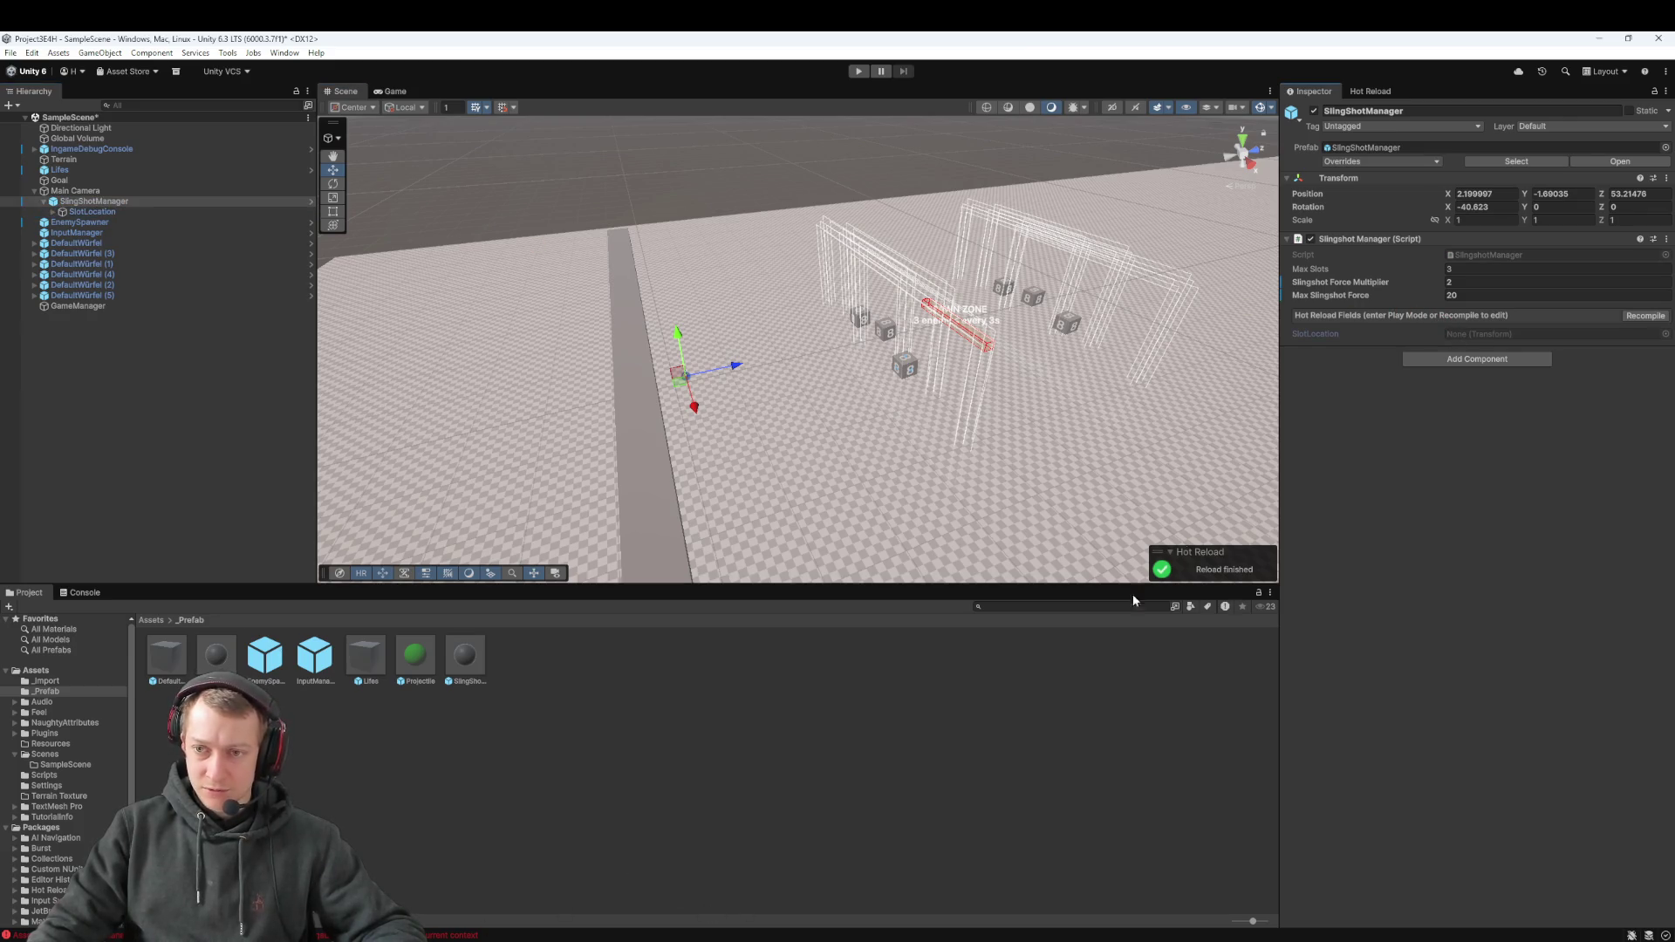
key(alt+Tab)
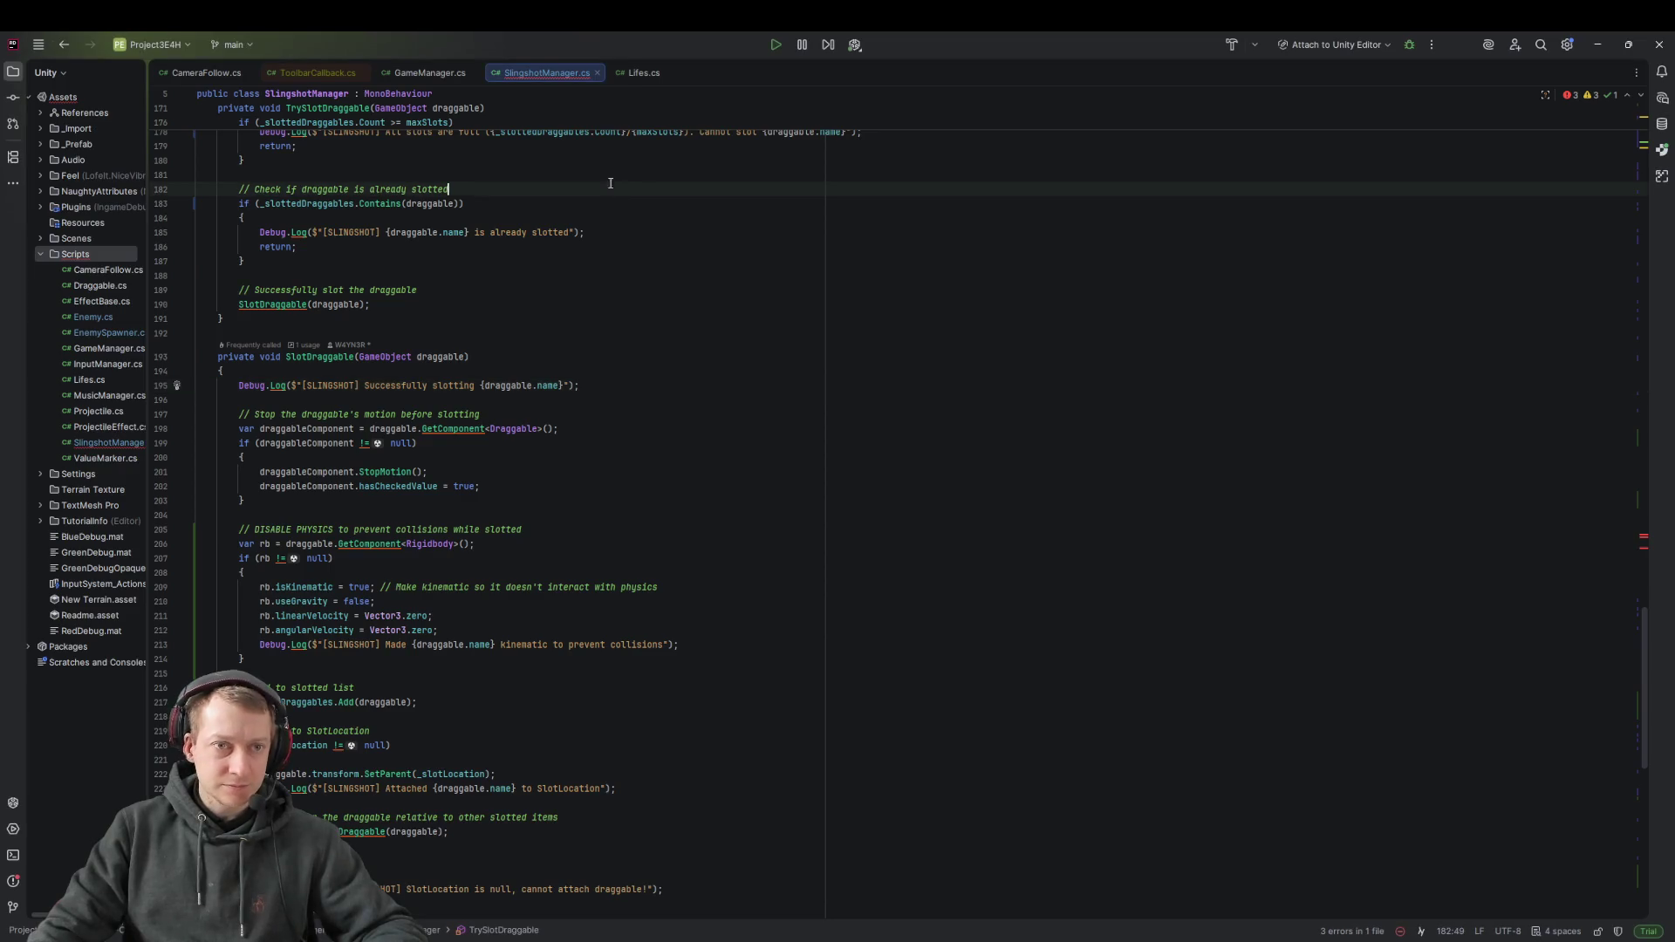
Search SlingshotManager for SlotLocation and inspect the _slotLocation field on line 7
key(ctrl+f)
text(Slotlocation)
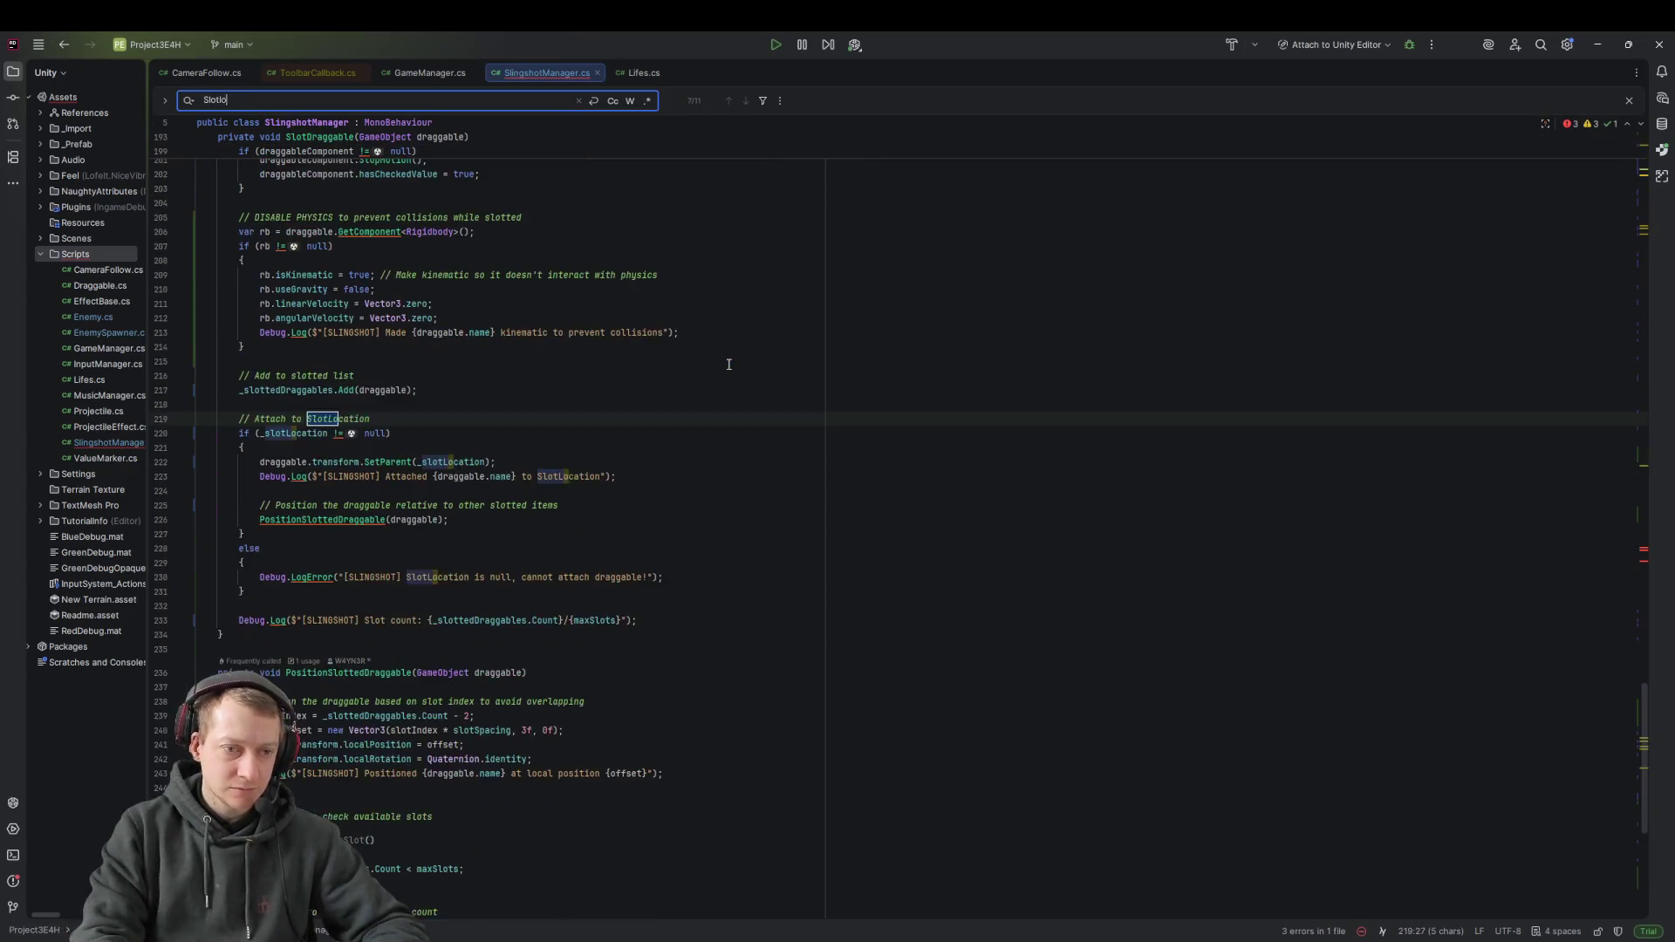
key(Return)
key(Return)
key(Return)
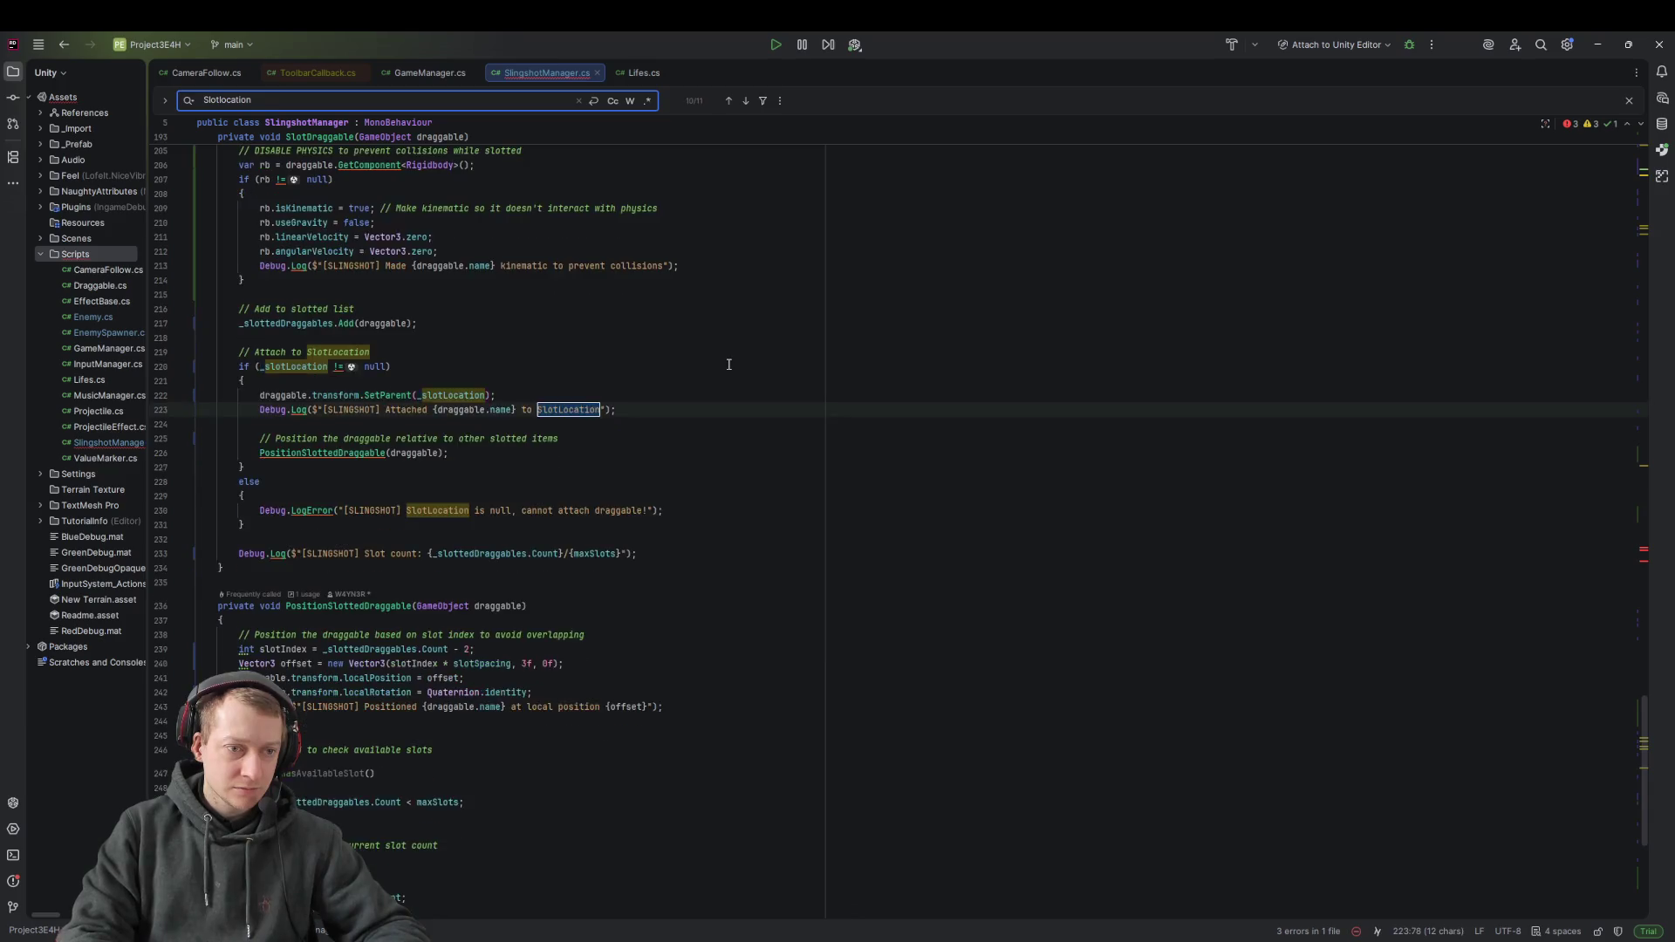
scroll(728, 364, down, 2)
key(Return)
key(Return)
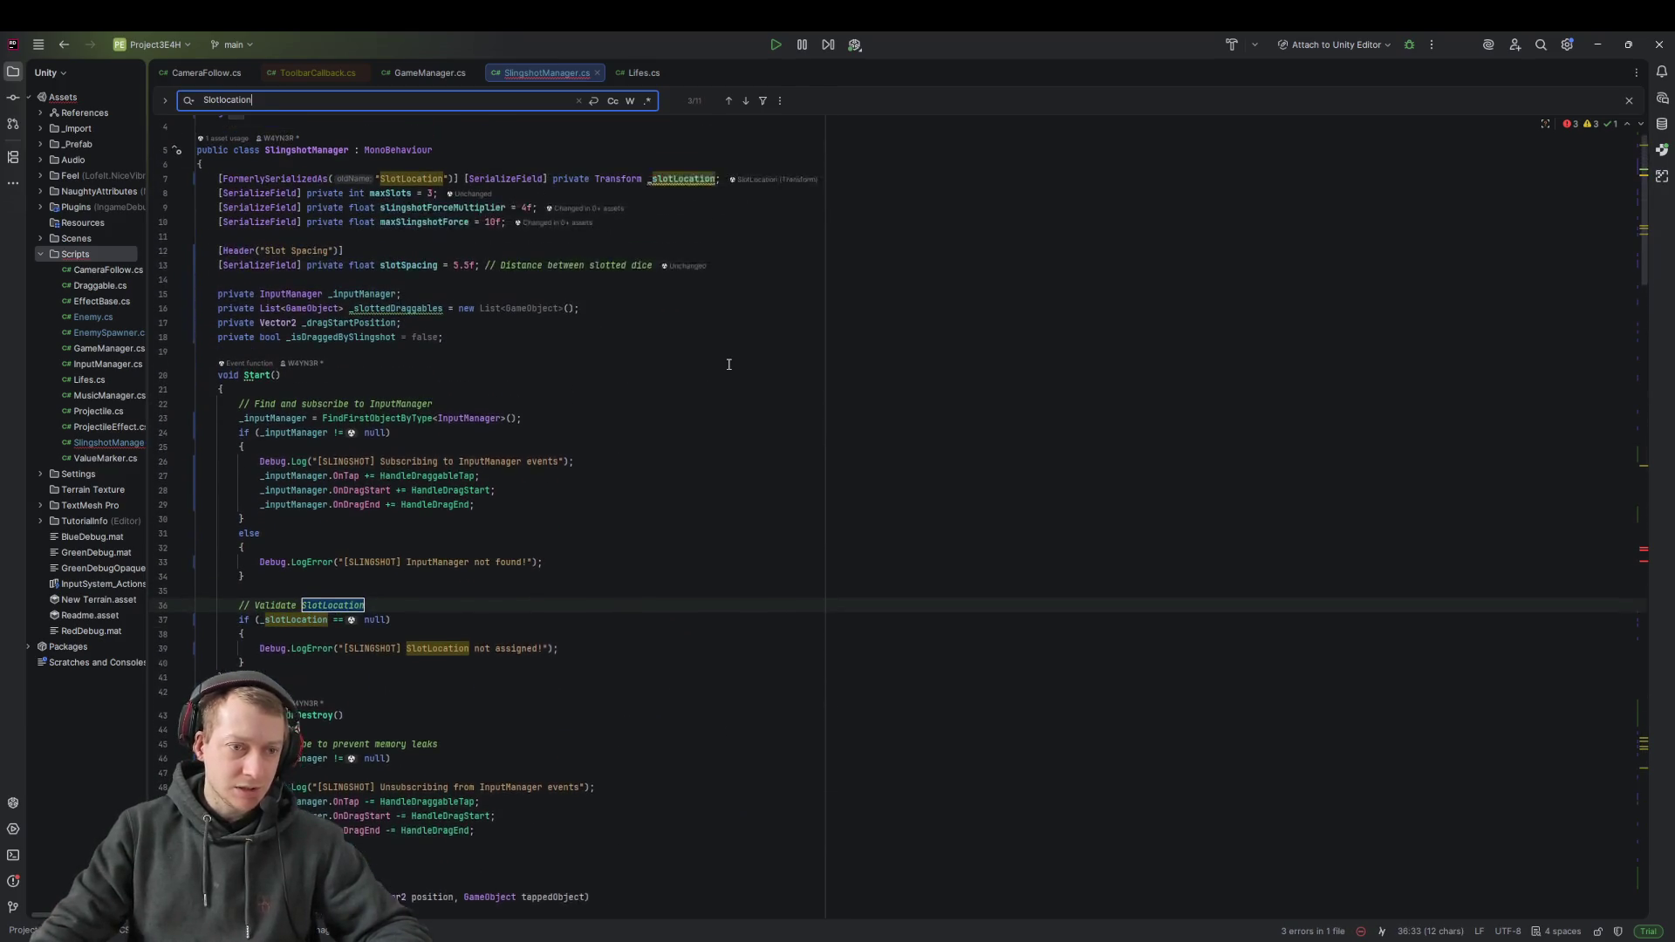
click(416, 332)
click(413, 189)
click(677, 189)
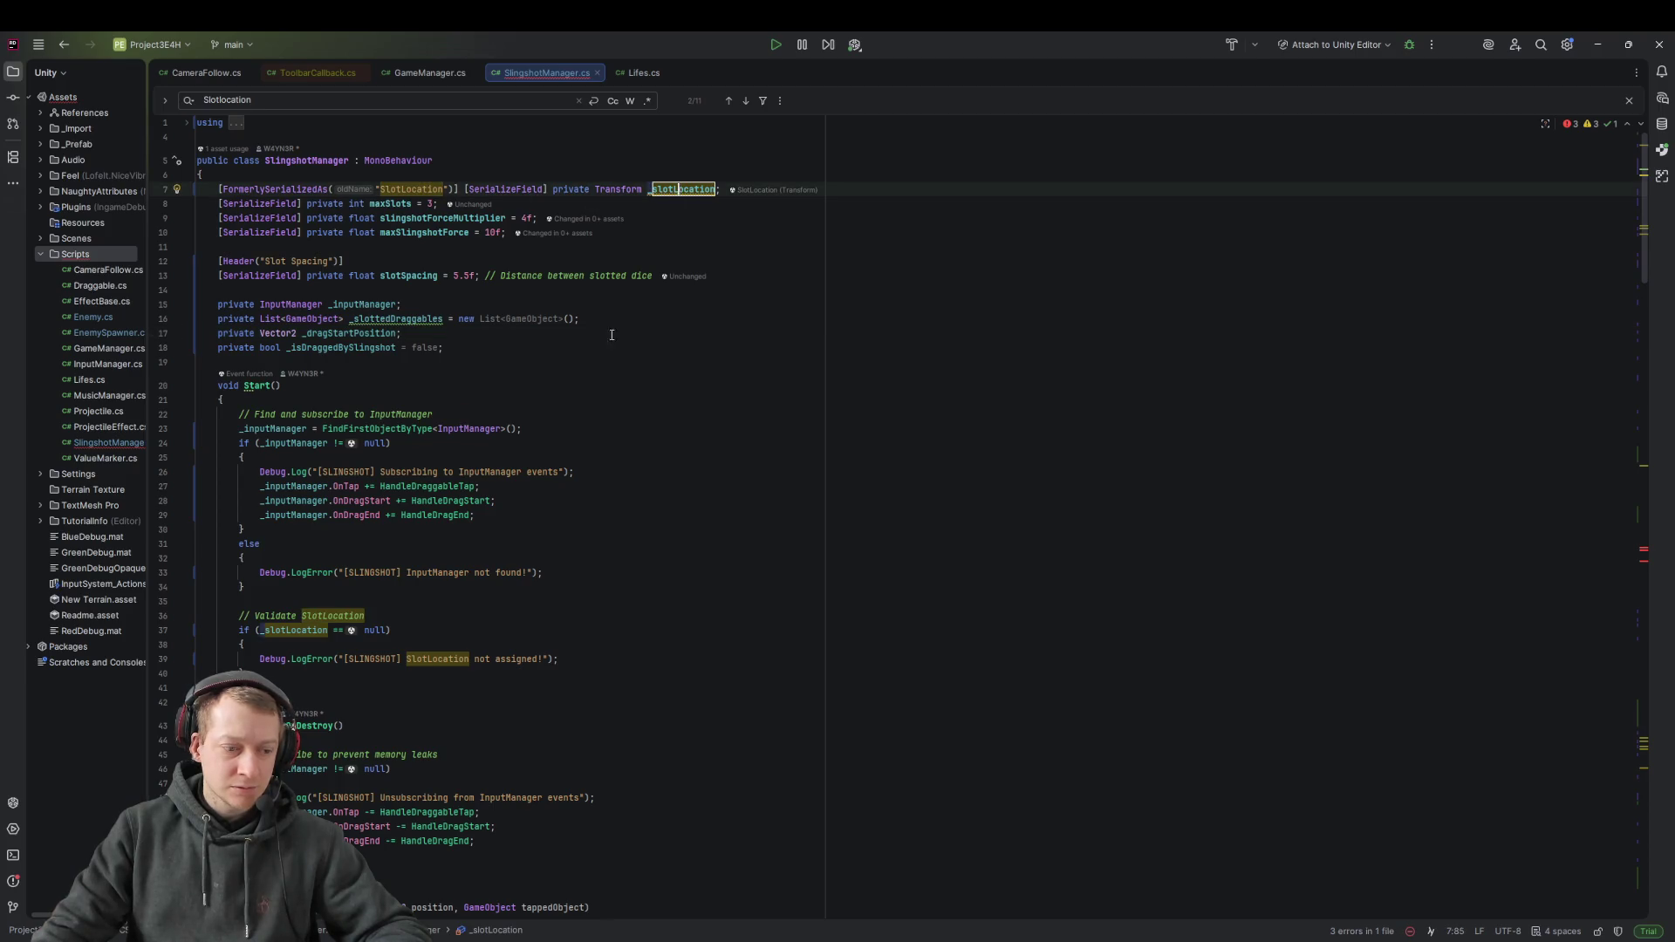
scroll(1065, 587, down, 20)
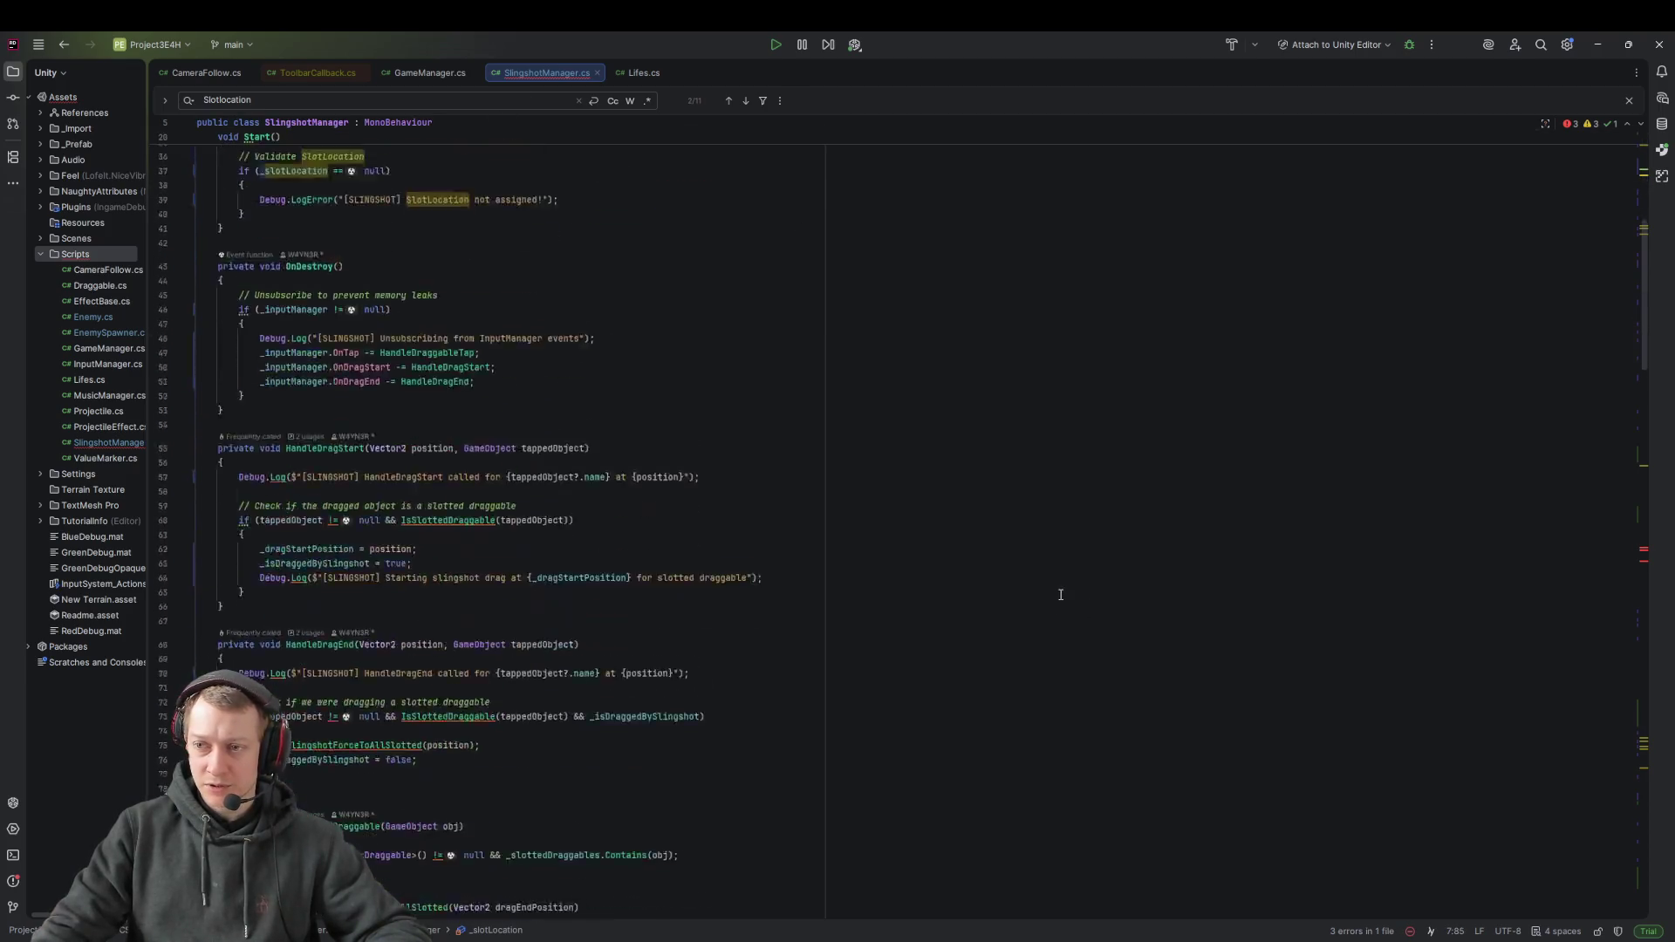
click(542, 561)
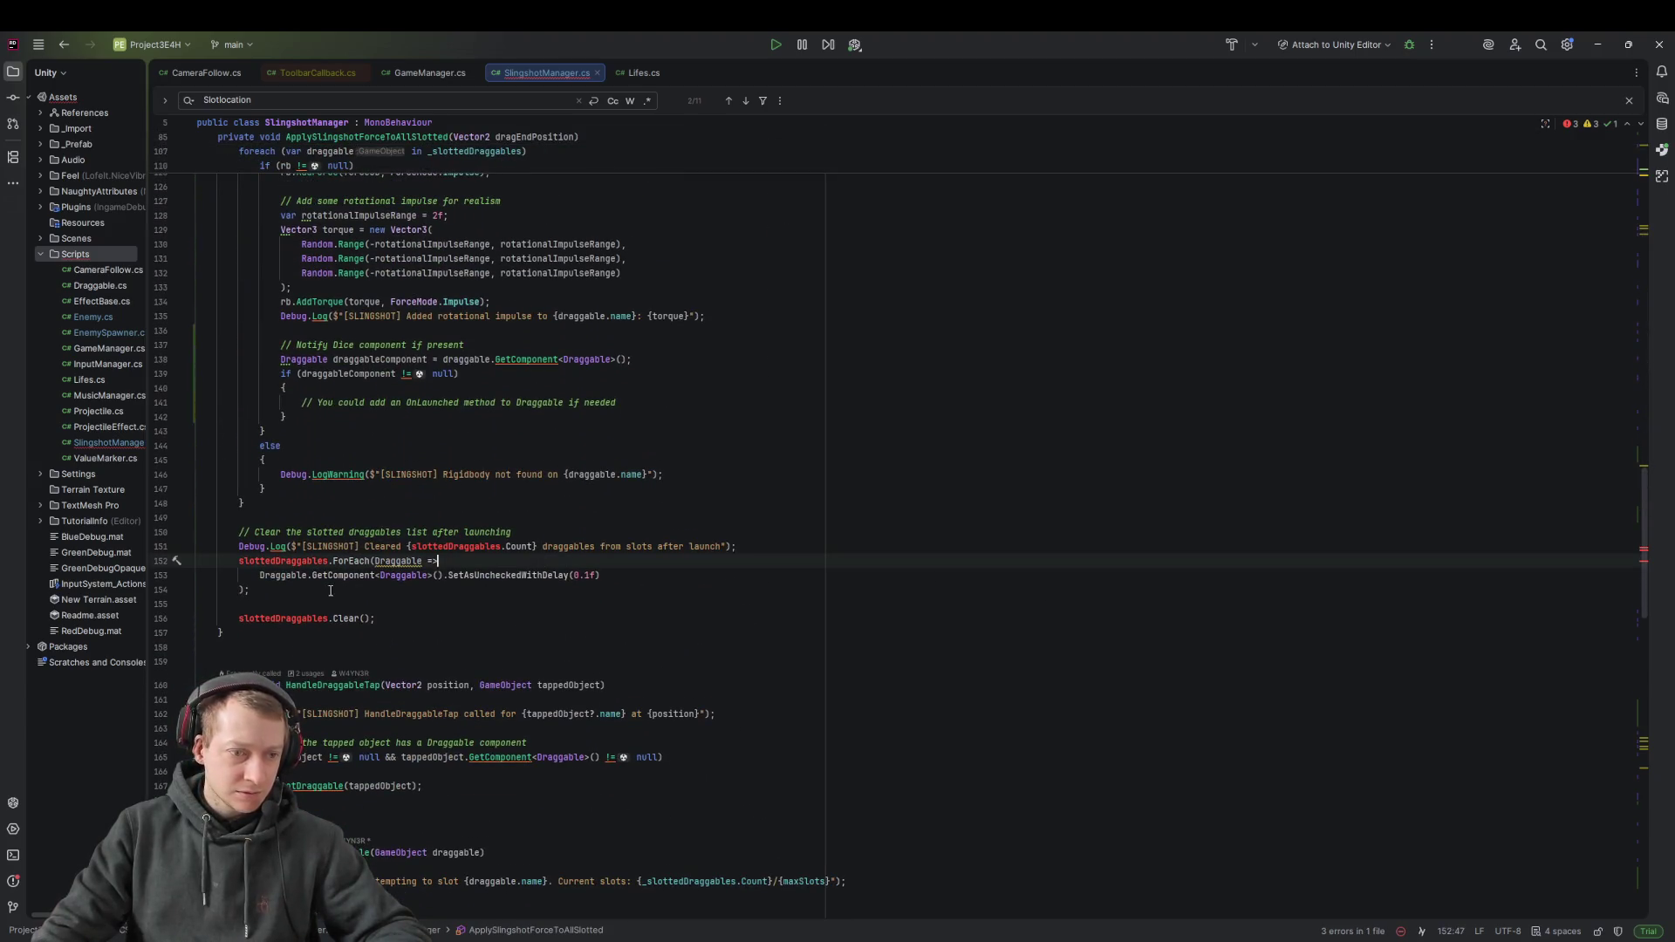
Rename slottedDraggables to _slottedDraggables from line 151 to clear the compile errors
click(453, 546)
key(ctrl+f)
key(Return)
key(Return)
key(Return)
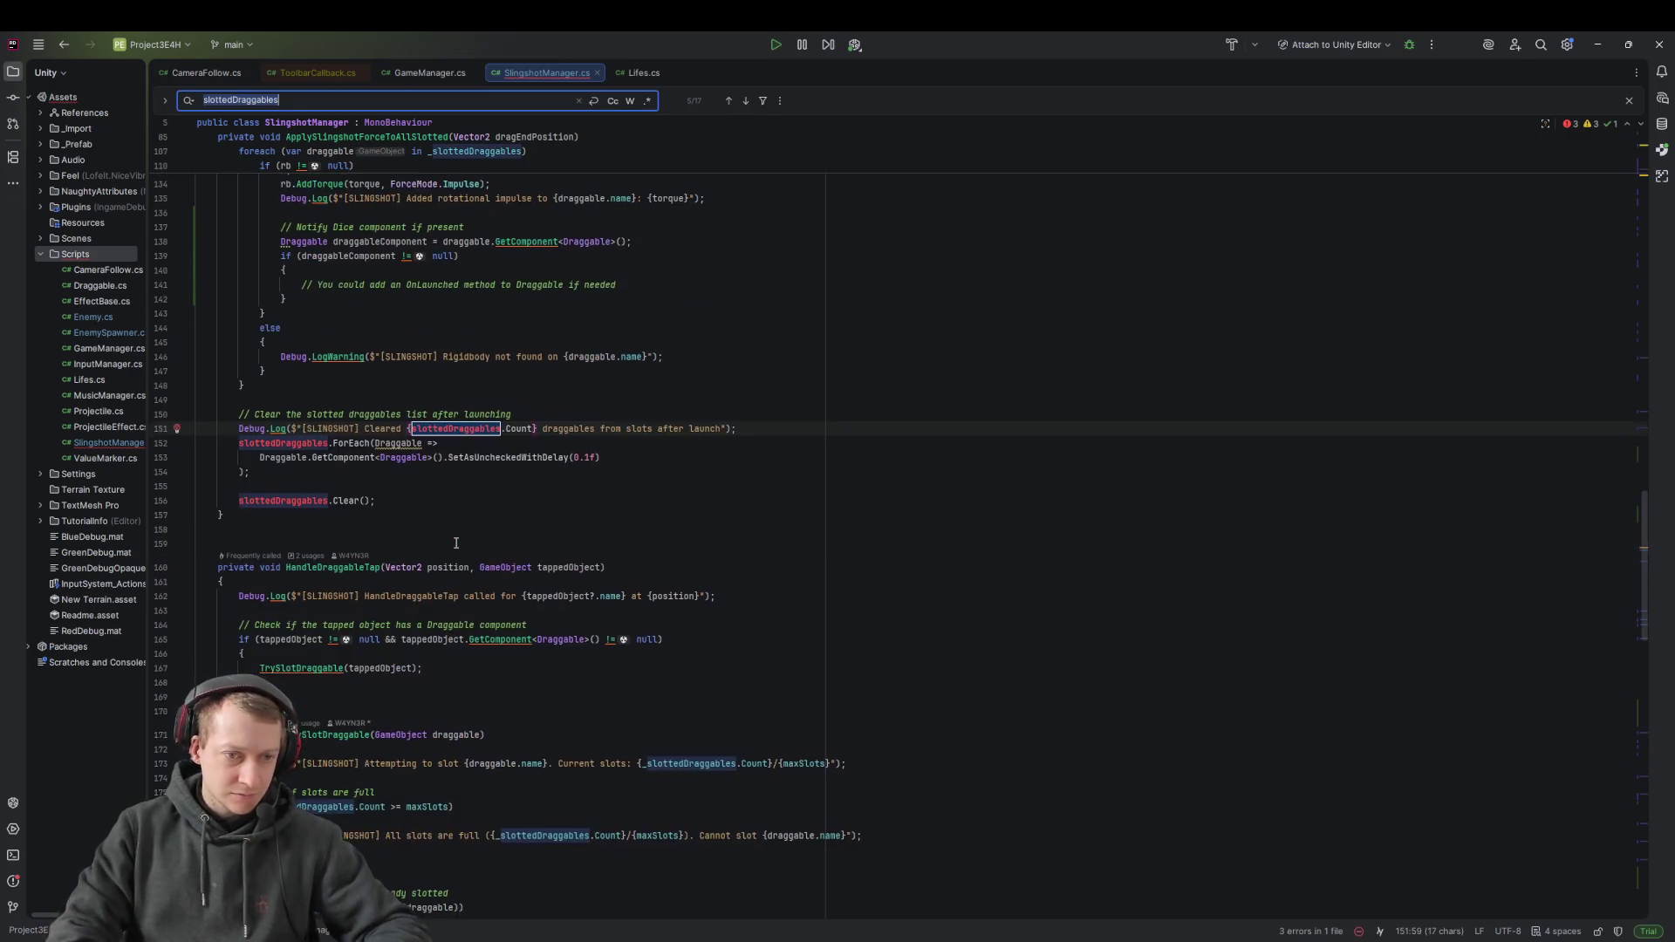
key(Return)
key(Return)
key(Return)
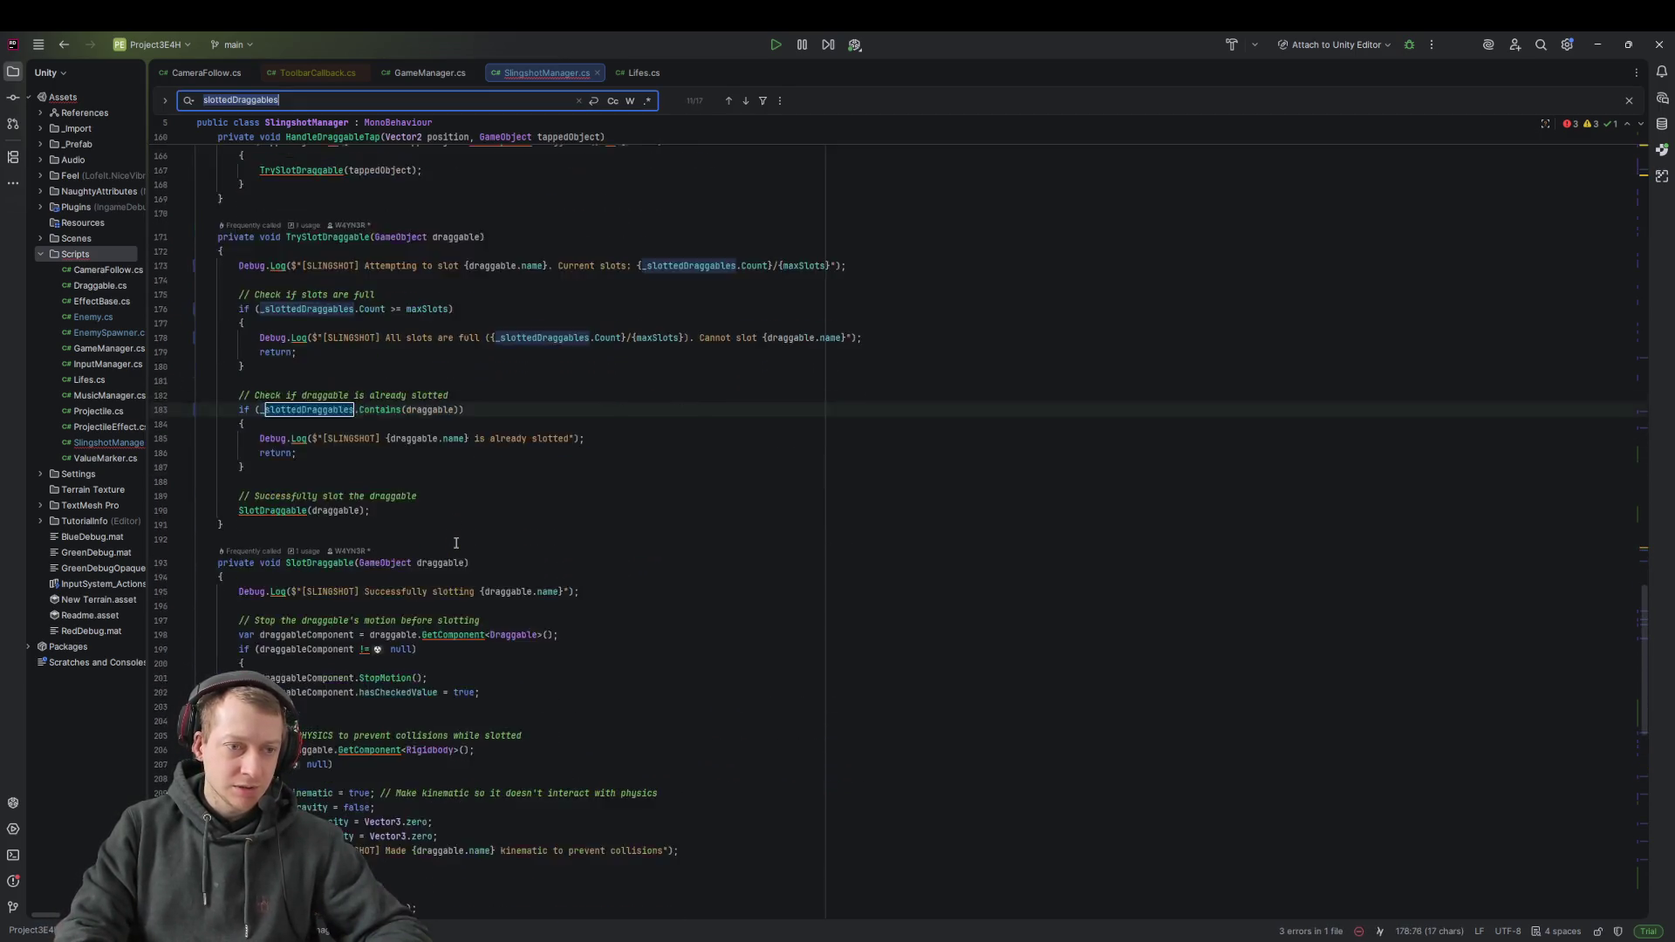
scroll(439, 524, up, 10)
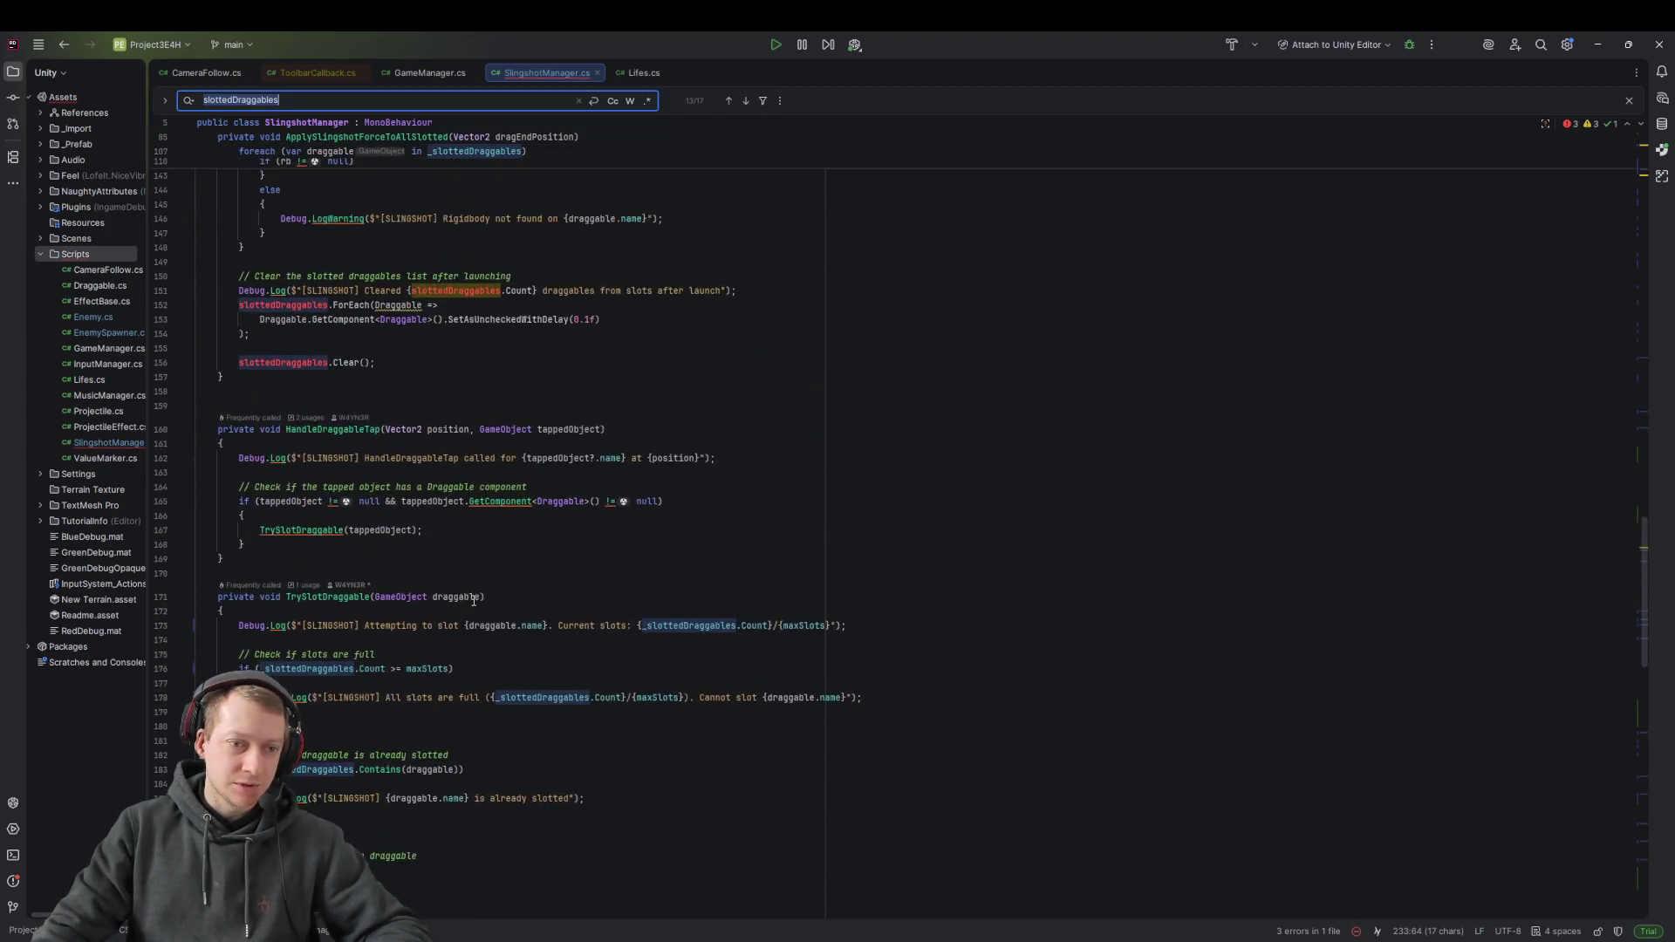
double_click(418, 421)
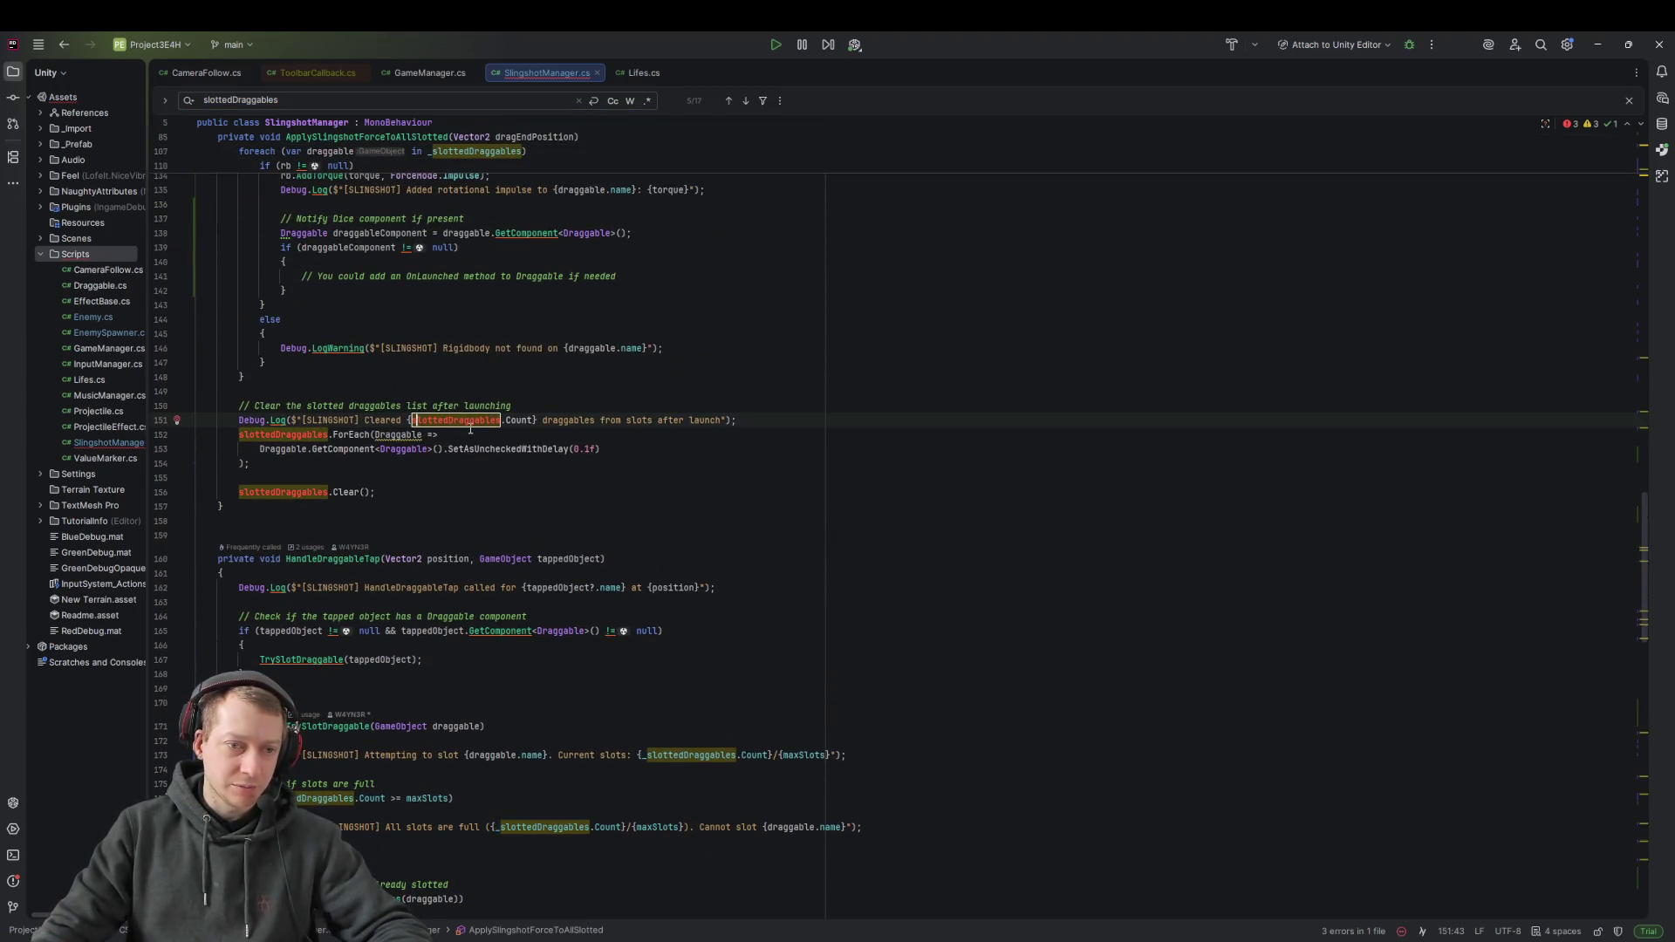
text(_)
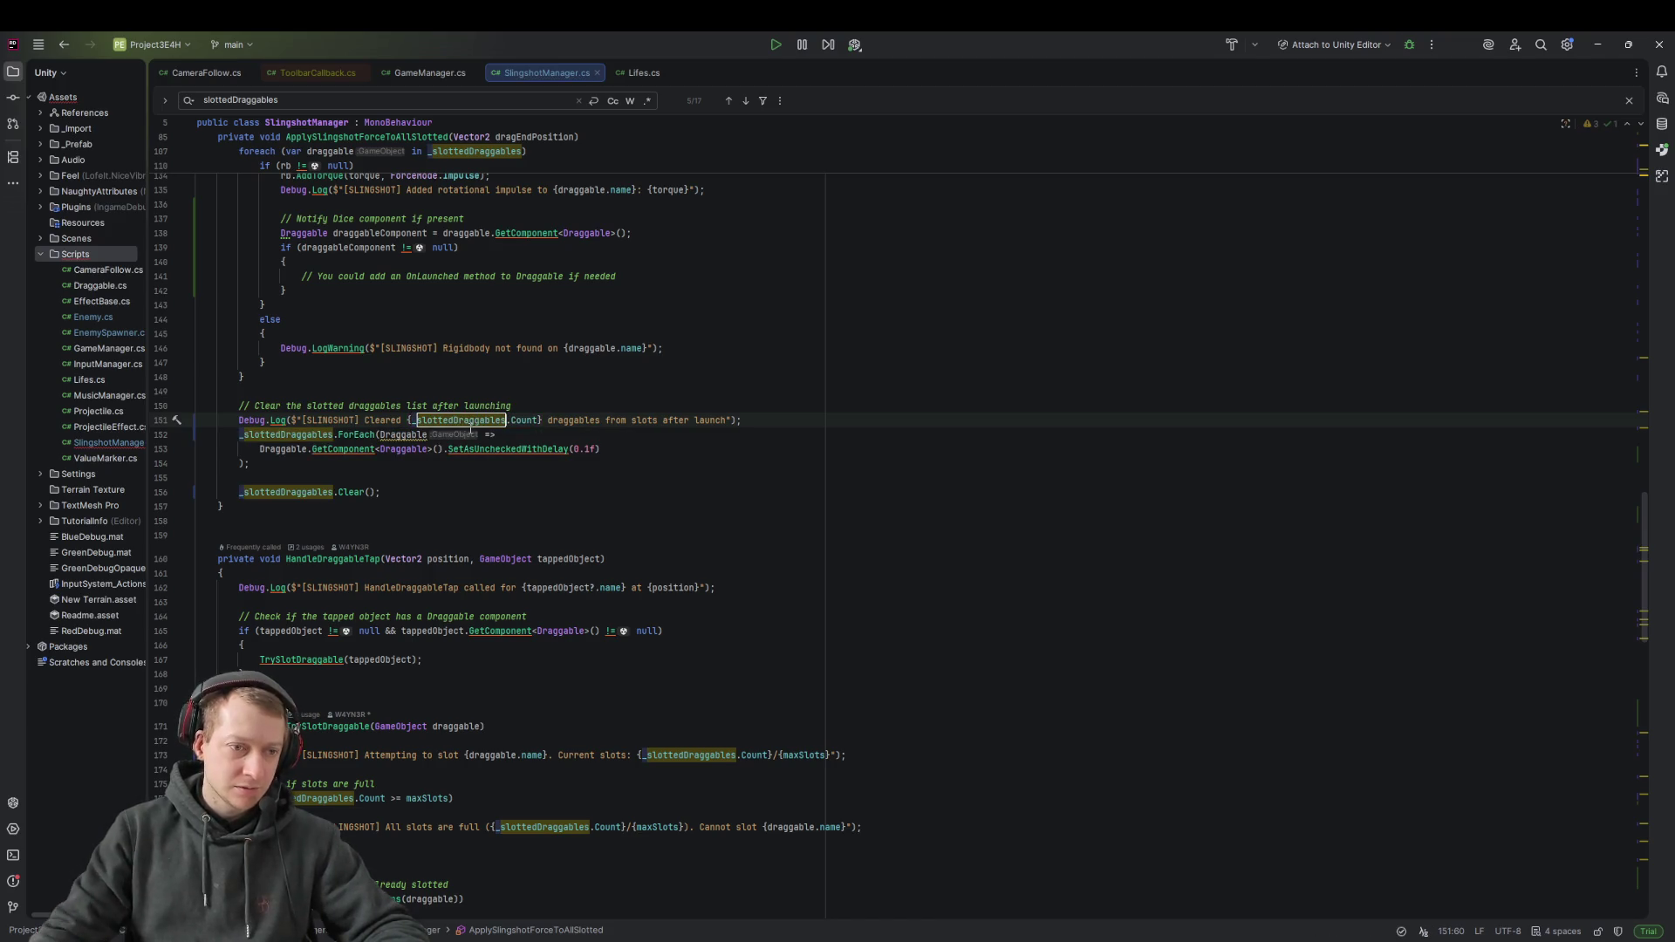
click(835, 174)
Review the updated code, then start the game in Unity's Play mode
scroll(541, 539, up, 4)
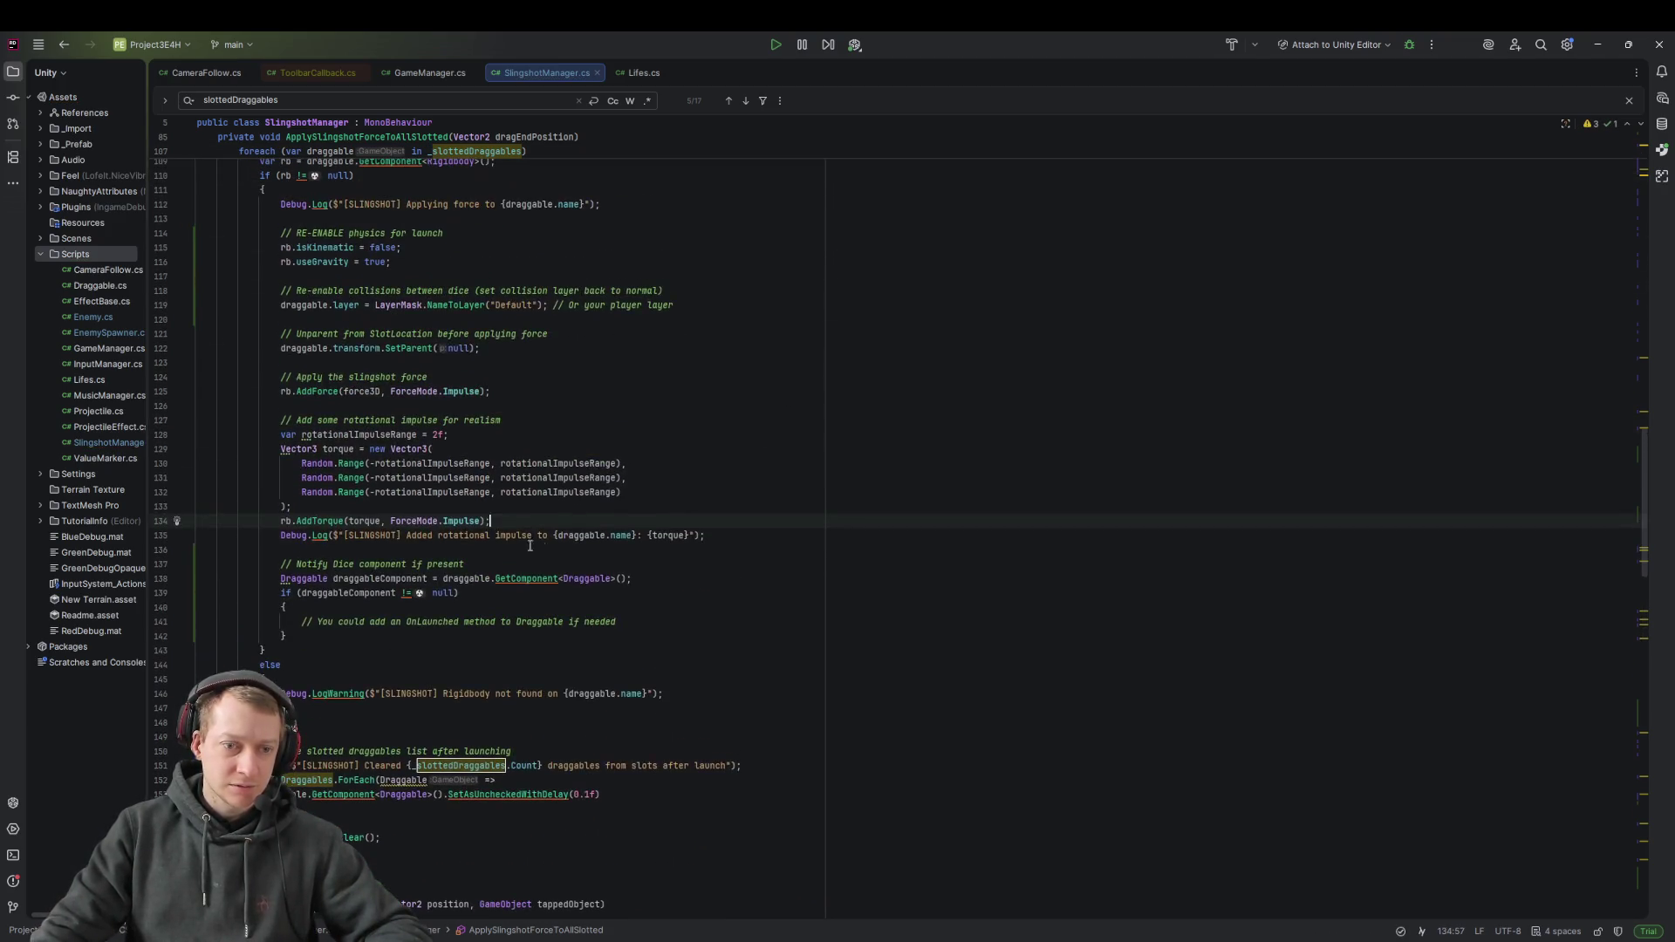
scroll(508, 584, up, 15)
click(652, 405)
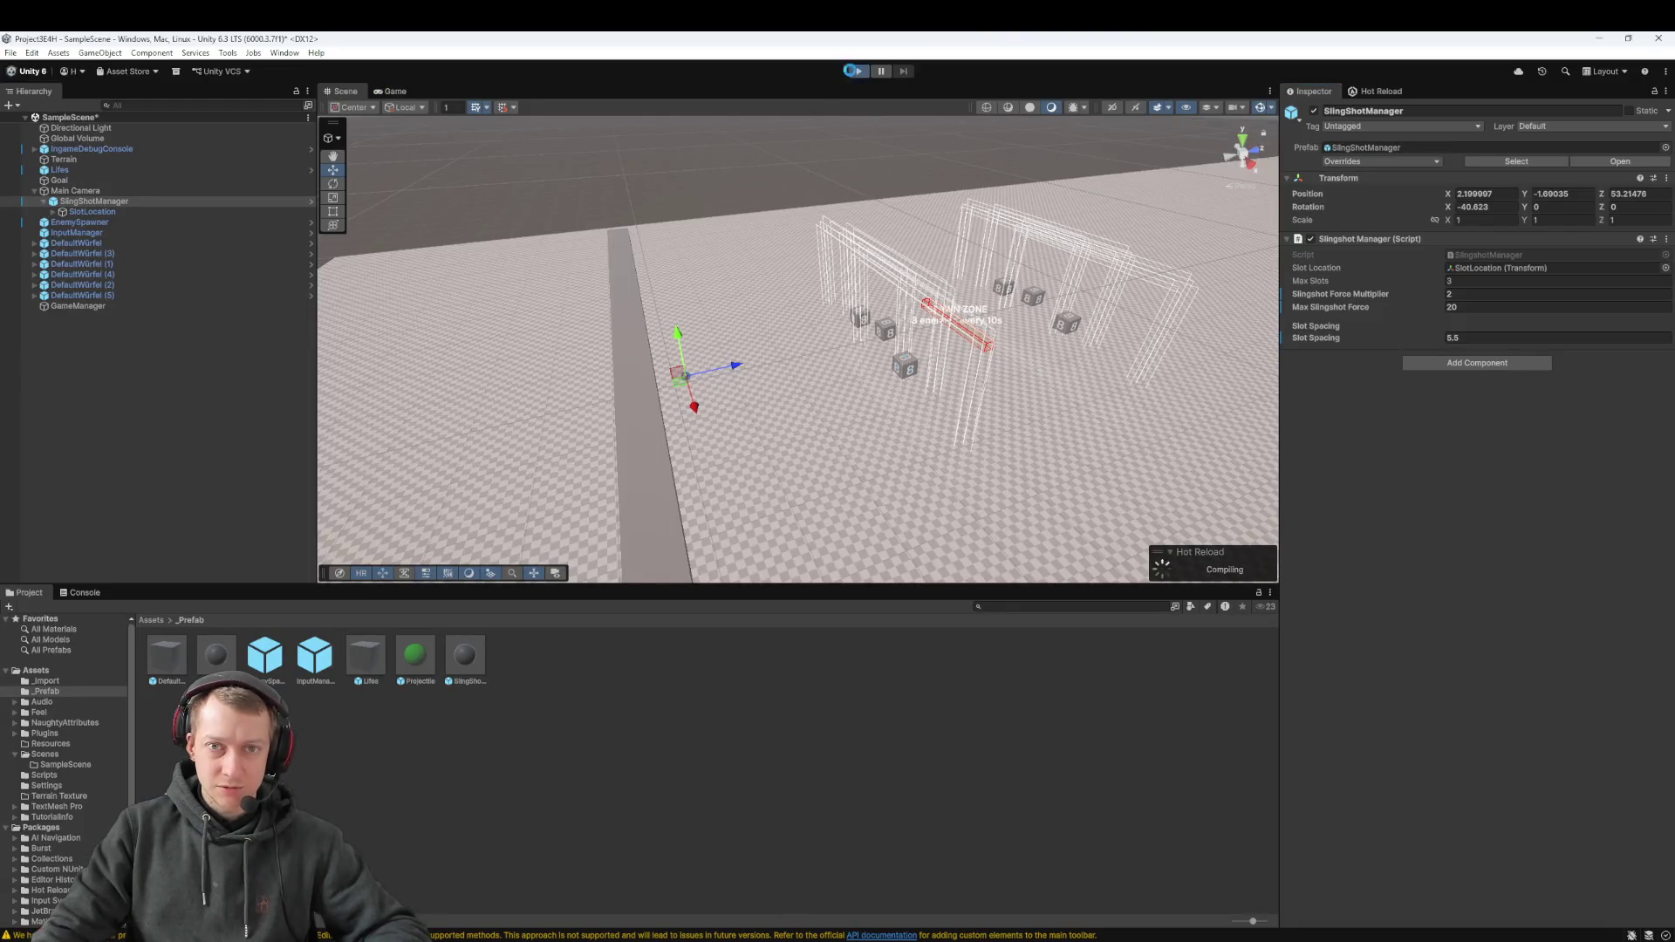
click(857, 70)
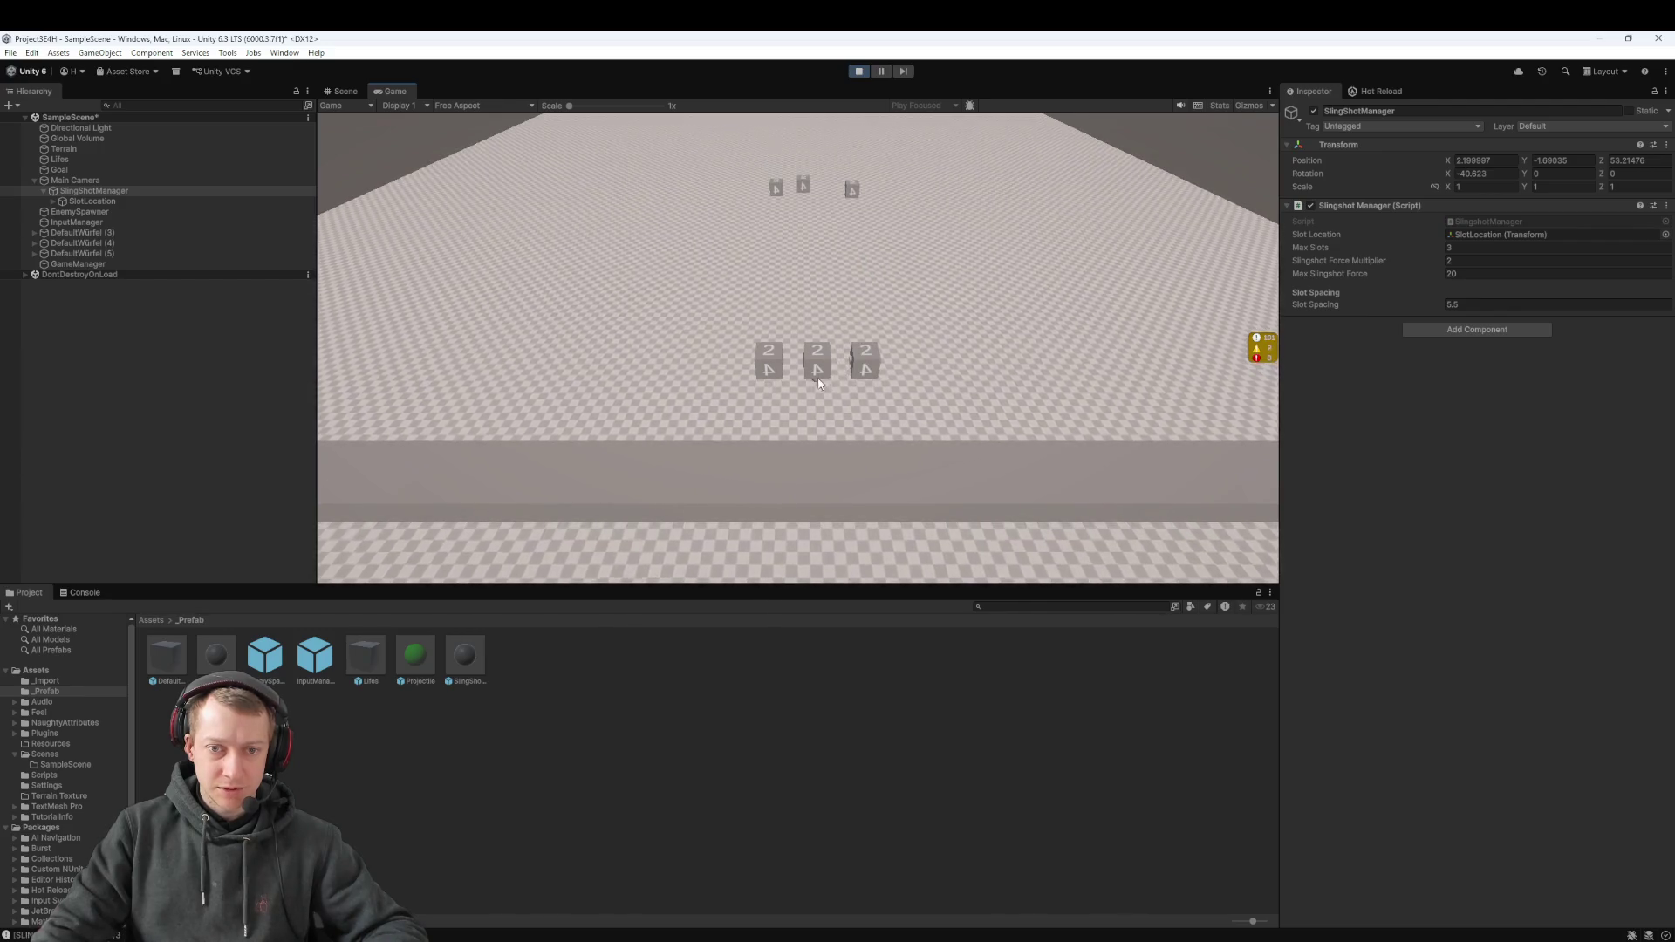
Slot dice and fire several volleys at the enemy spheres, then stop and switch to Fork
click(809, 437)
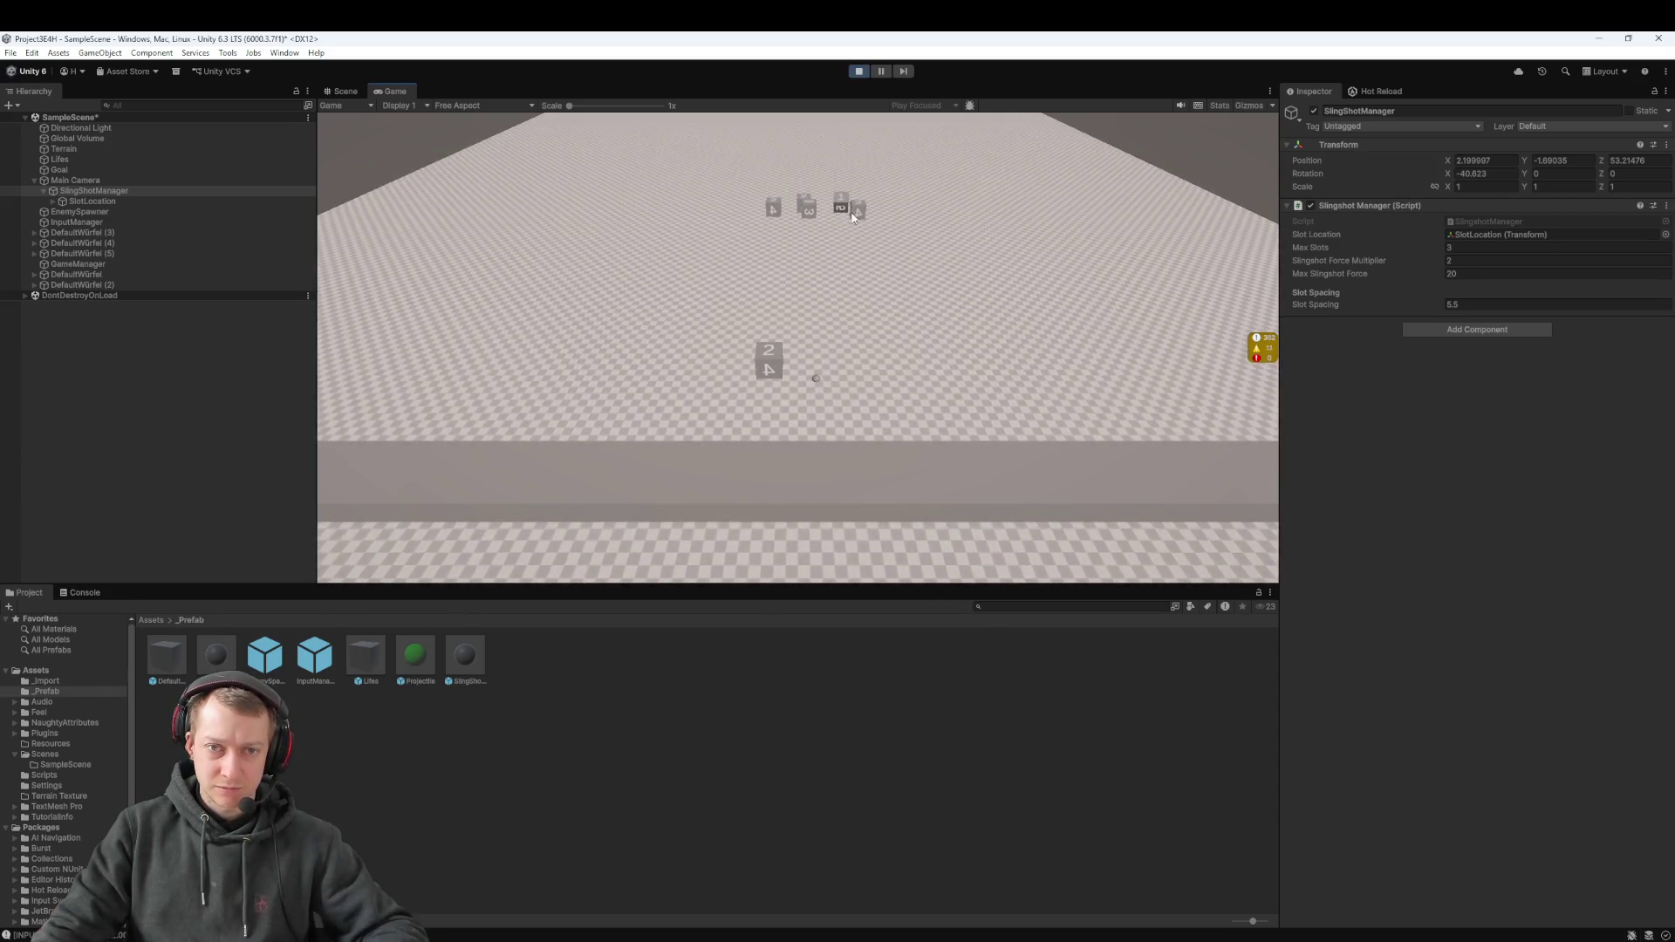
click(818, 412)
drag(817, 412, 818, 400)
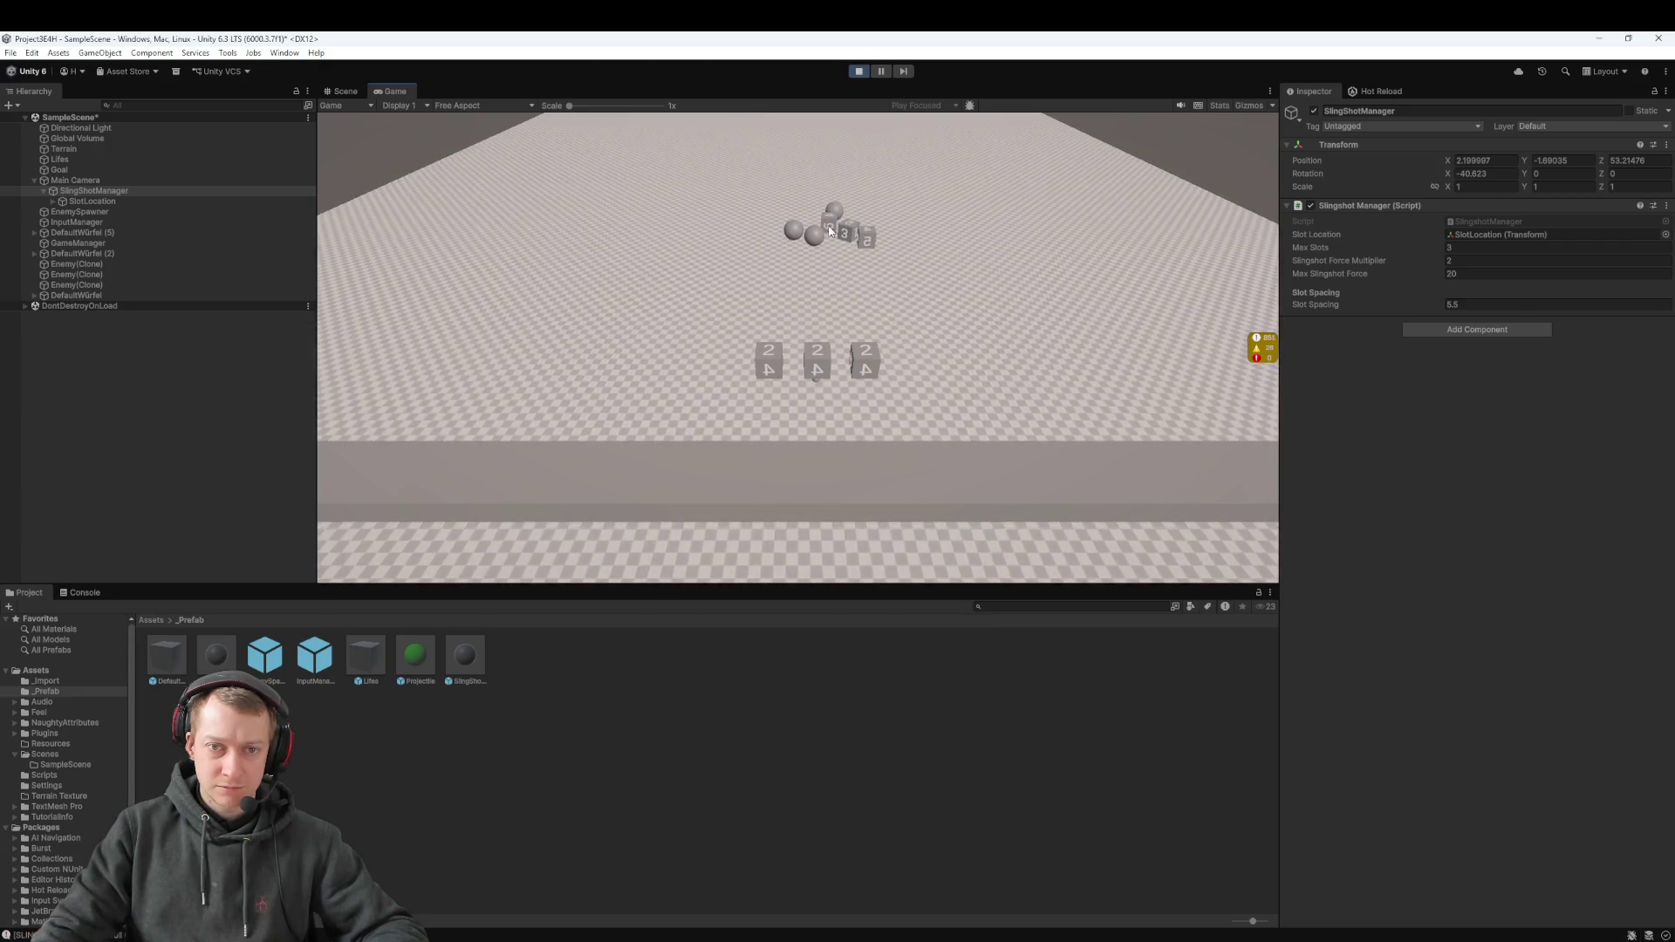
click(820, 381)
click(818, 383)
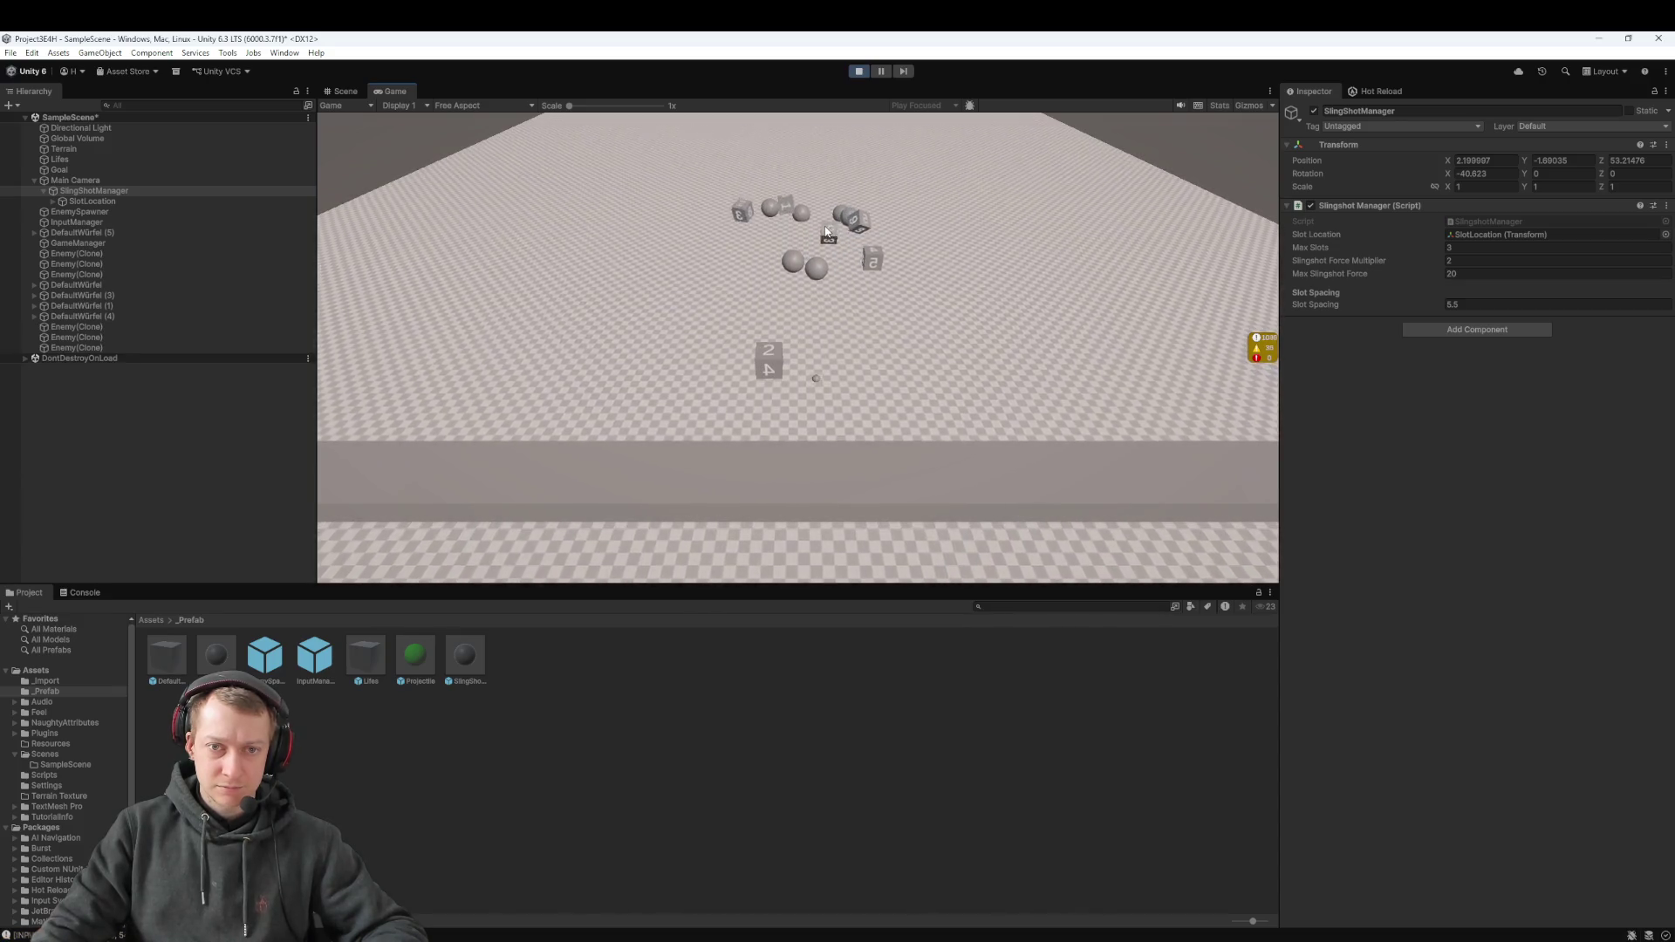
click(816, 381)
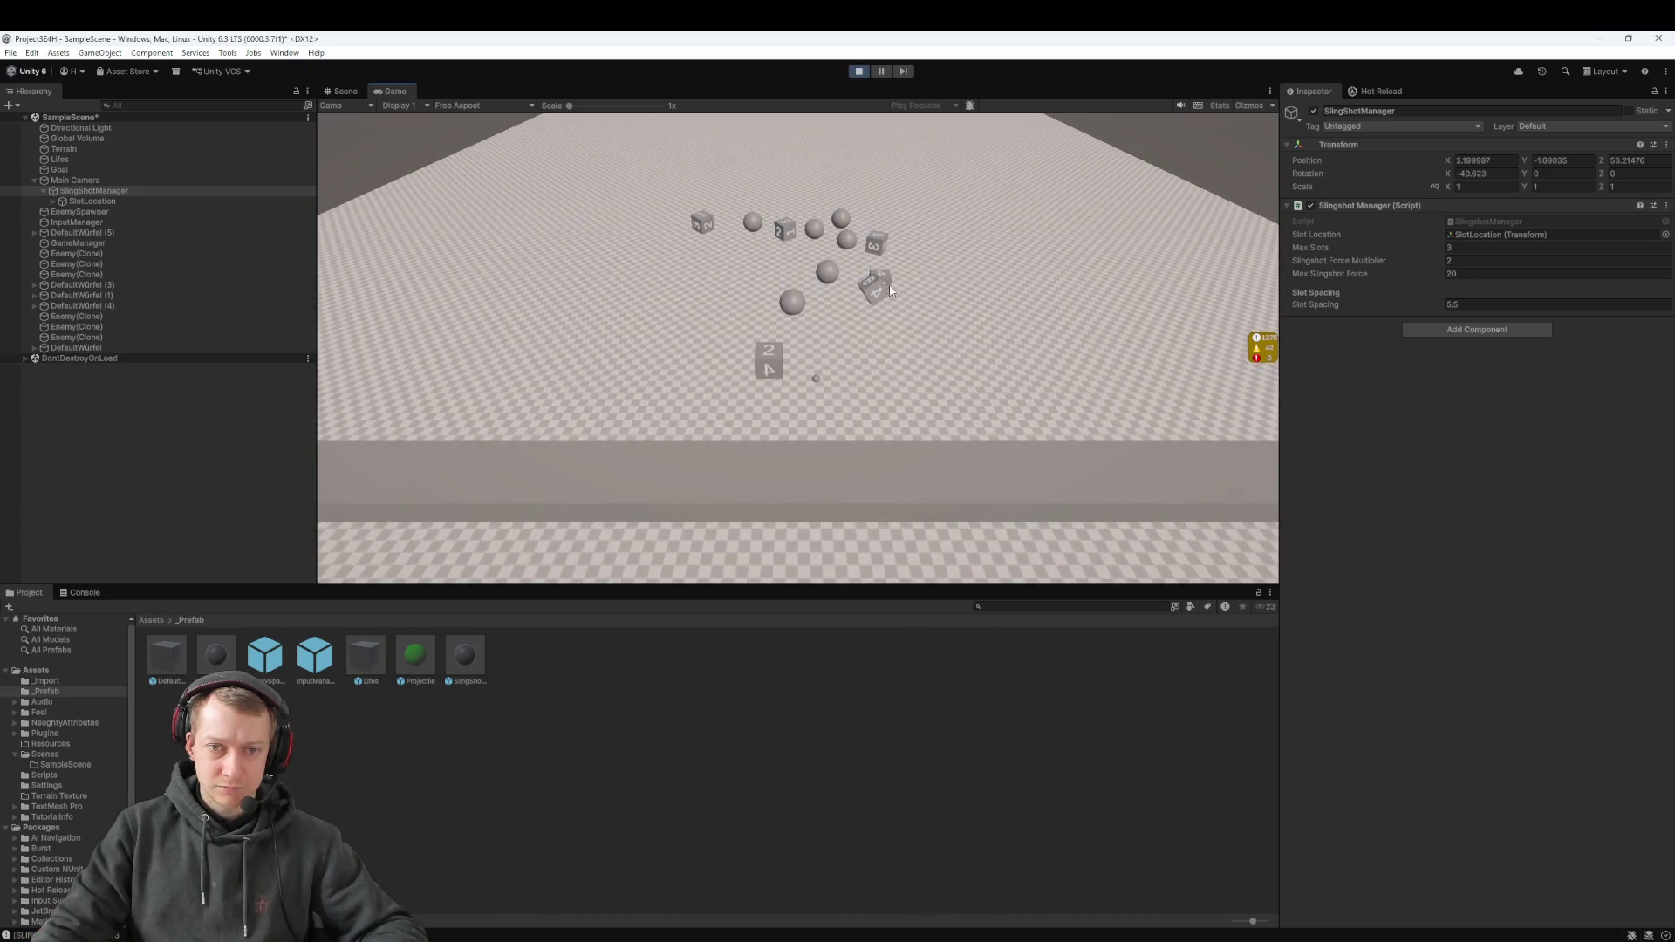
click(815, 375)
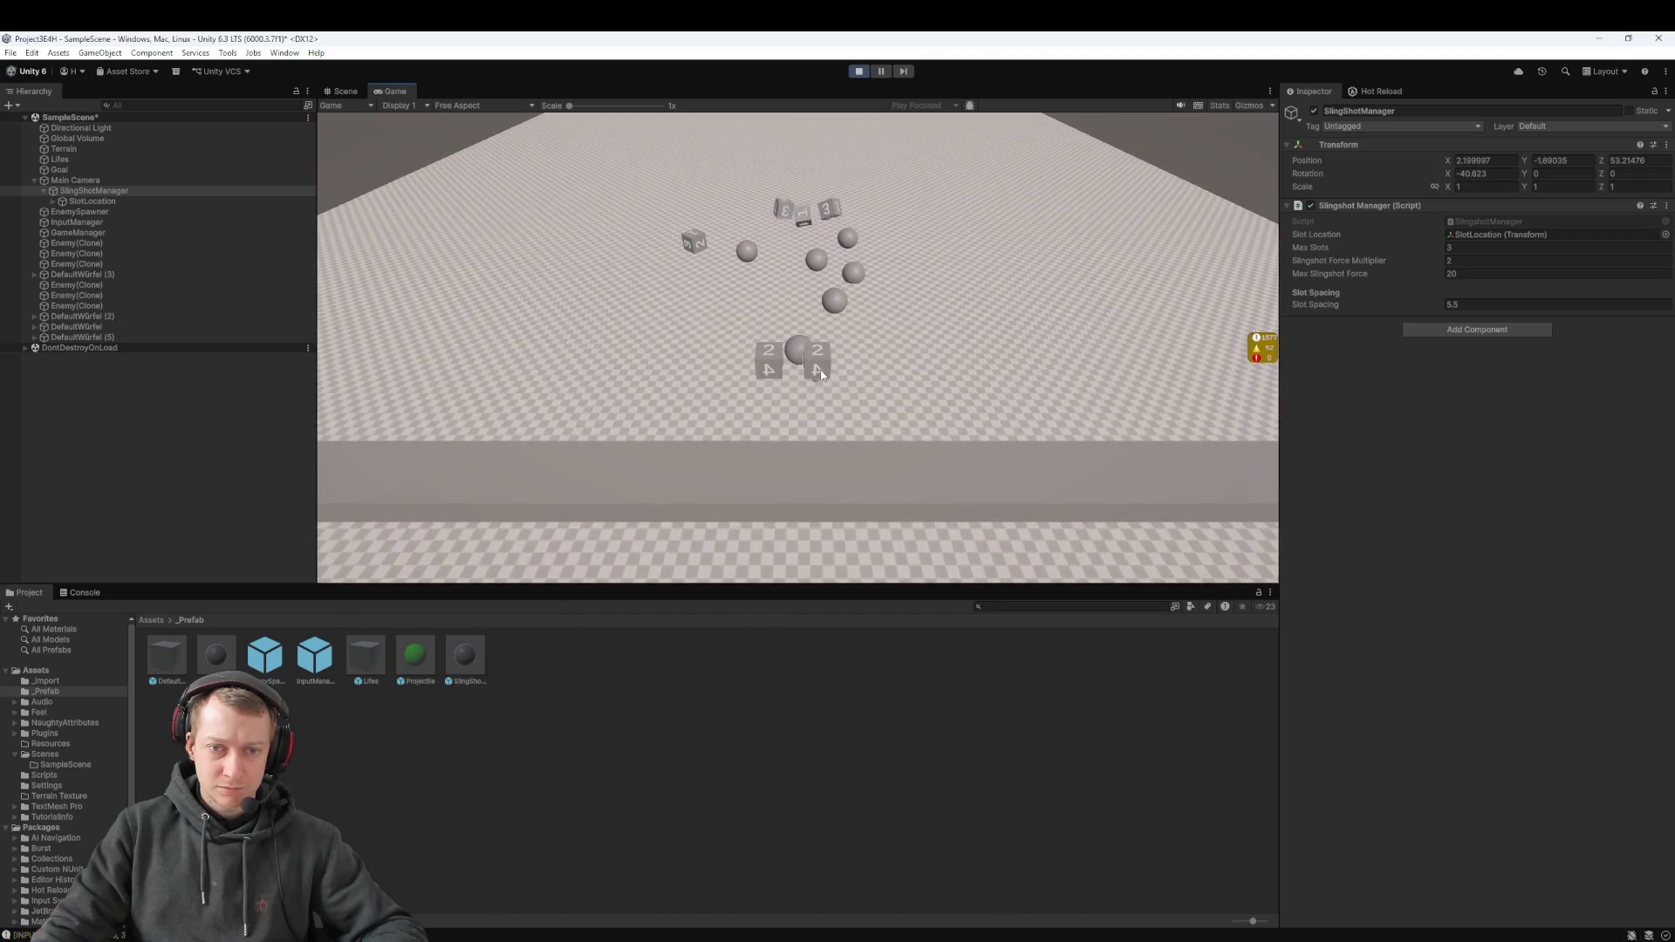
click(818, 384)
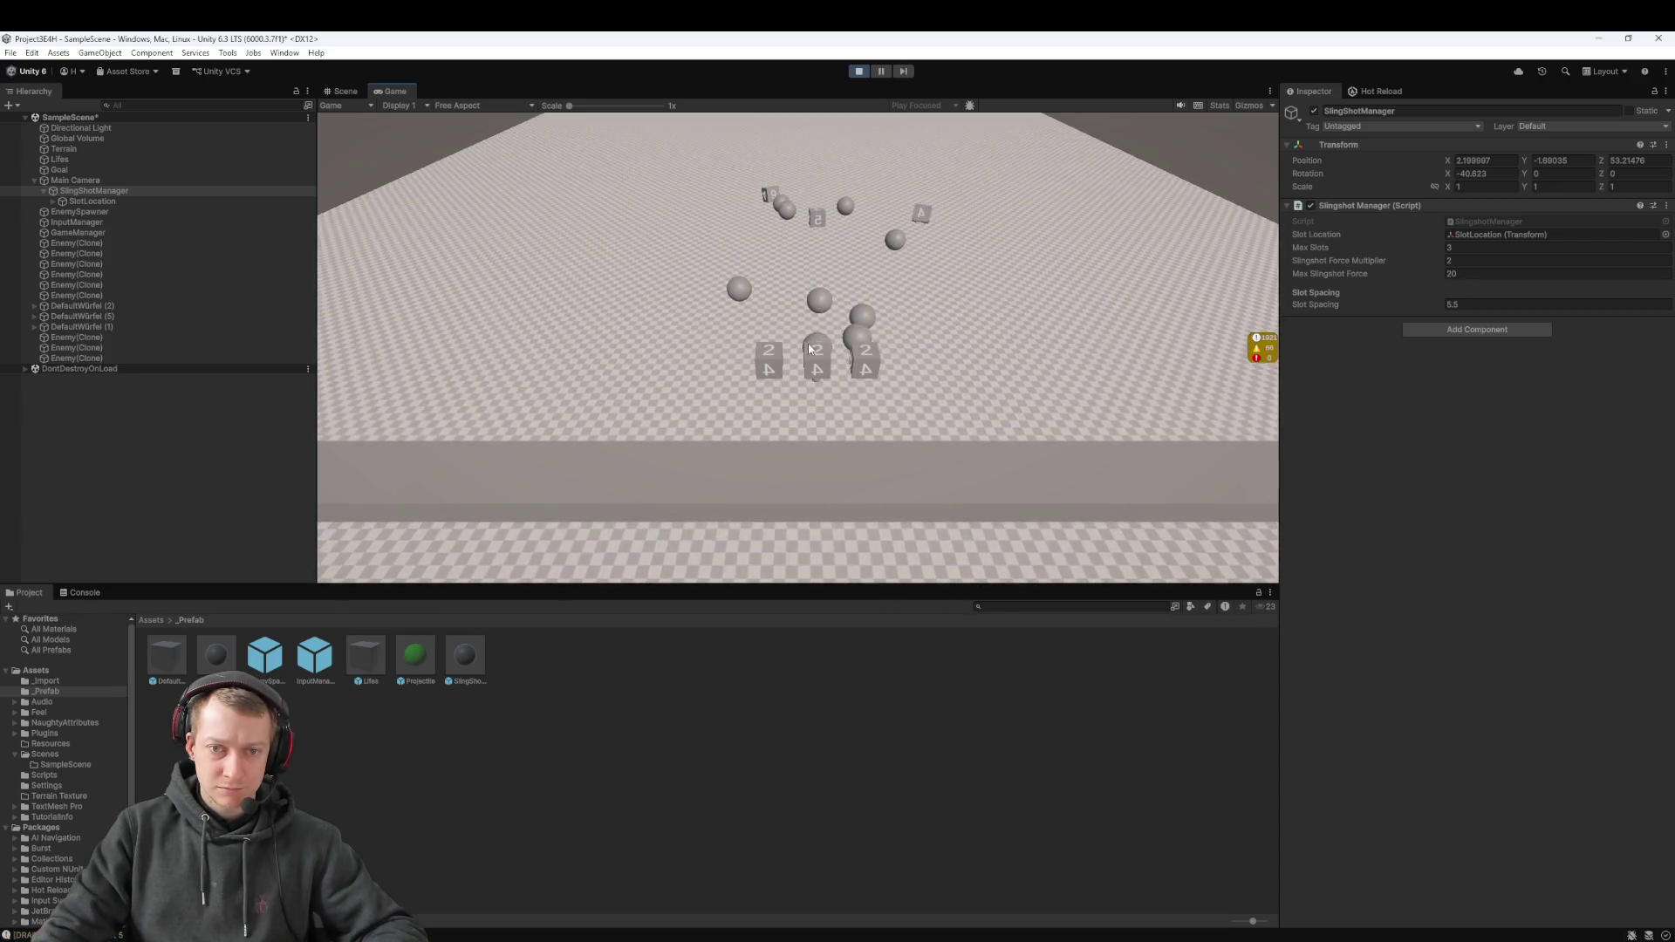
click(820, 381)
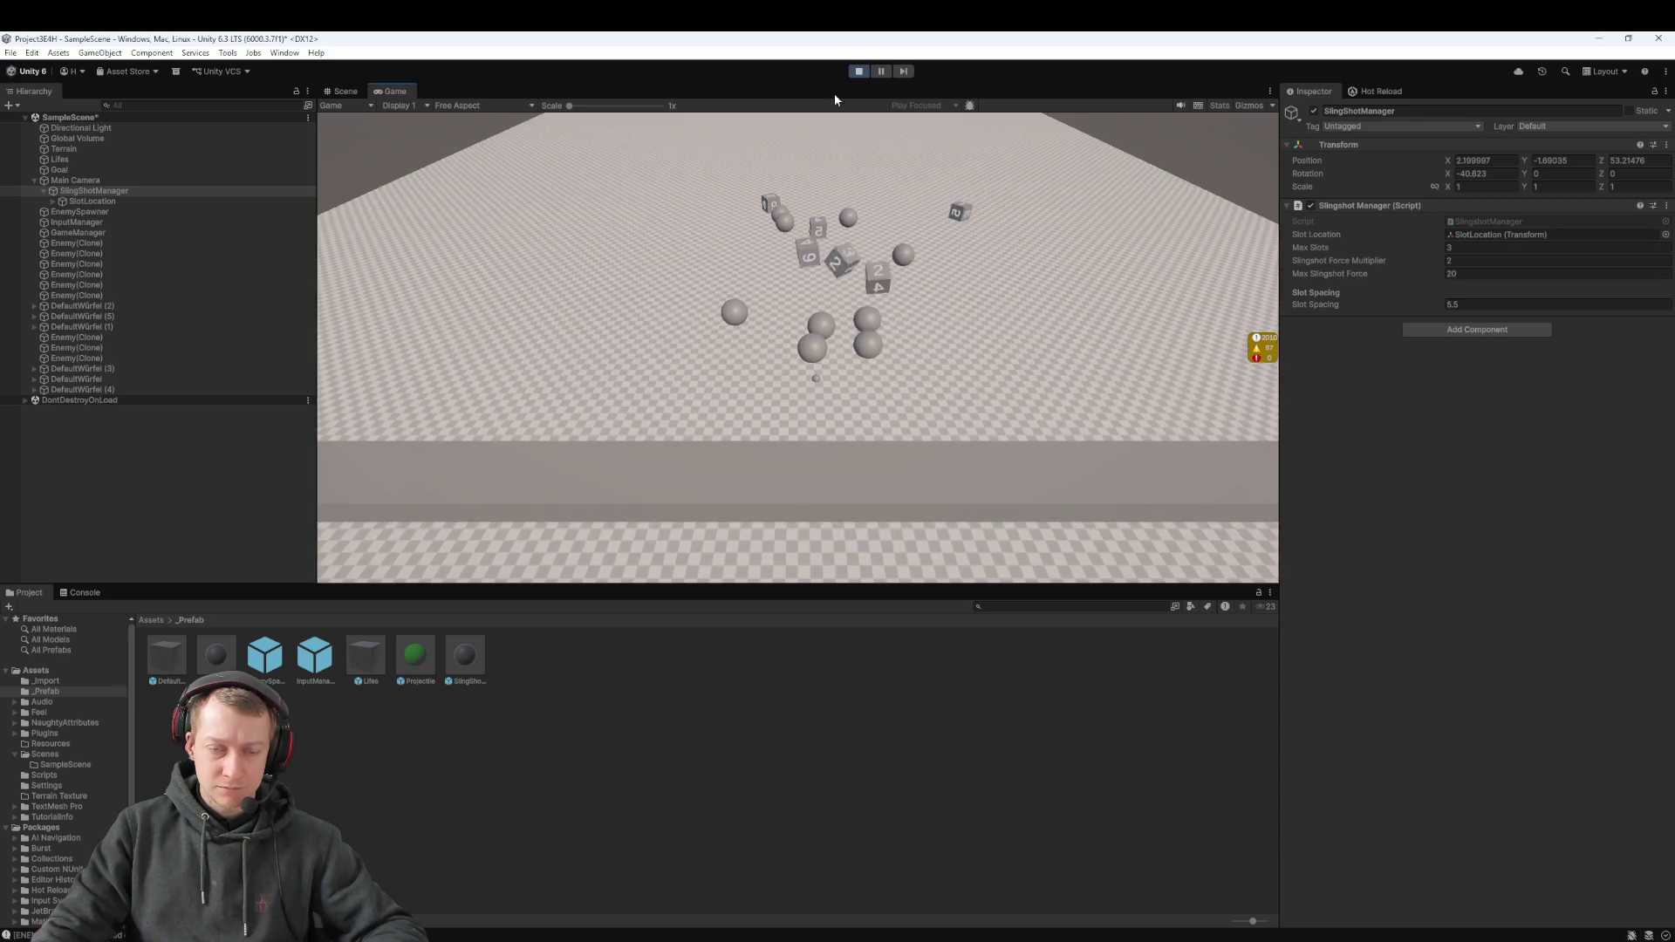
click(861, 72)
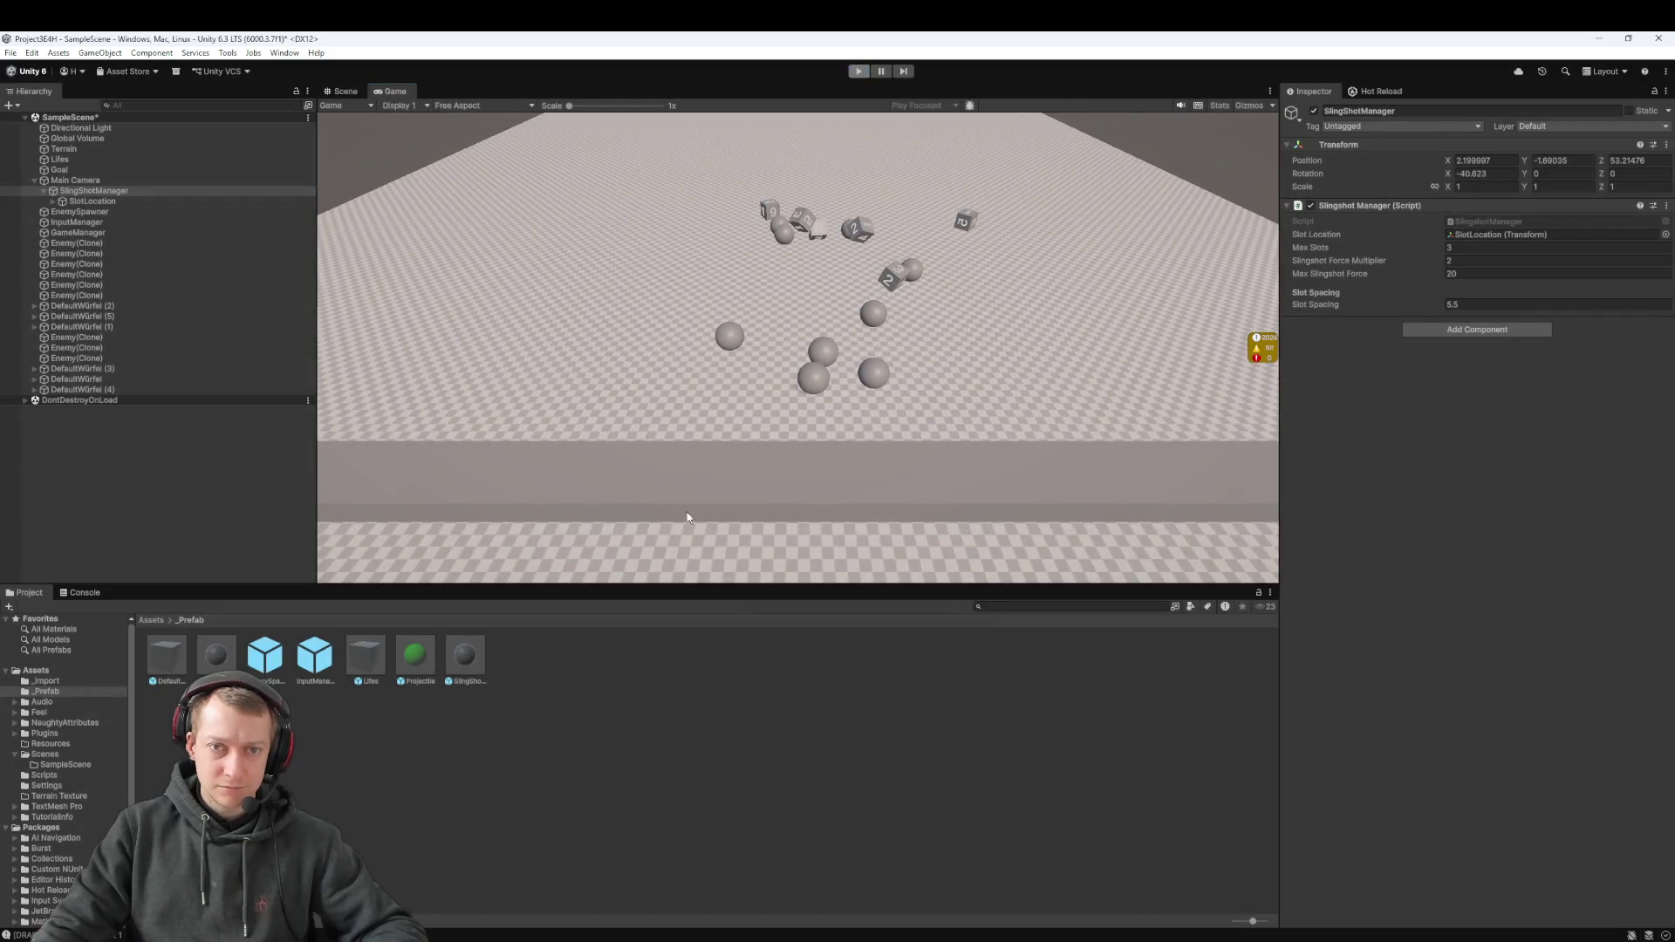
key(alt+Tab)
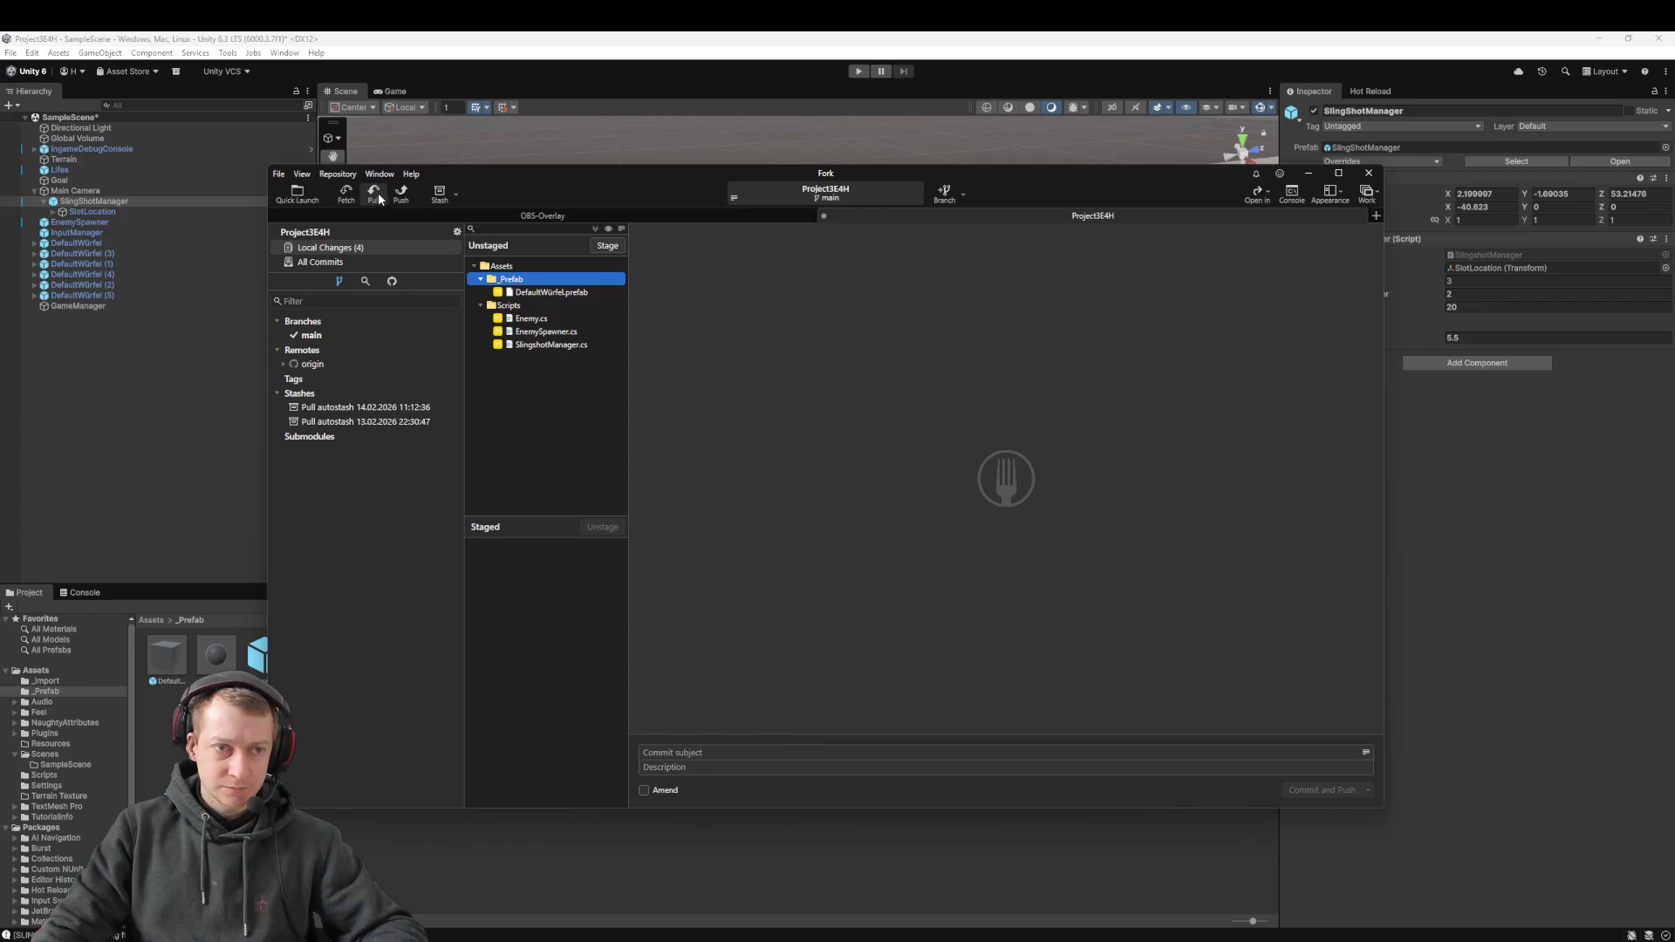
Pull origin/main and review SlingshotManager.cs, EnemySpawner.cs, Enemy.cs and DefaultDice.prefab changes
click(374, 192)
click(923, 540)
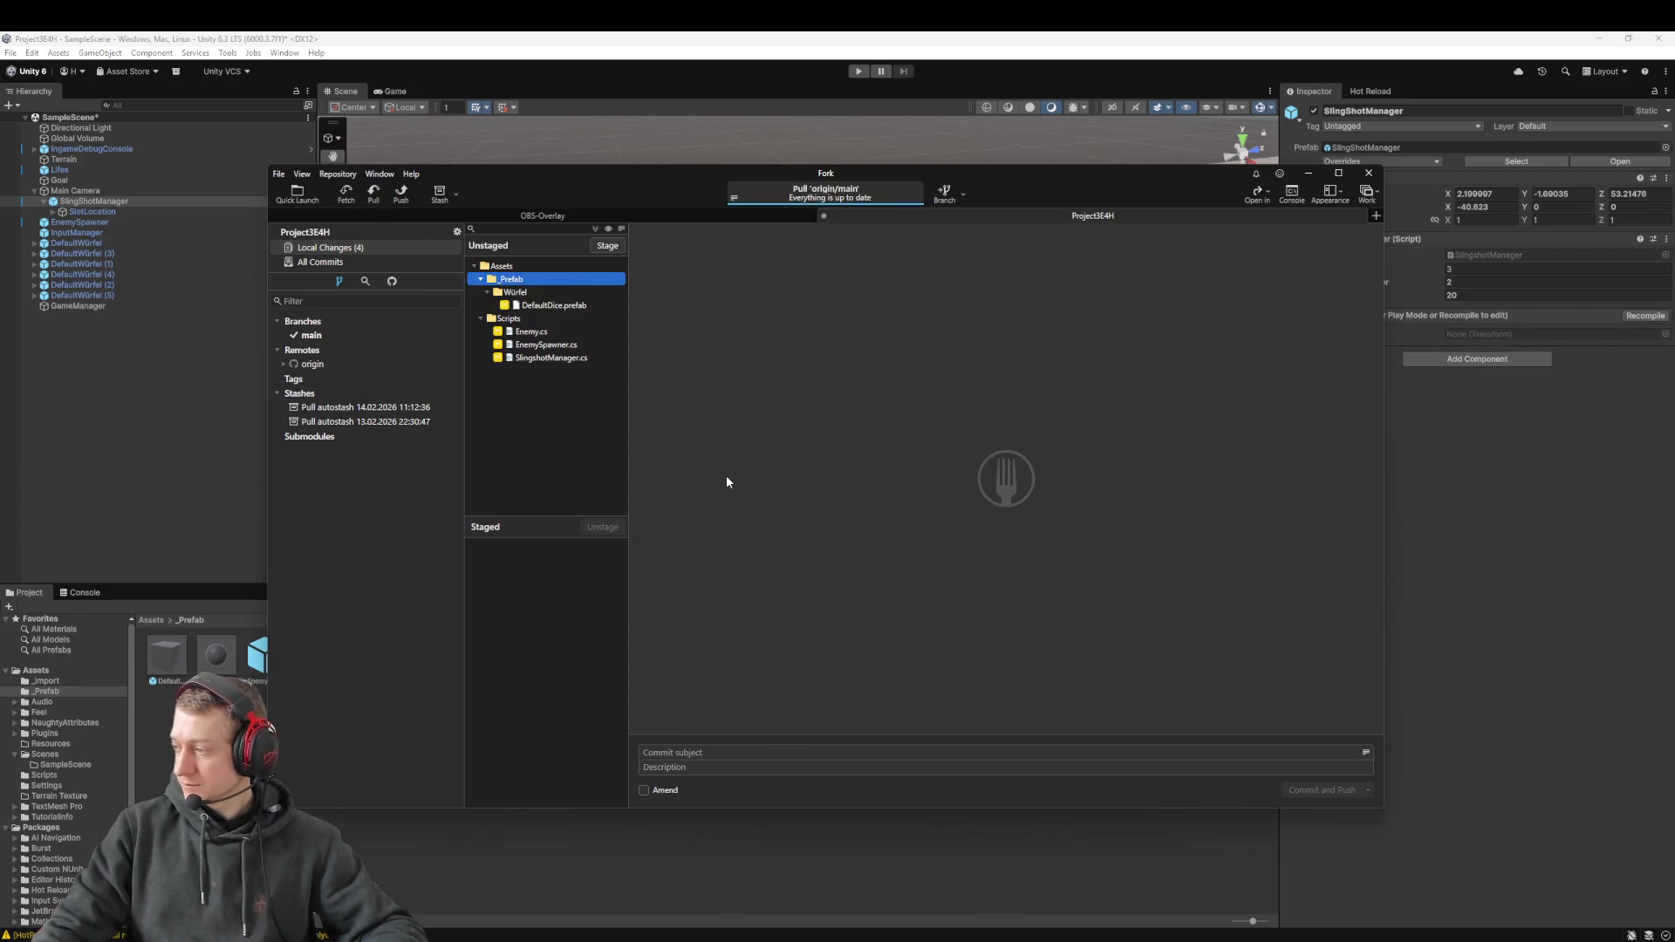
click(539, 359)
click(548, 345)
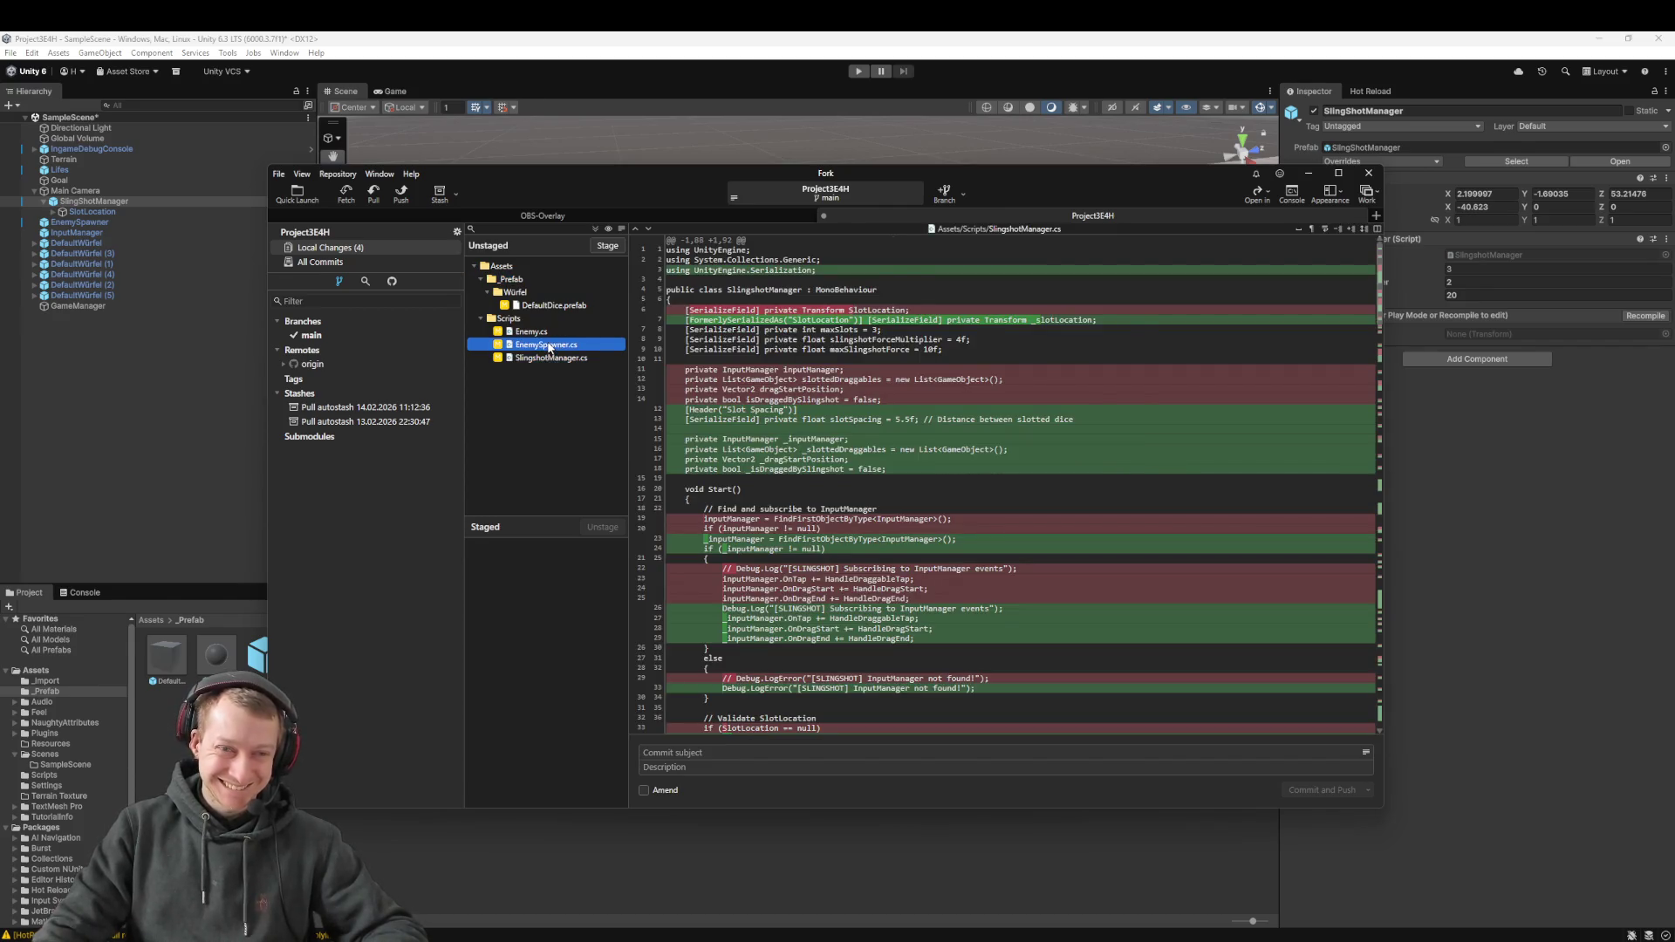
click(539, 333)
click(568, 305)
Stage all four files, commit as 'fix:chroe: update size for dice' and push, returning to Unity
key(ctrl+a)
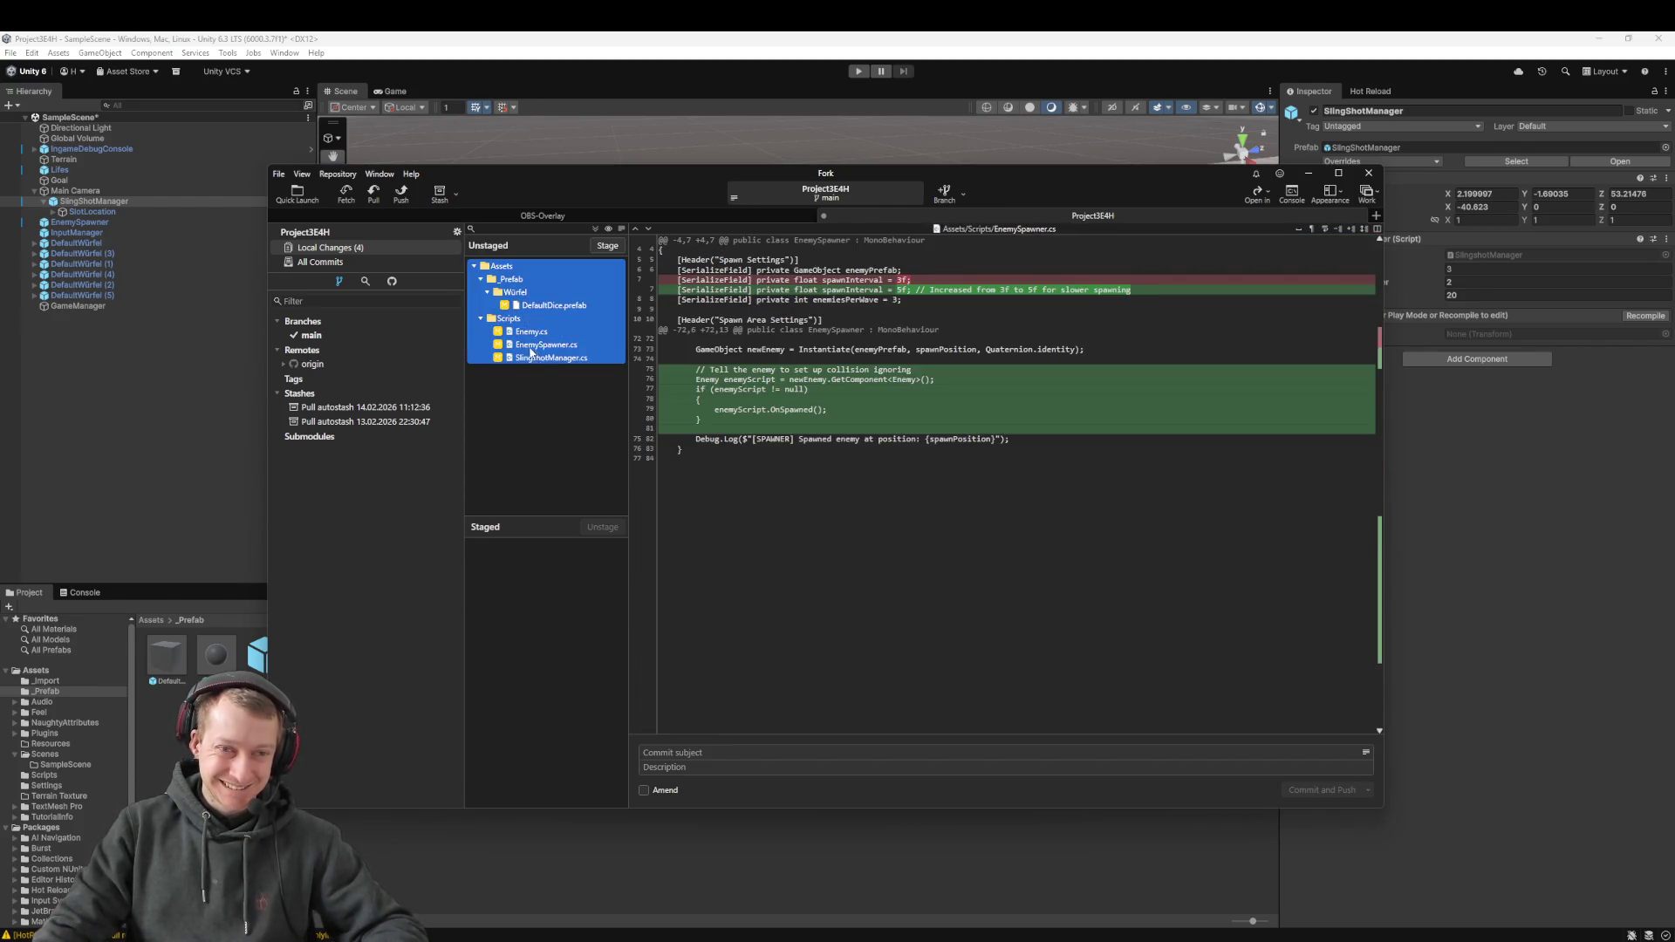
drag(549, 305, 547, 724)
text(fix:)
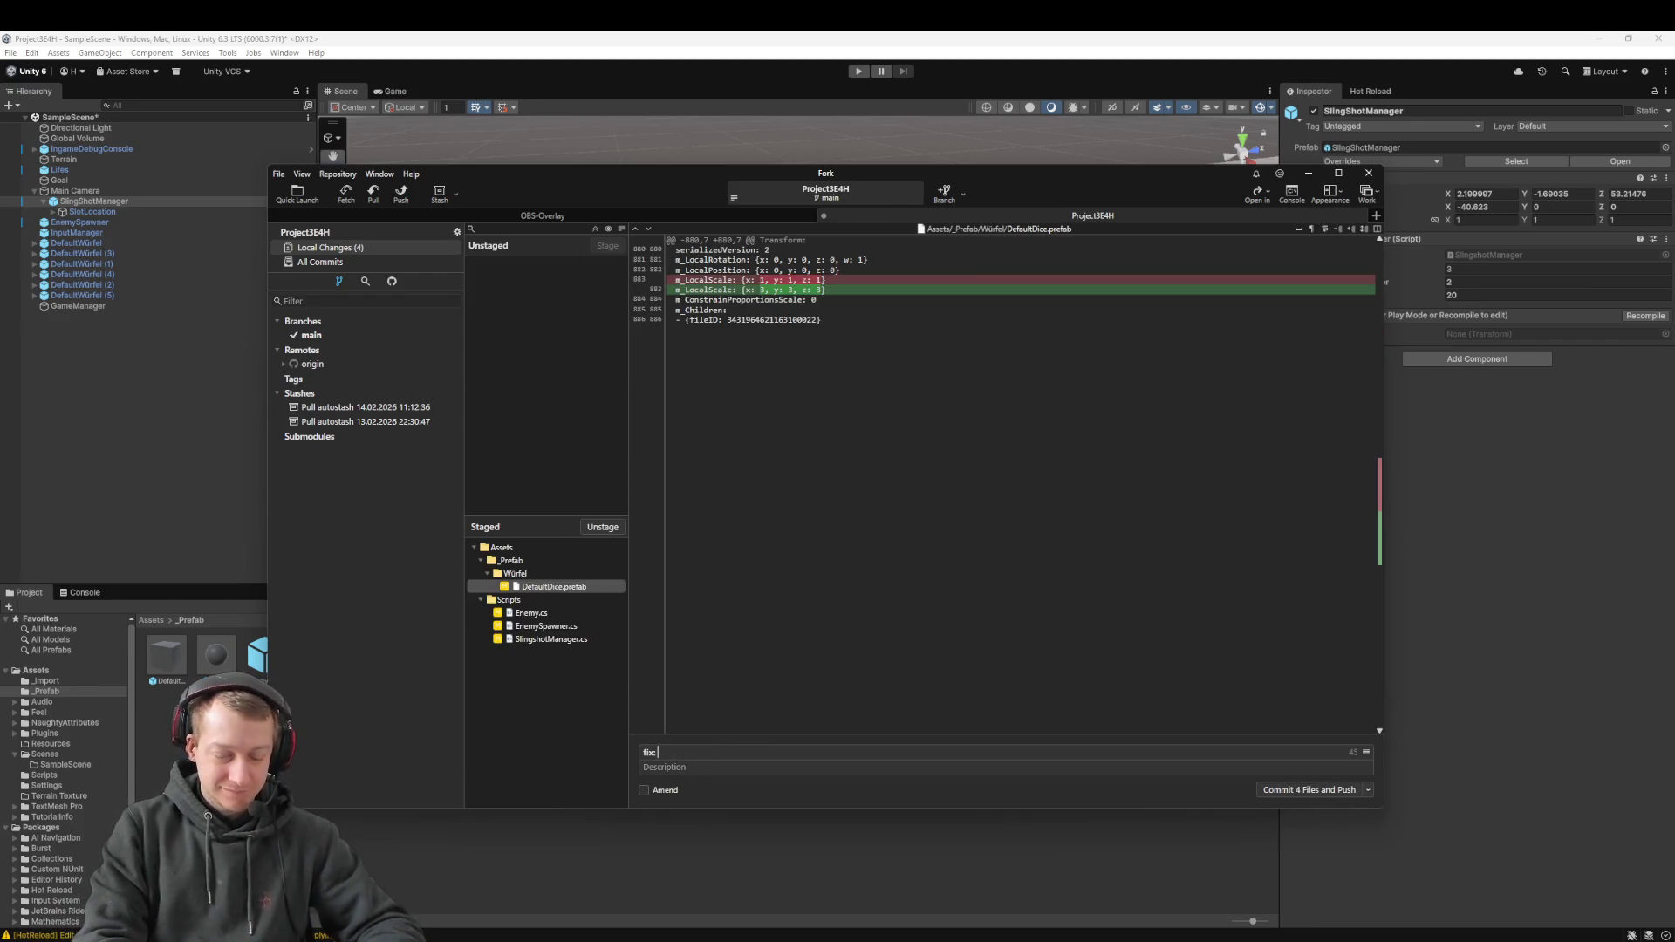
text(chroe)
text(: update )
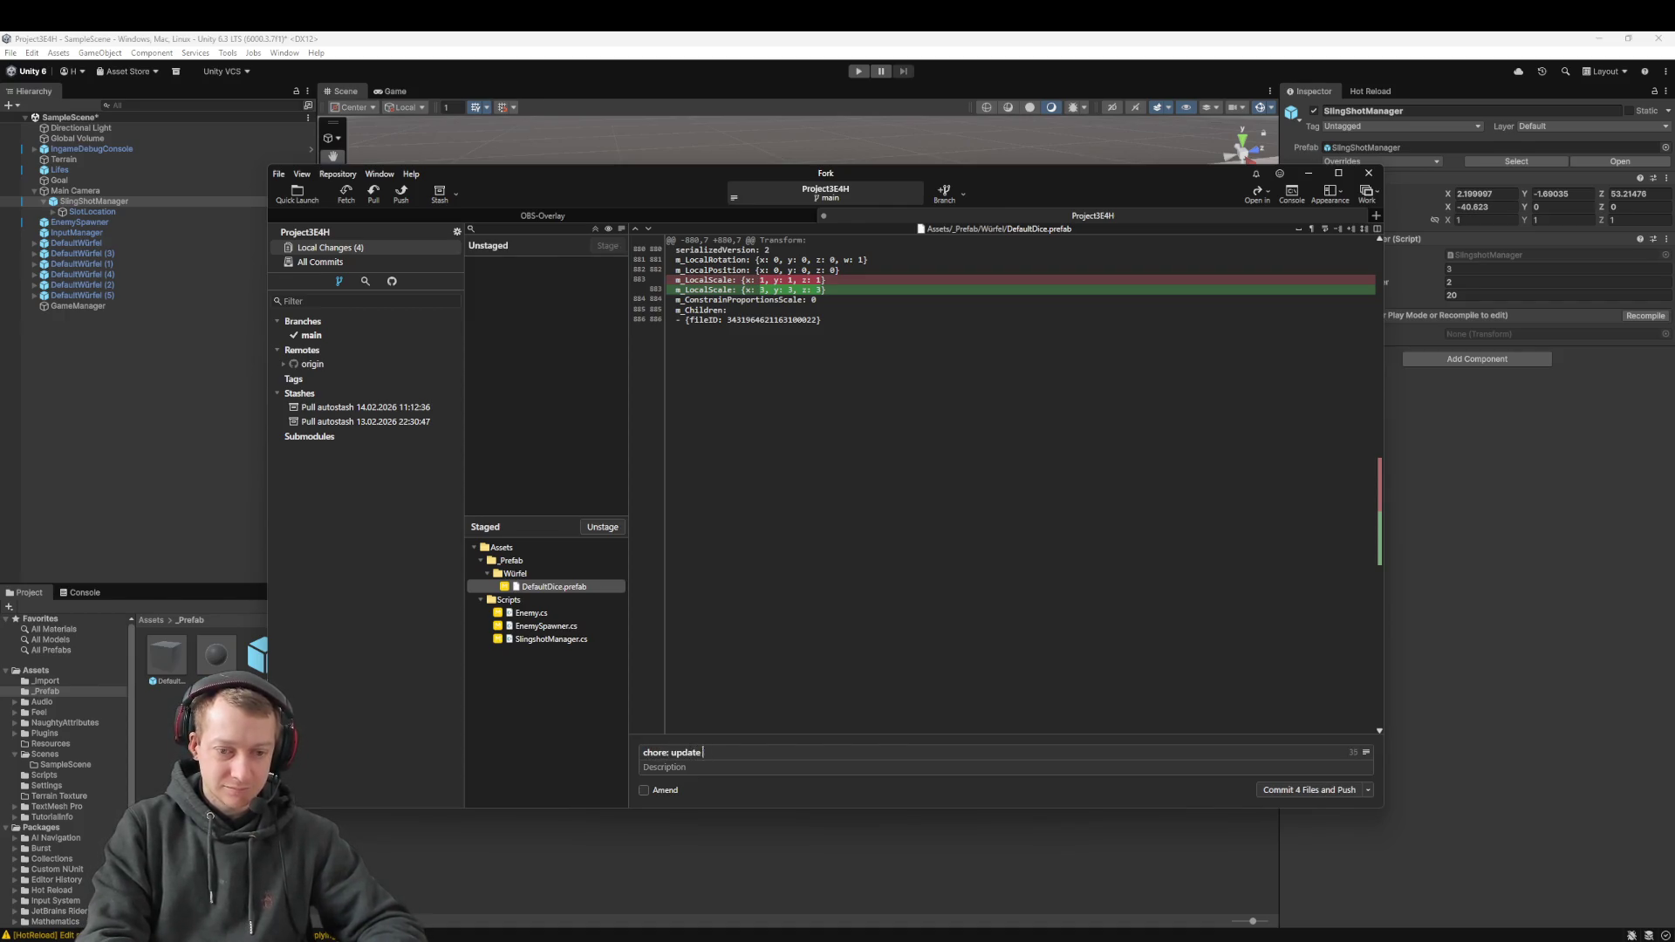
text(size for dice)
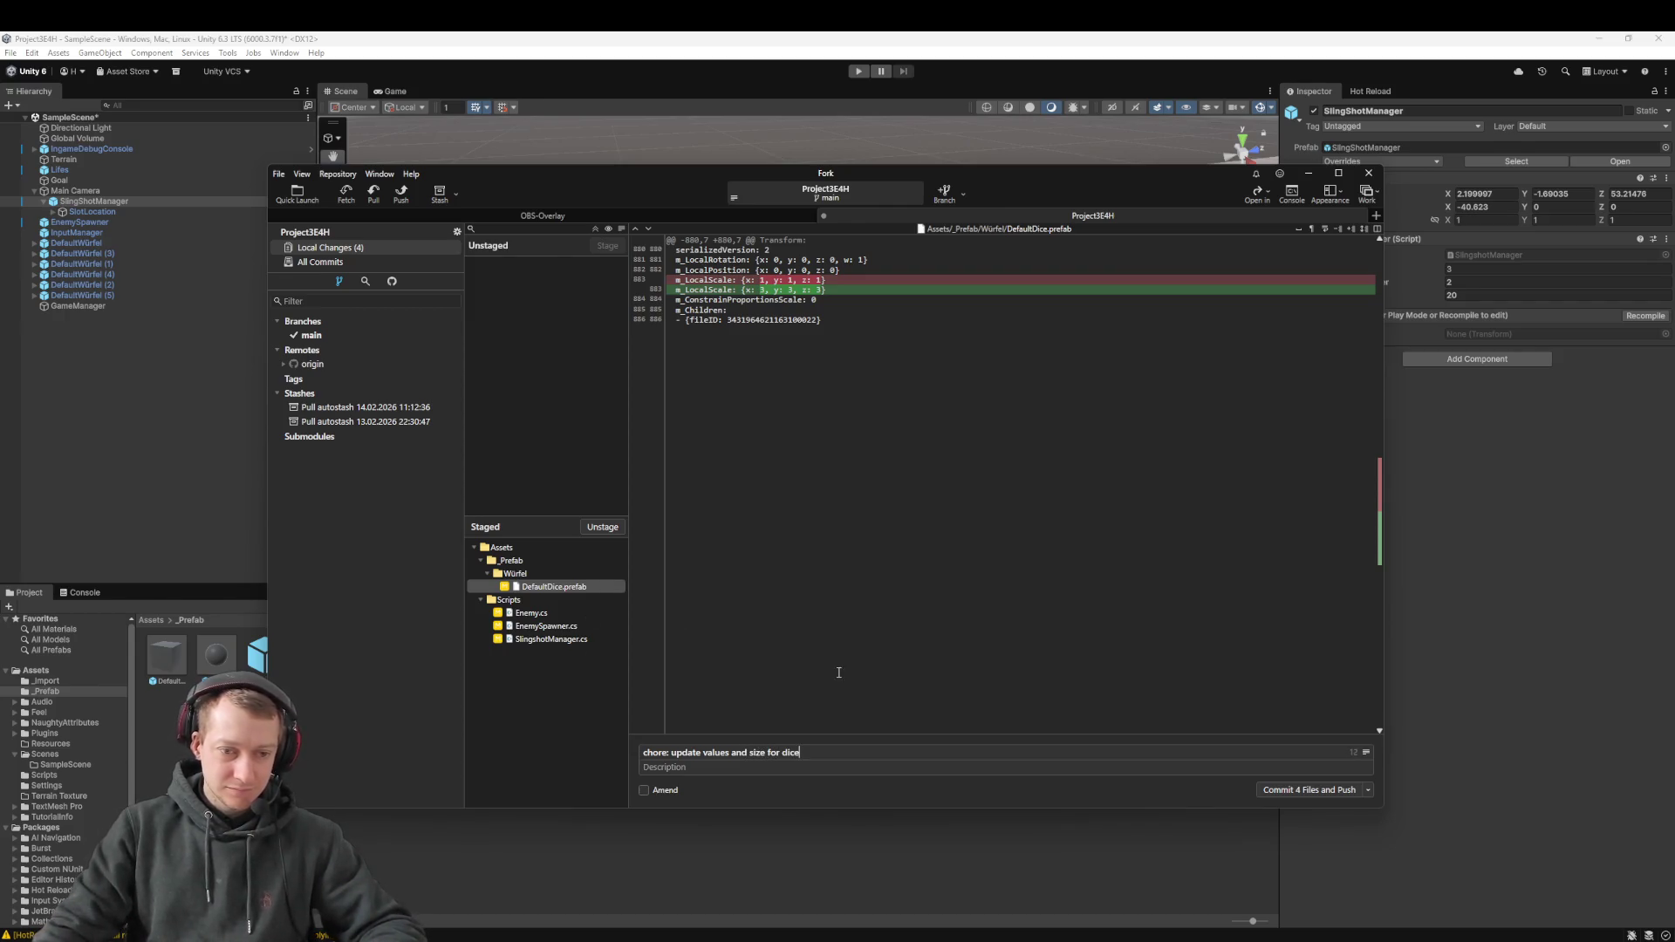
click(1279, 791)
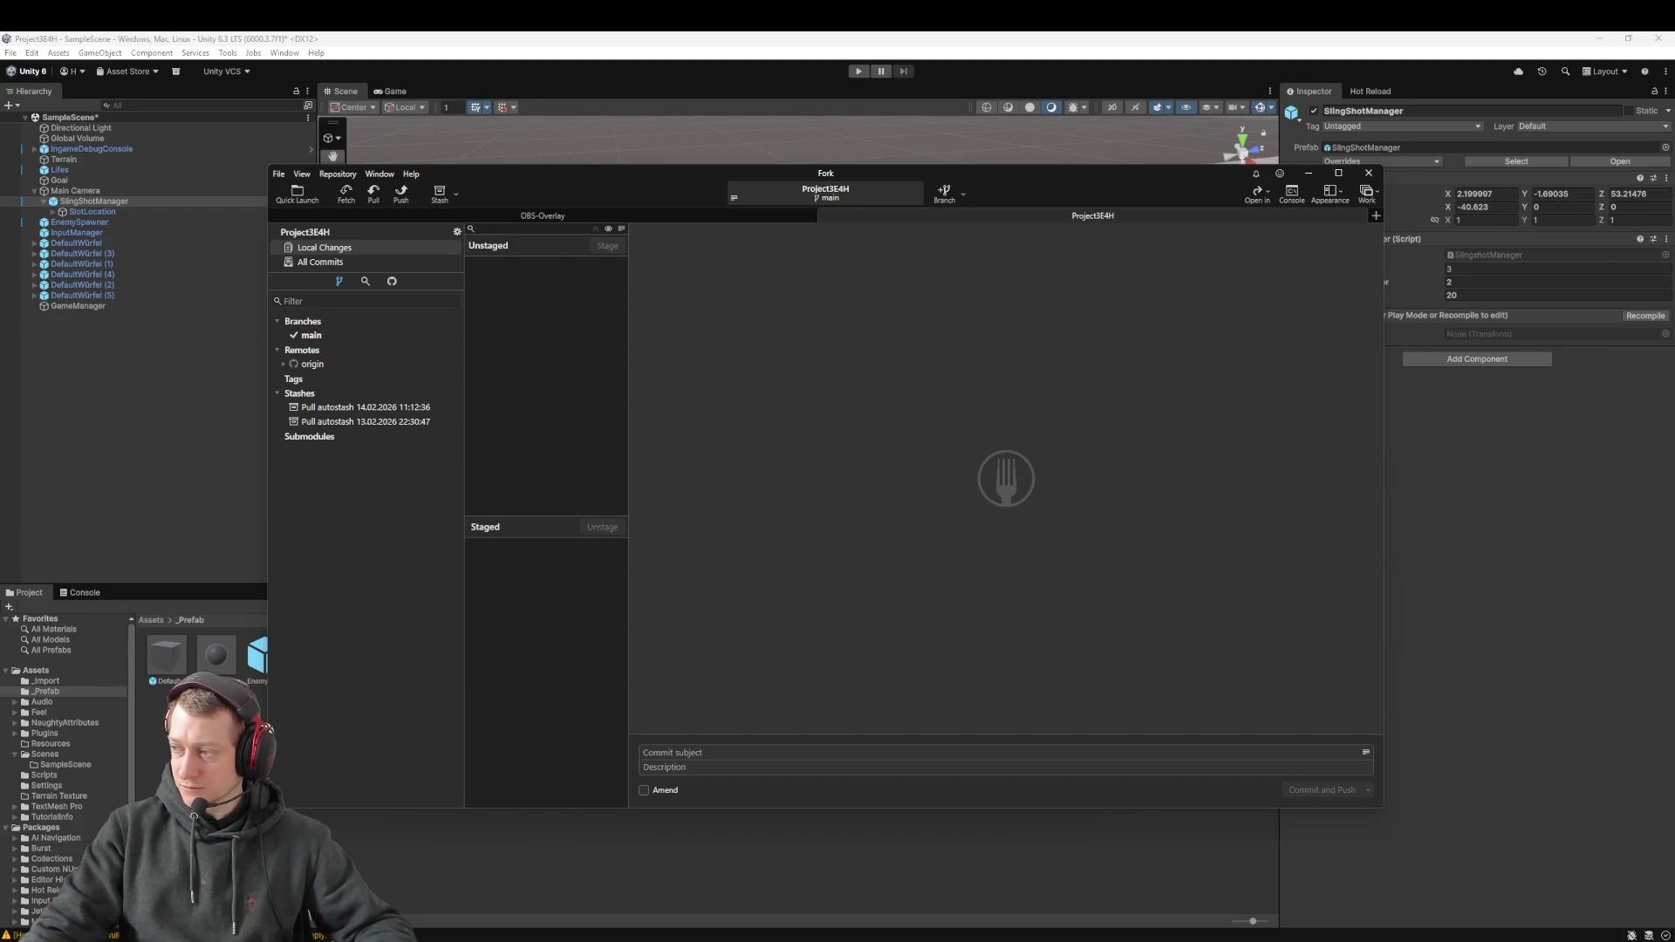
click(612, 862)
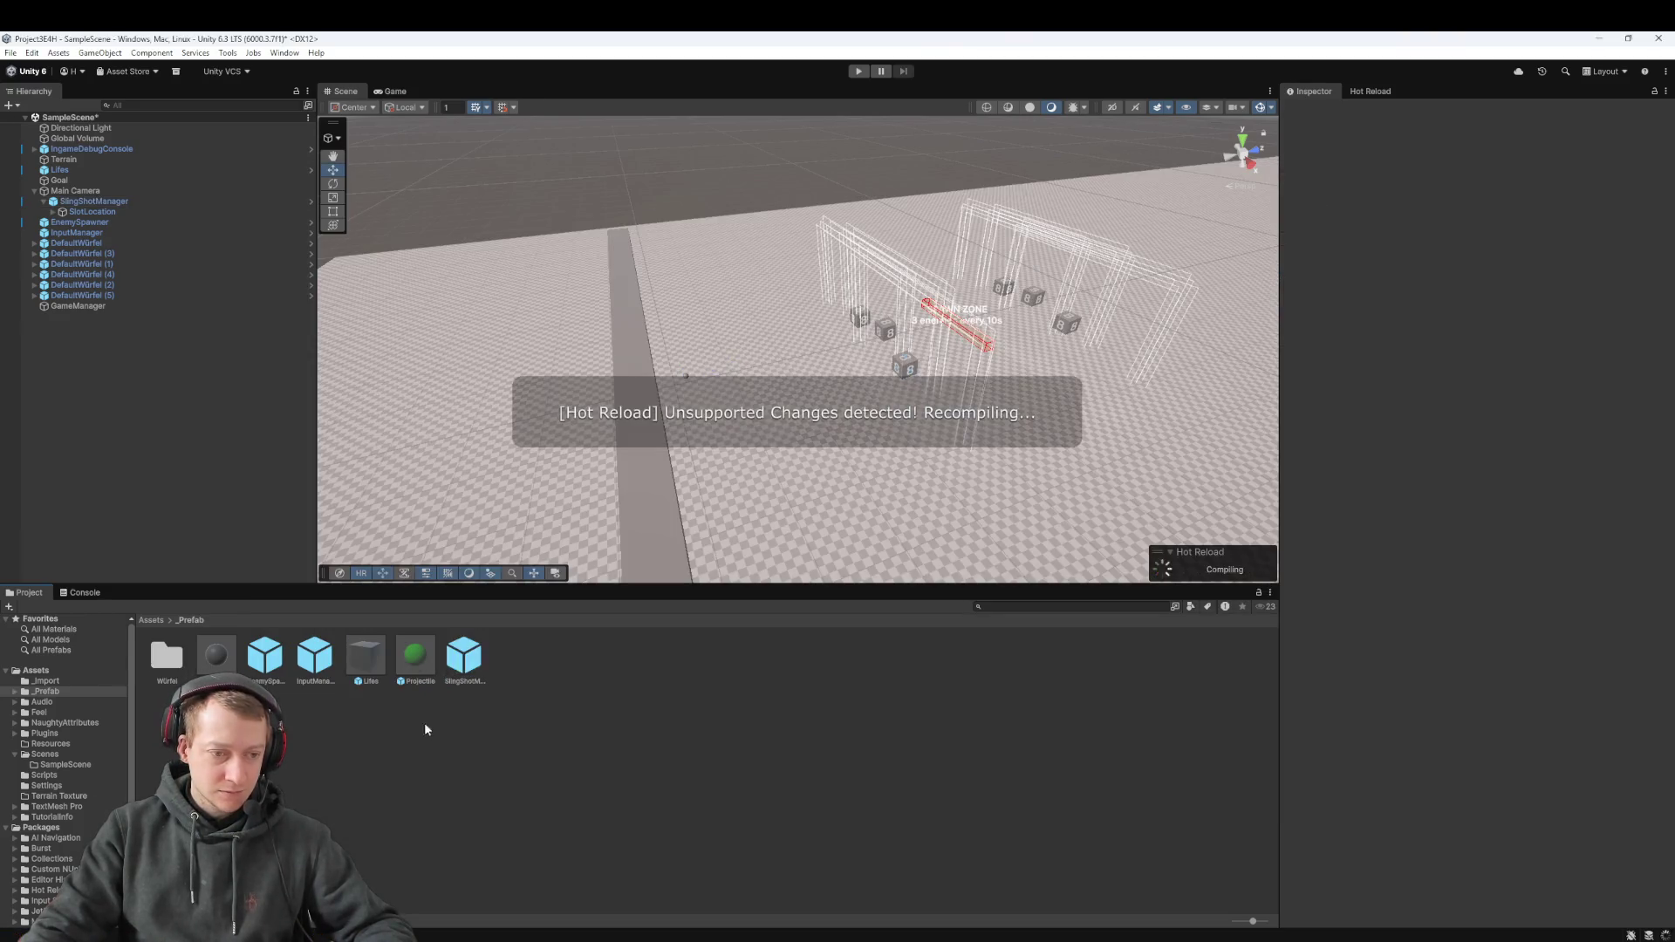
Select SlingShotManager, preview the SlingshotManager script in Assets/Scripts, then return to Fork
click(150, 619)
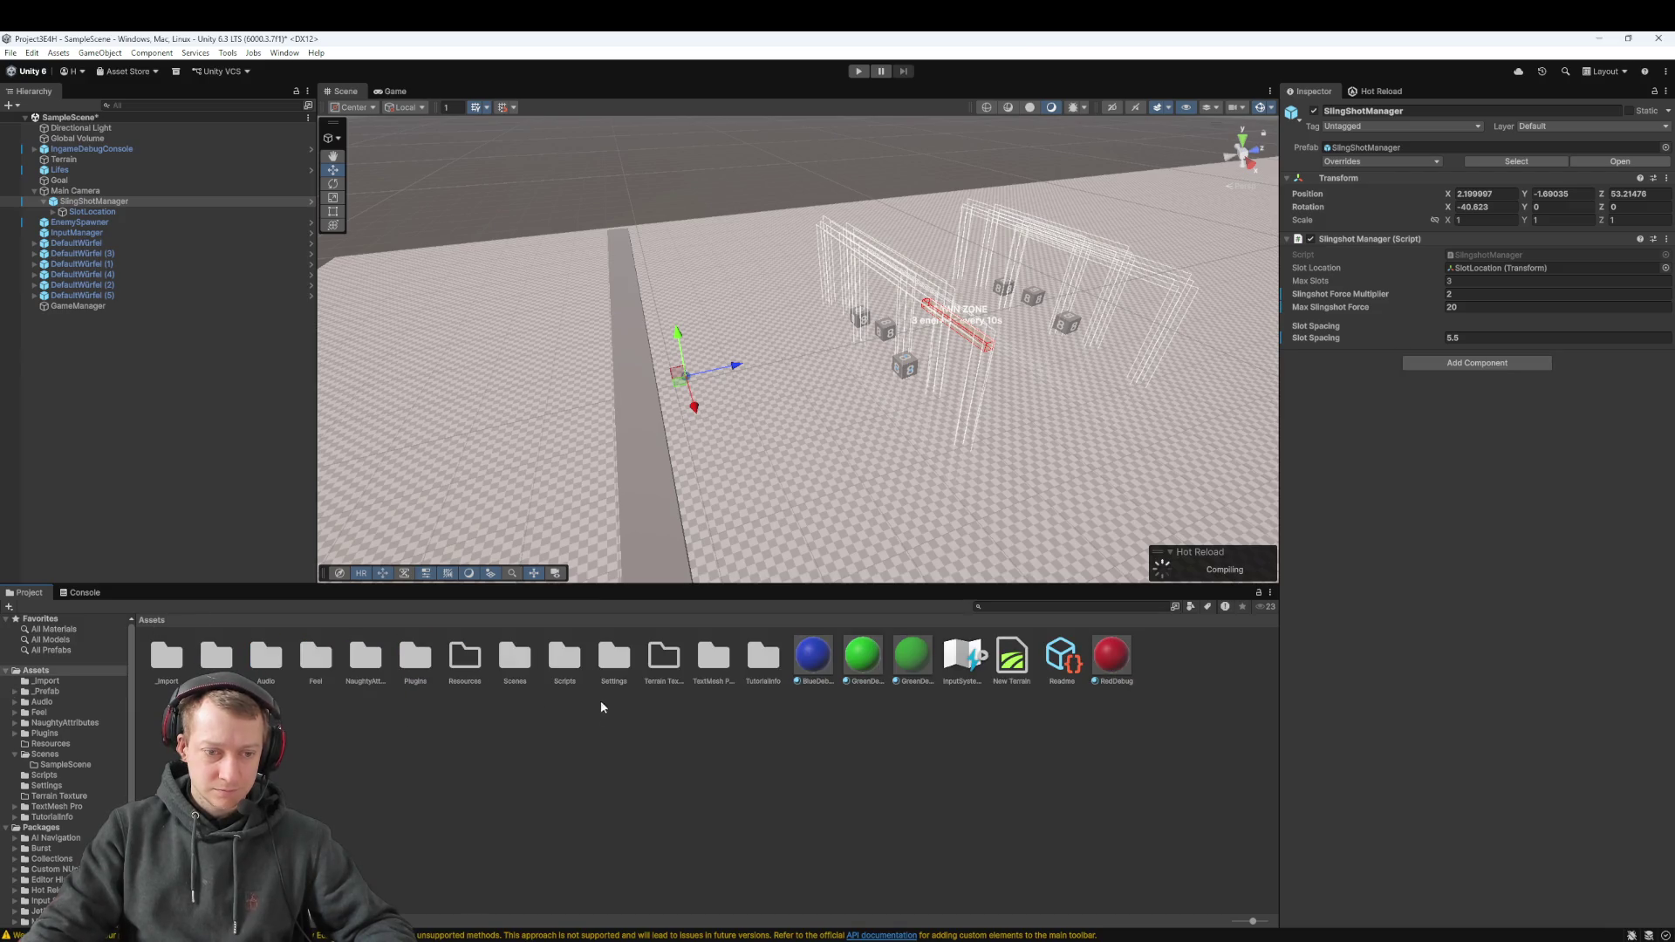
double_click(576, 676)
click(764, 671)
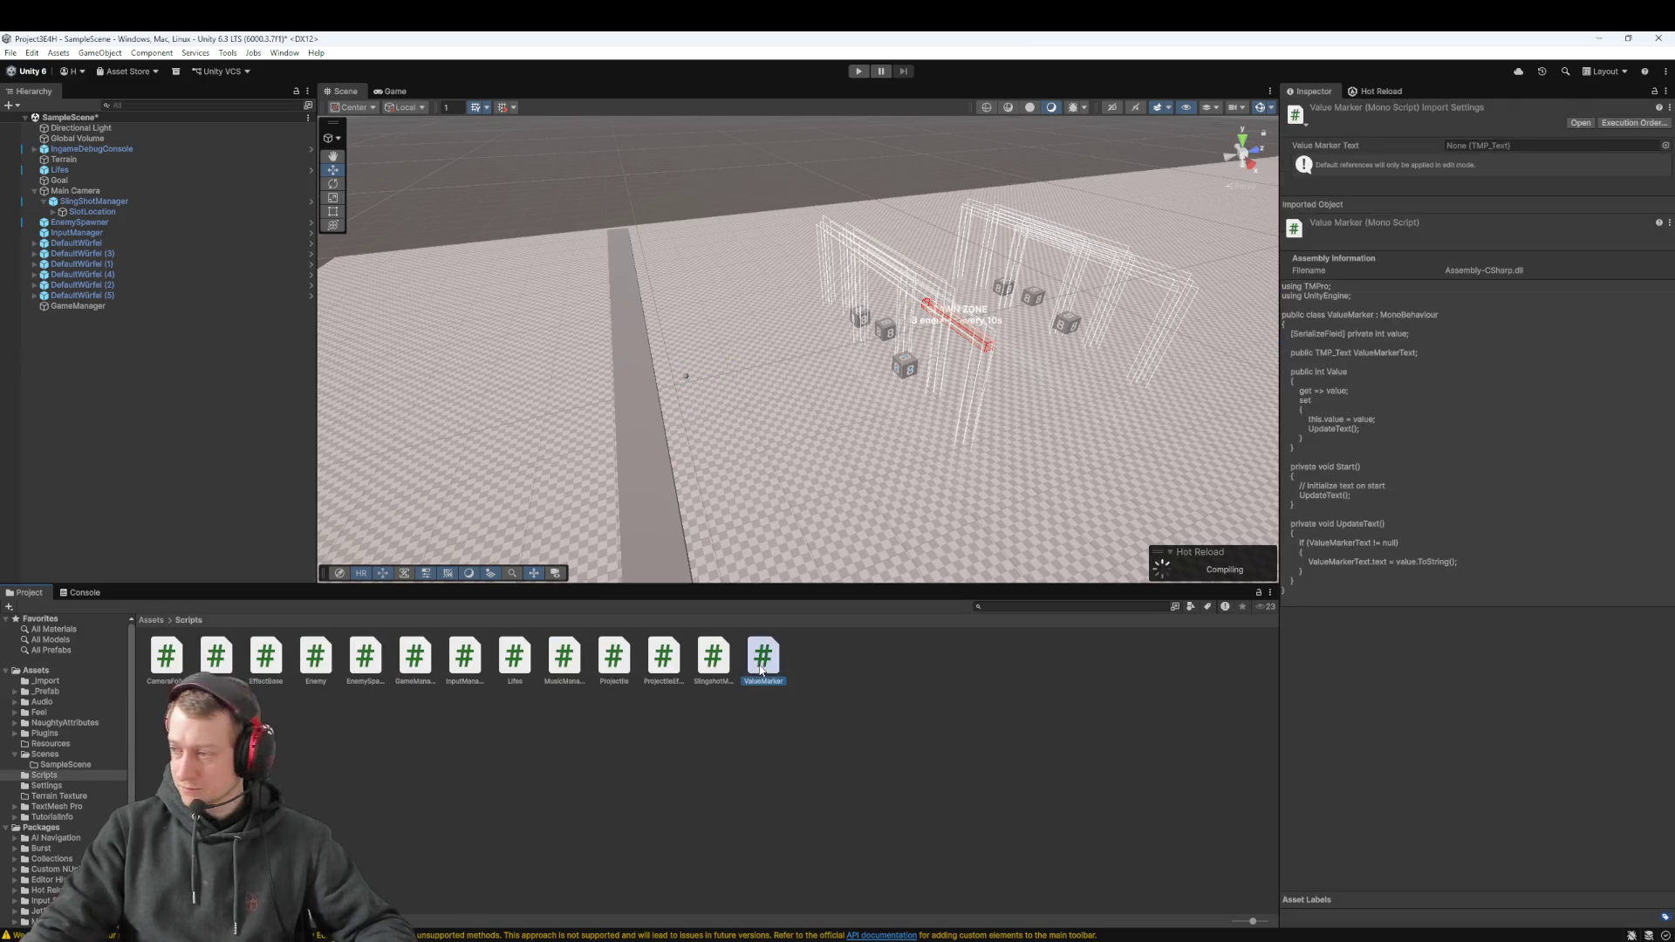
click(714, 663)
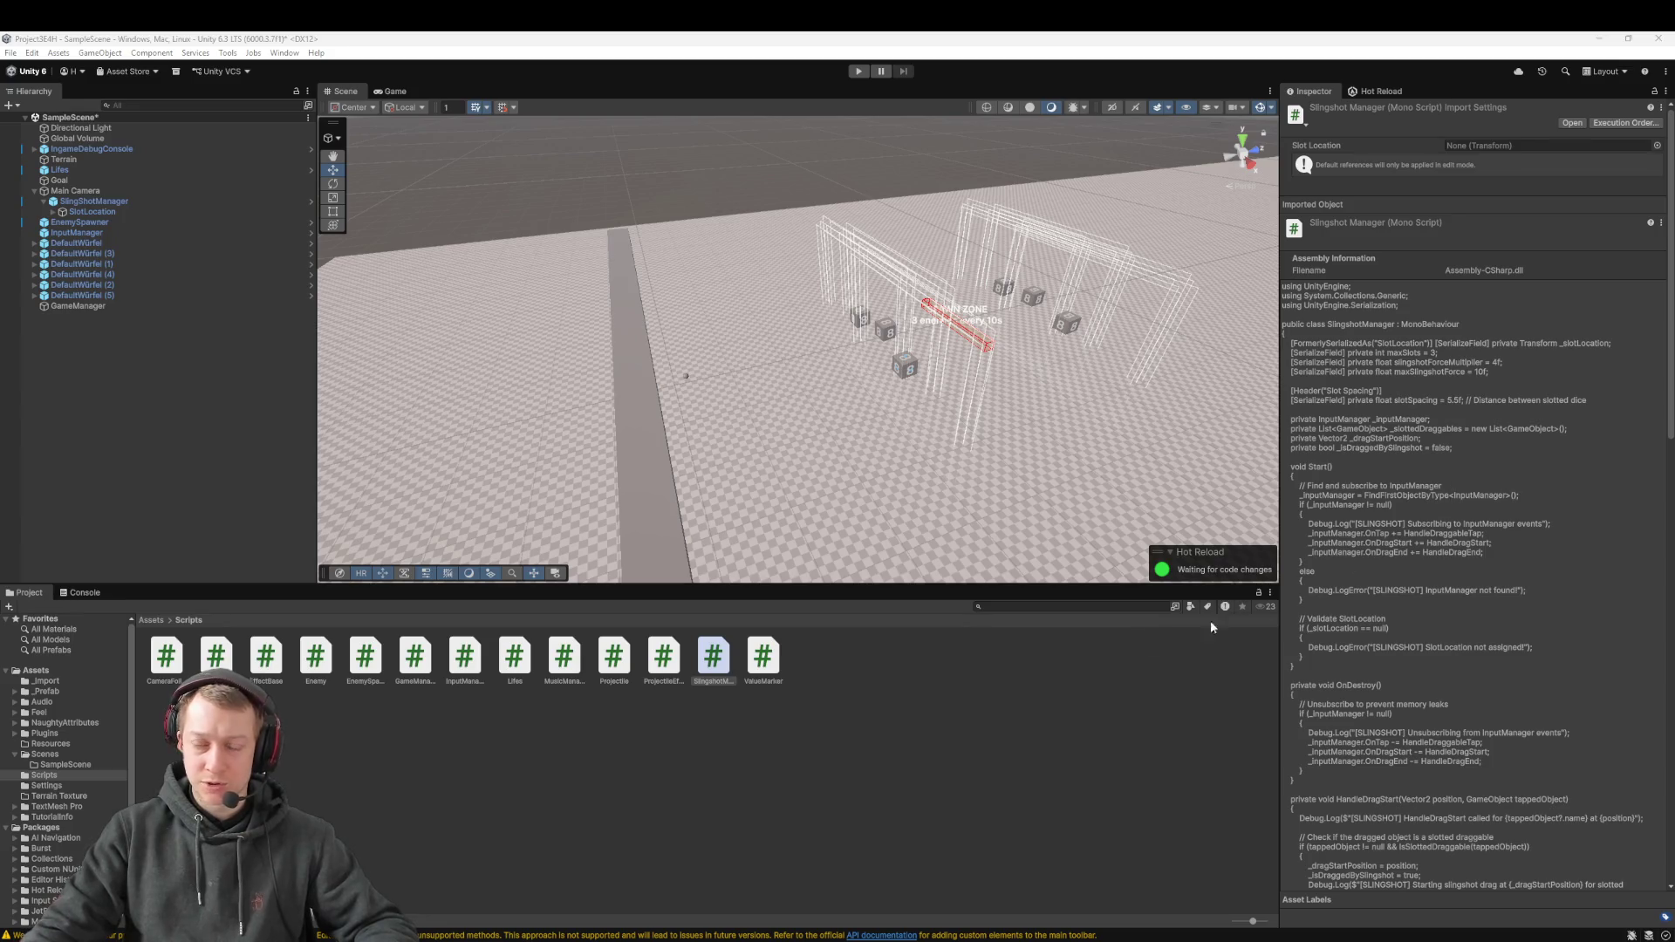
click(673, 873)
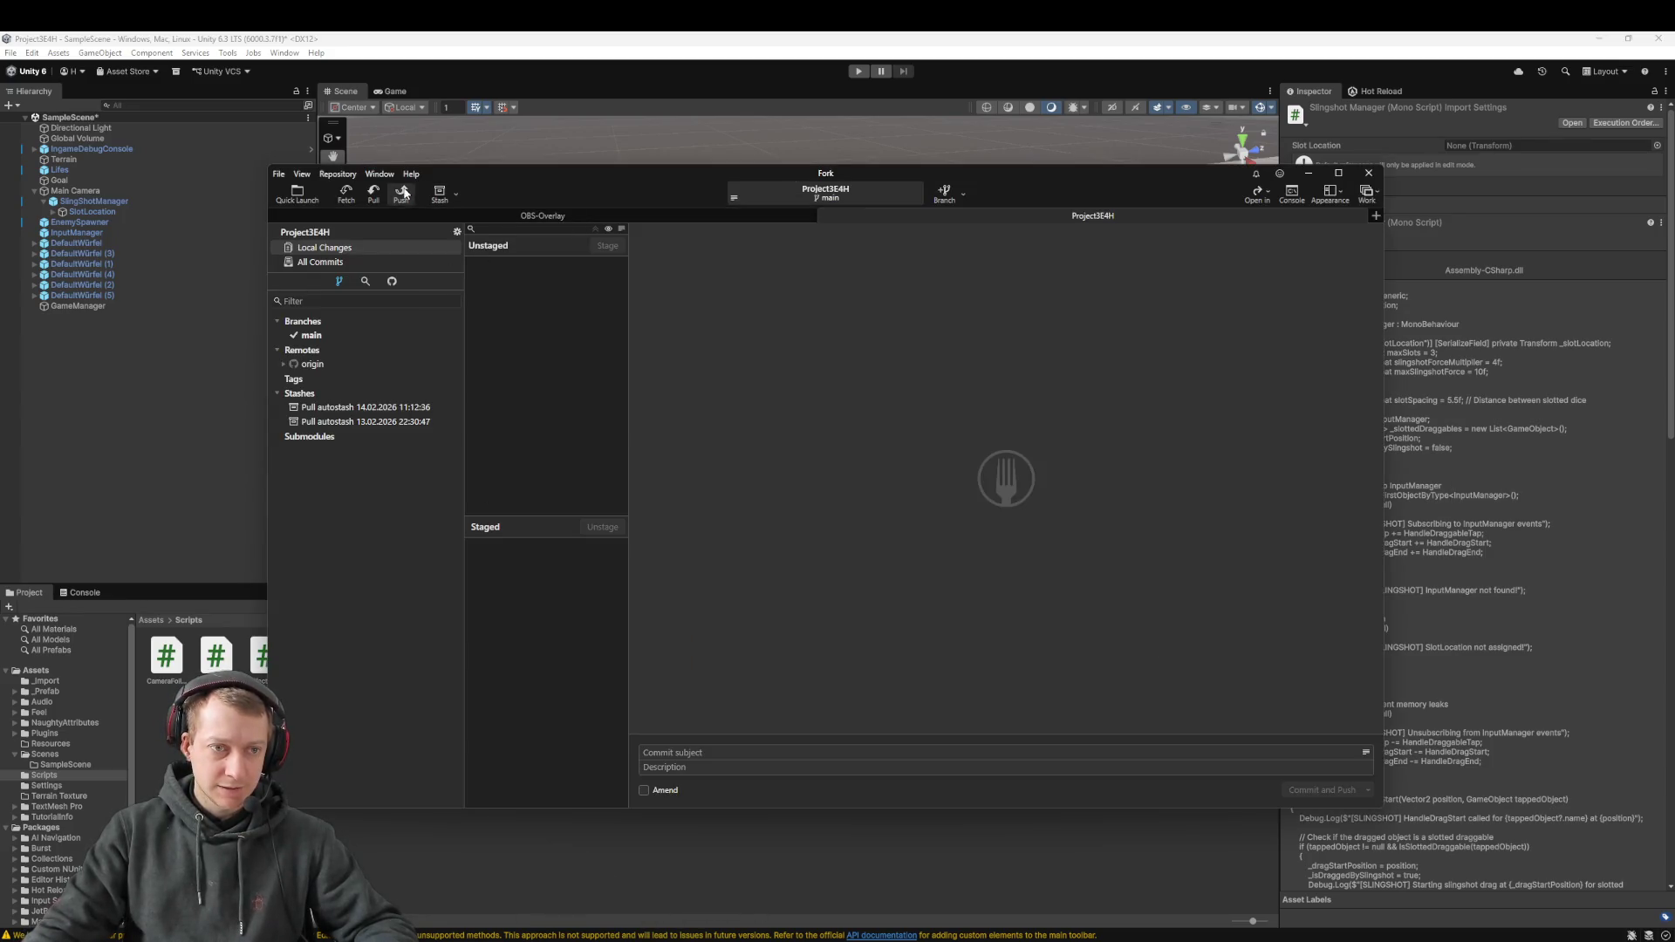
Fetch all remote changes and pull origin/main into the local main branch
click(352, 192)
click(908, 526)
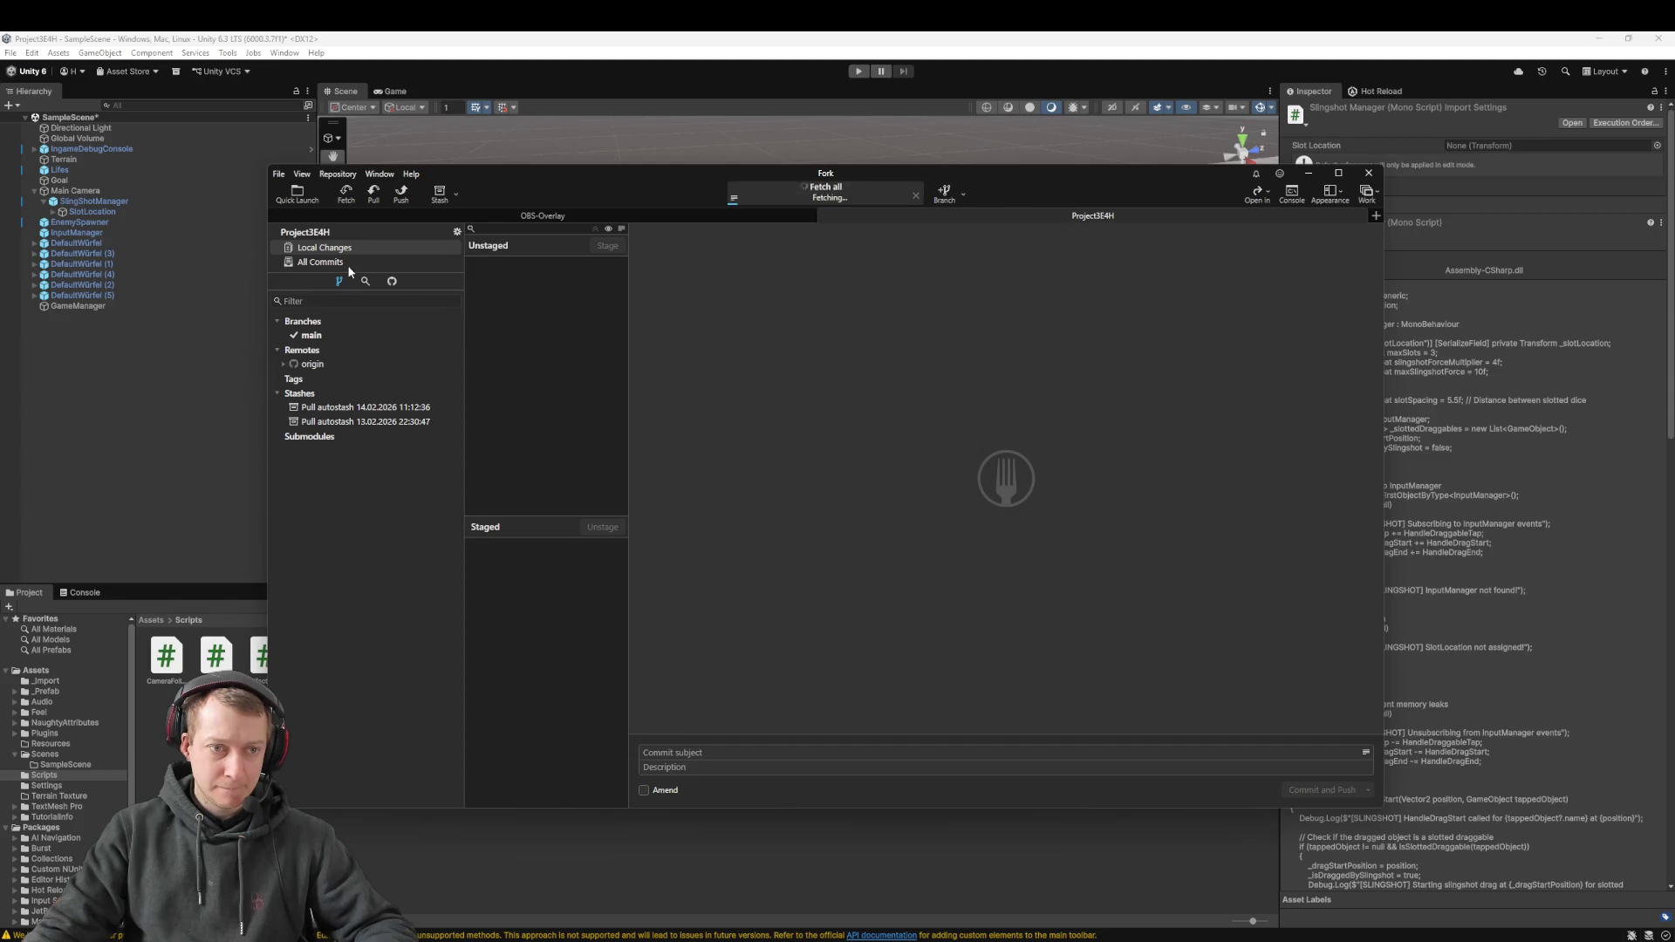
click(375, 194)
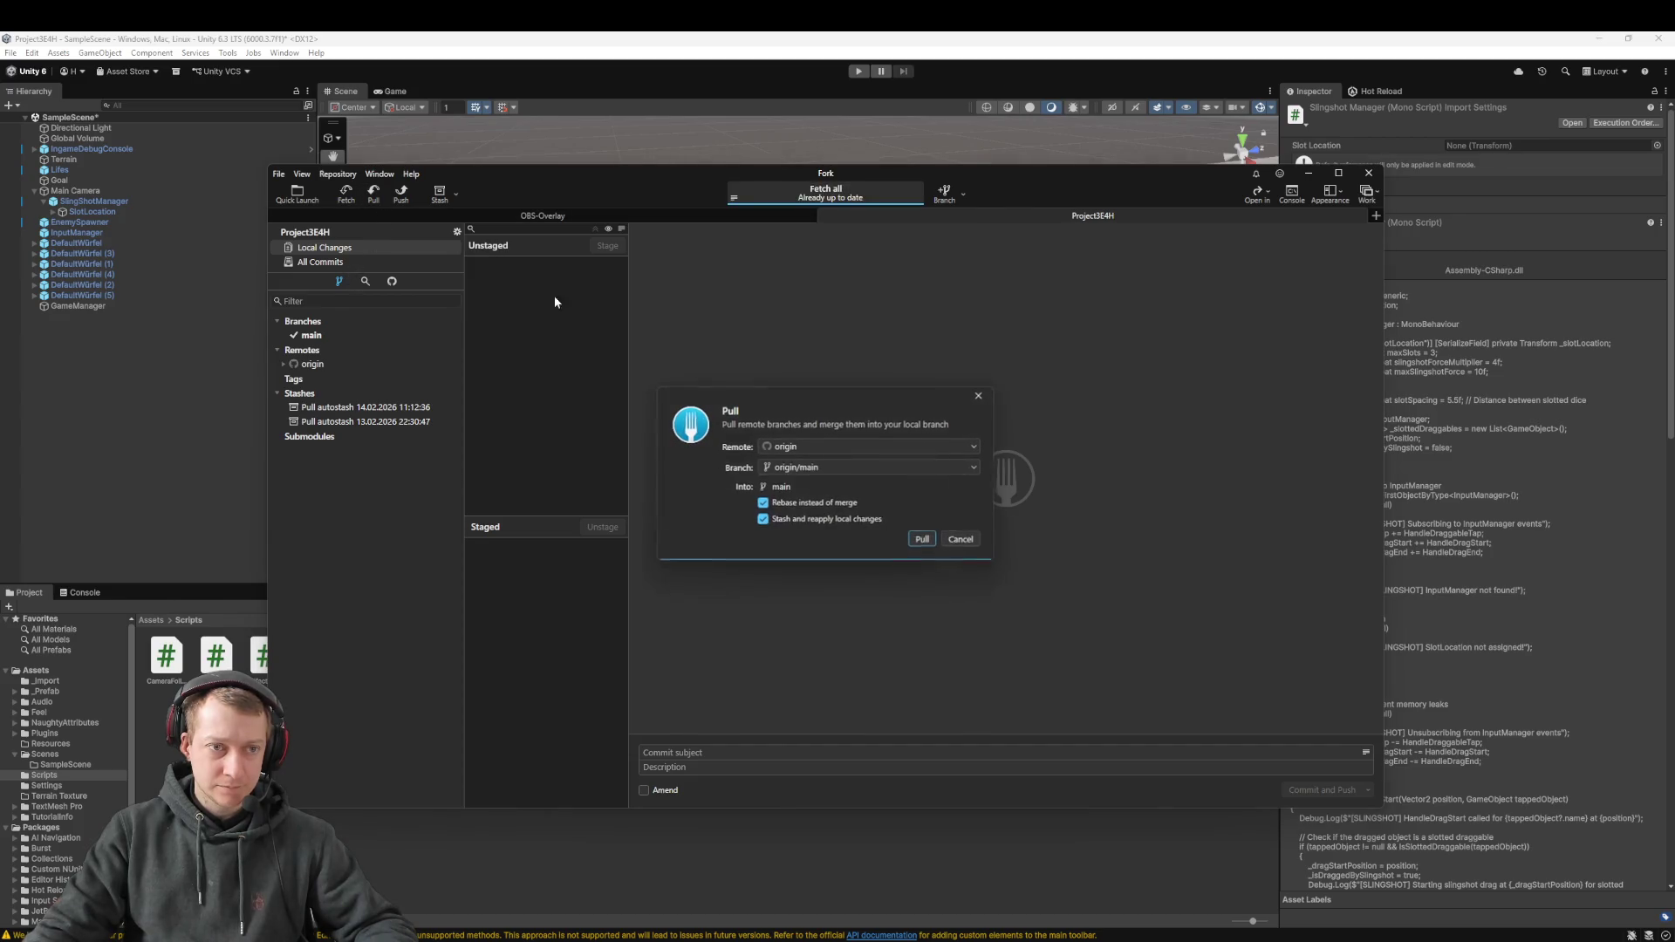
click(930, 538)
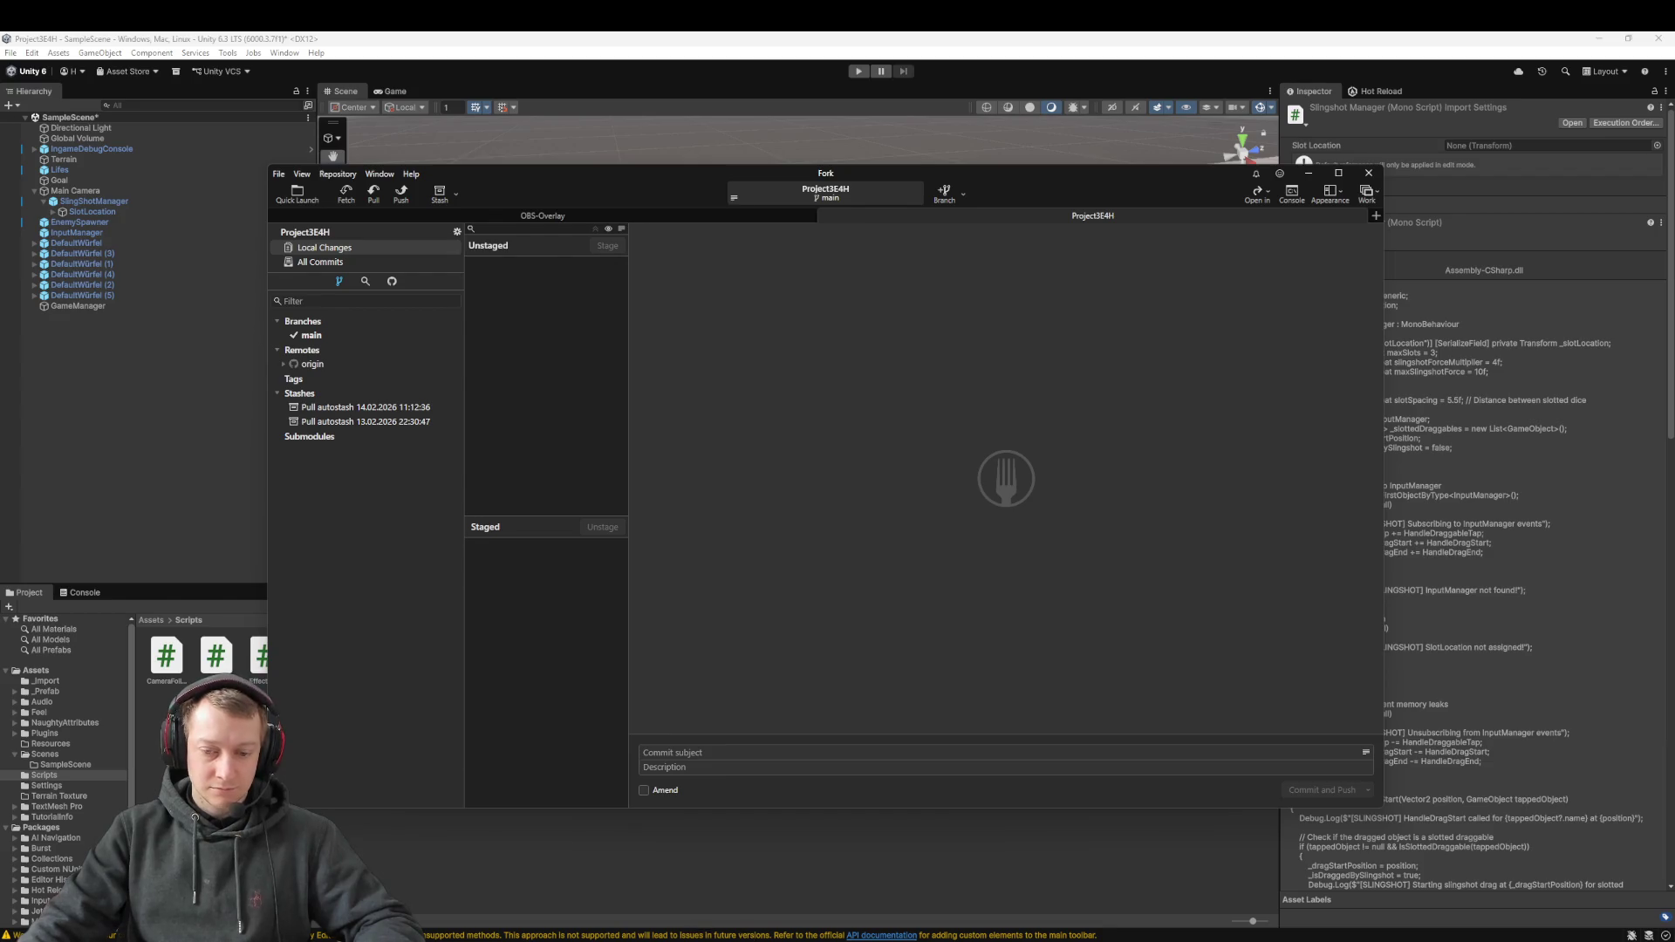
Inspect the GetSlotCount slot method in SlingshotManager.cs in Rider, then go back to Unity
key(alt+Tab)
scroll(580, 518, down, 15)
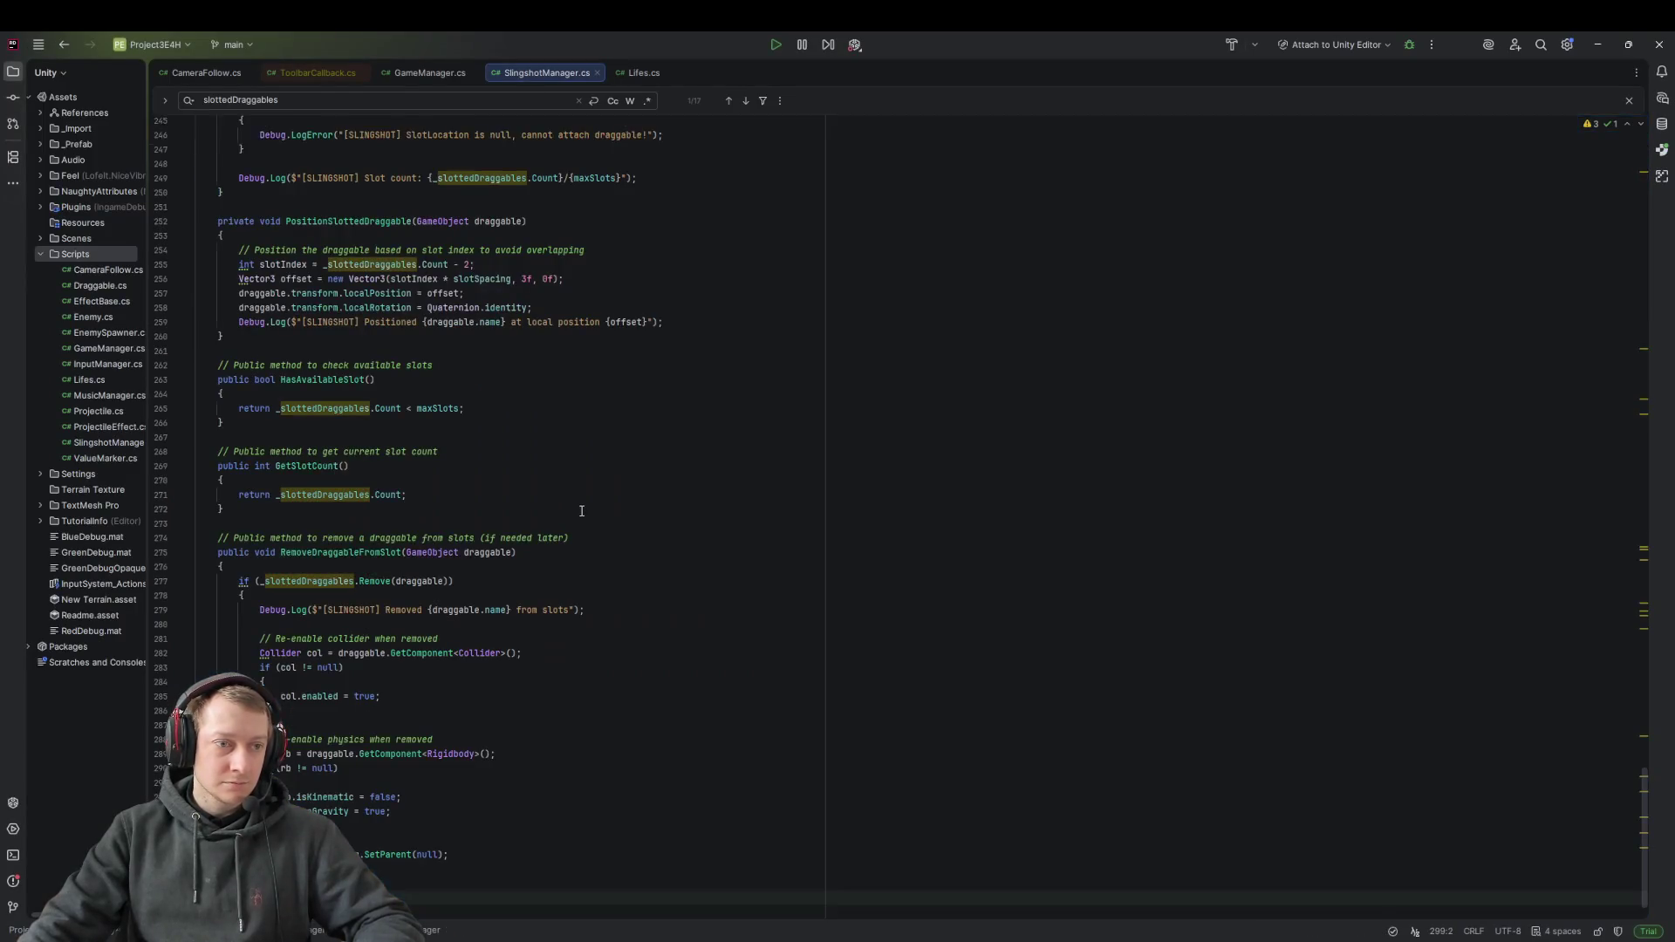
click(348, 456)
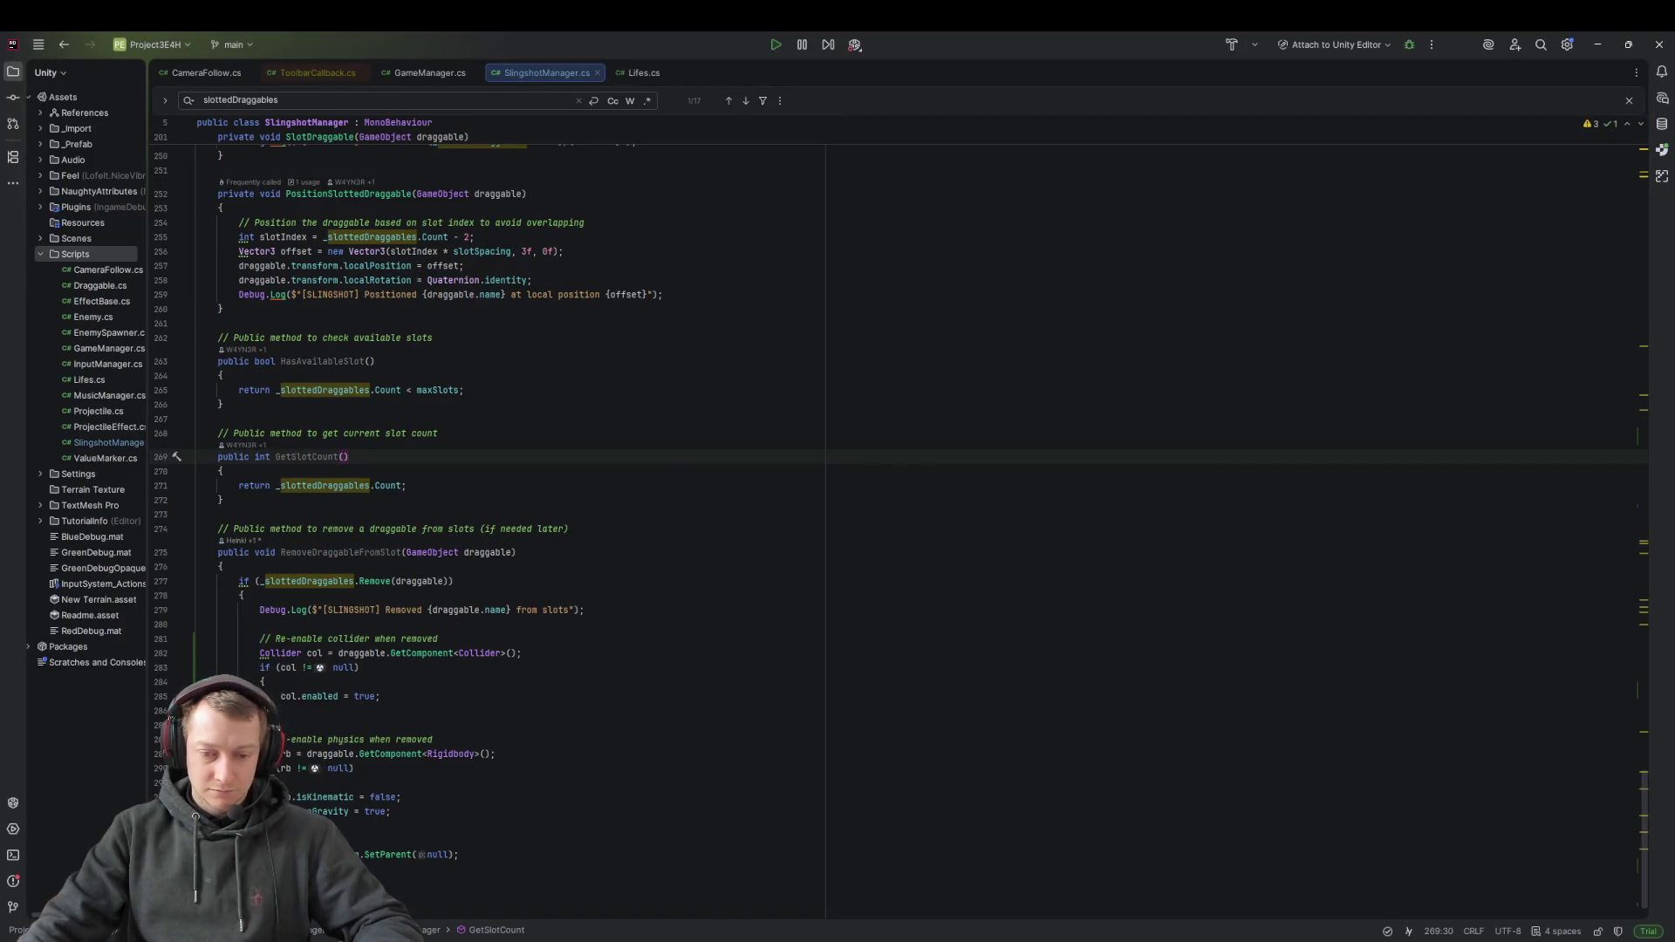
key(alt+Tab)
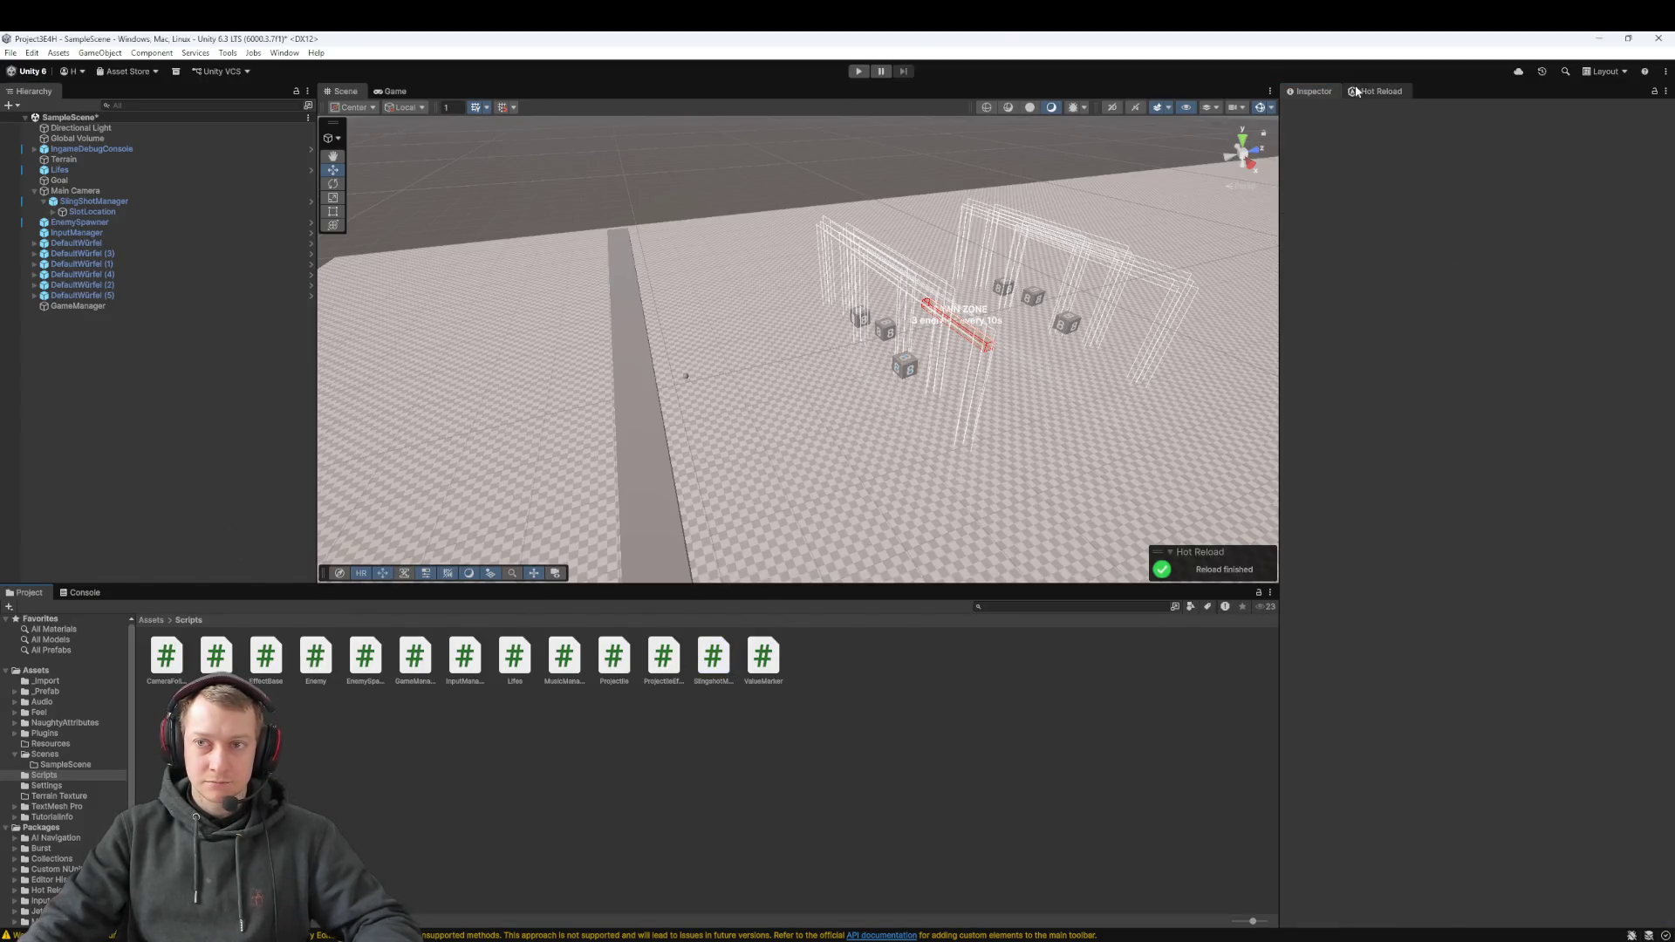
Force a confirmed full script recompile from the Hot Reload tab, then return to the Assets root
click(1381, 91)
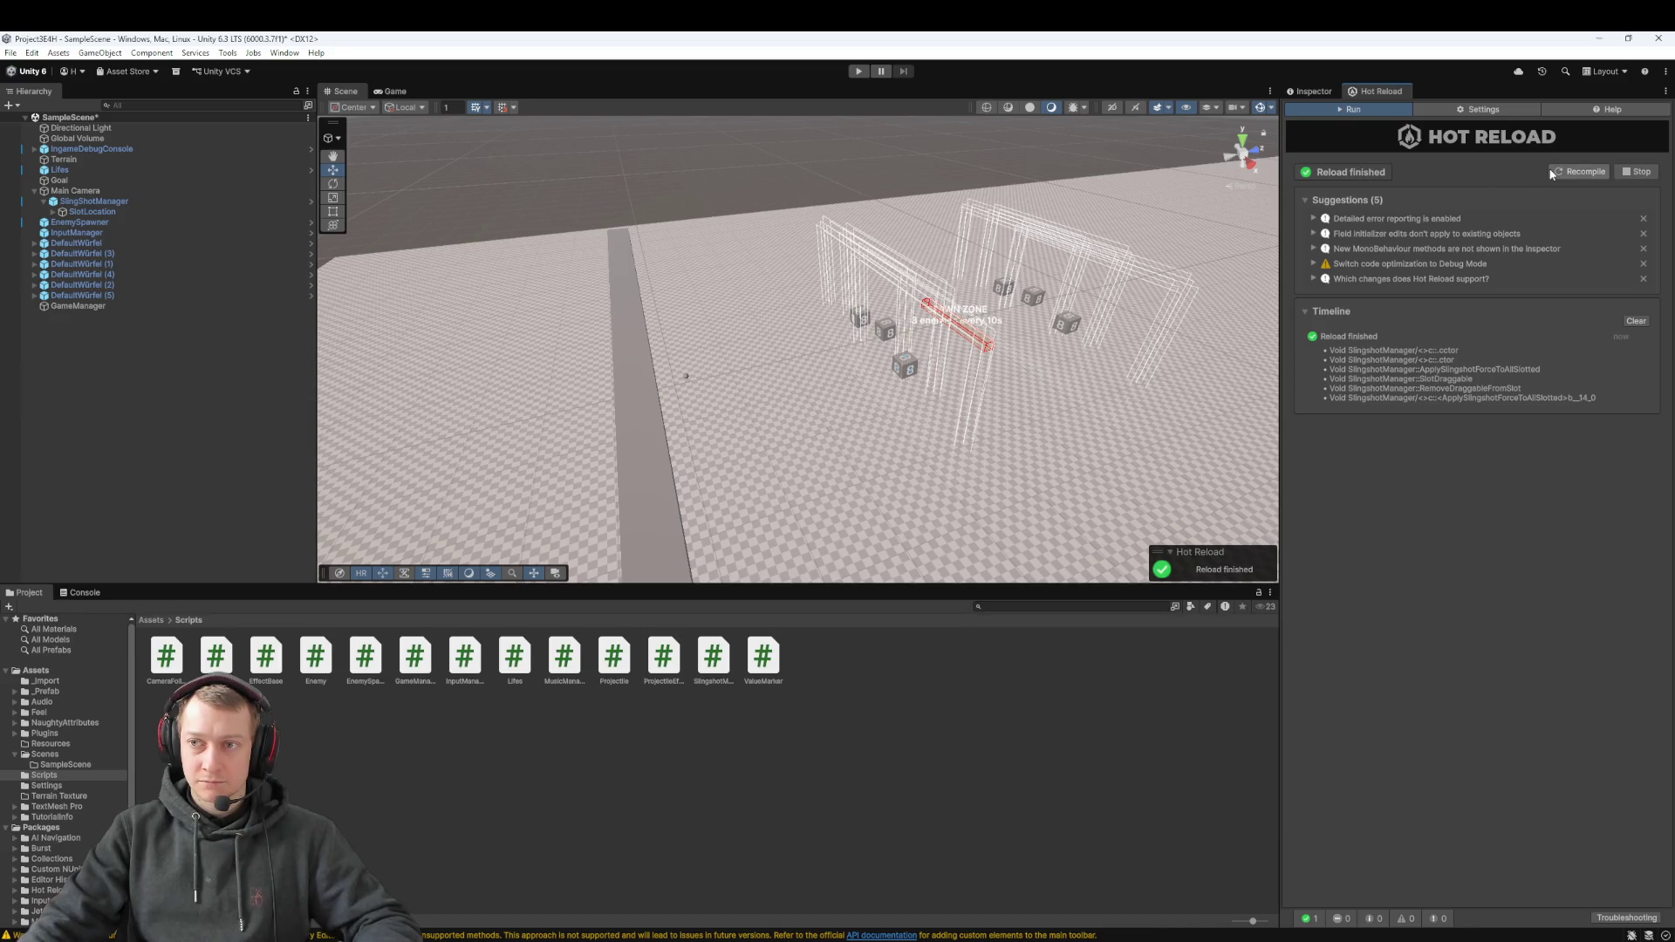
click(1582, 171)
click(866, 517)
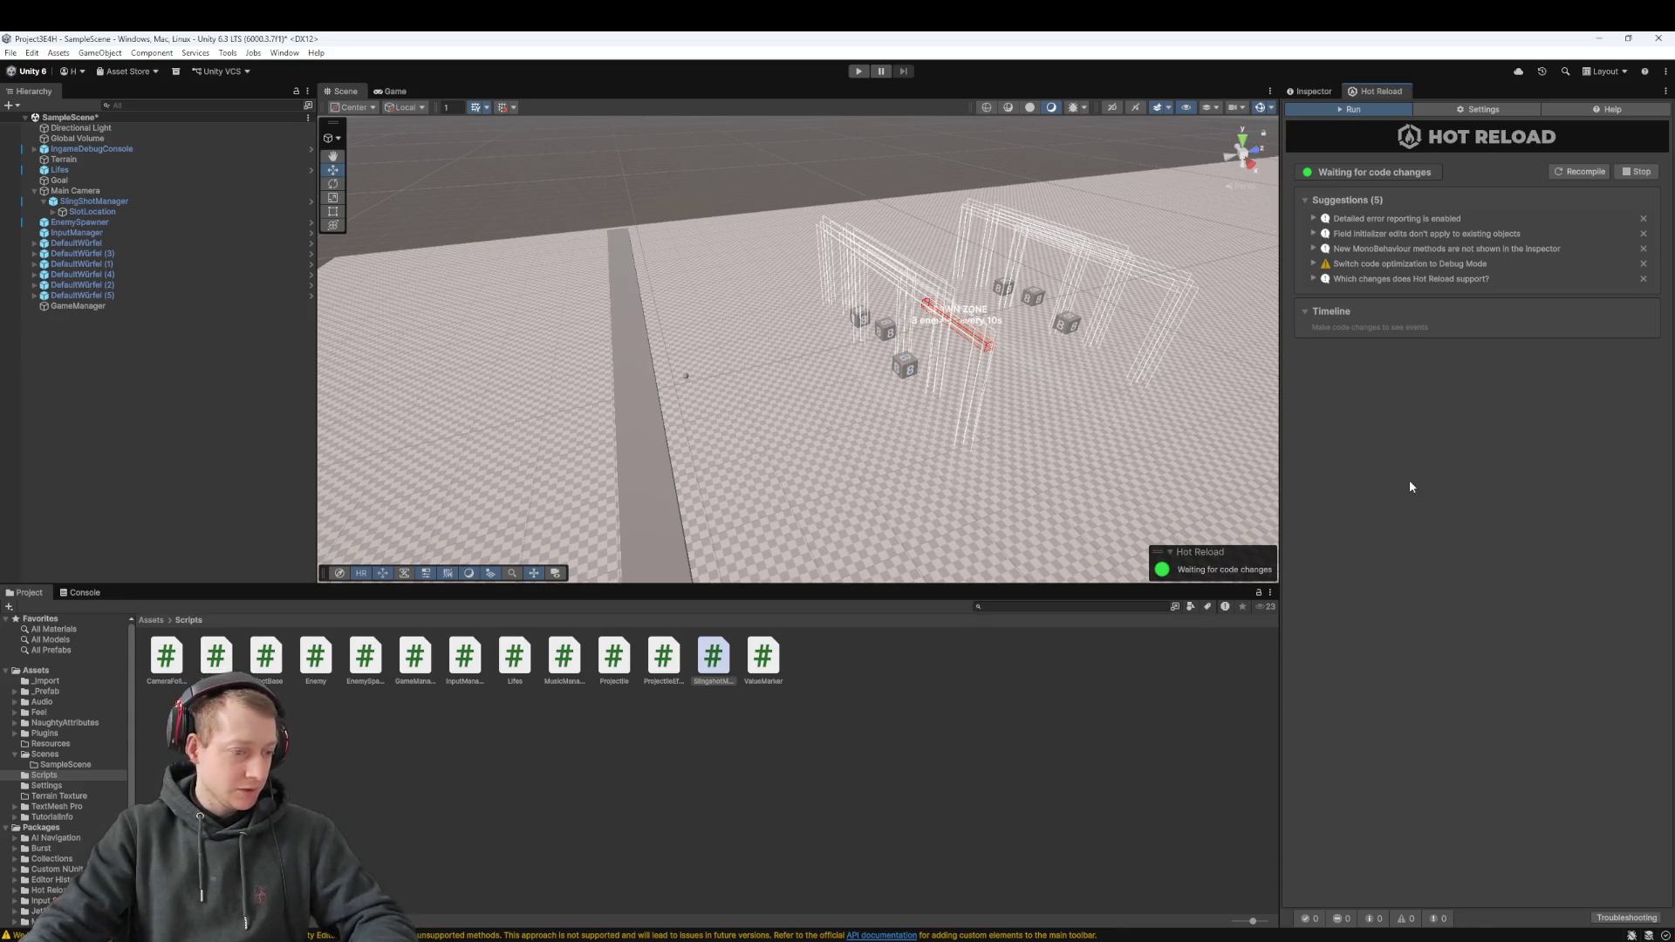
click(150, 621)
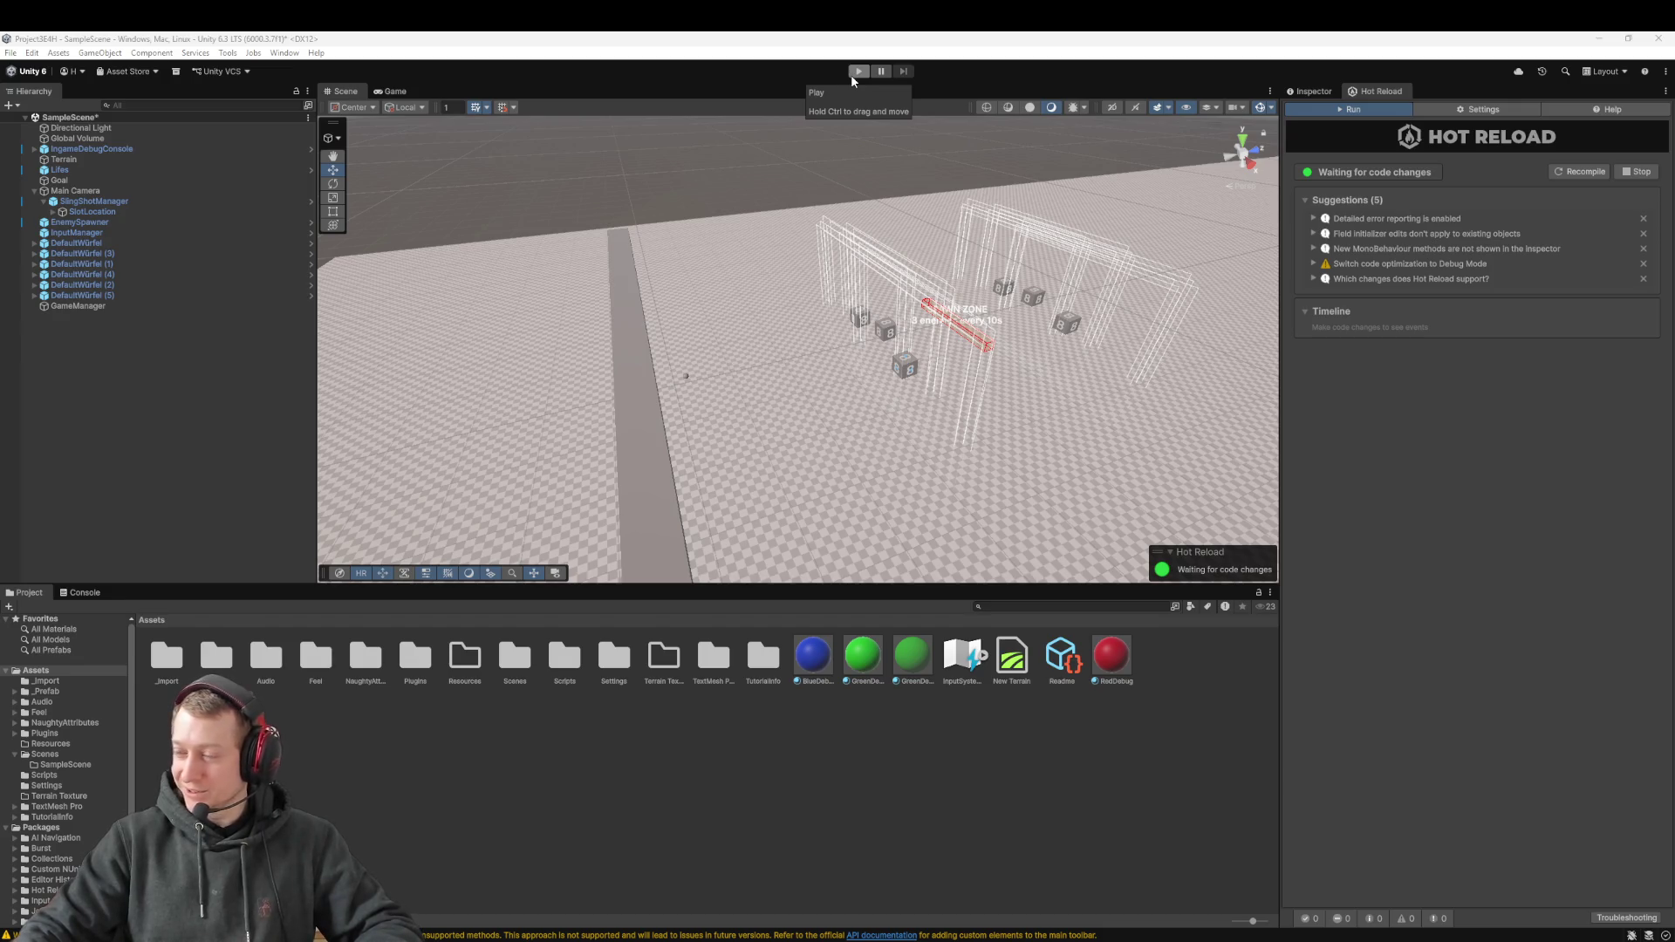
click(859, 71)
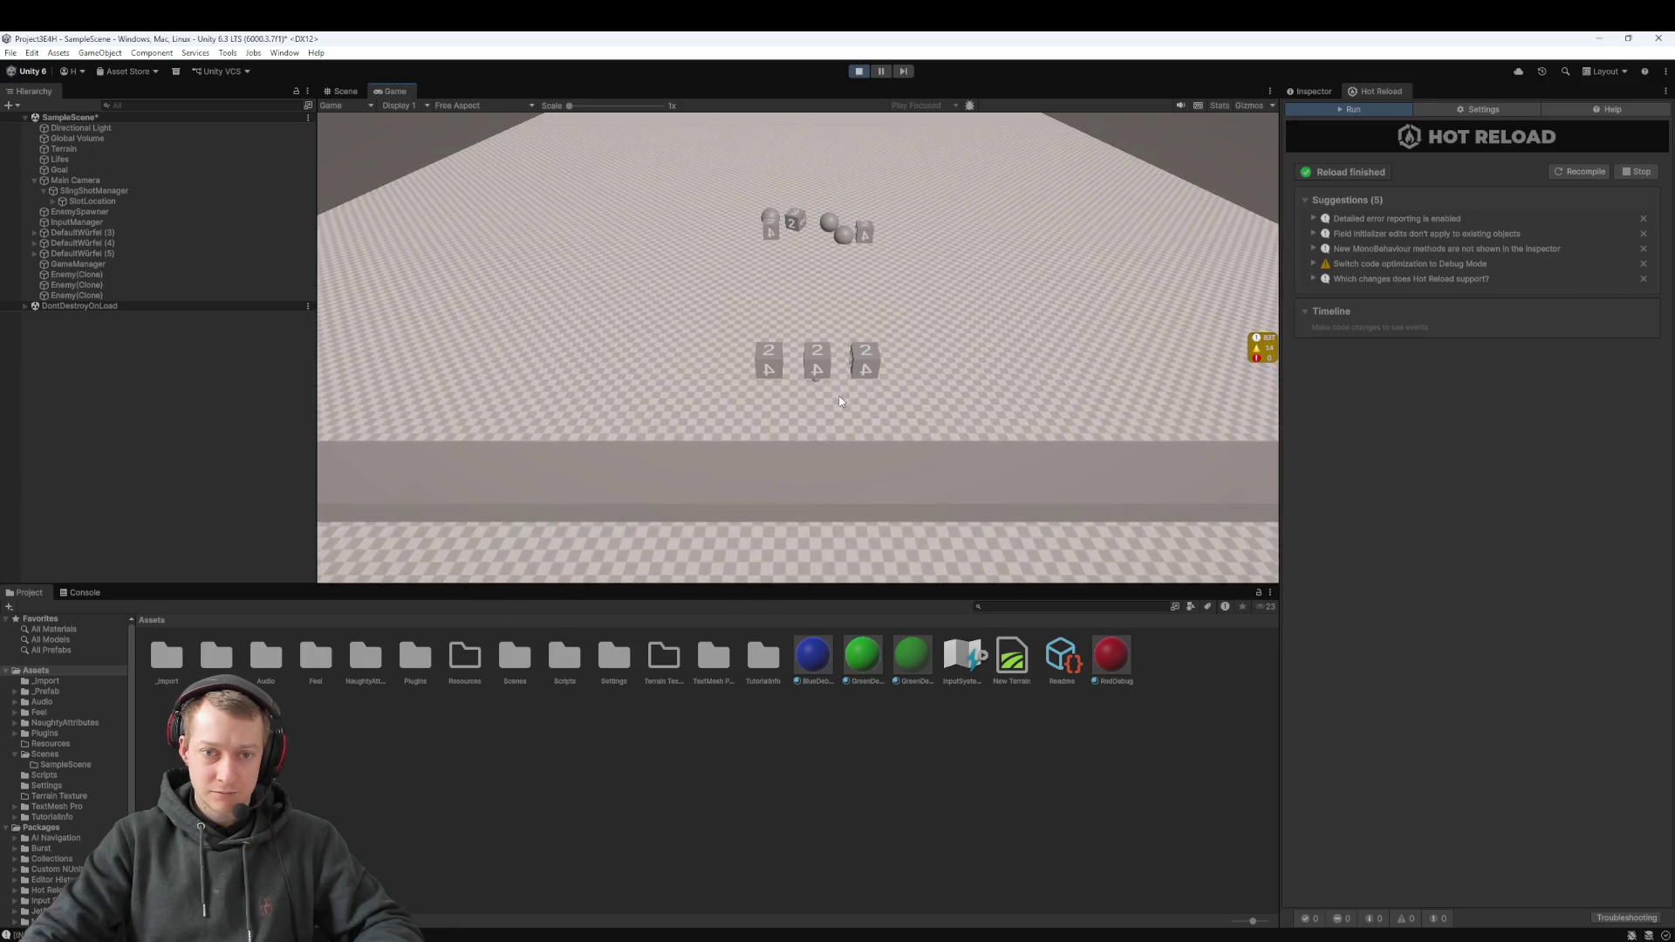
key(ctrl+p)
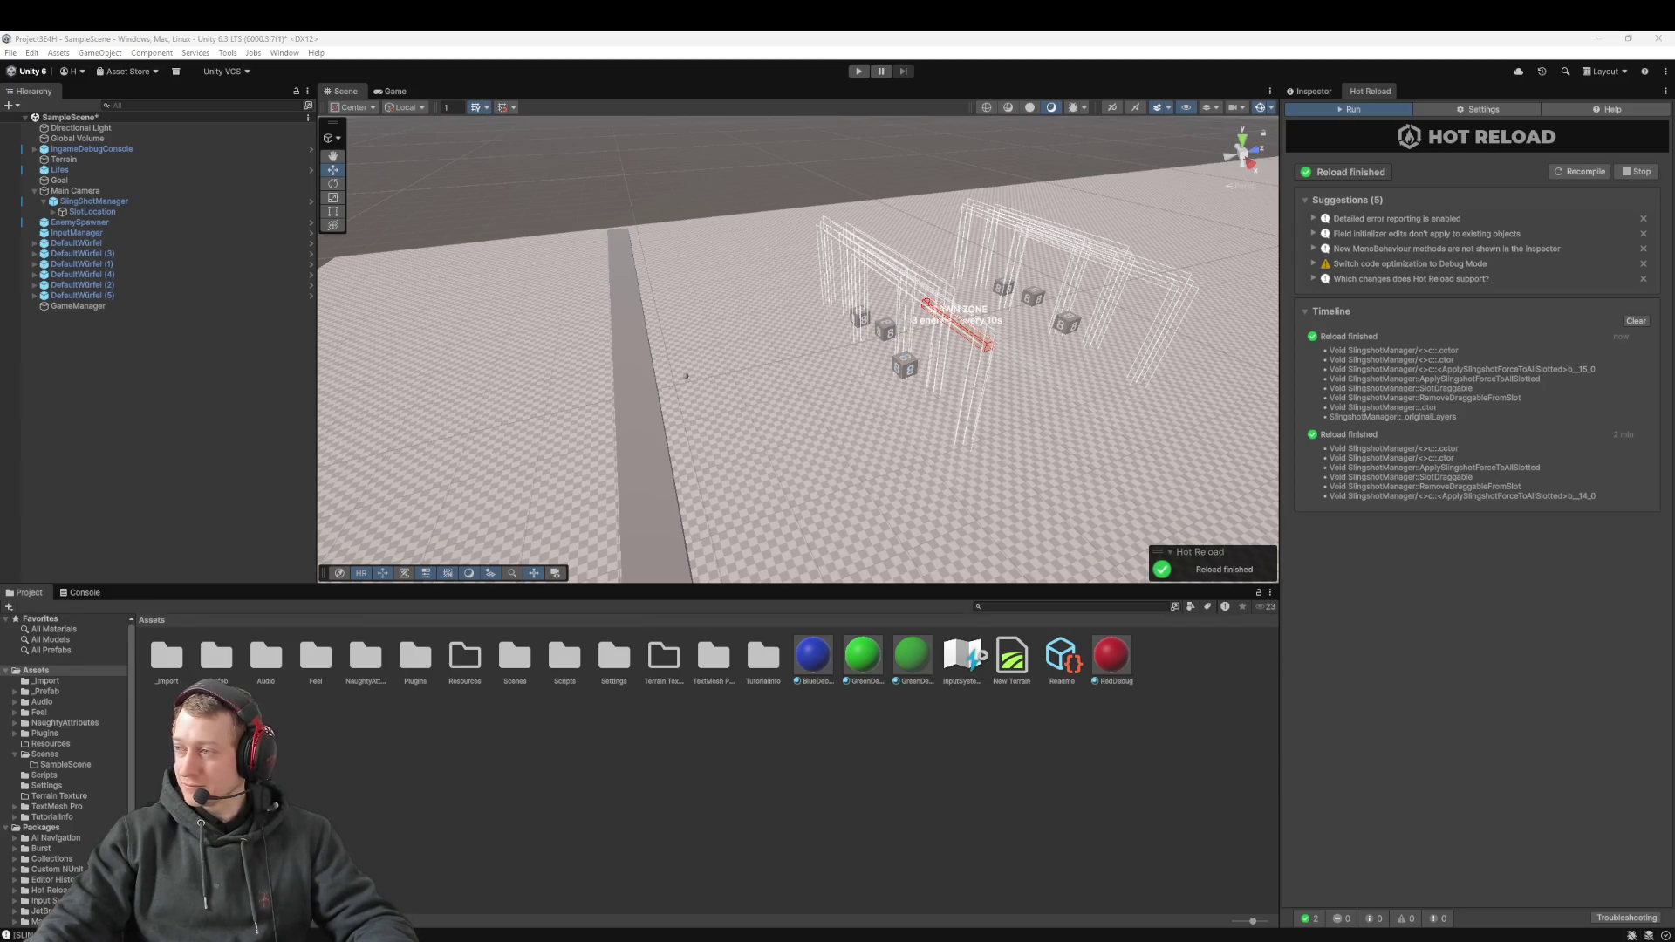
Open Project Settings and filter it to the Physics page by searching 'Physic'
click(35, 54)
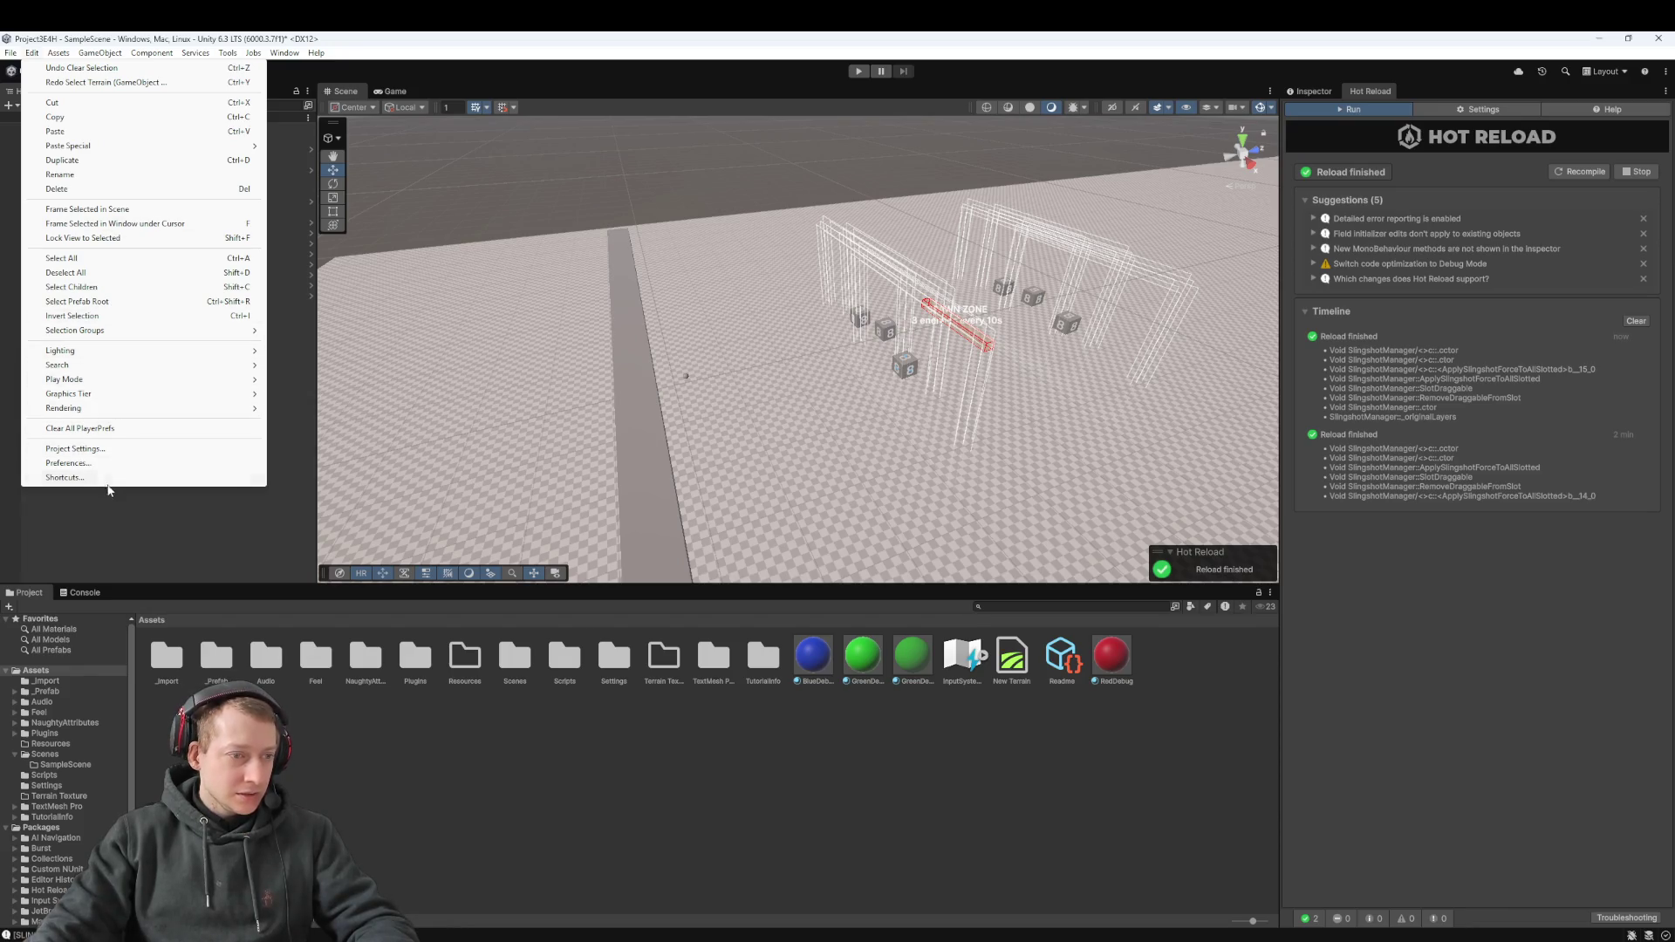
click(75, 448)
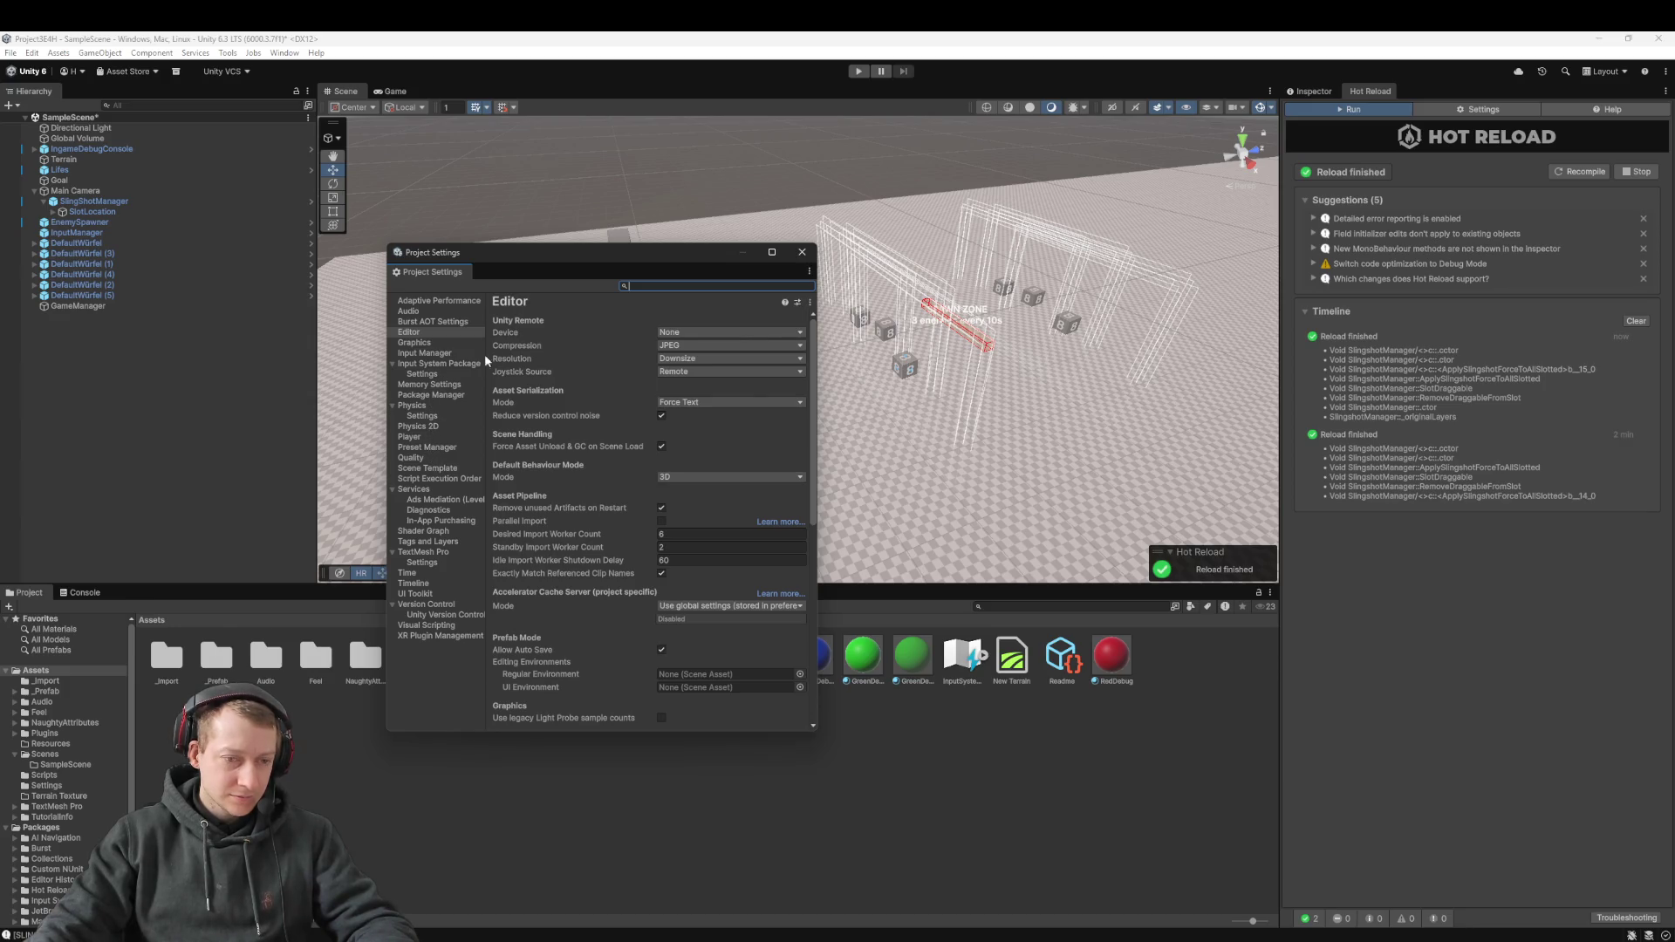
text(Physic)
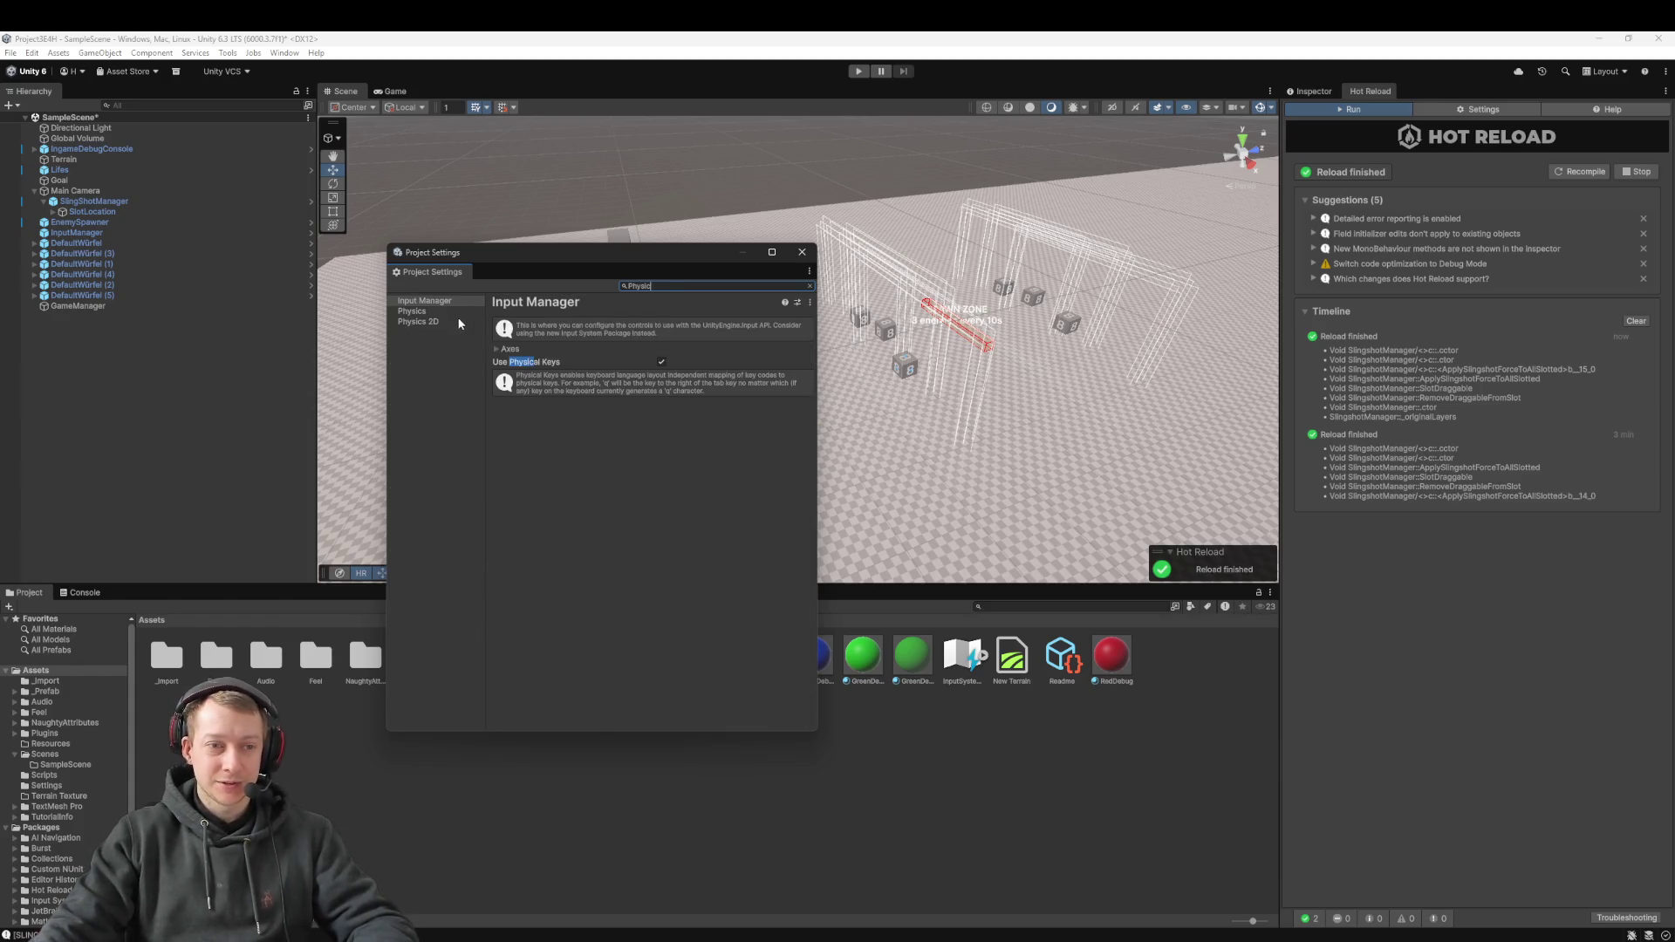
click(427, 311)
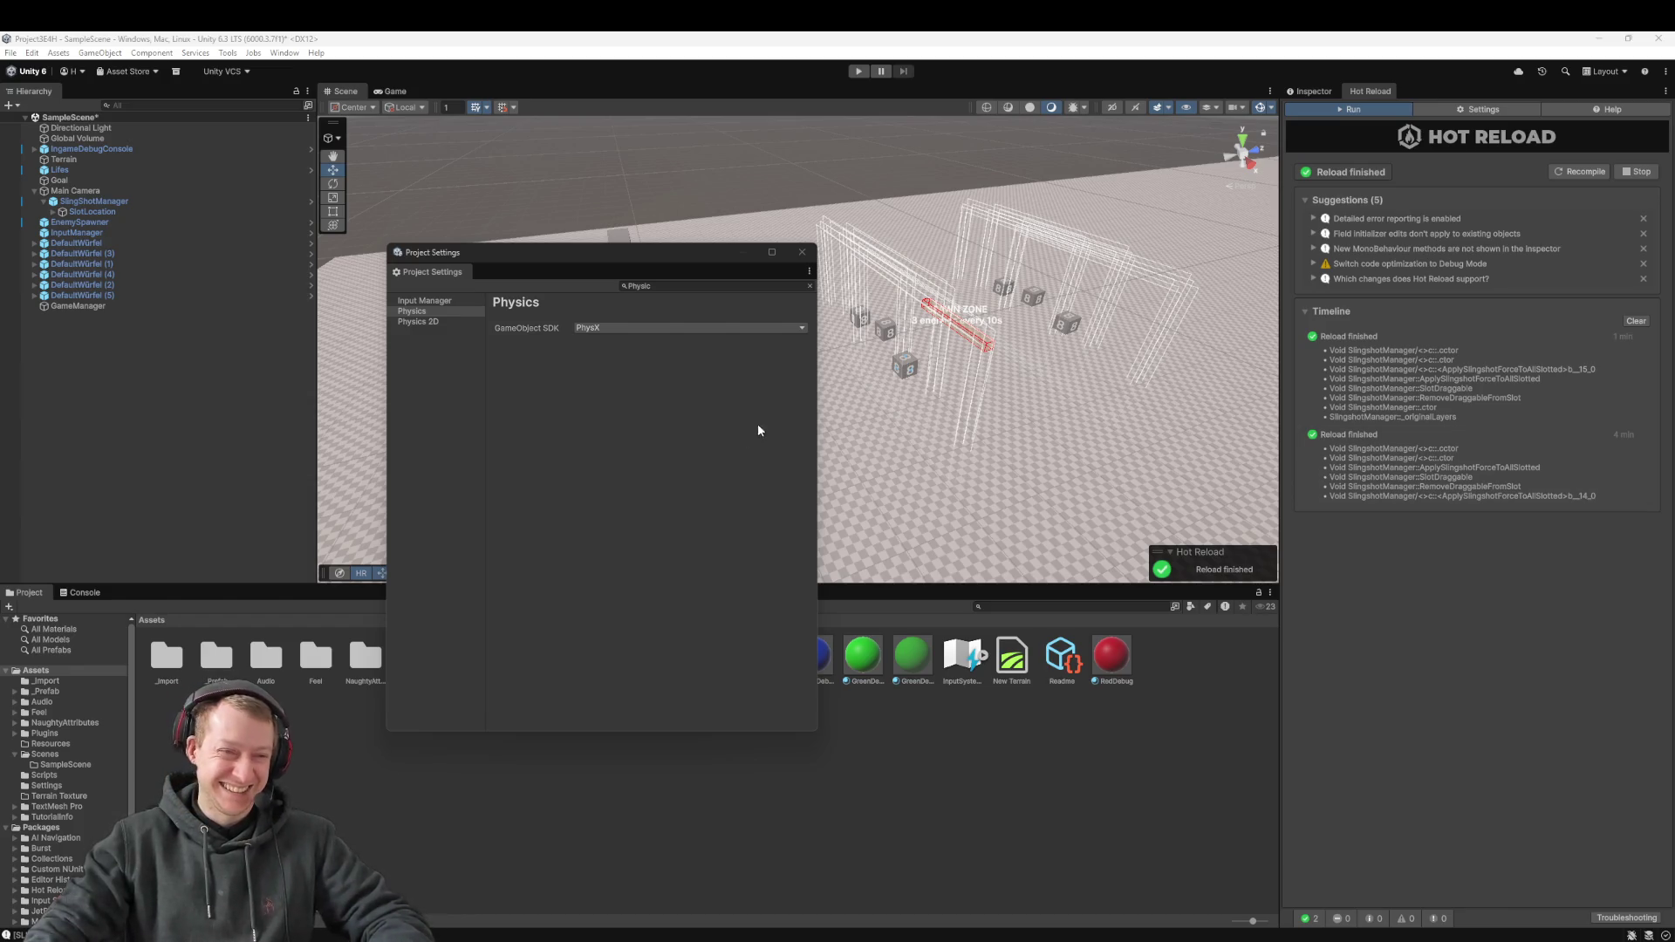
Clear the 'Physic' search filter and reselect Physics from the full category list
click(449, 310)
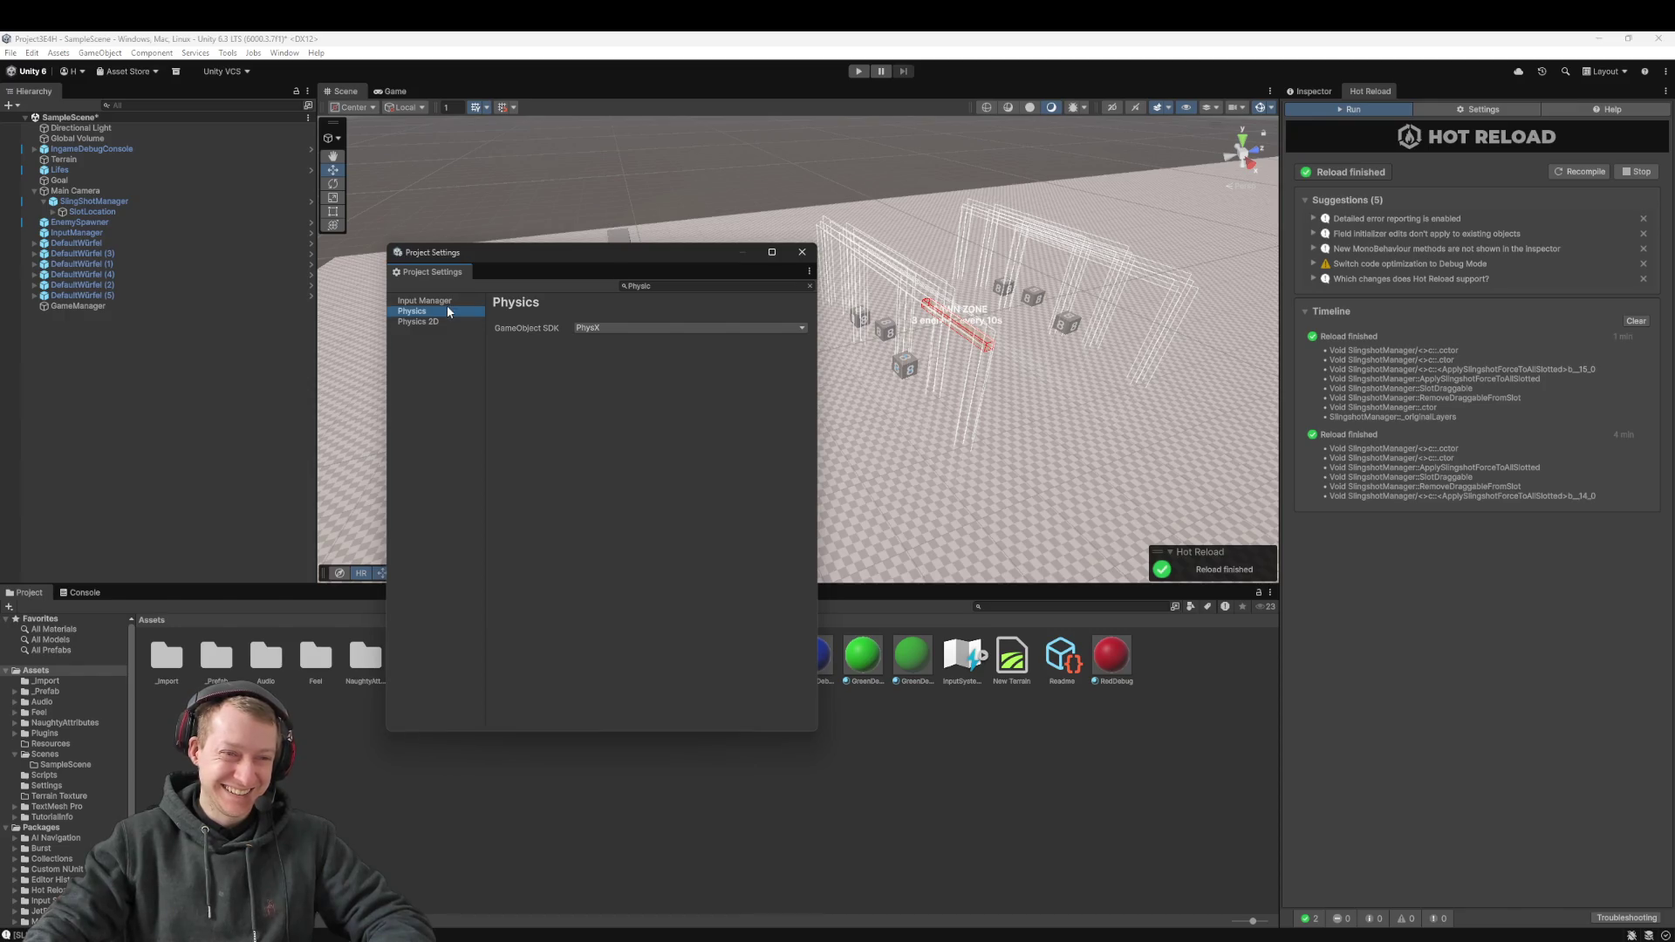
click(660, 283)
key(BackSpace)
click(429, 404)
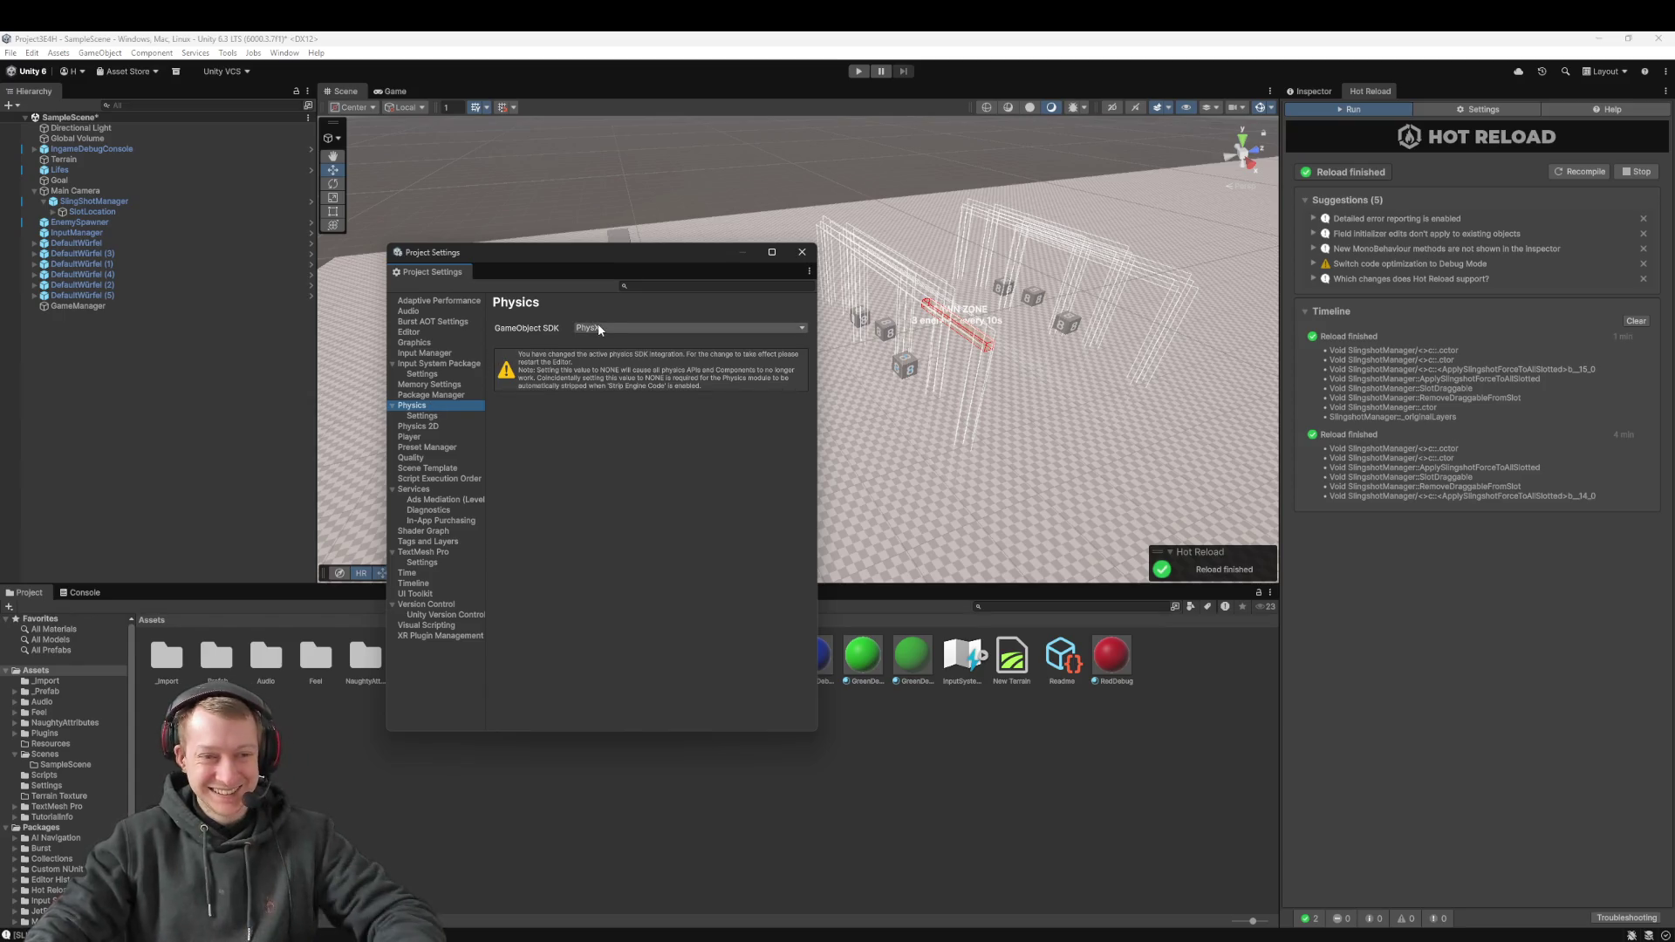
Open Physics > Settings and expand the Layer Collision Matrix on the Shared tab
click(424, 416)
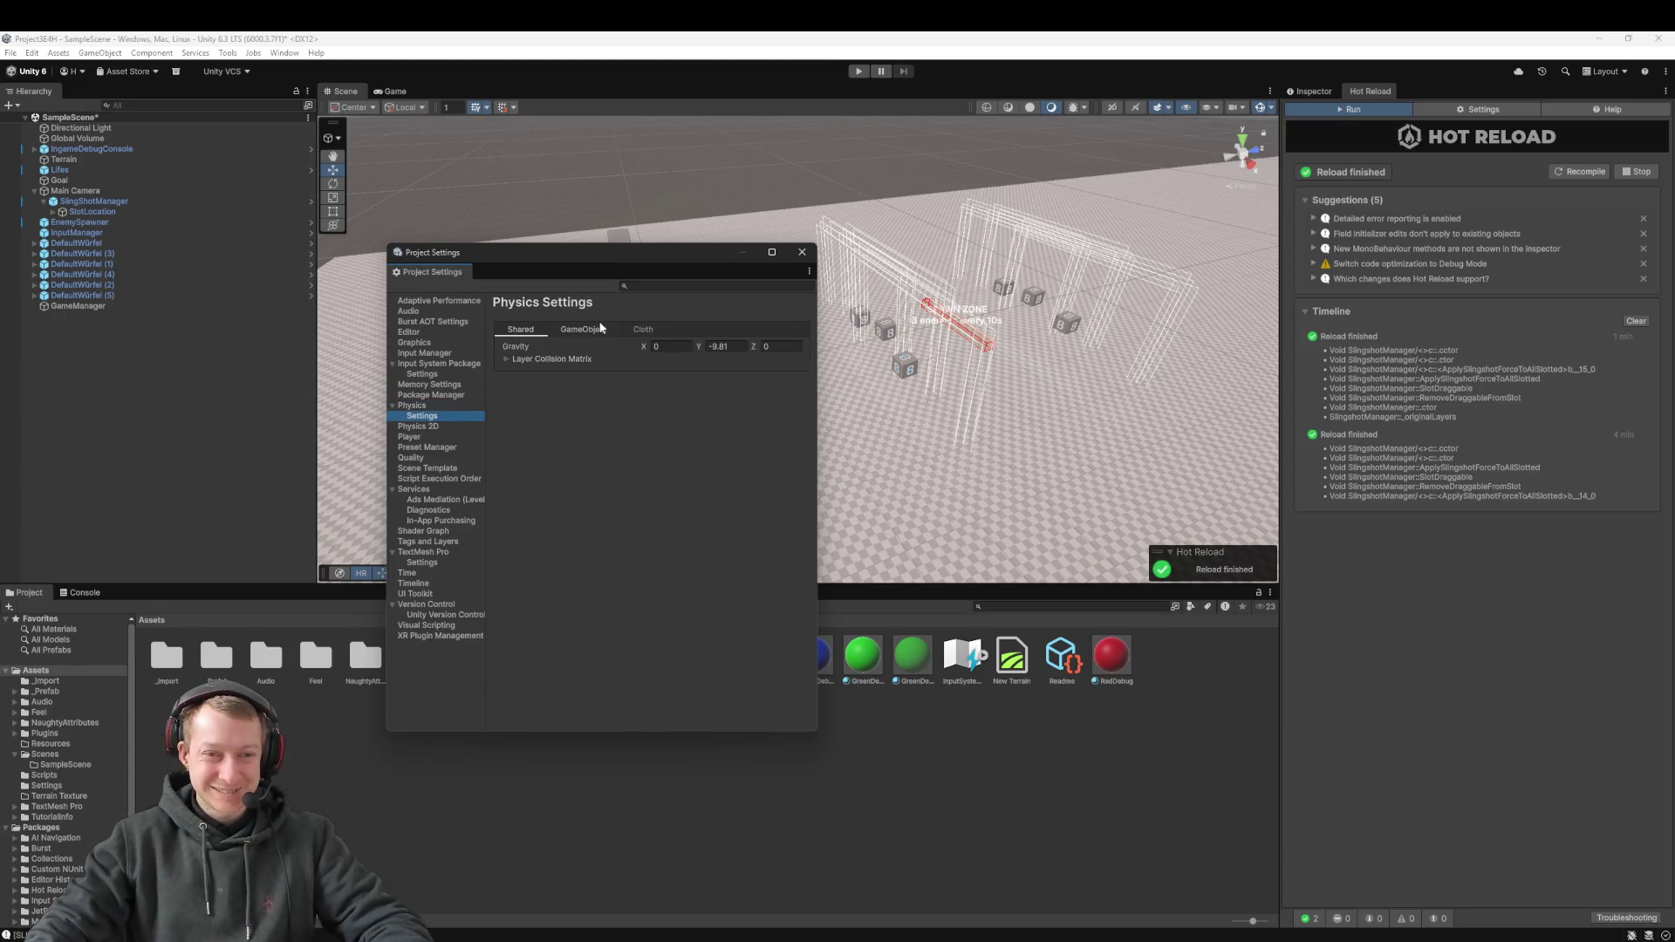
click(505, 359)
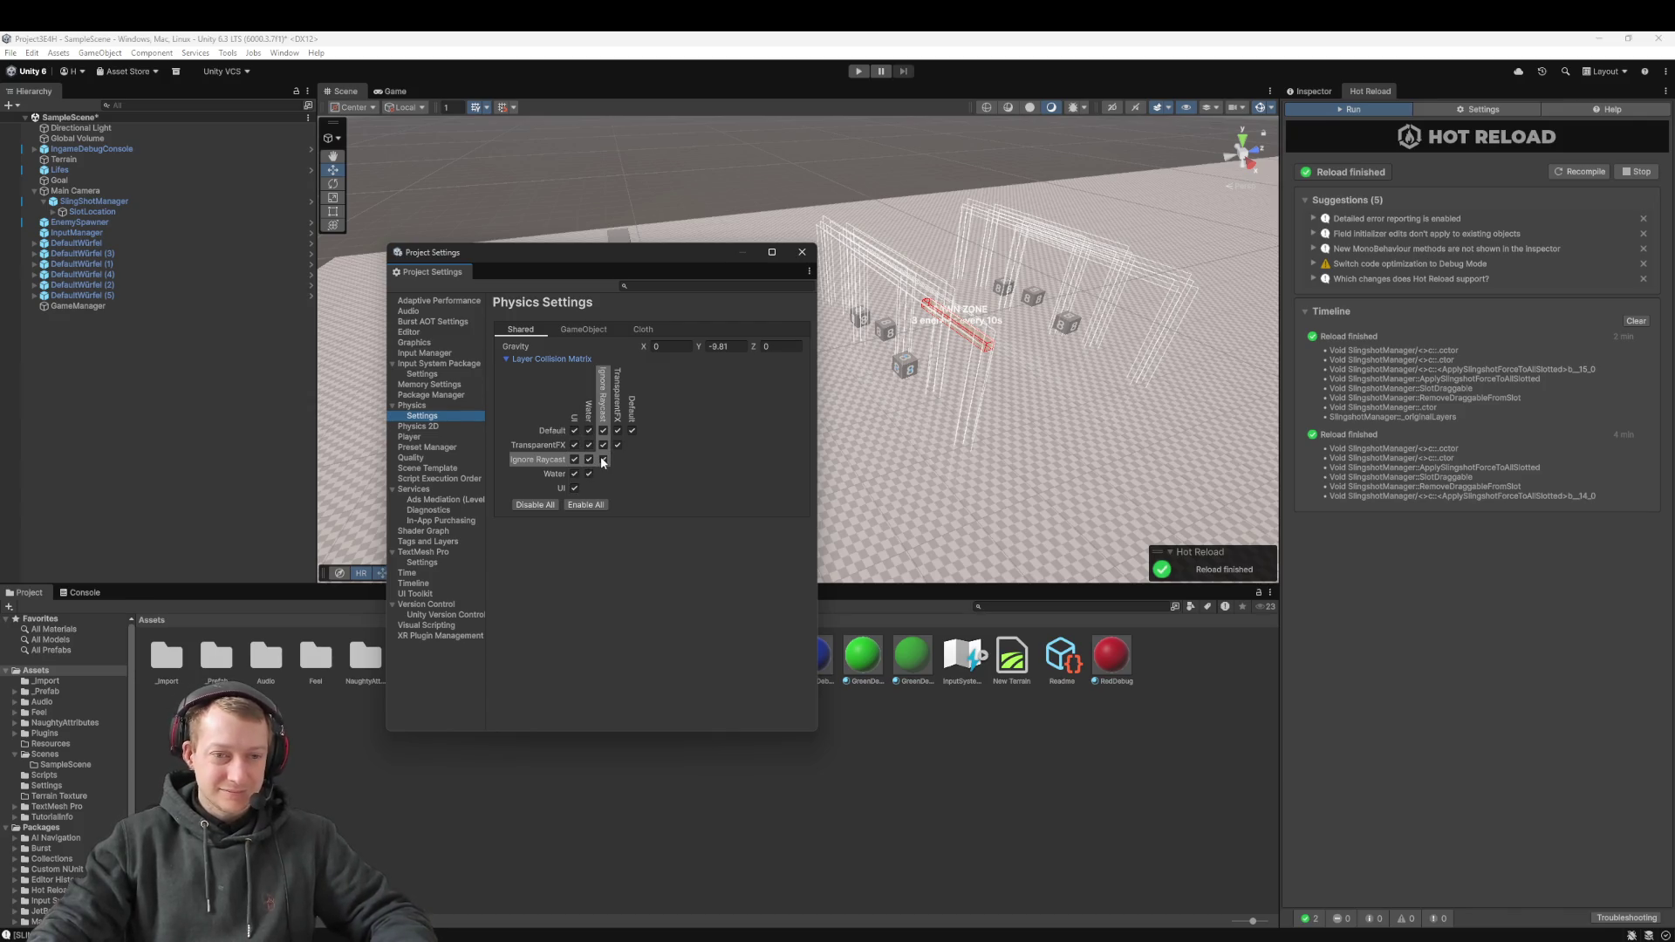
Snip the collision matrix, uncheck Default × Ignore Raycast, close Project Settings and press Play
key(super+shift+s)
mouse_move(498, 370)
mouse_down()
mouse_move(535, 441)
mouse_move(664, 538)
mouse_up()
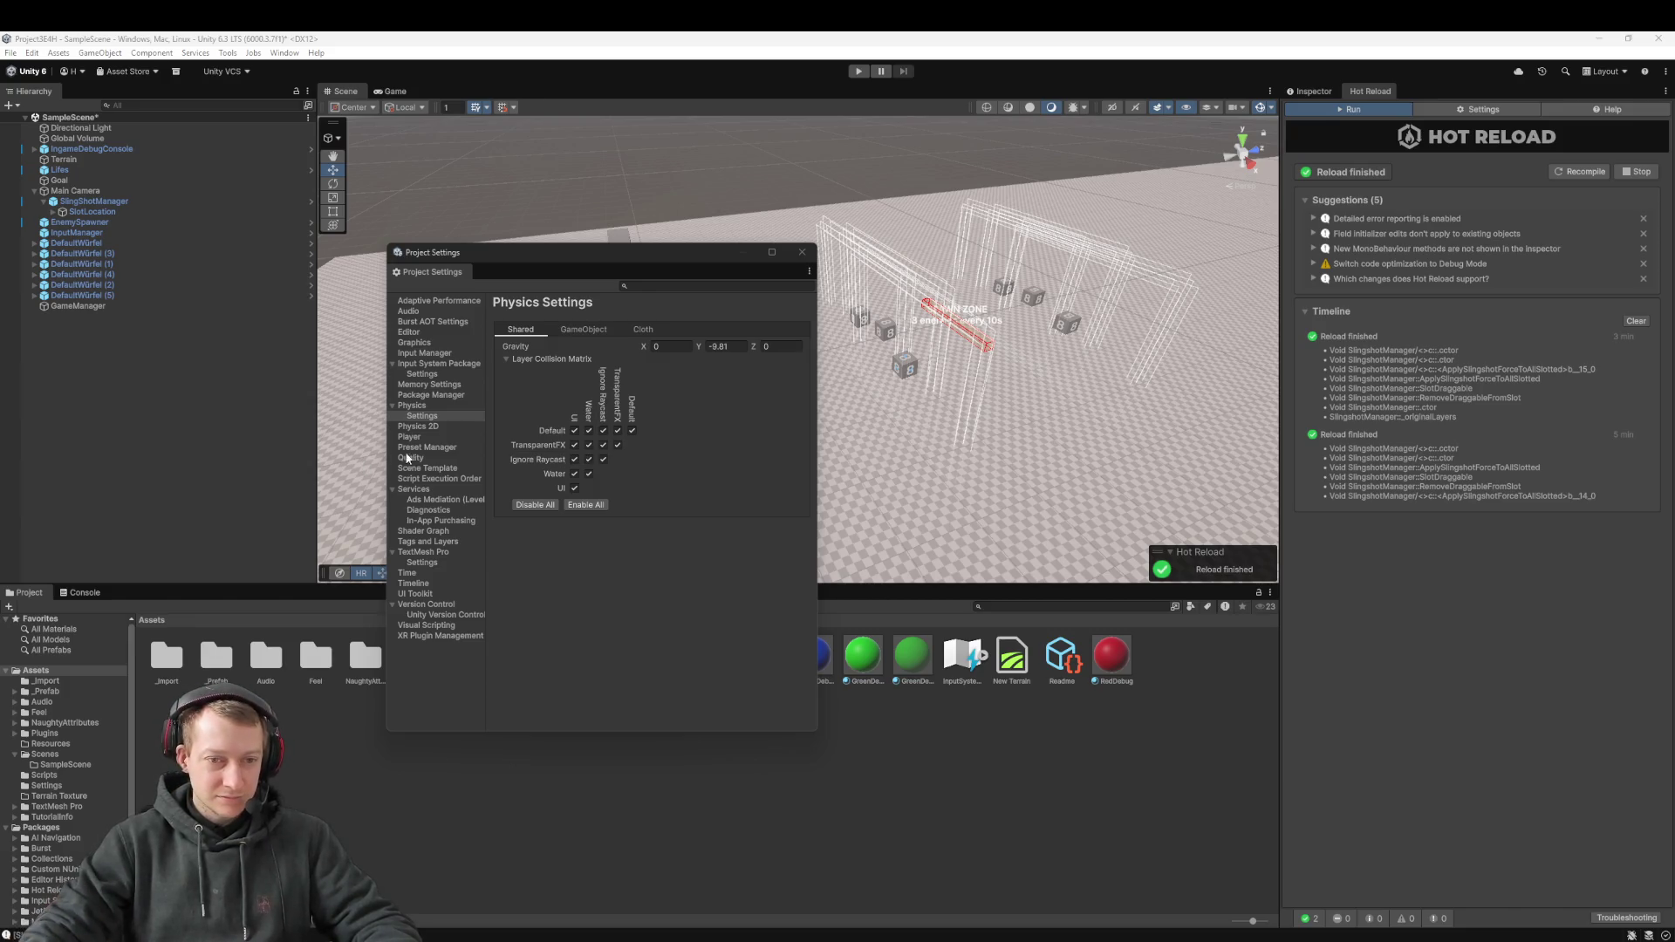
click(603, 430)
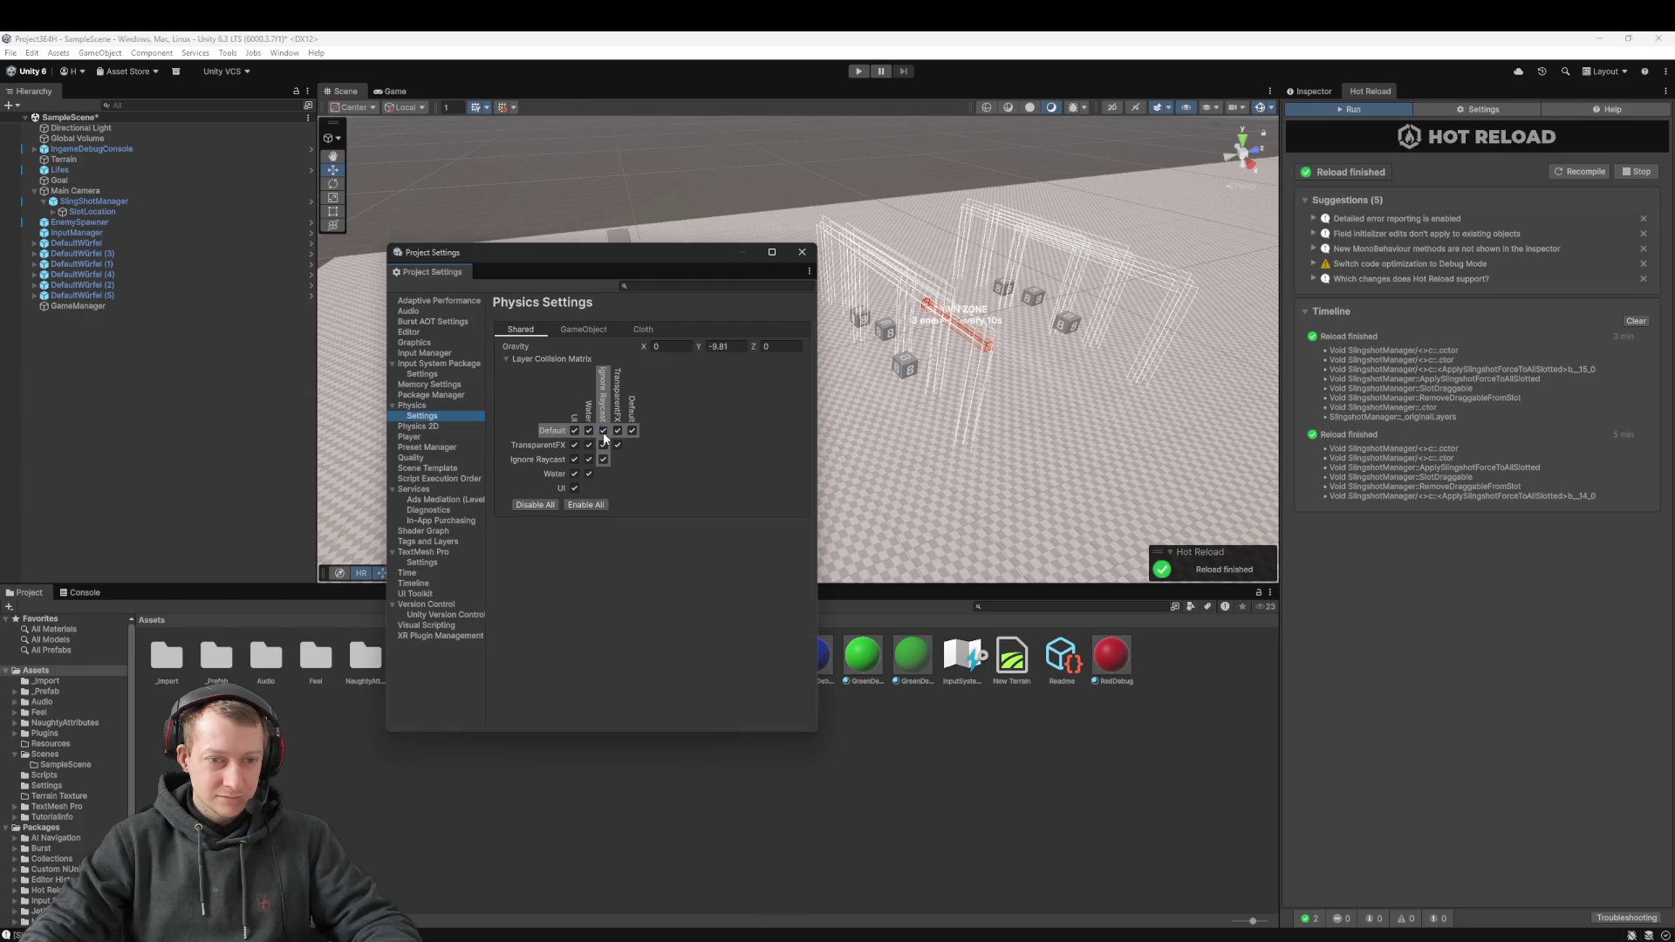
click(800, 253)
click(859, 71)
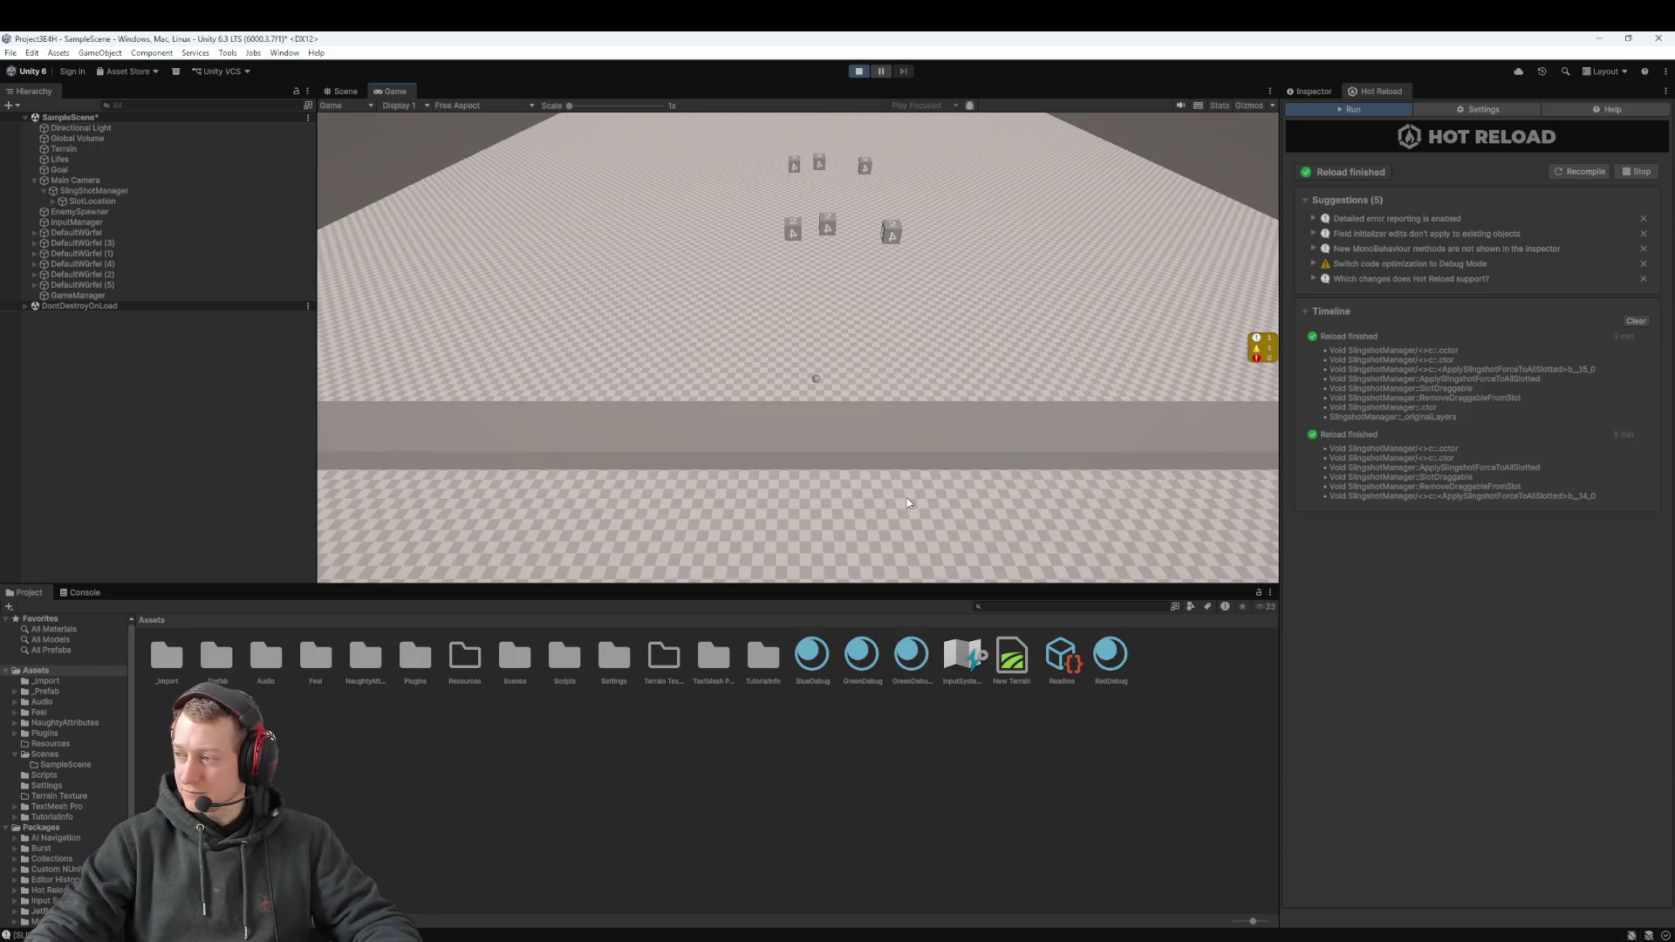
Slot a third die, stop play, edit RemoveDraggableFromSlot in Rider, and recompile via Hot Reload
drag(860, 274, 818, 387)
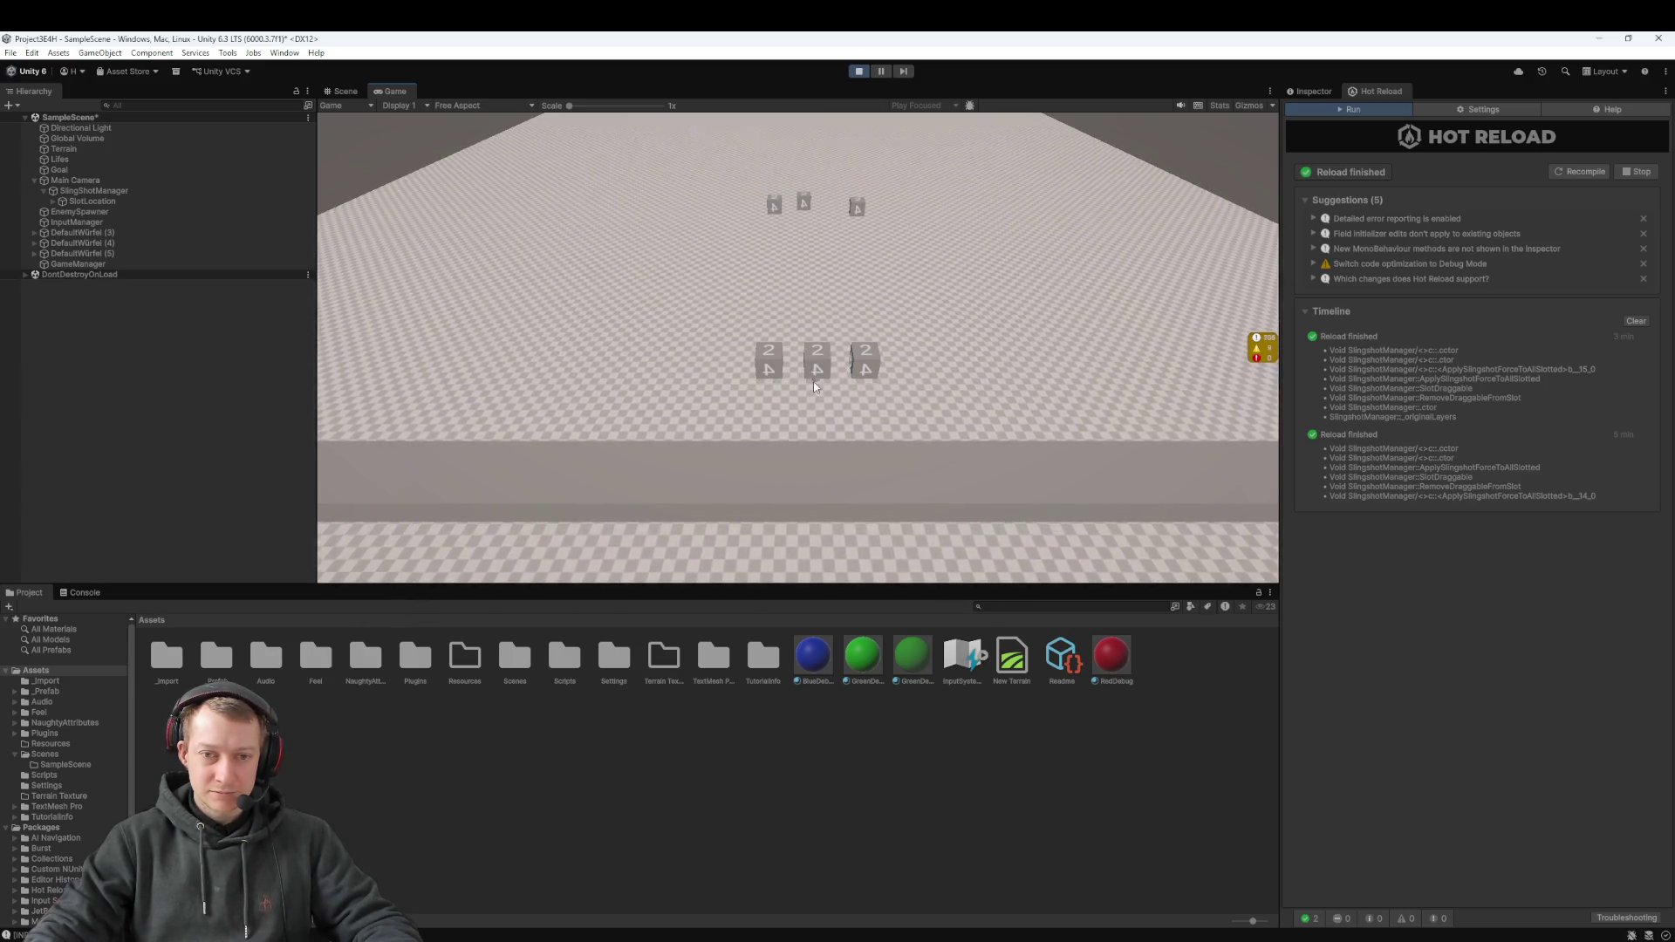
click(861, 73)
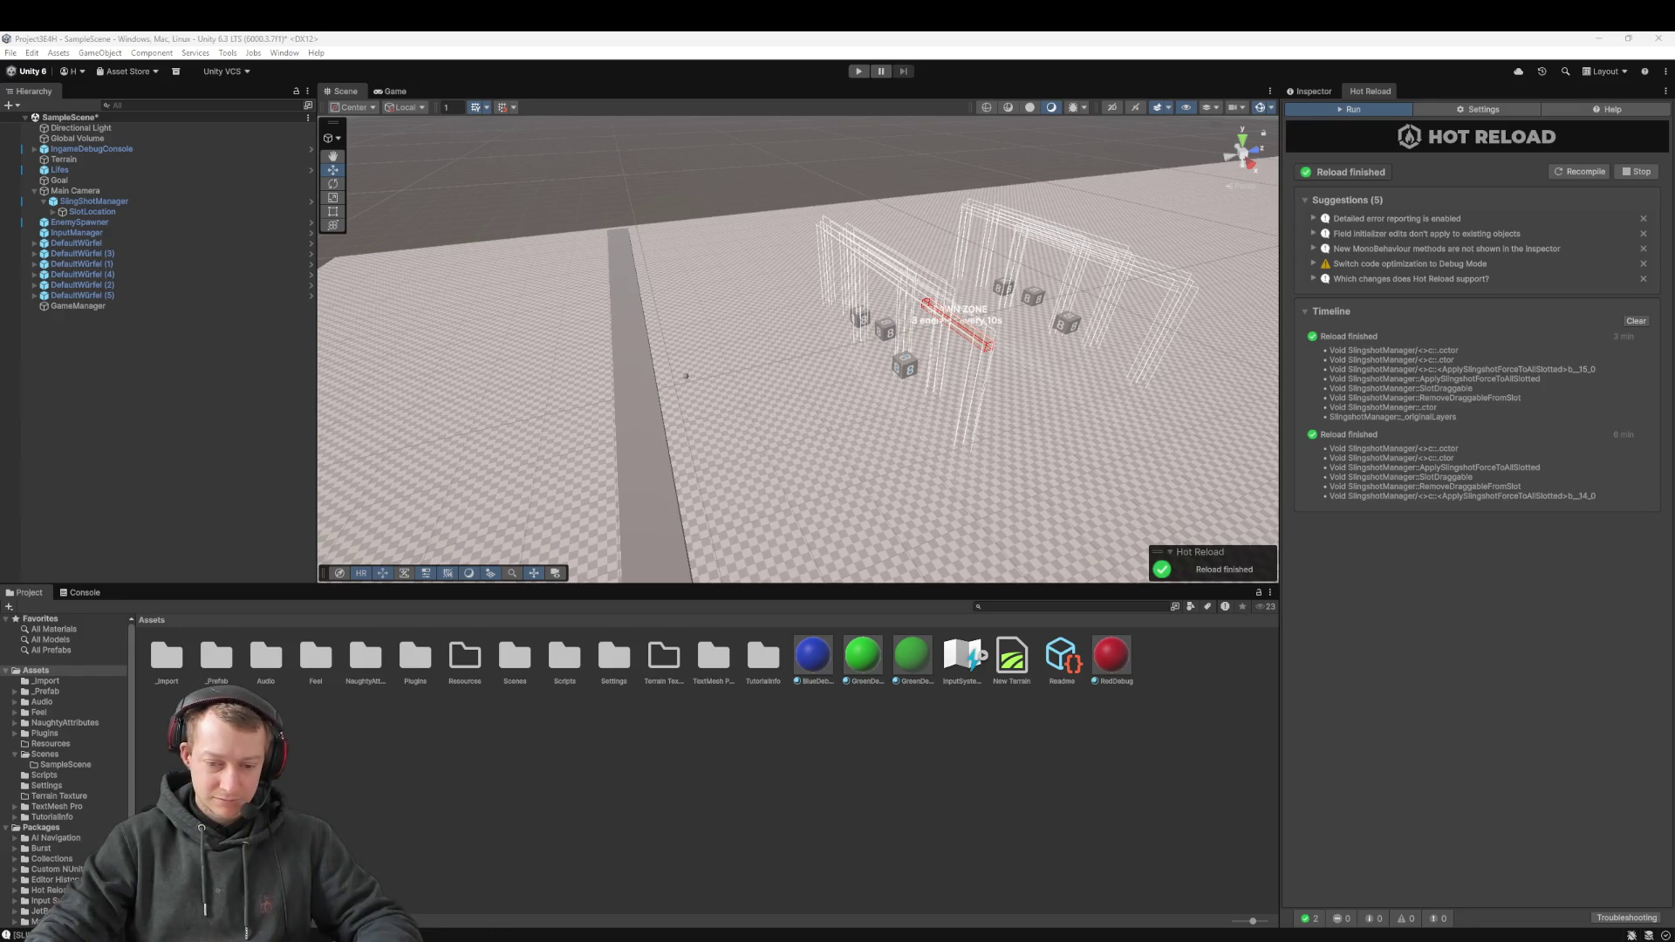
key(alt+Tab)
key(ctrl+a)
click(679, 837)
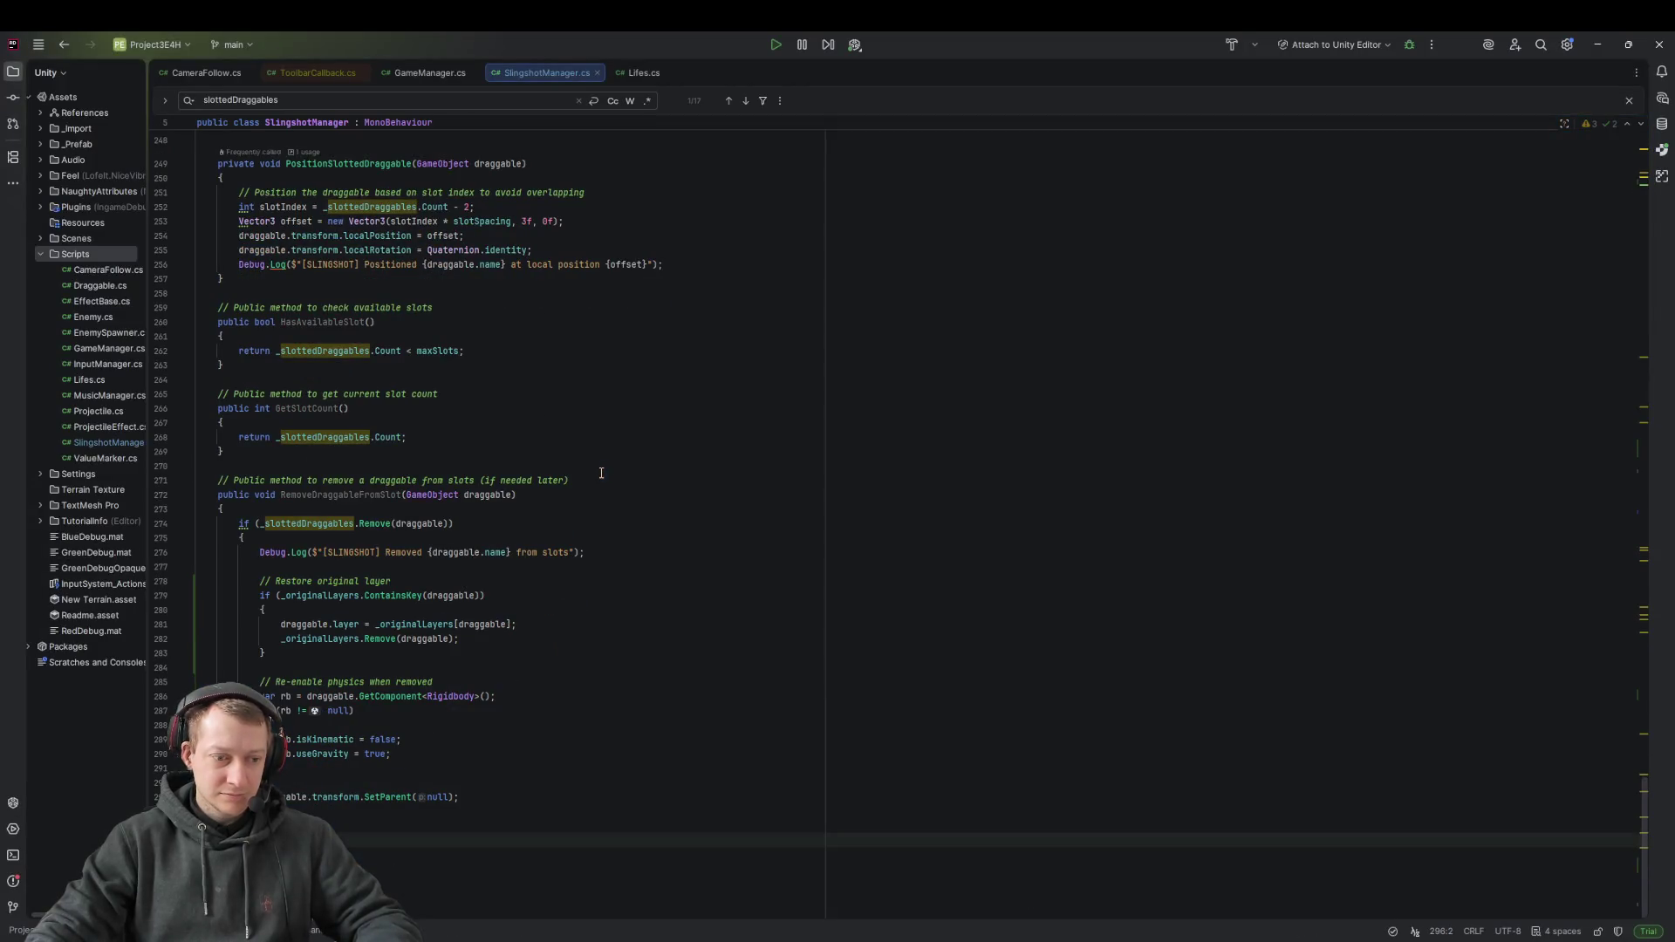
click(636, 781)
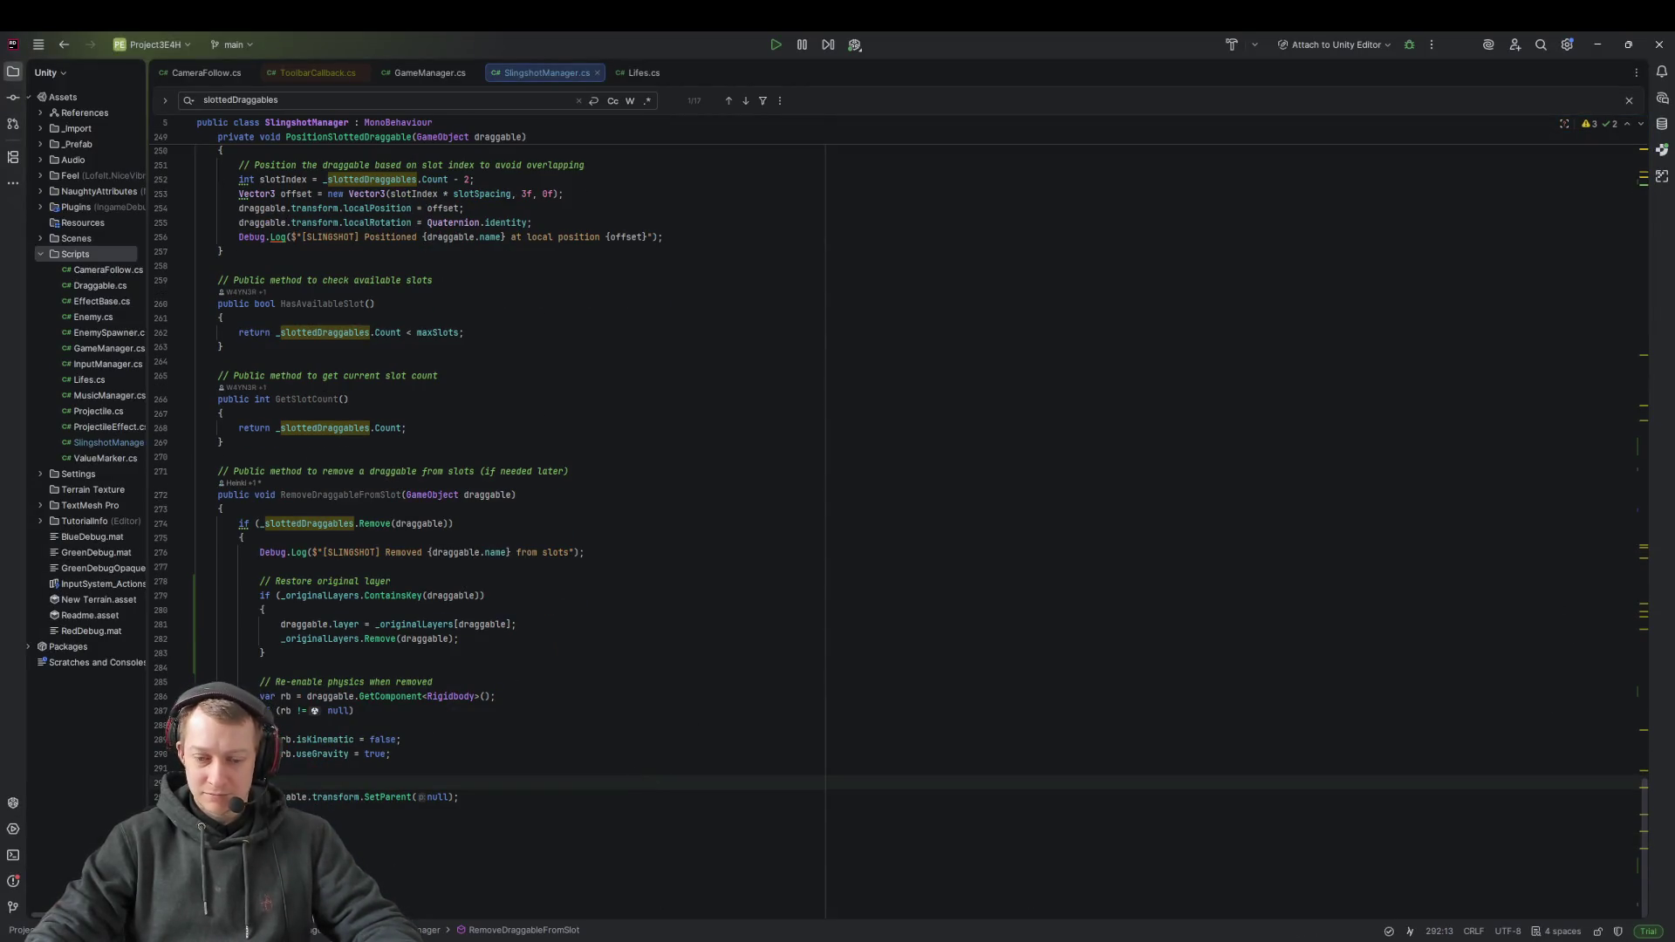
key(alt+Tab)
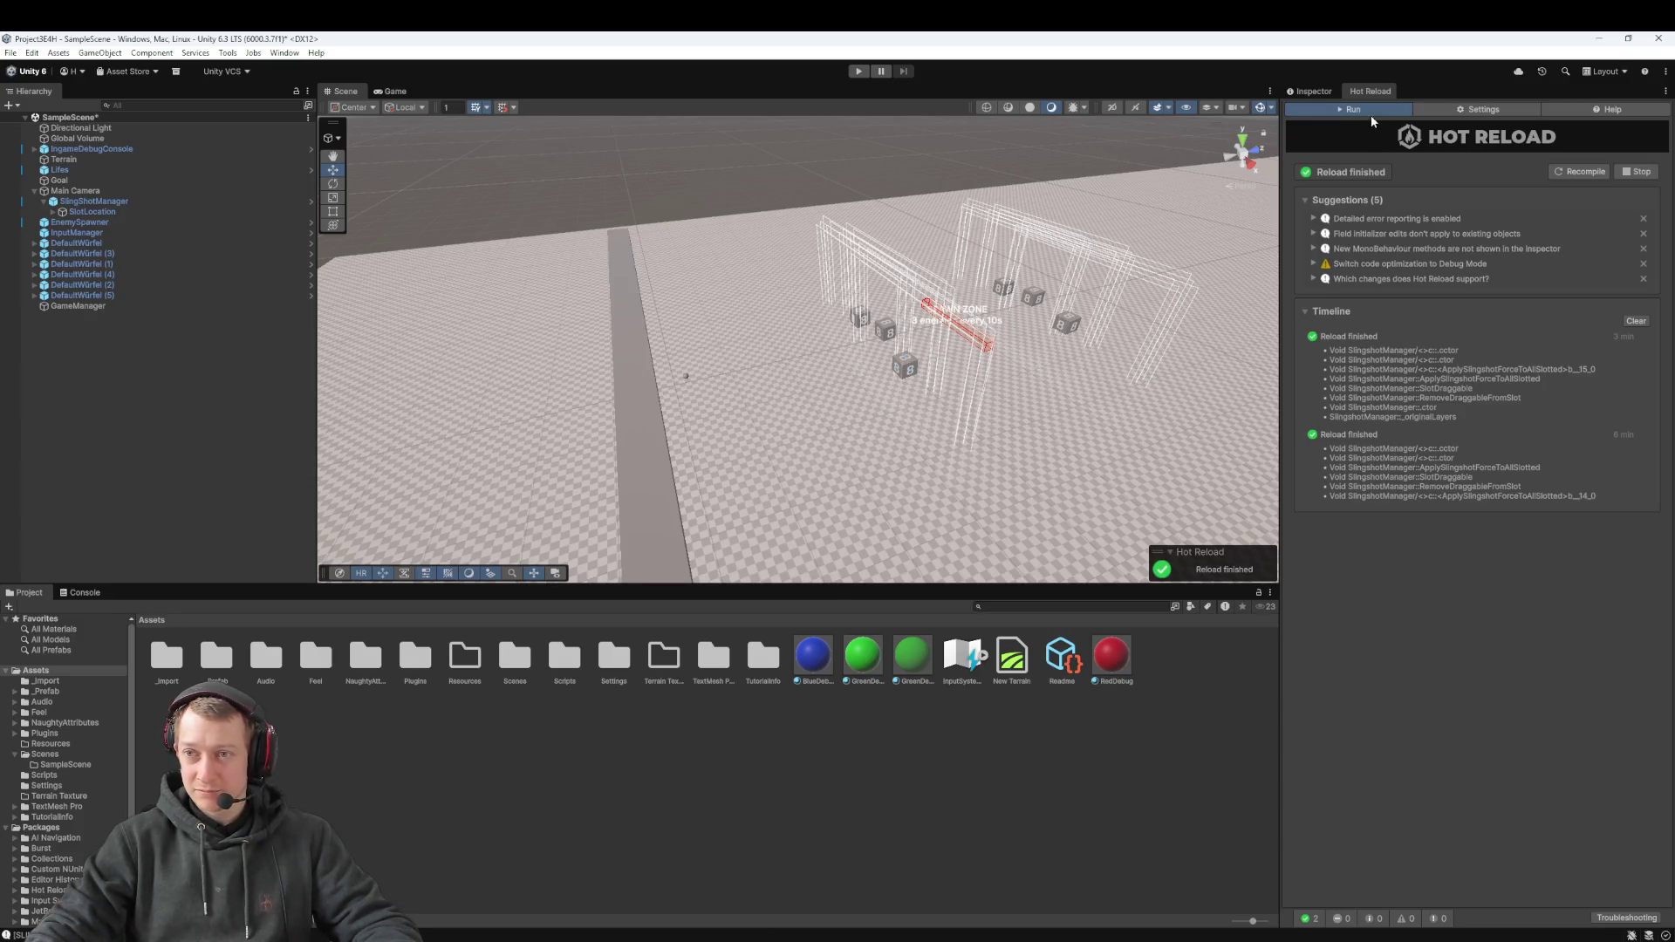
click(1578, 174)
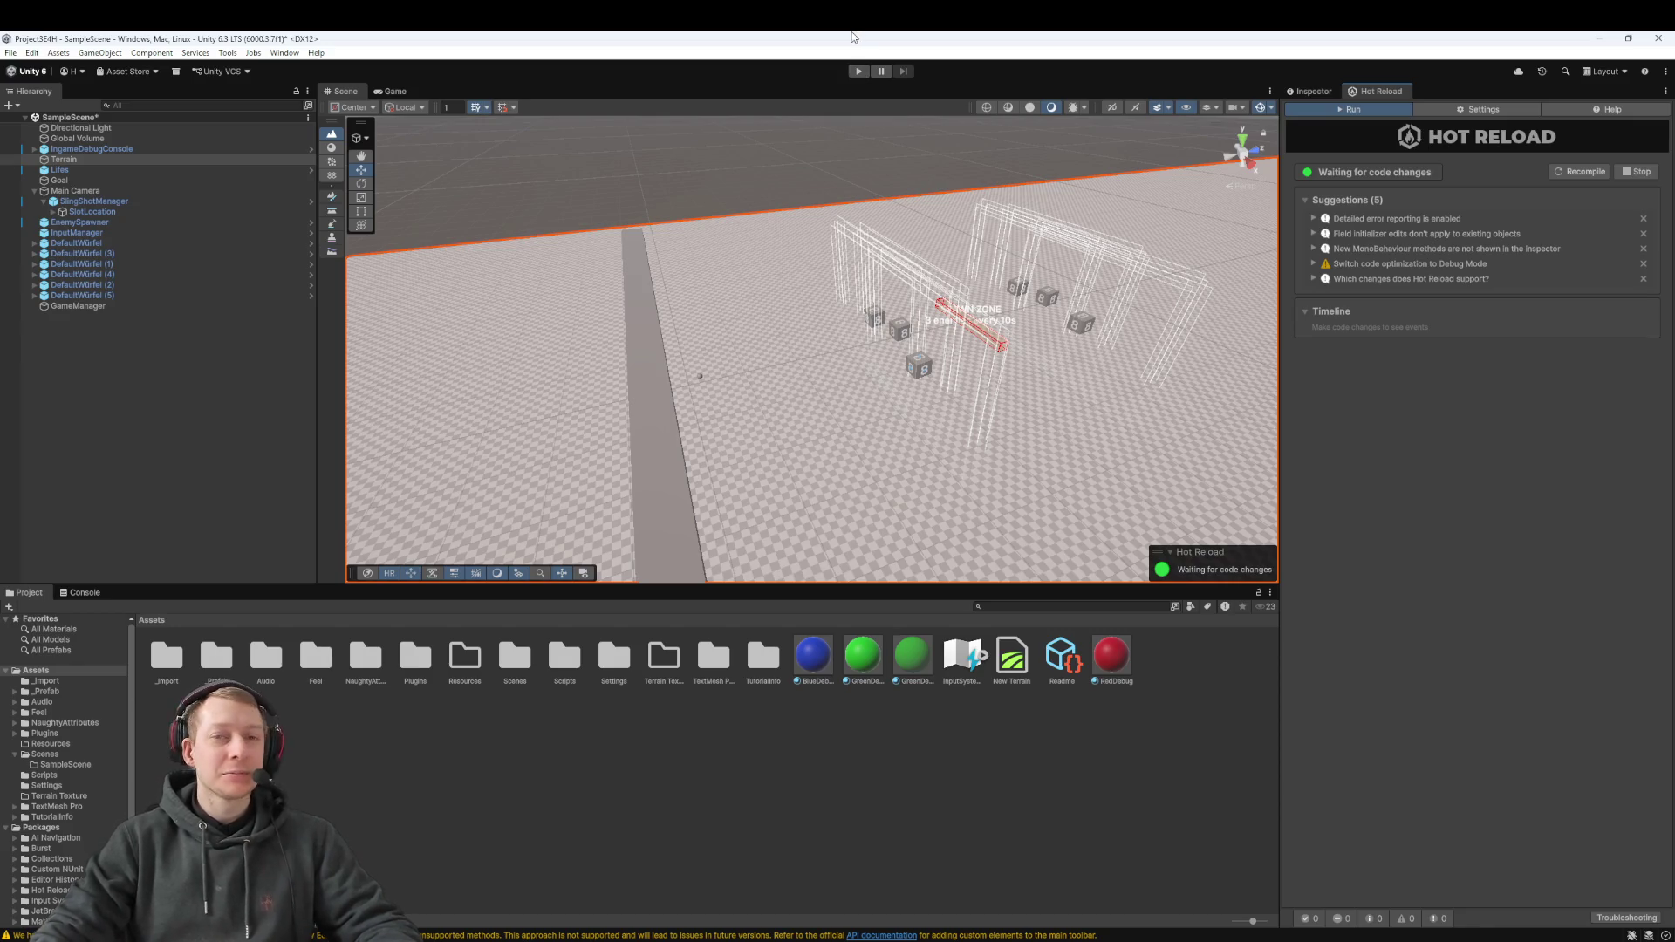
Play-test with the three dice slotted, stop the game, and deselect the Terrain
click(859, 71)
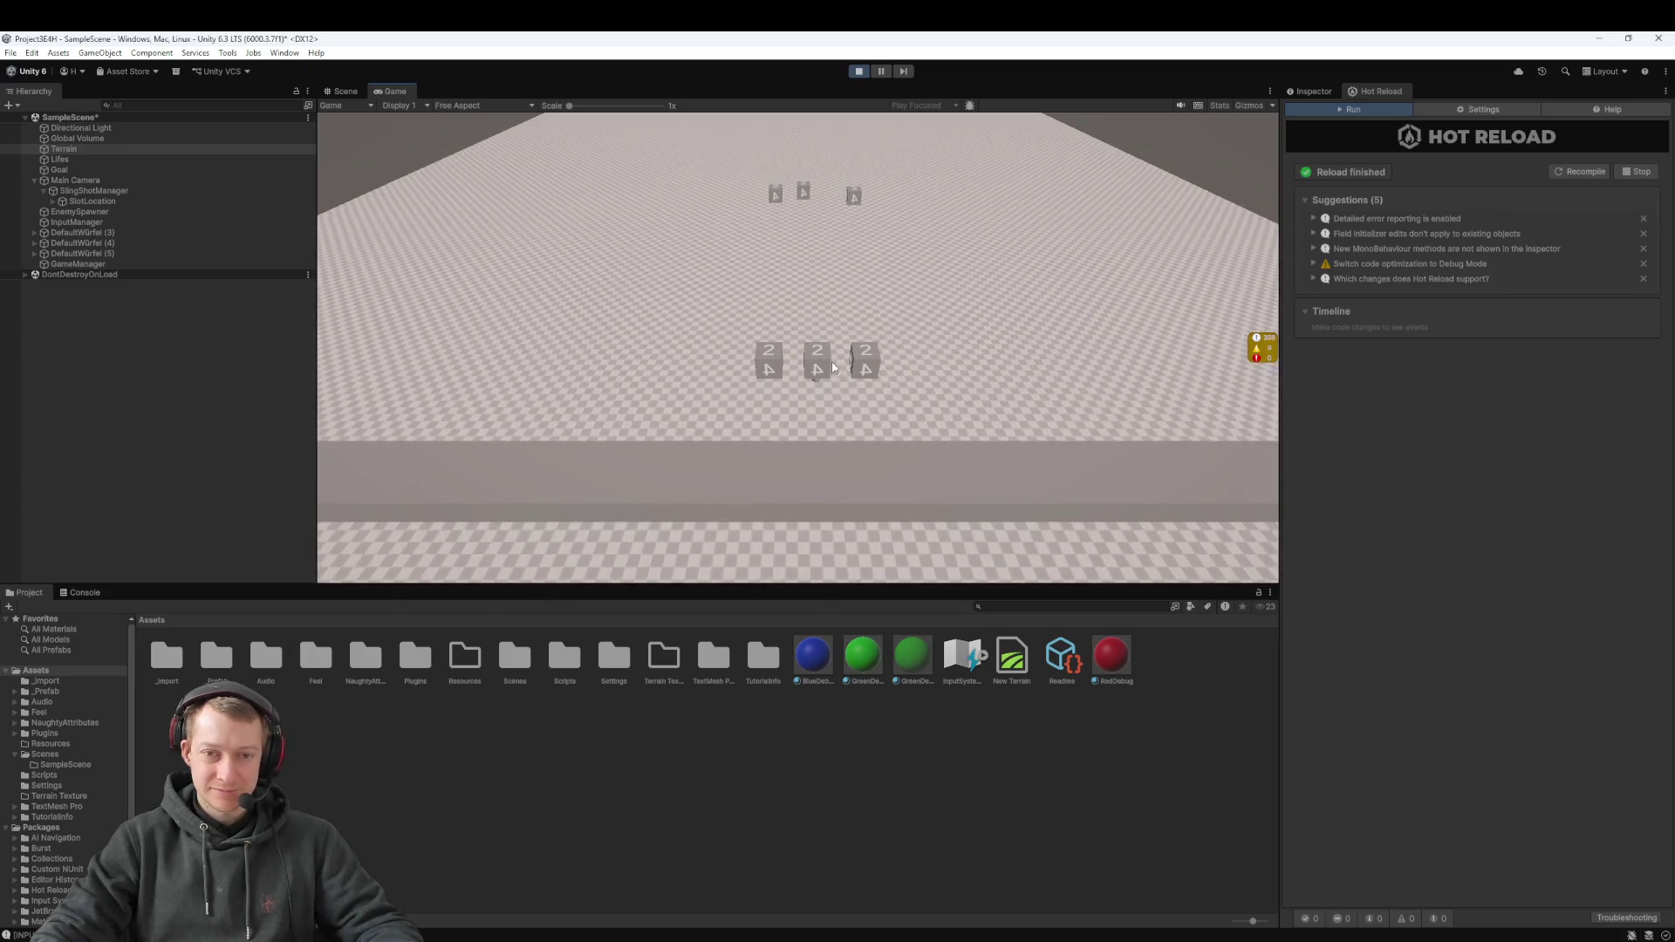
click(858, 71)
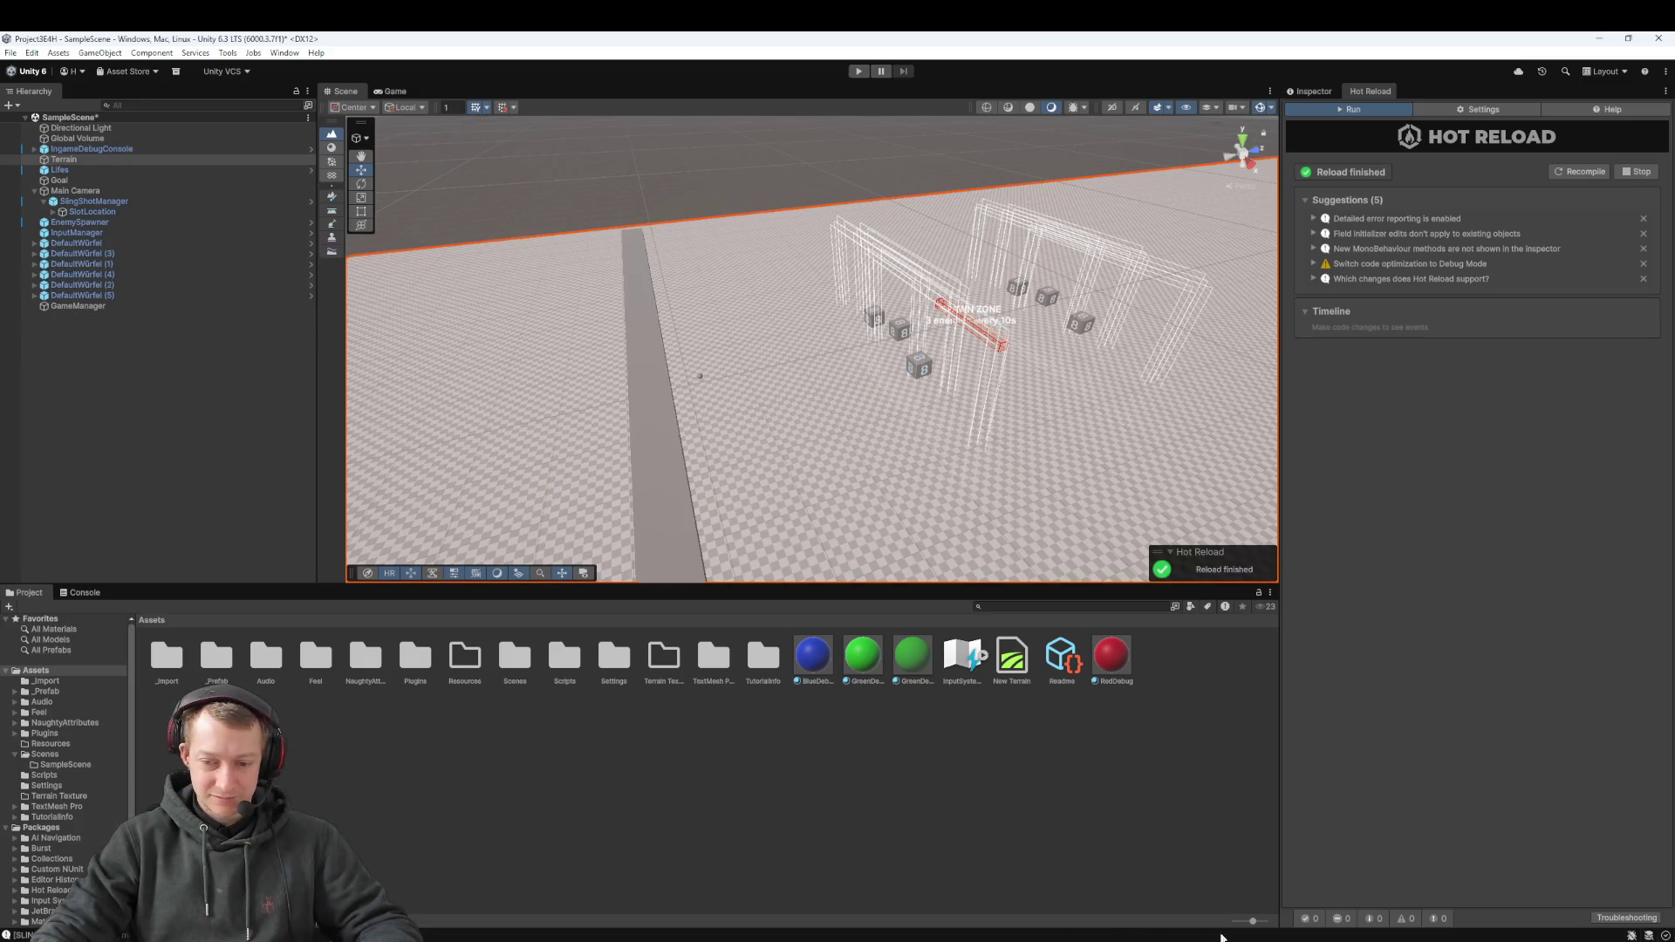
click(174, 437)
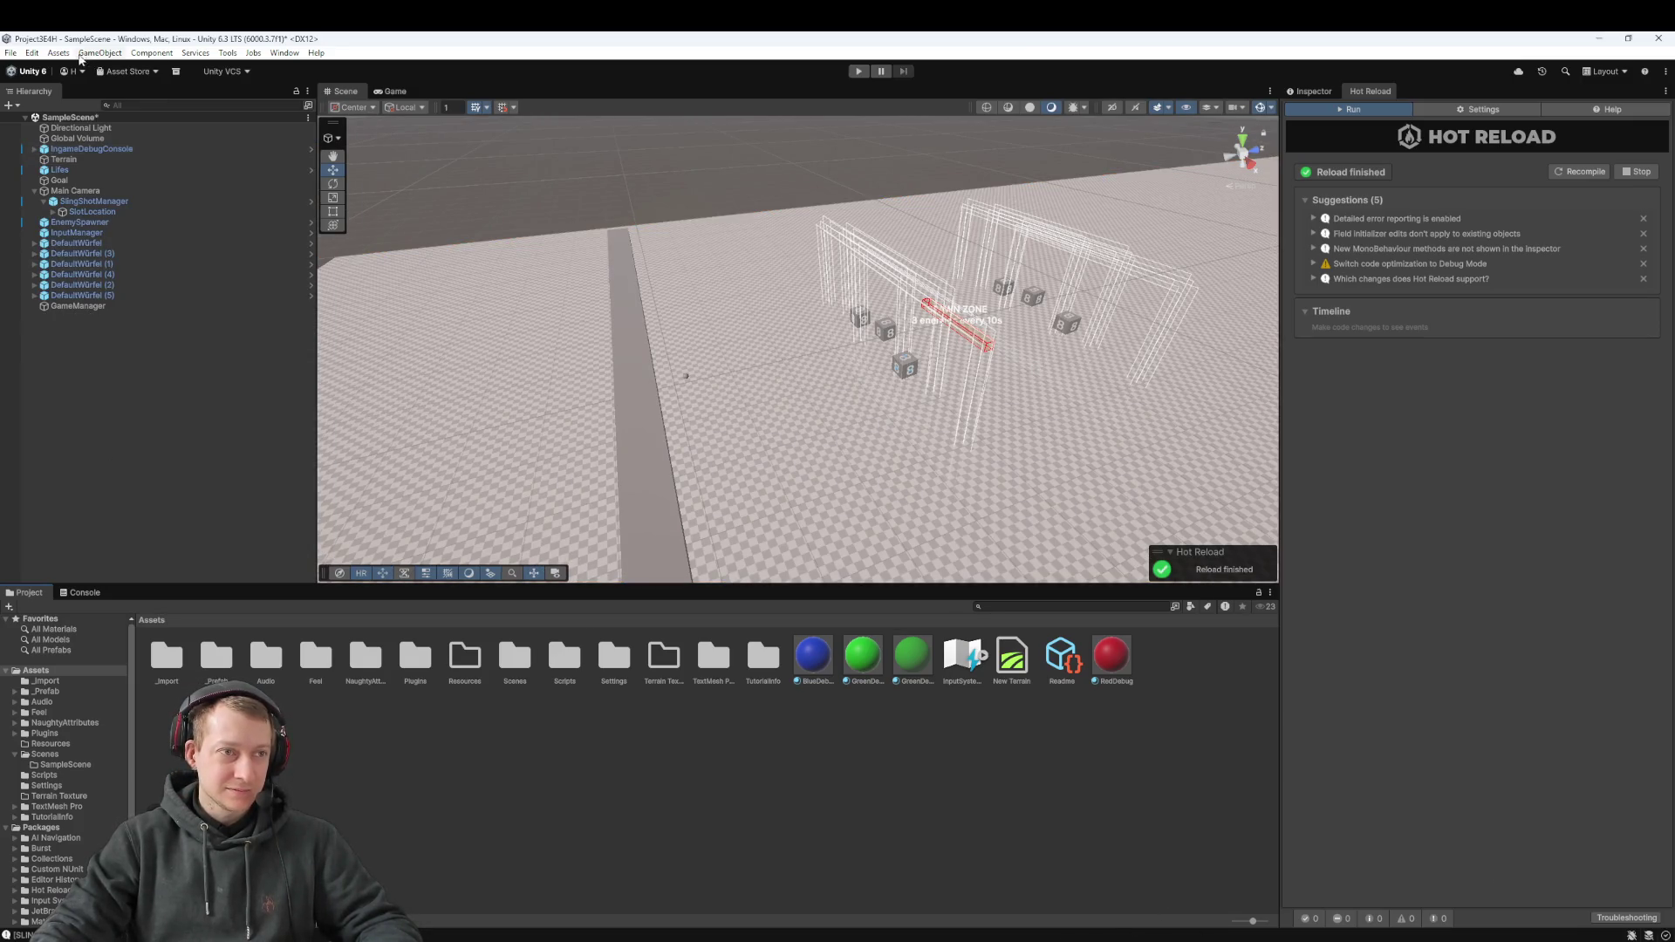
click(32, 54)
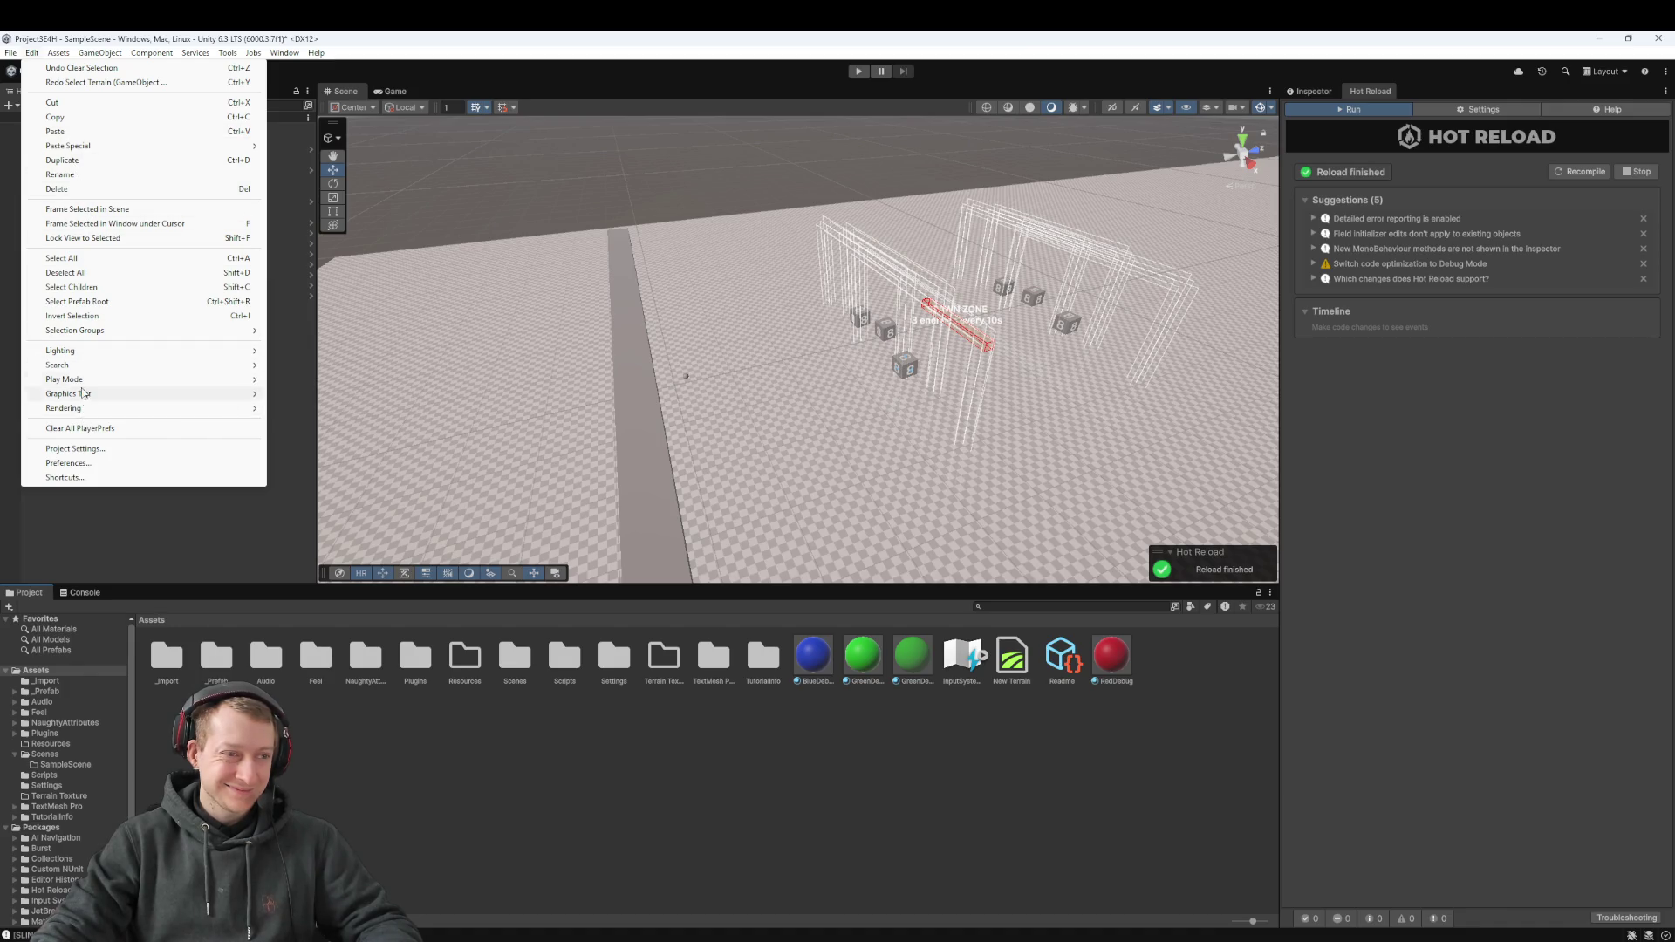
Expand and snip the Physics Layer Collision Matrix, then maximize the Discord voice-call window
click(79, 449)
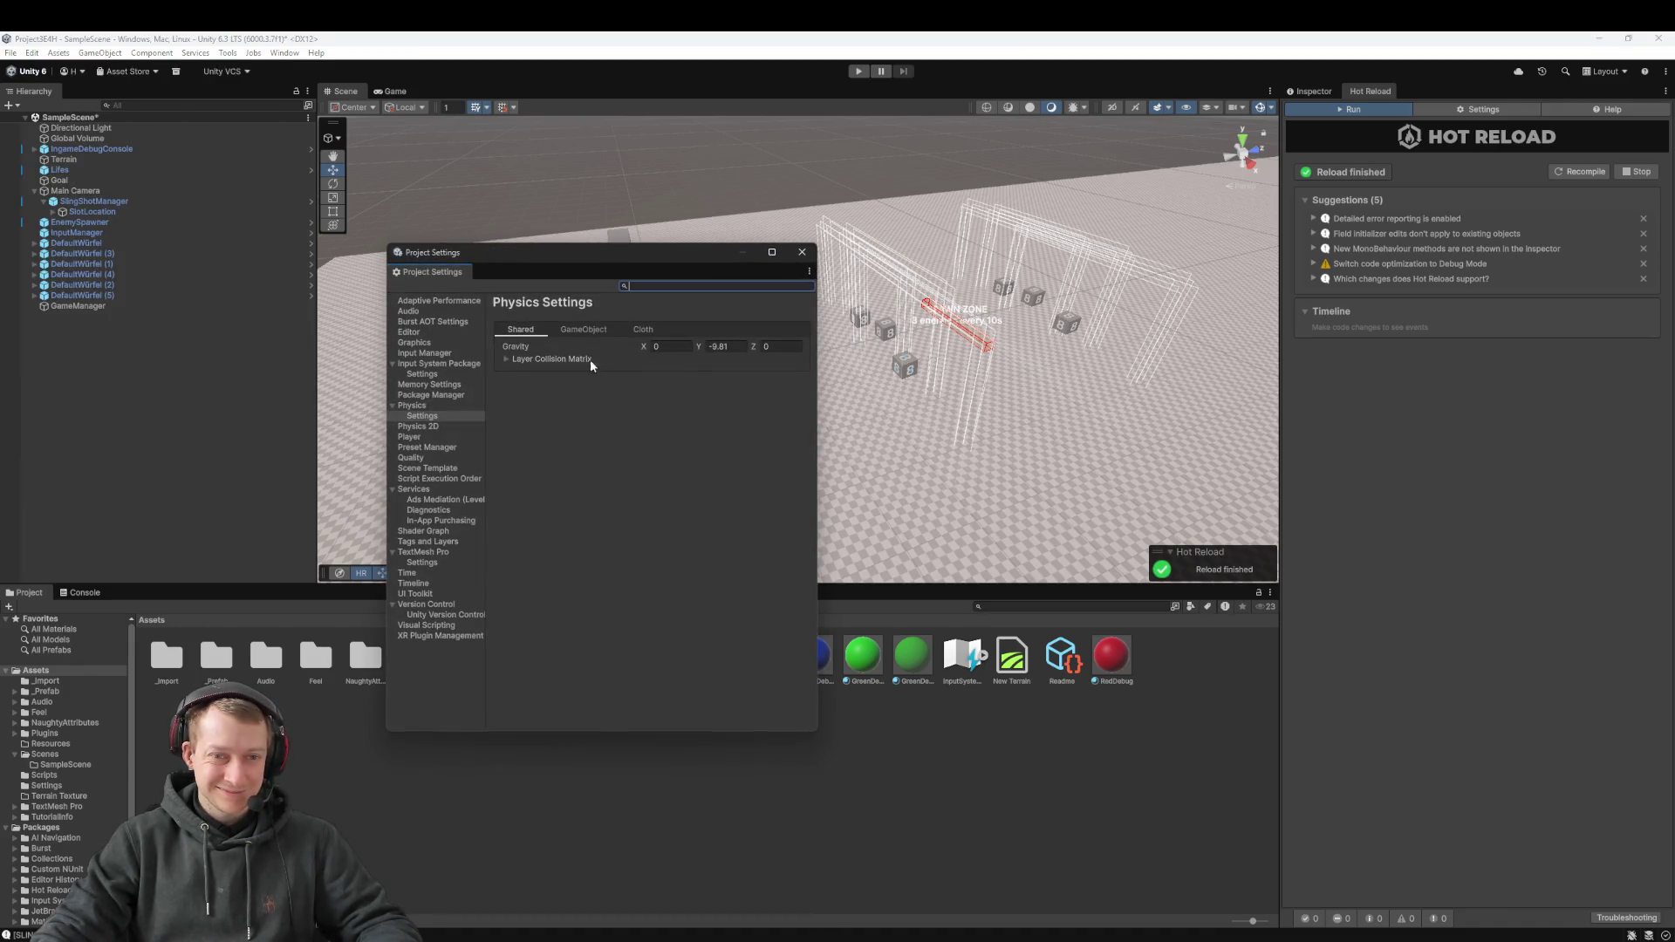
click(505, 358)
key(super+shift+s)
drag(474, 307, 785, 615)
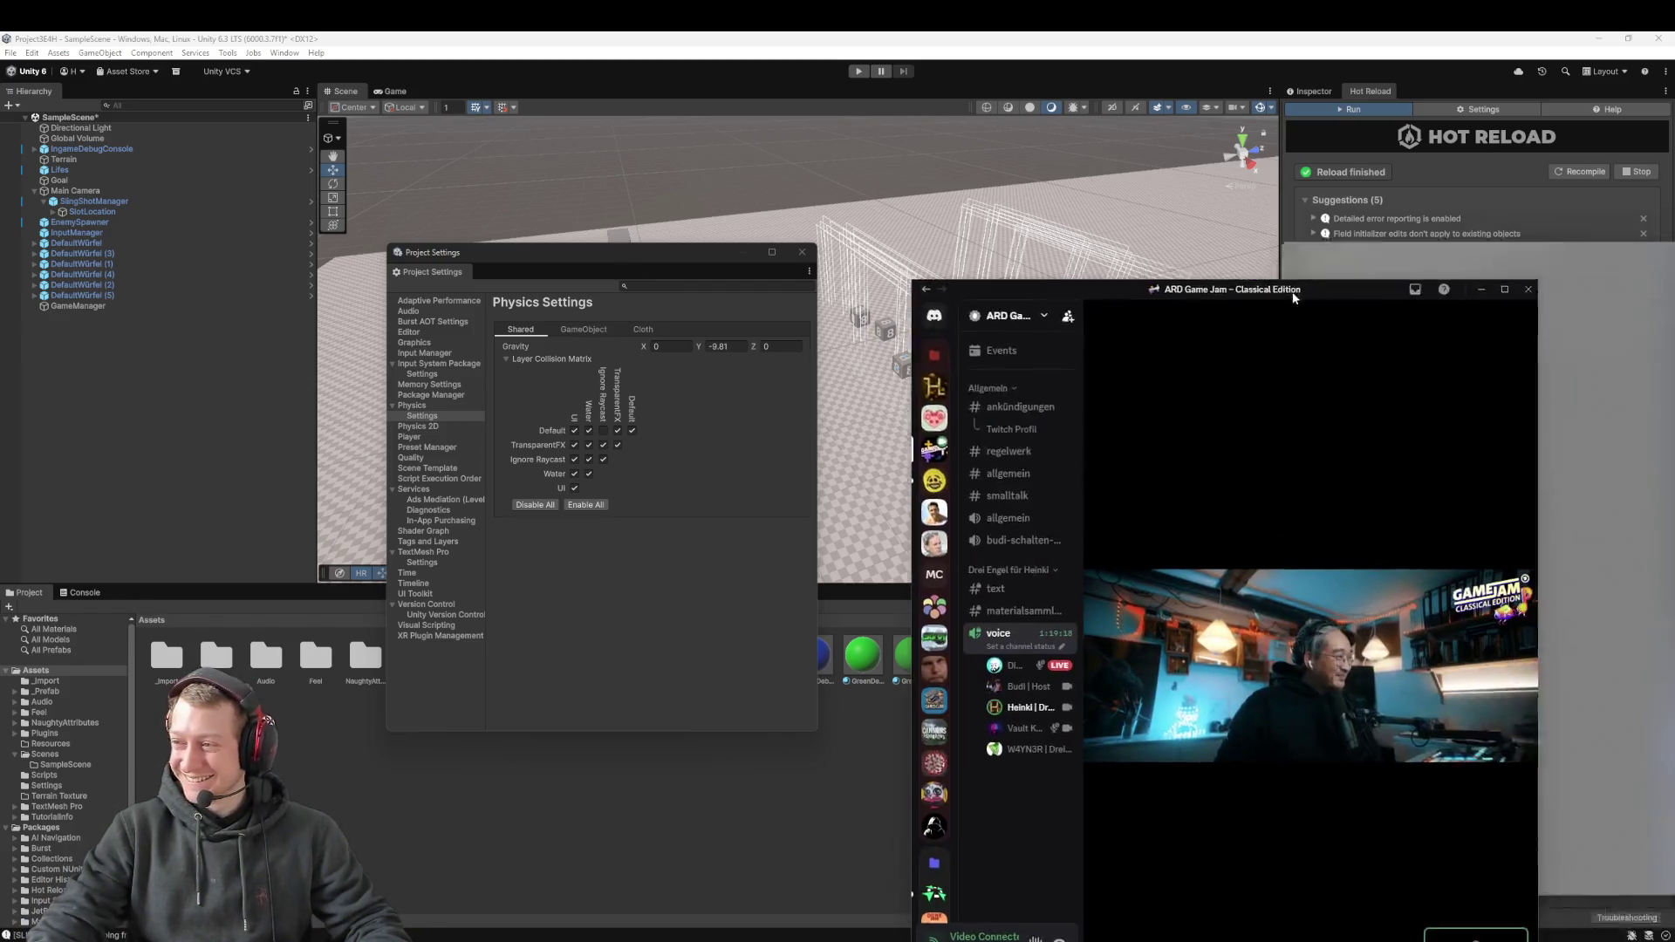
drag(1300, 284, 1028, 143)
double_click(1028, 143)
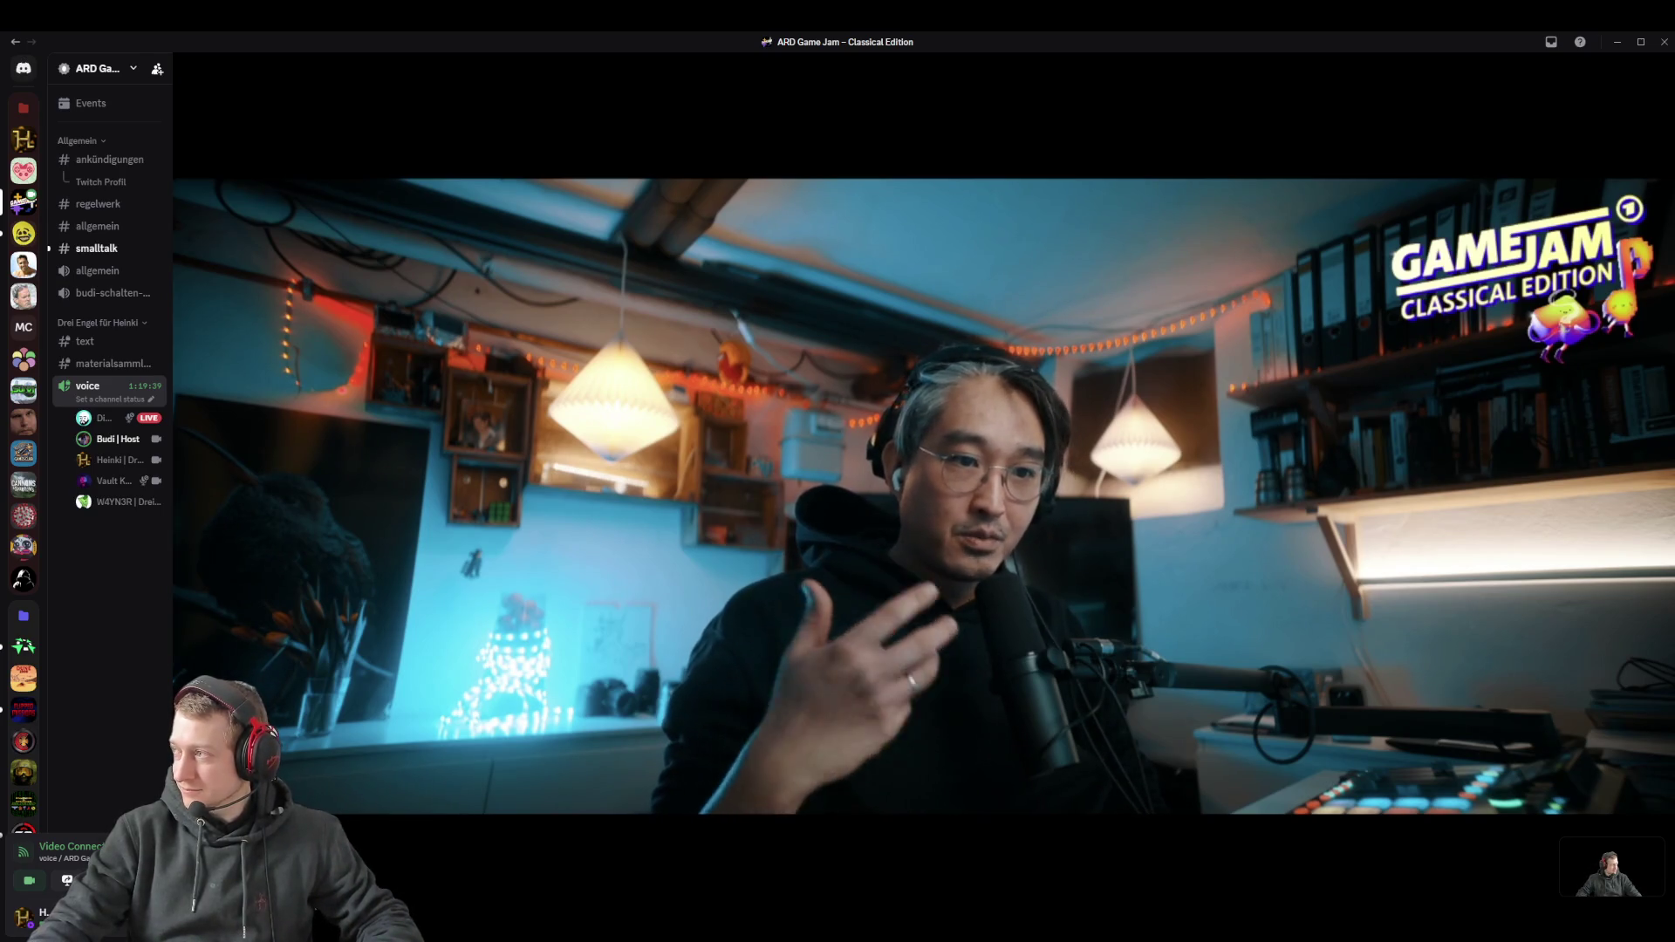
Leave the Discord call and return to SlingshotManager.cs and its slot-count methods in Rider
mouse_move(925, 524)
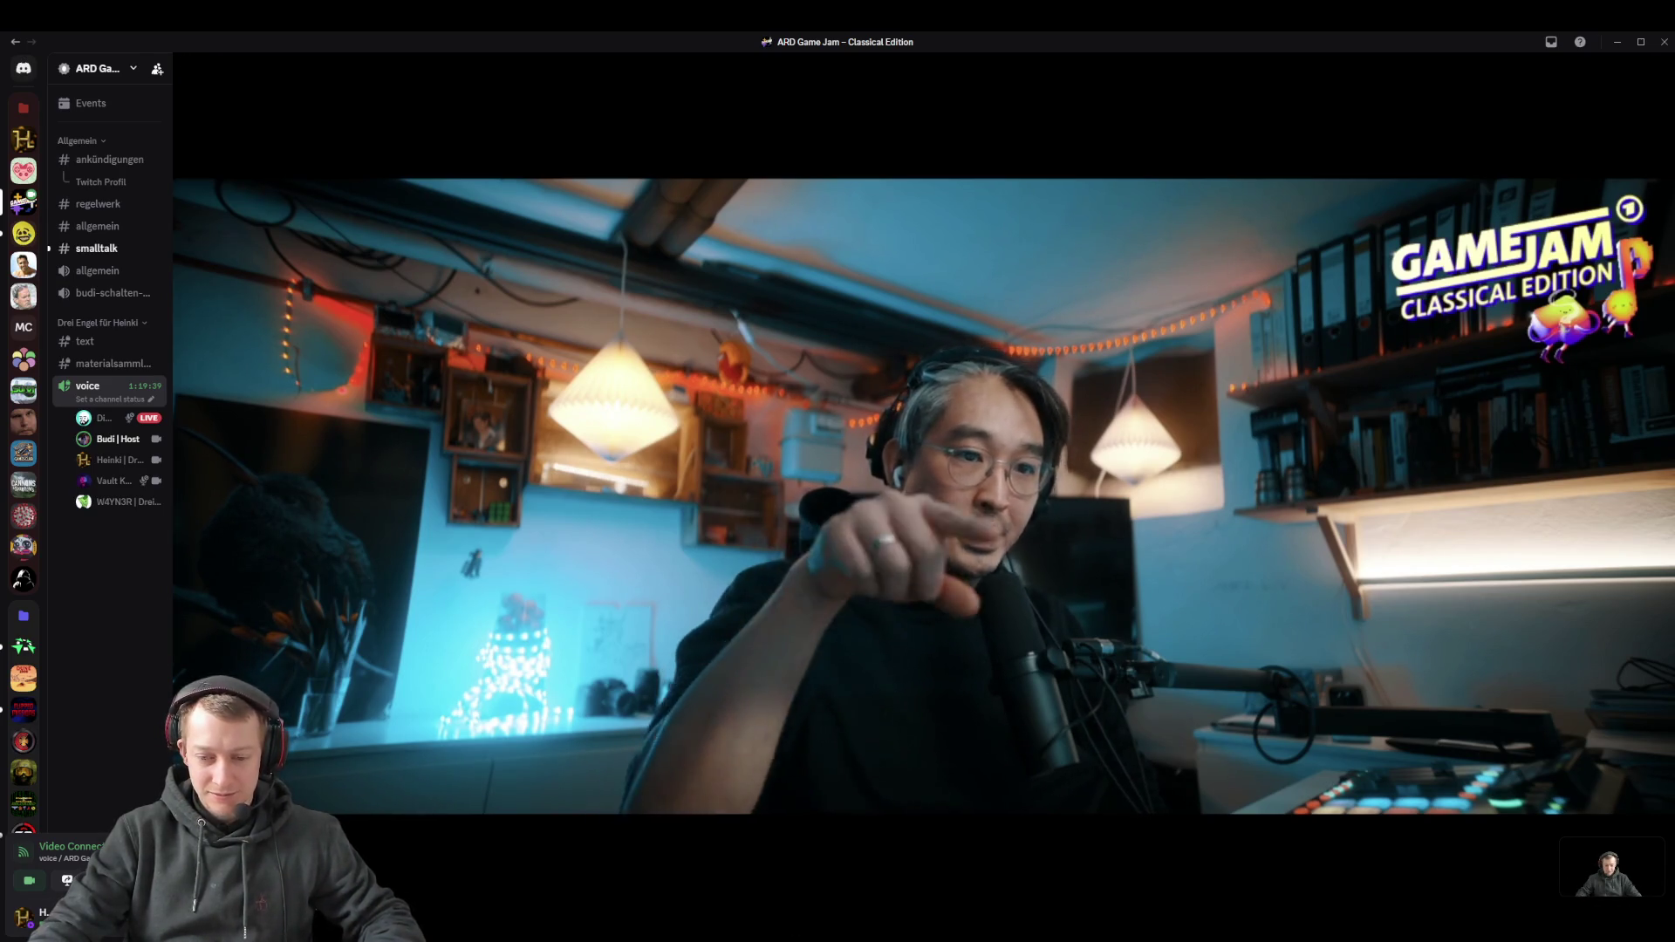
key(alt+Tab)
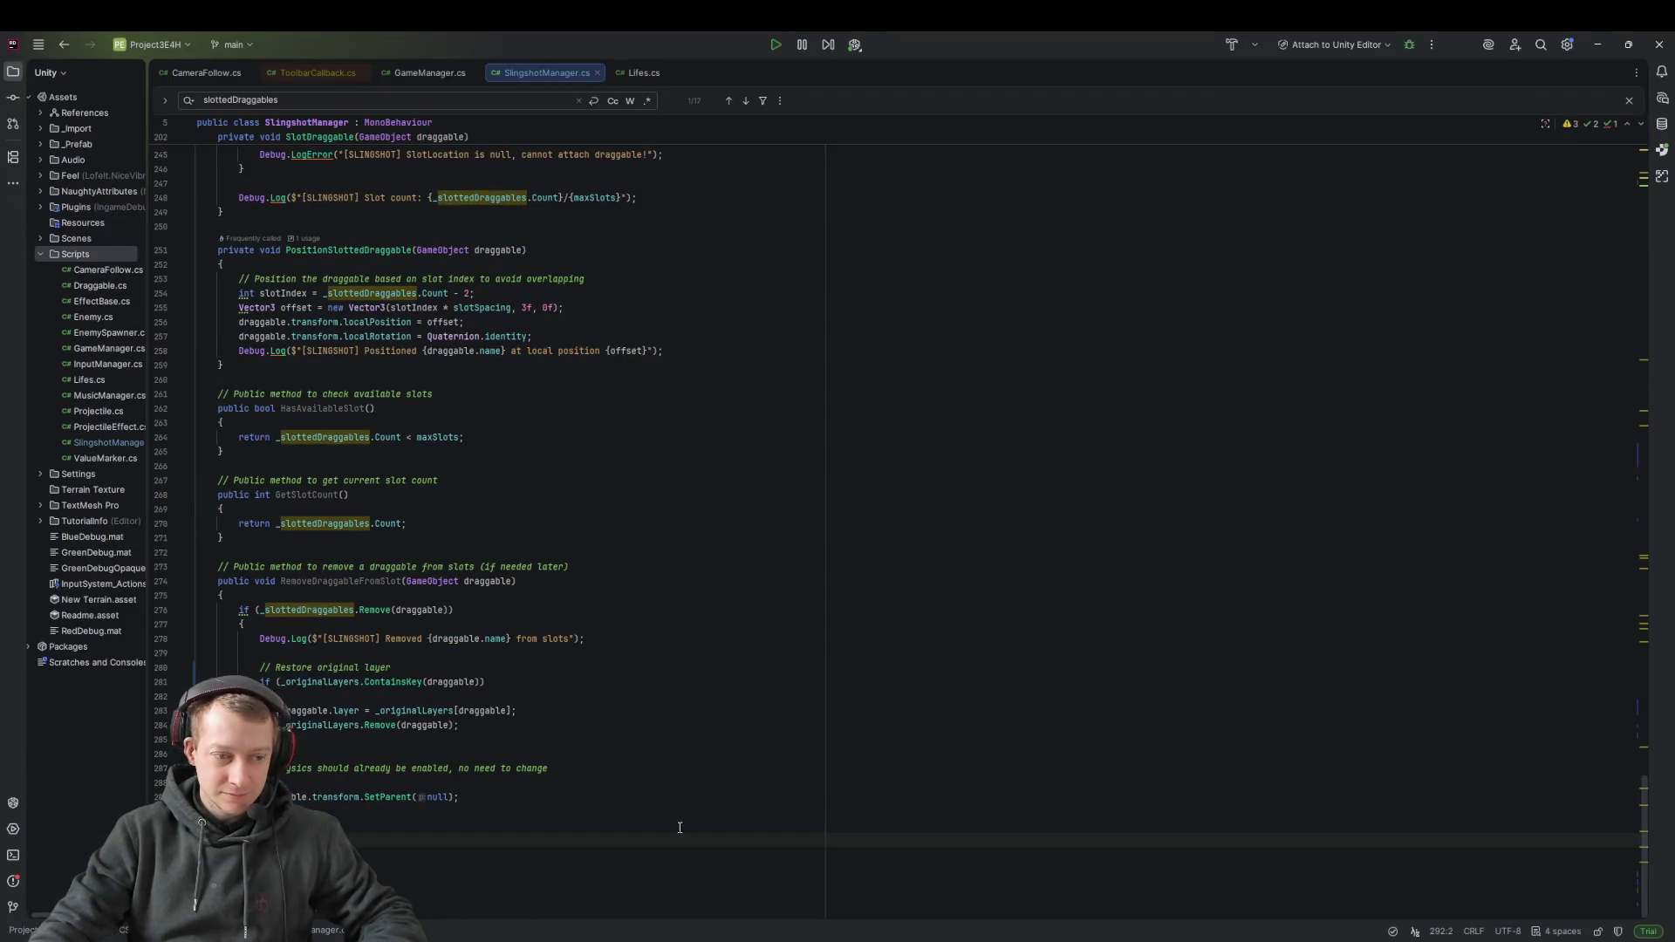
key(alt+Tab)
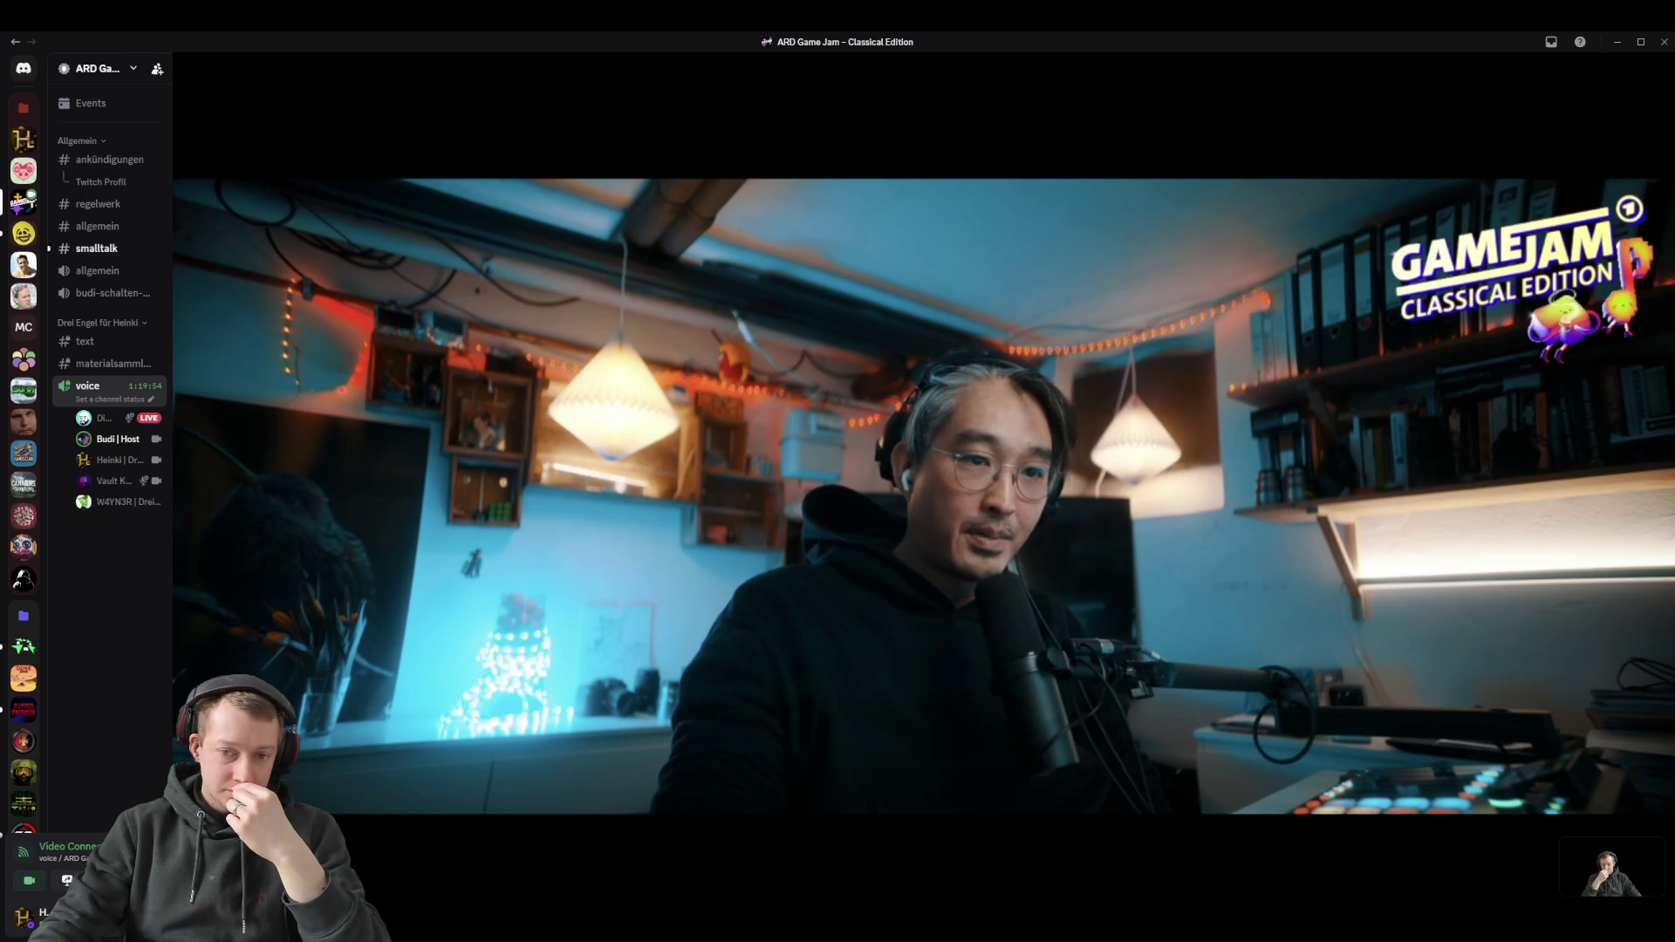
mouse_move(987, 172)
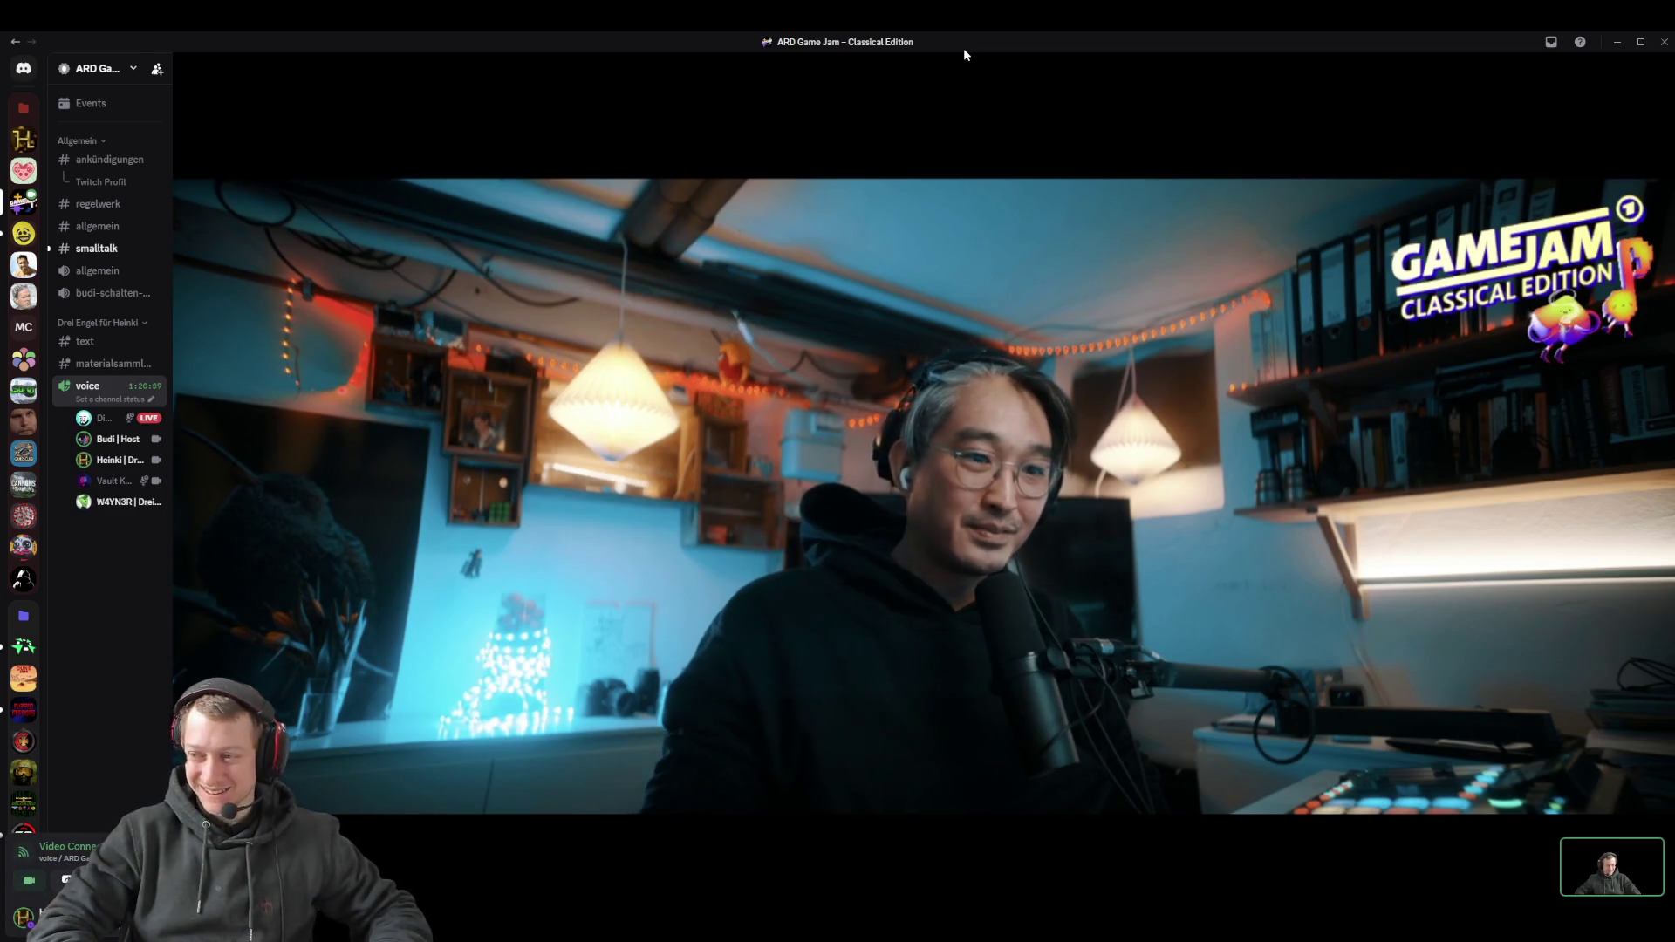
key(alt+Tab)
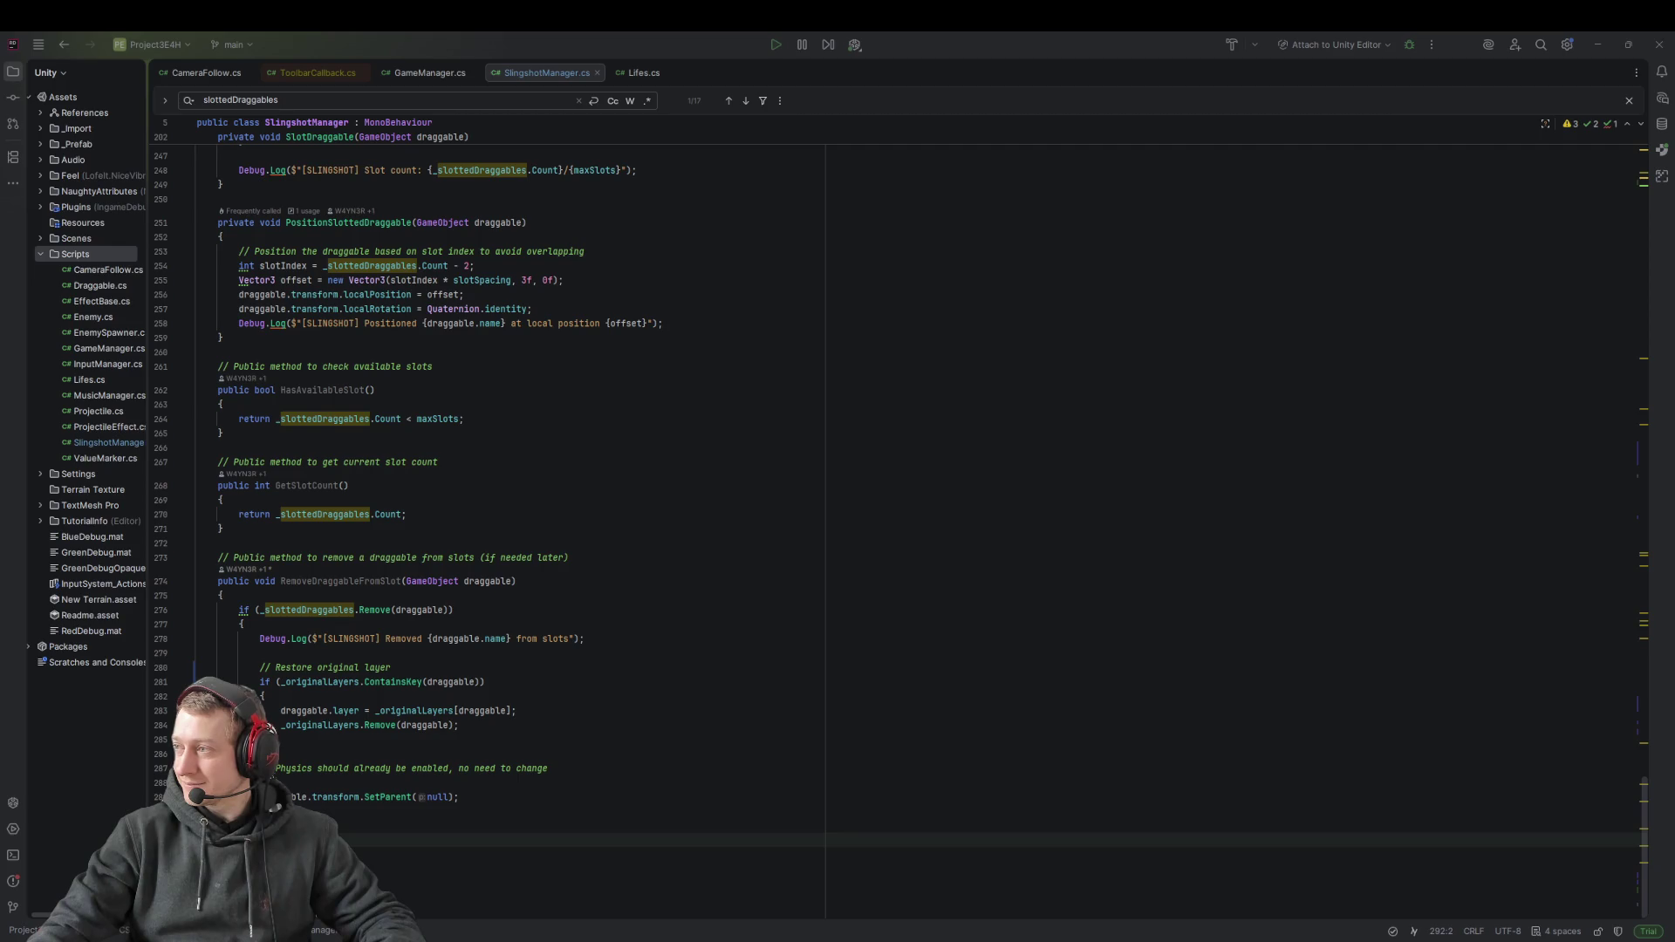
Close Unity's Project Settings, recompile the updated scripts with Hot Reload, and start a play test
click(436, 366)
key(alt+Tab)
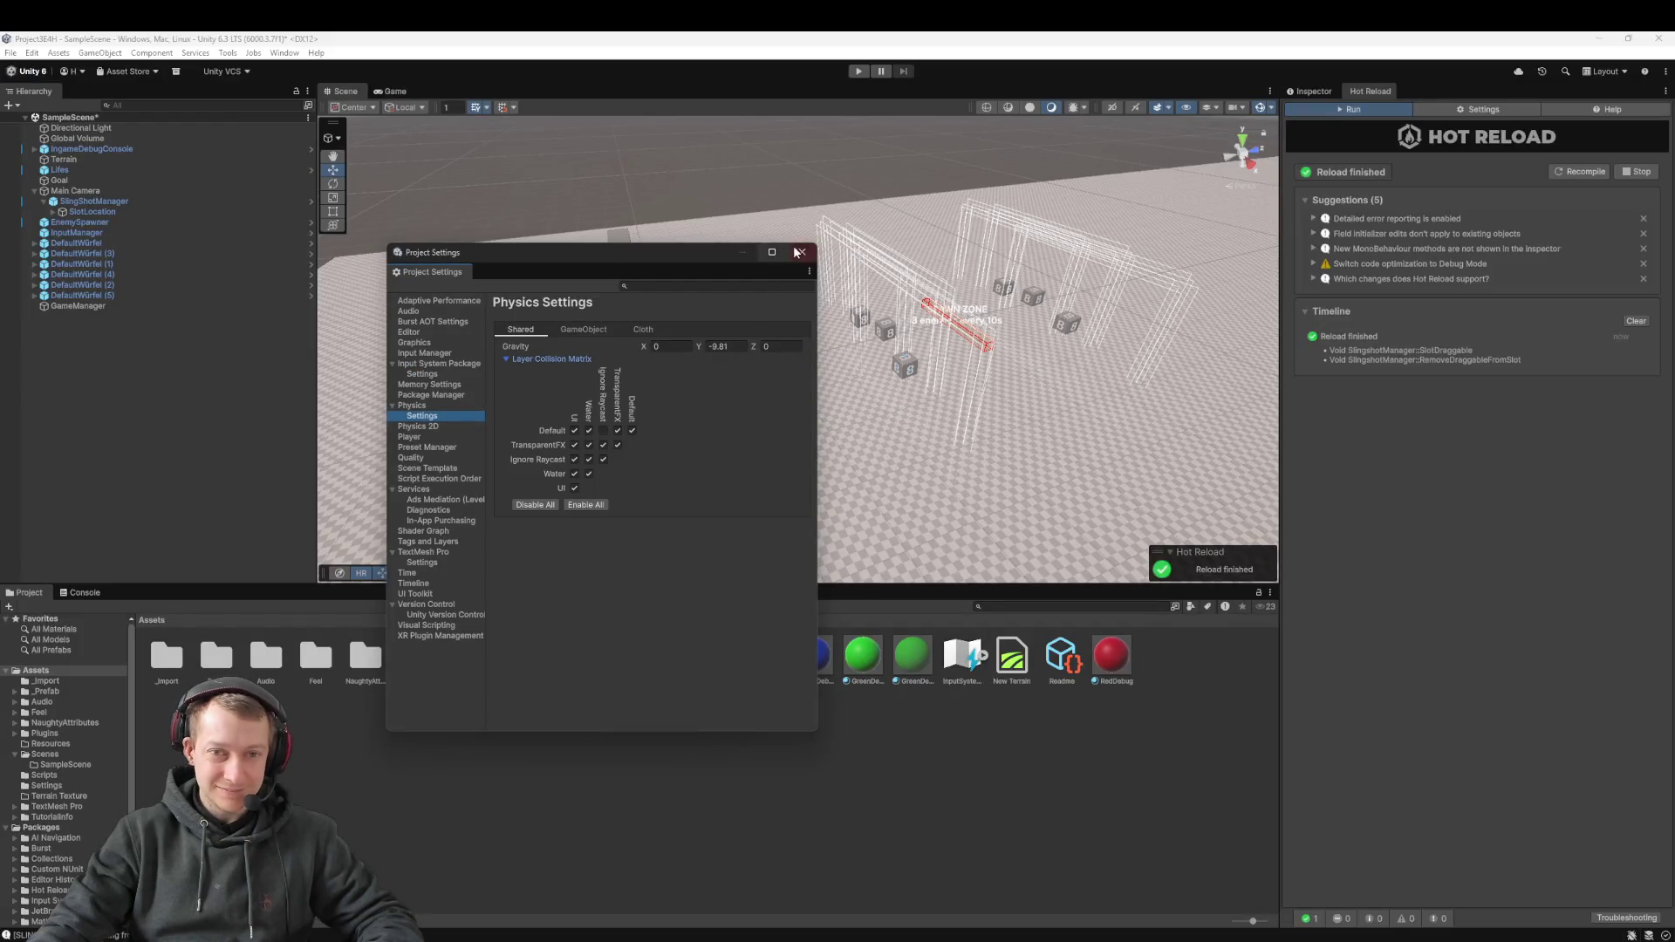
click(801, 252)
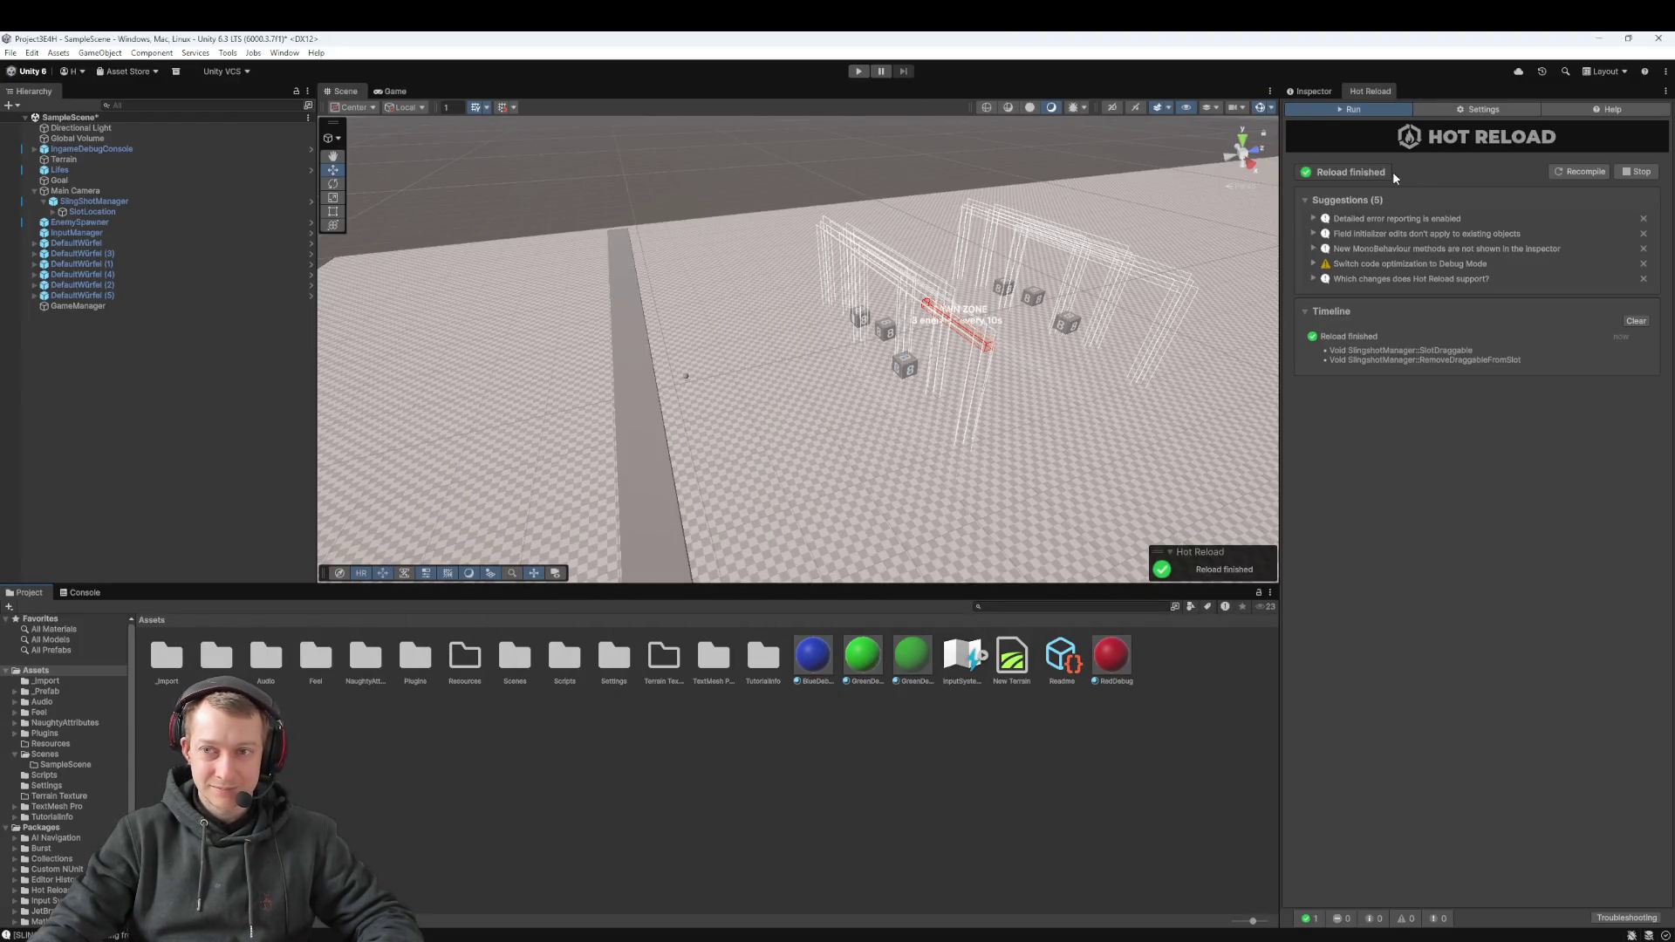
click(1561, 174)
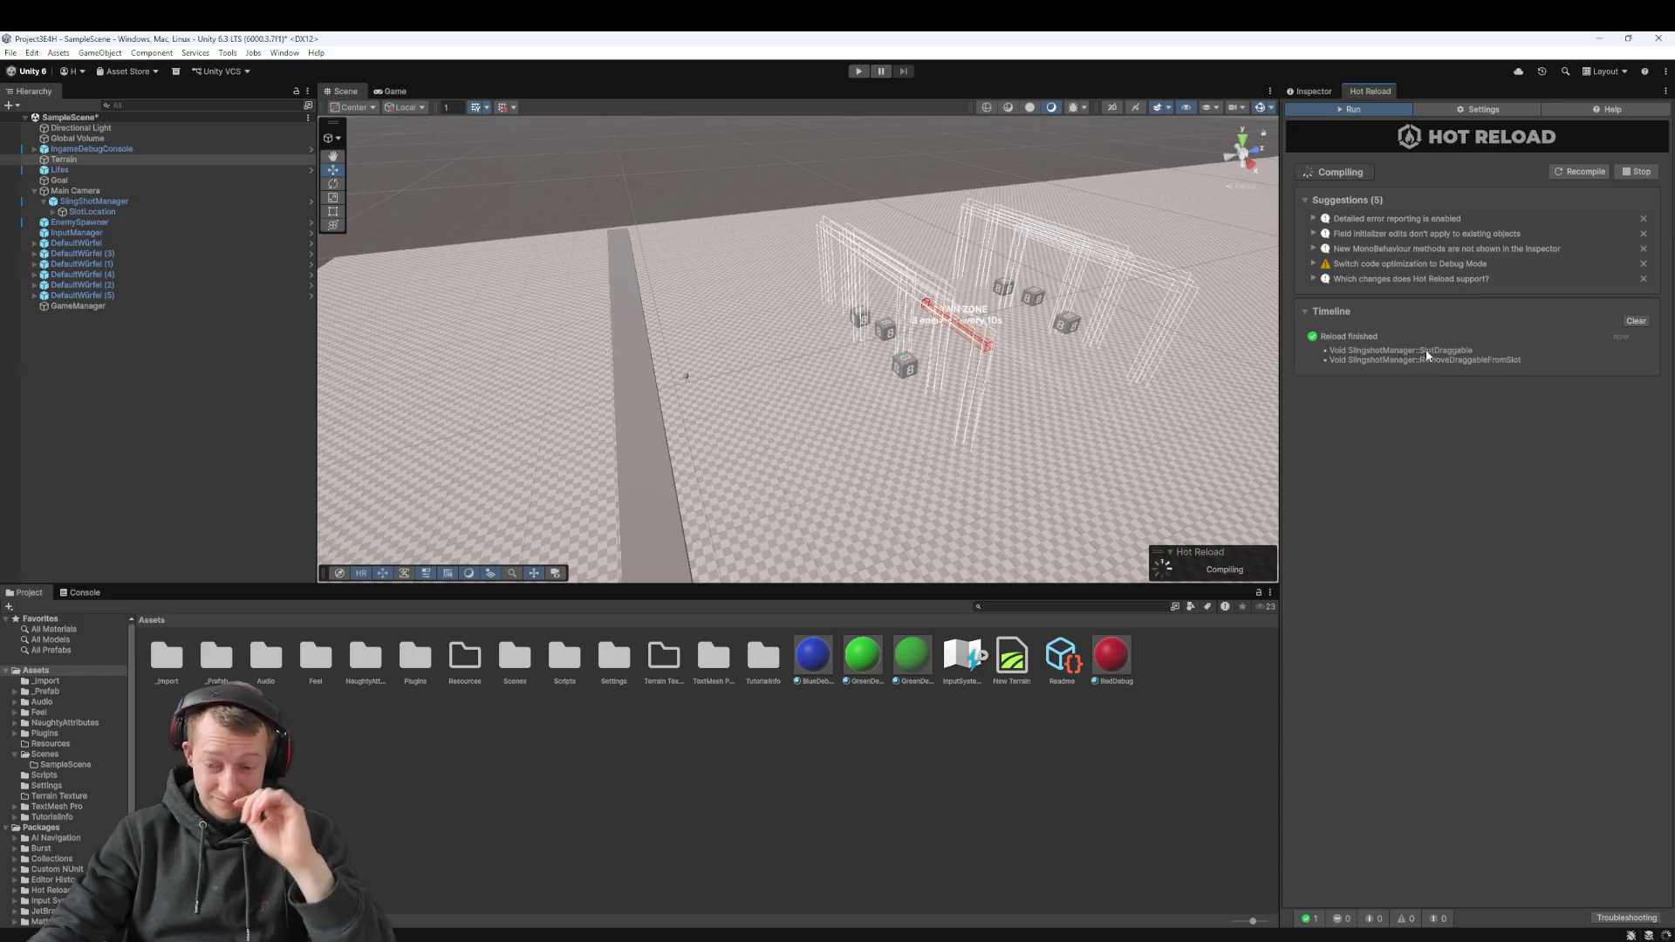
click(857, 73)
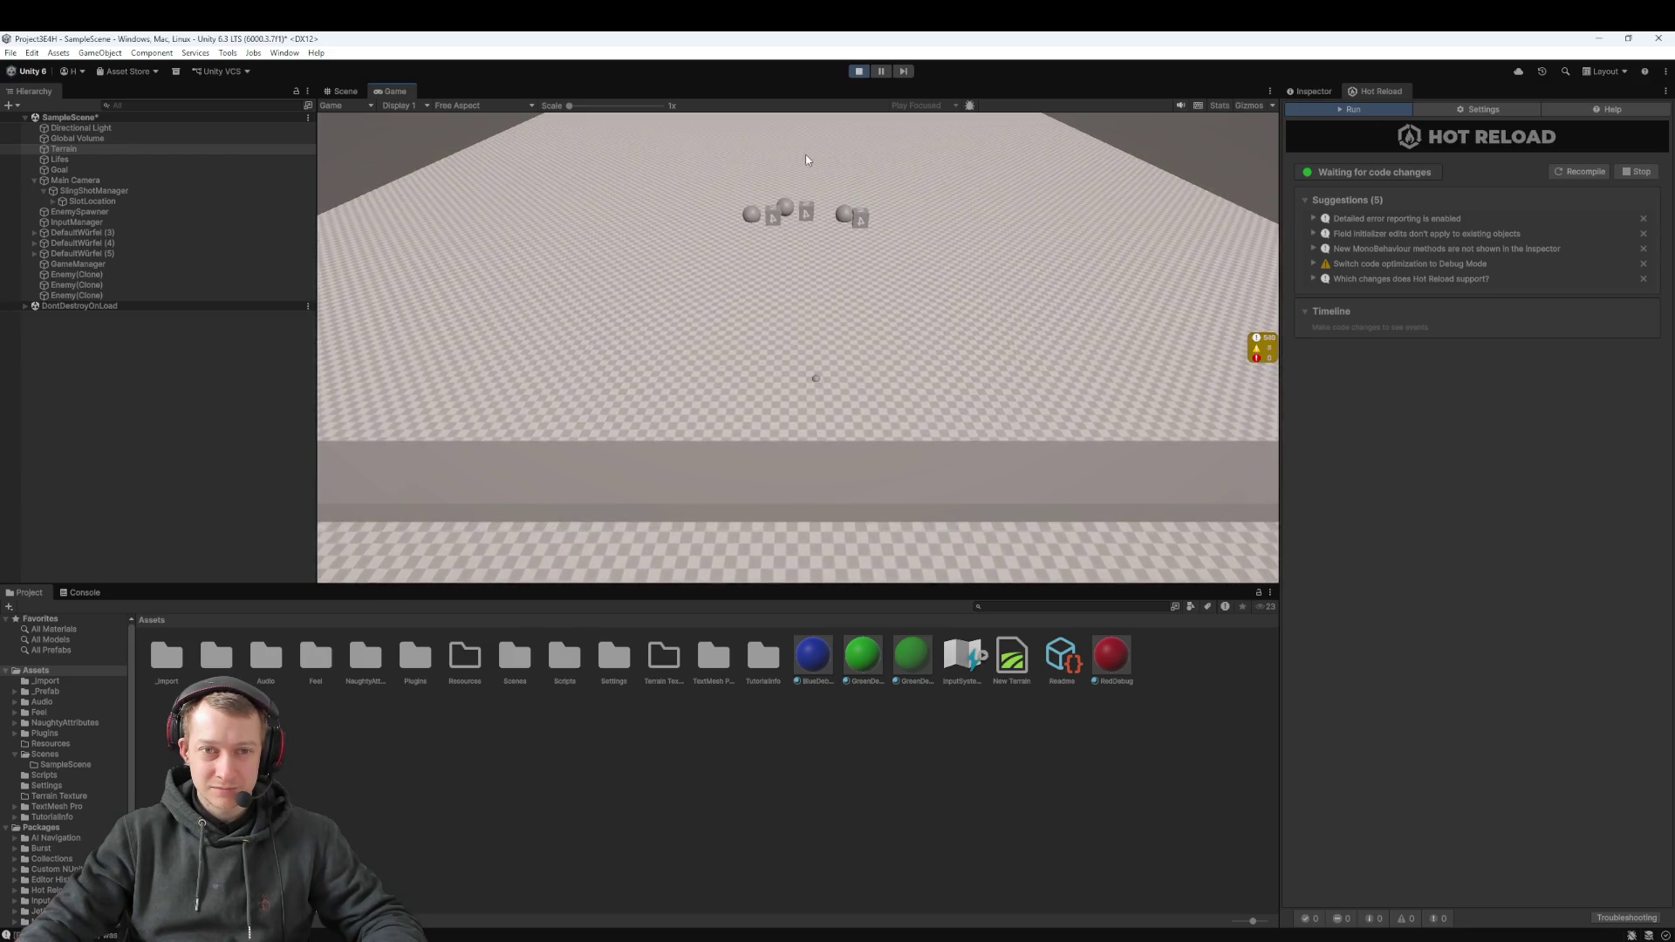
Stop the play test and clear the Terrain selection in the Scene view
click(862, 74)
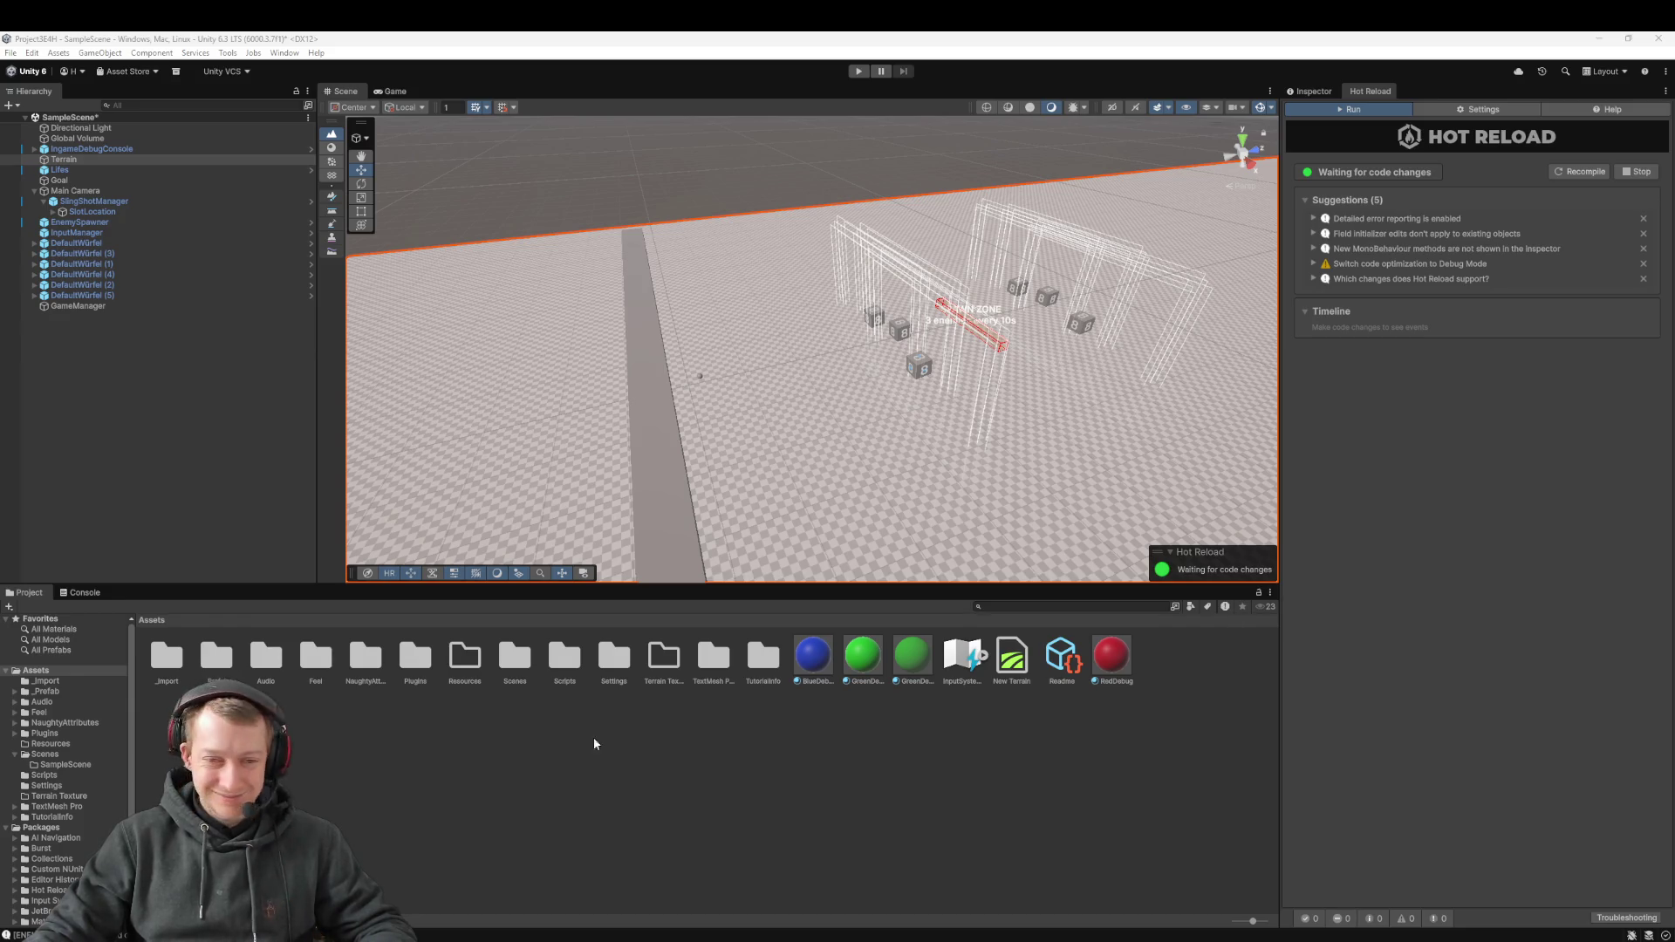
key(shift+d)
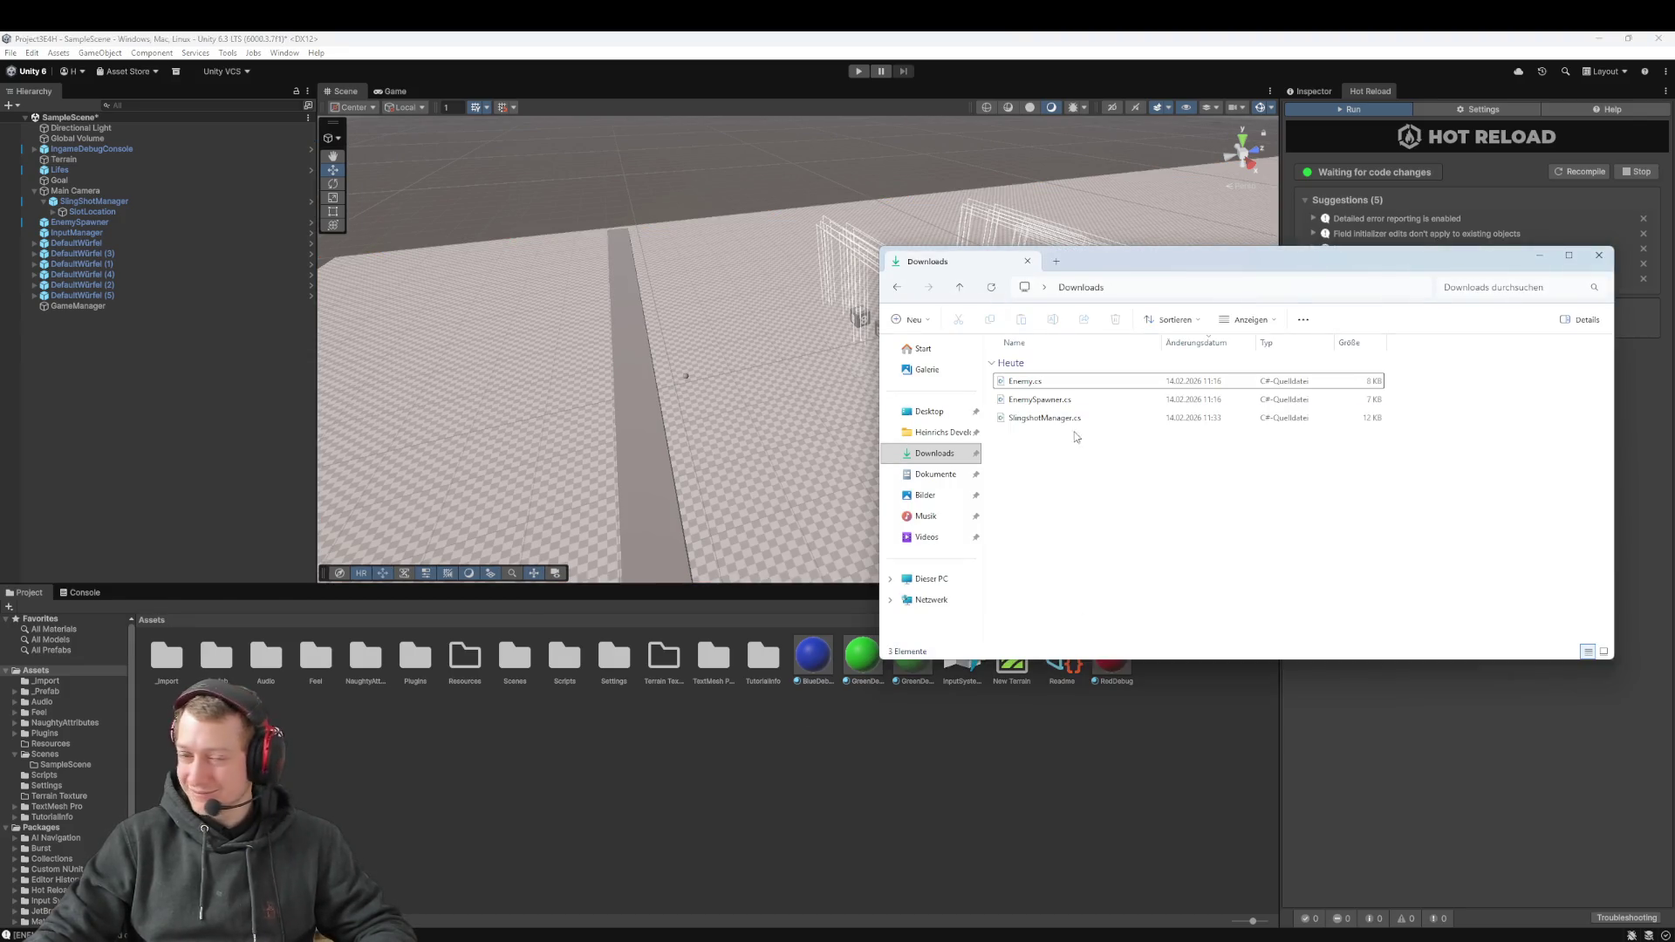
Delete Enemy.cs and EnemySpawner.cs from Downloads, keeping only SlingshotManager.cs
click(1088, 403)
shift+click(1025, 381)
key(Delete)
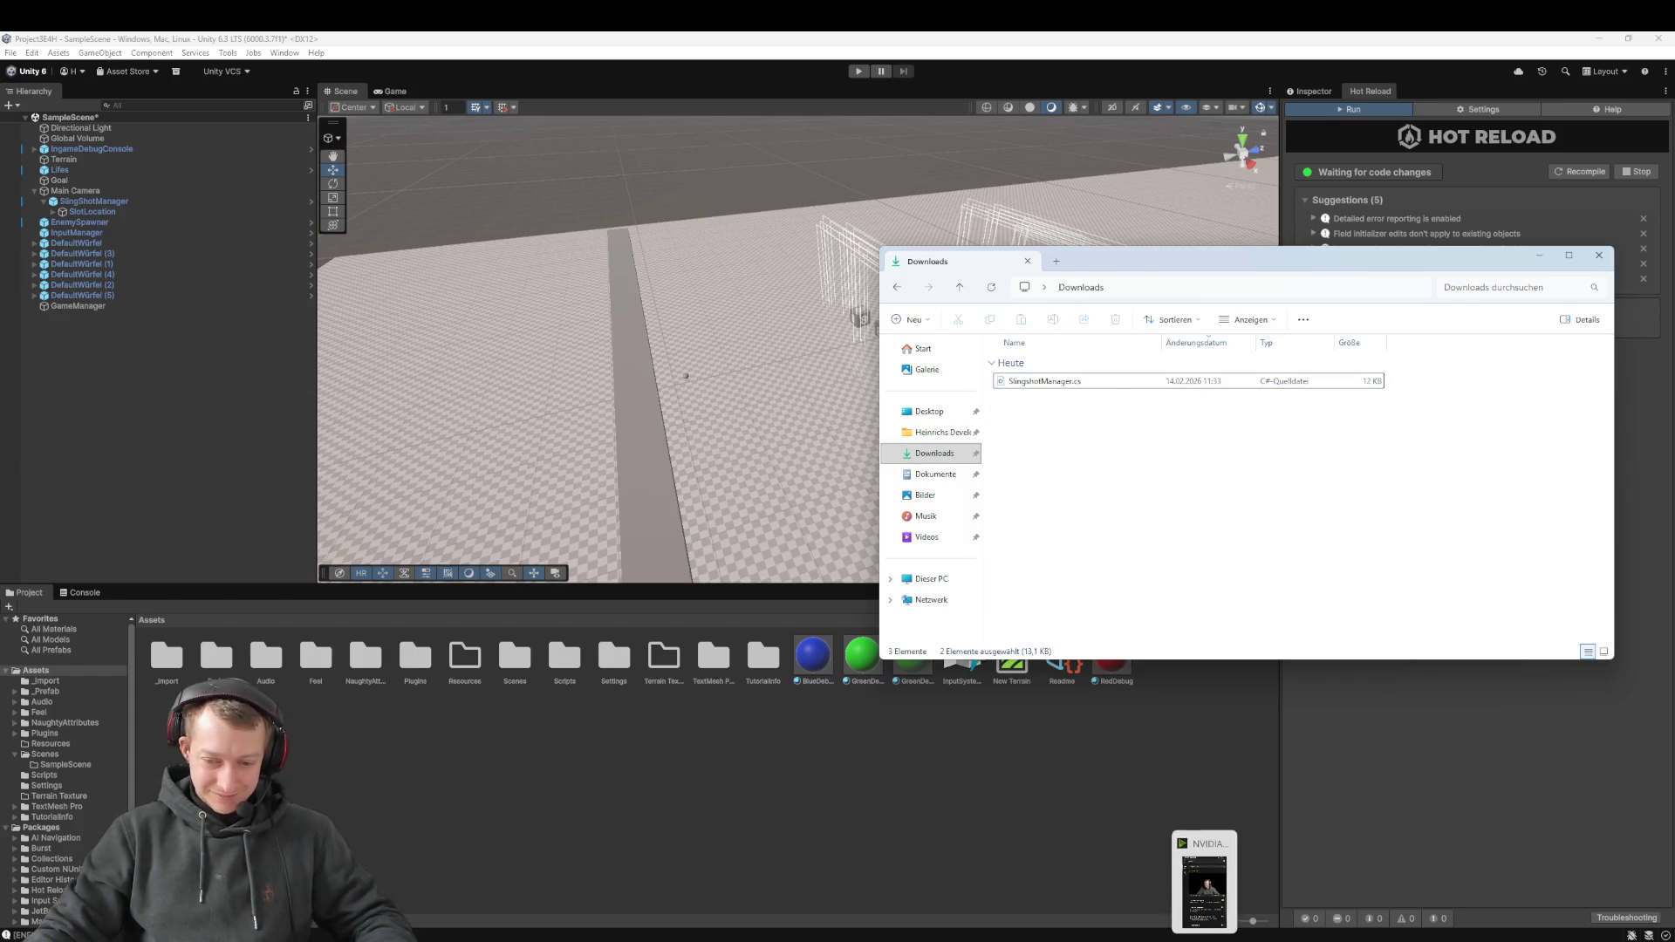
mouse_move(1096, 938)
click(1097, 891)
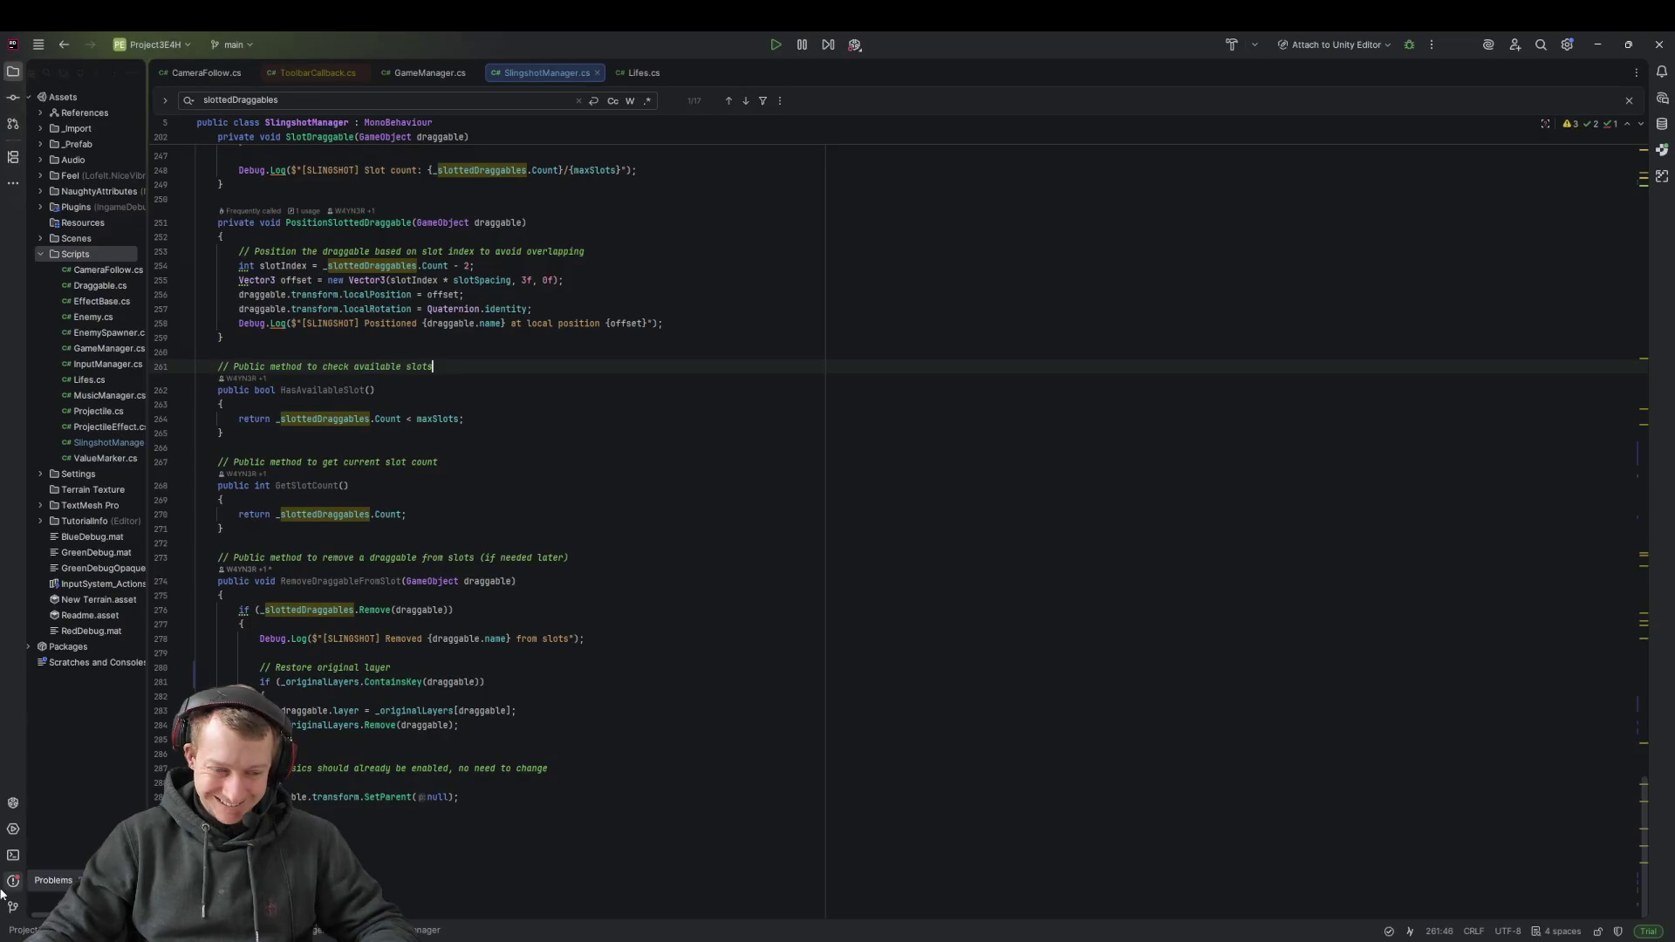
Move the downloaded SlingshotManager.cs into Rider's Scripts folder, replacing the existing file
key(alt+Tab)
mouse_move(1029, 389)
mouse_down()
mouse_move(1049, 386)
mouse_move(142, 225)
mouse_move(88, 254)
mouse_up()
click(853, 514)
click(870, 513)
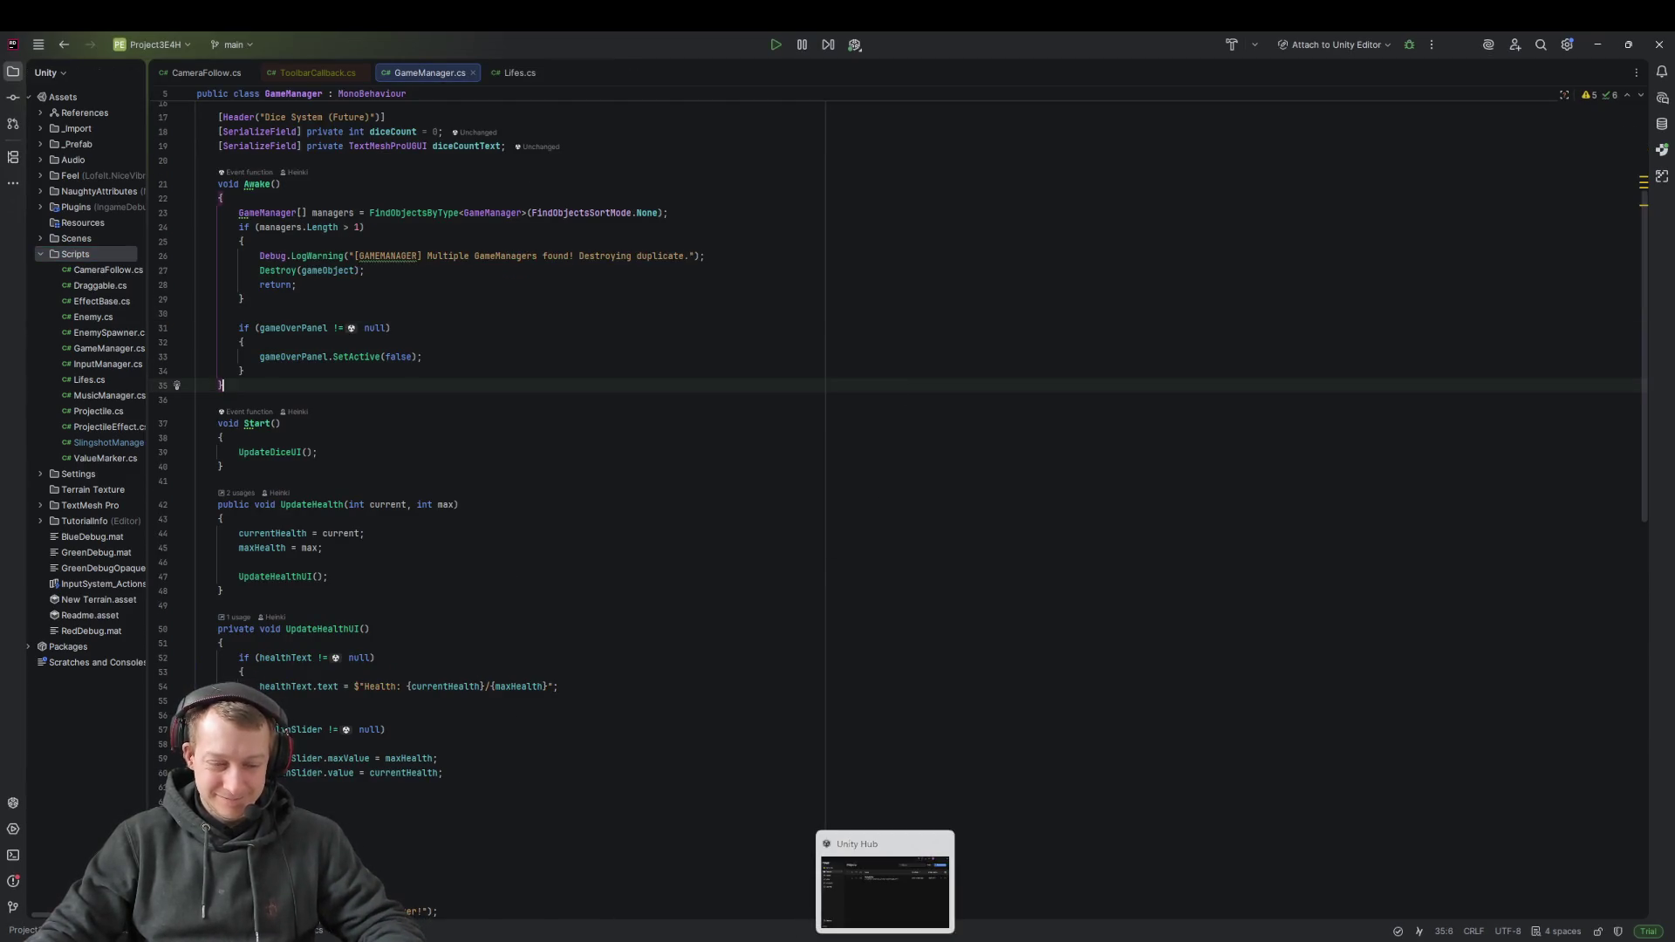
mouse_move(468, 938)
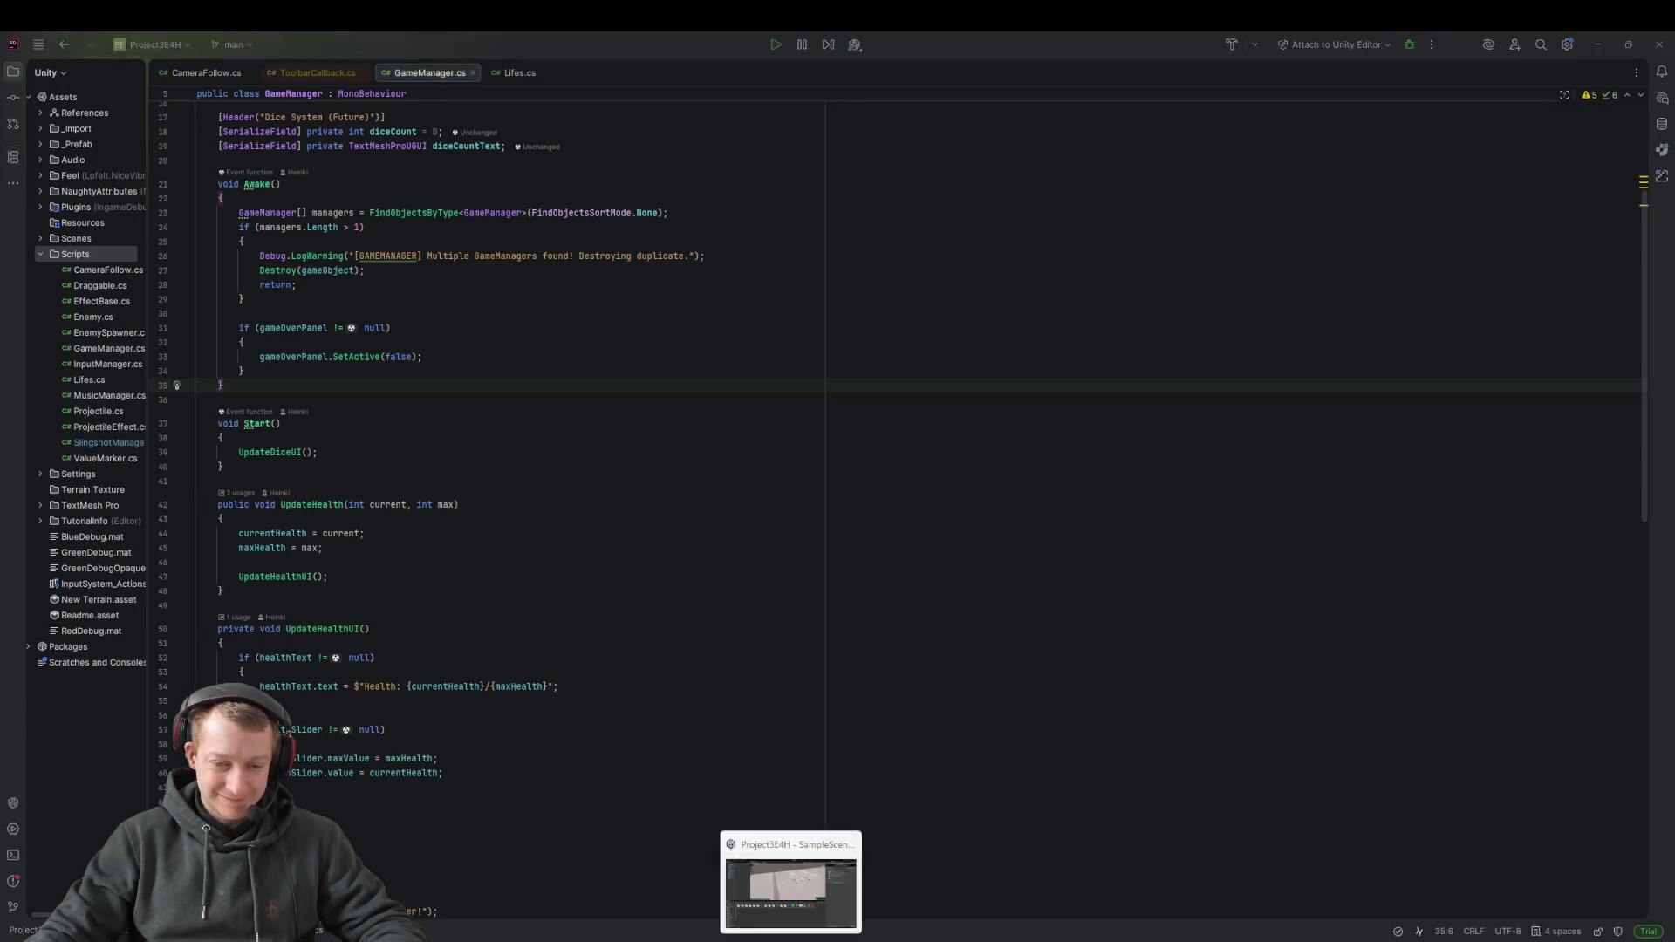
click(815, 937)
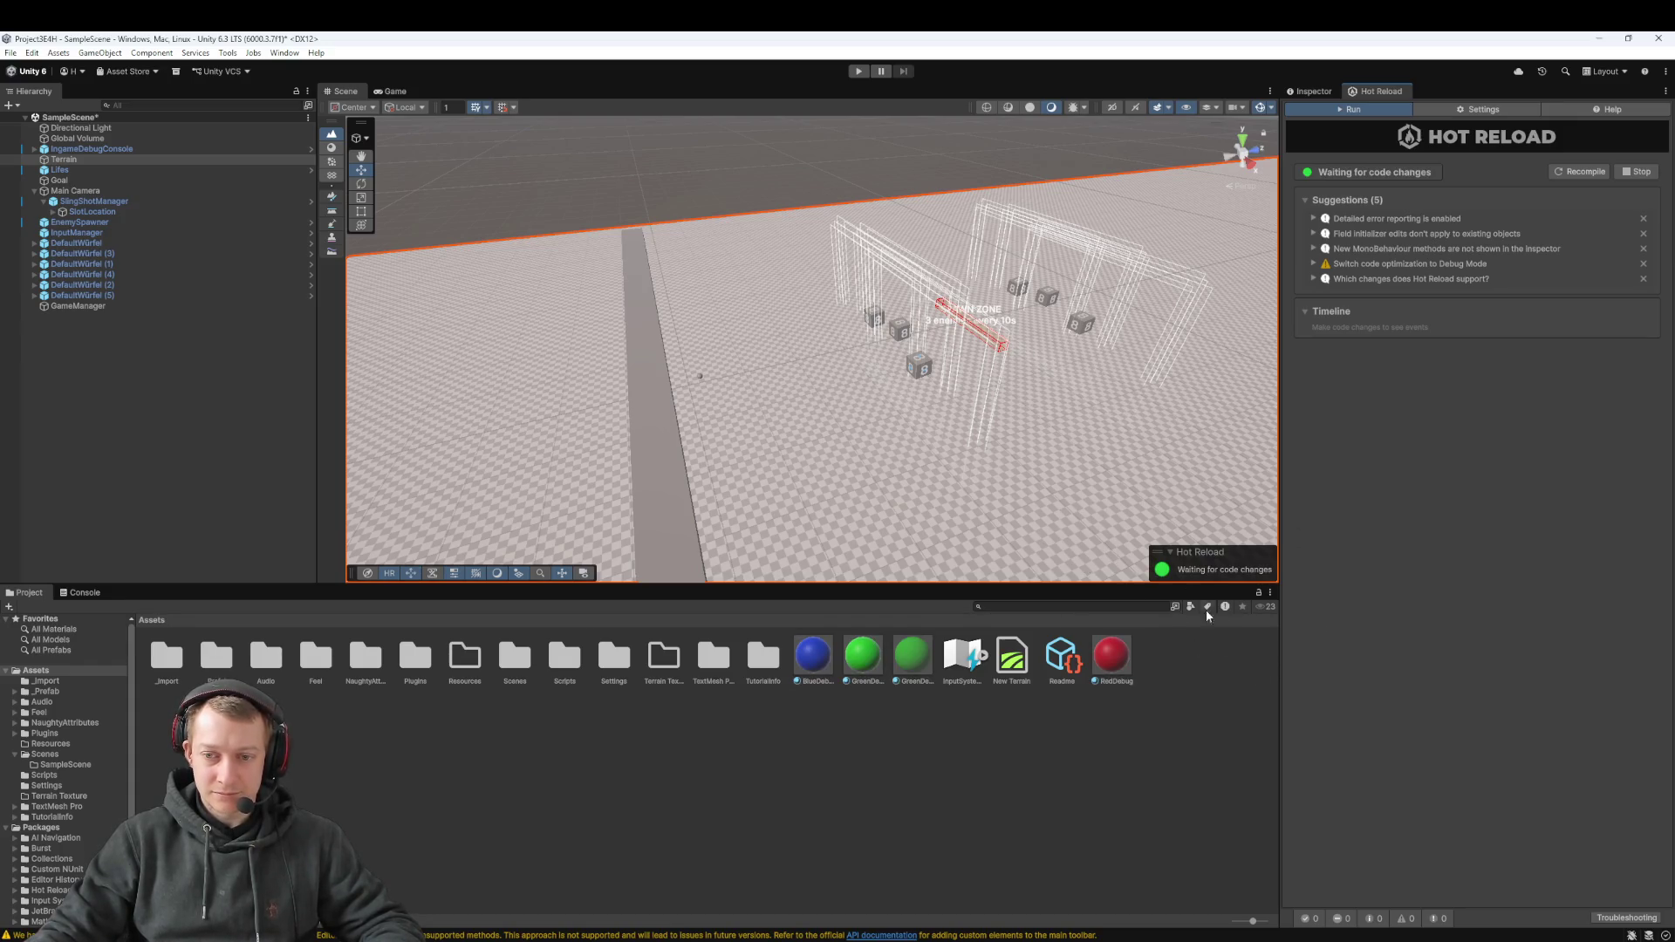
click(858, 71)
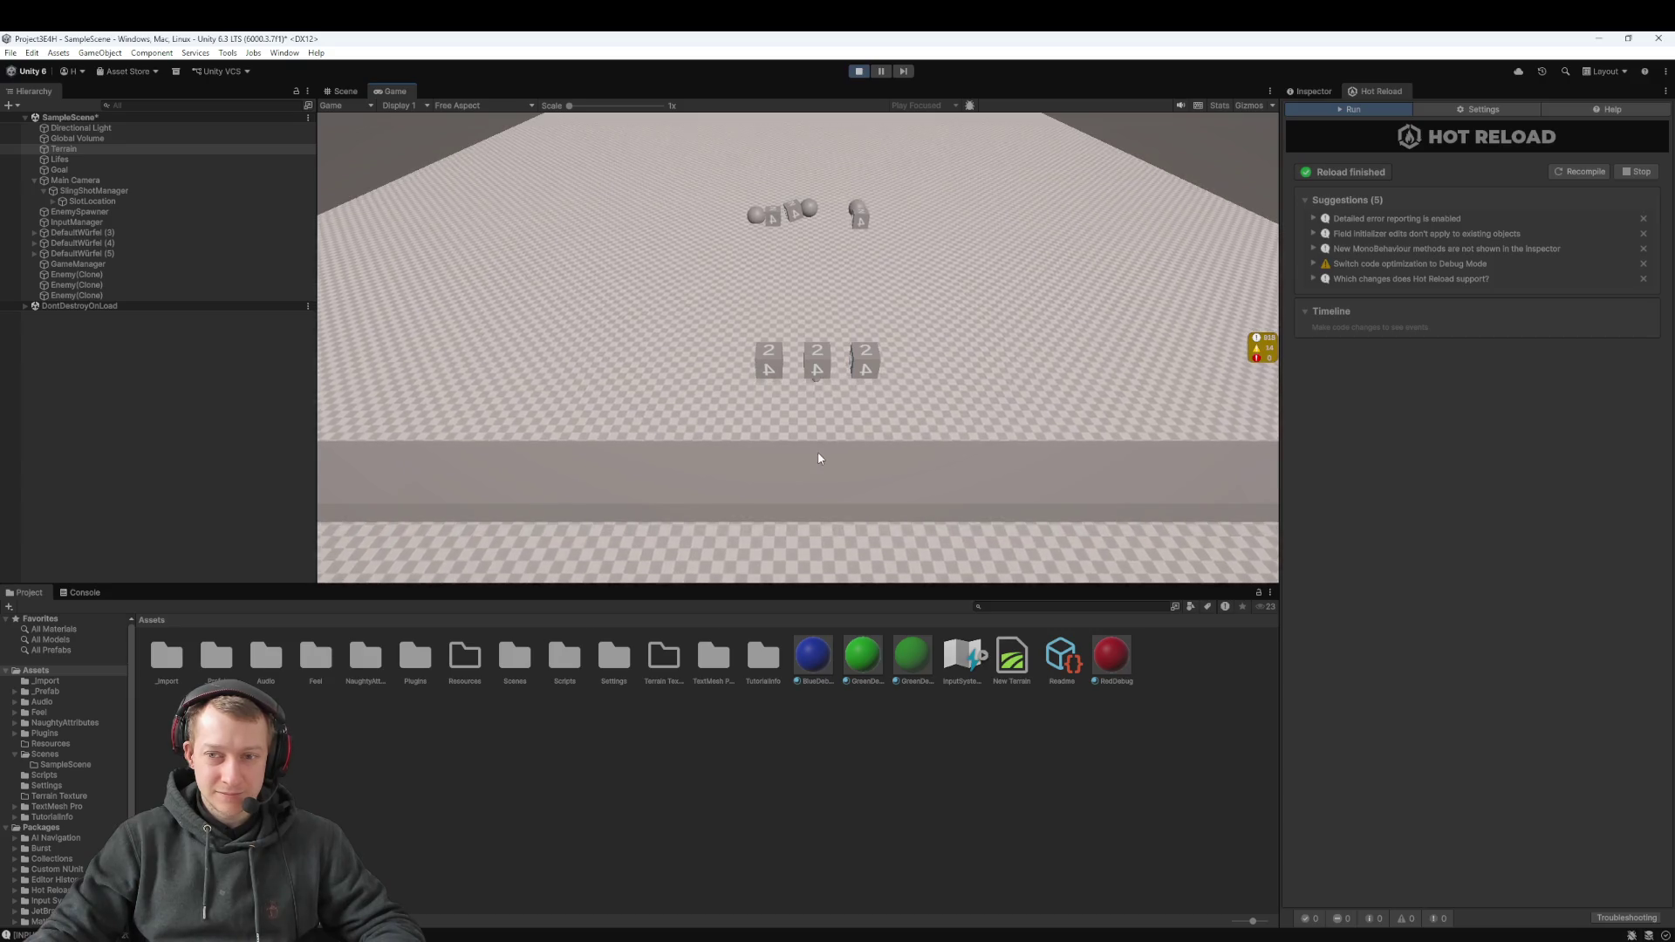
click(859, 76)
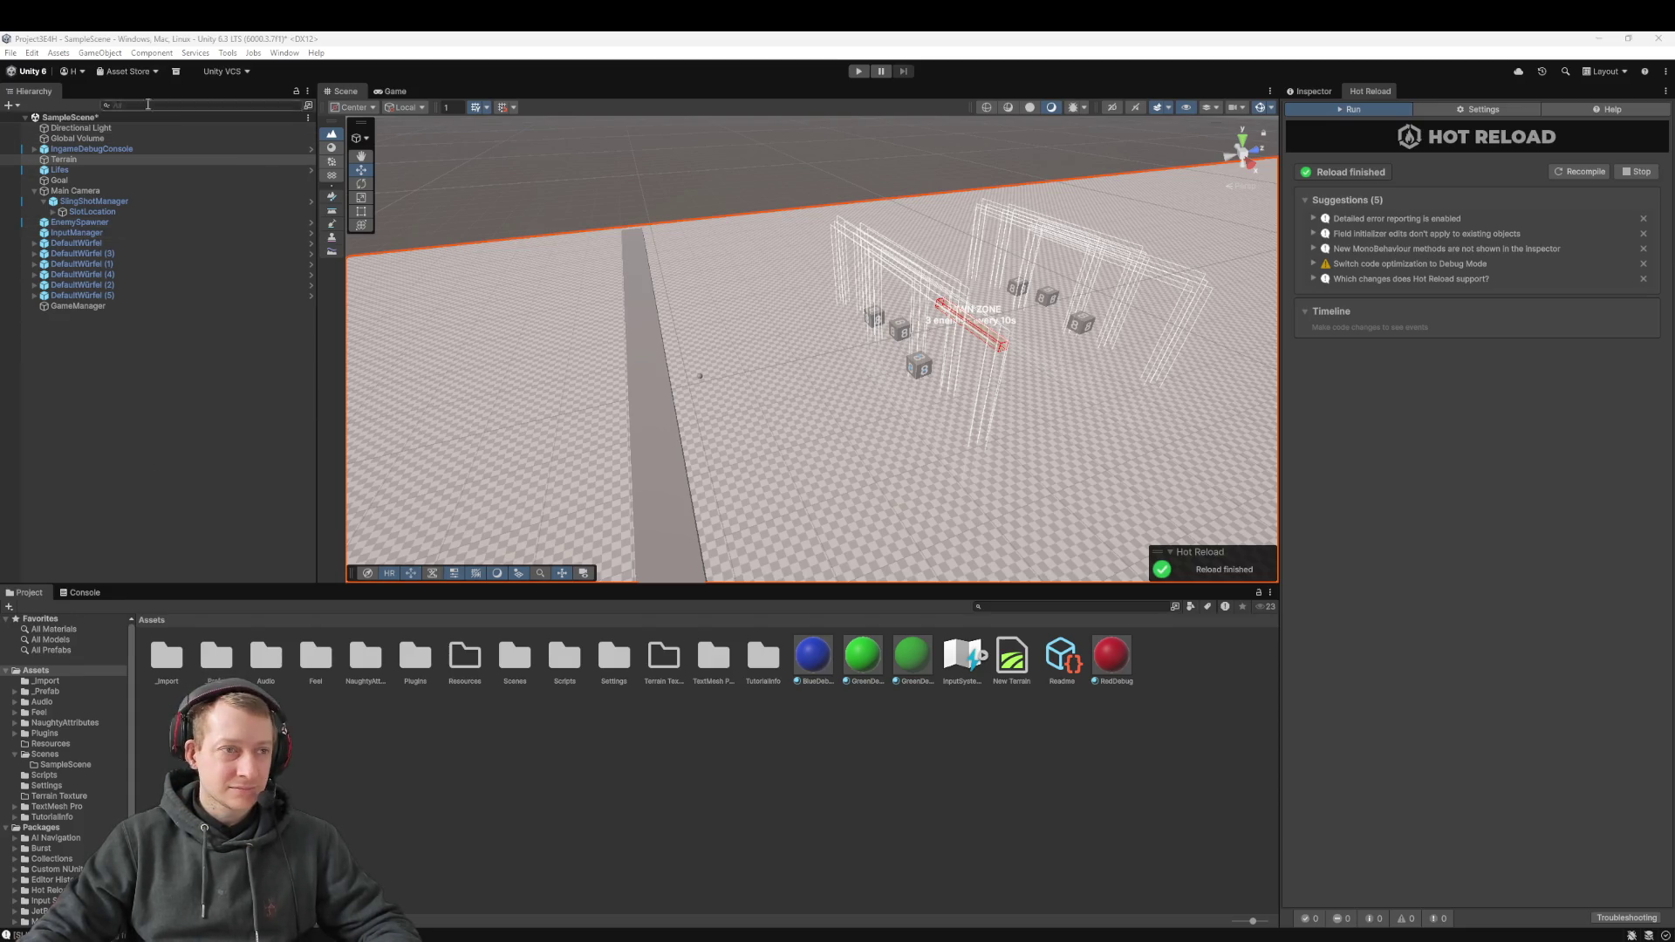
click(31, 52)
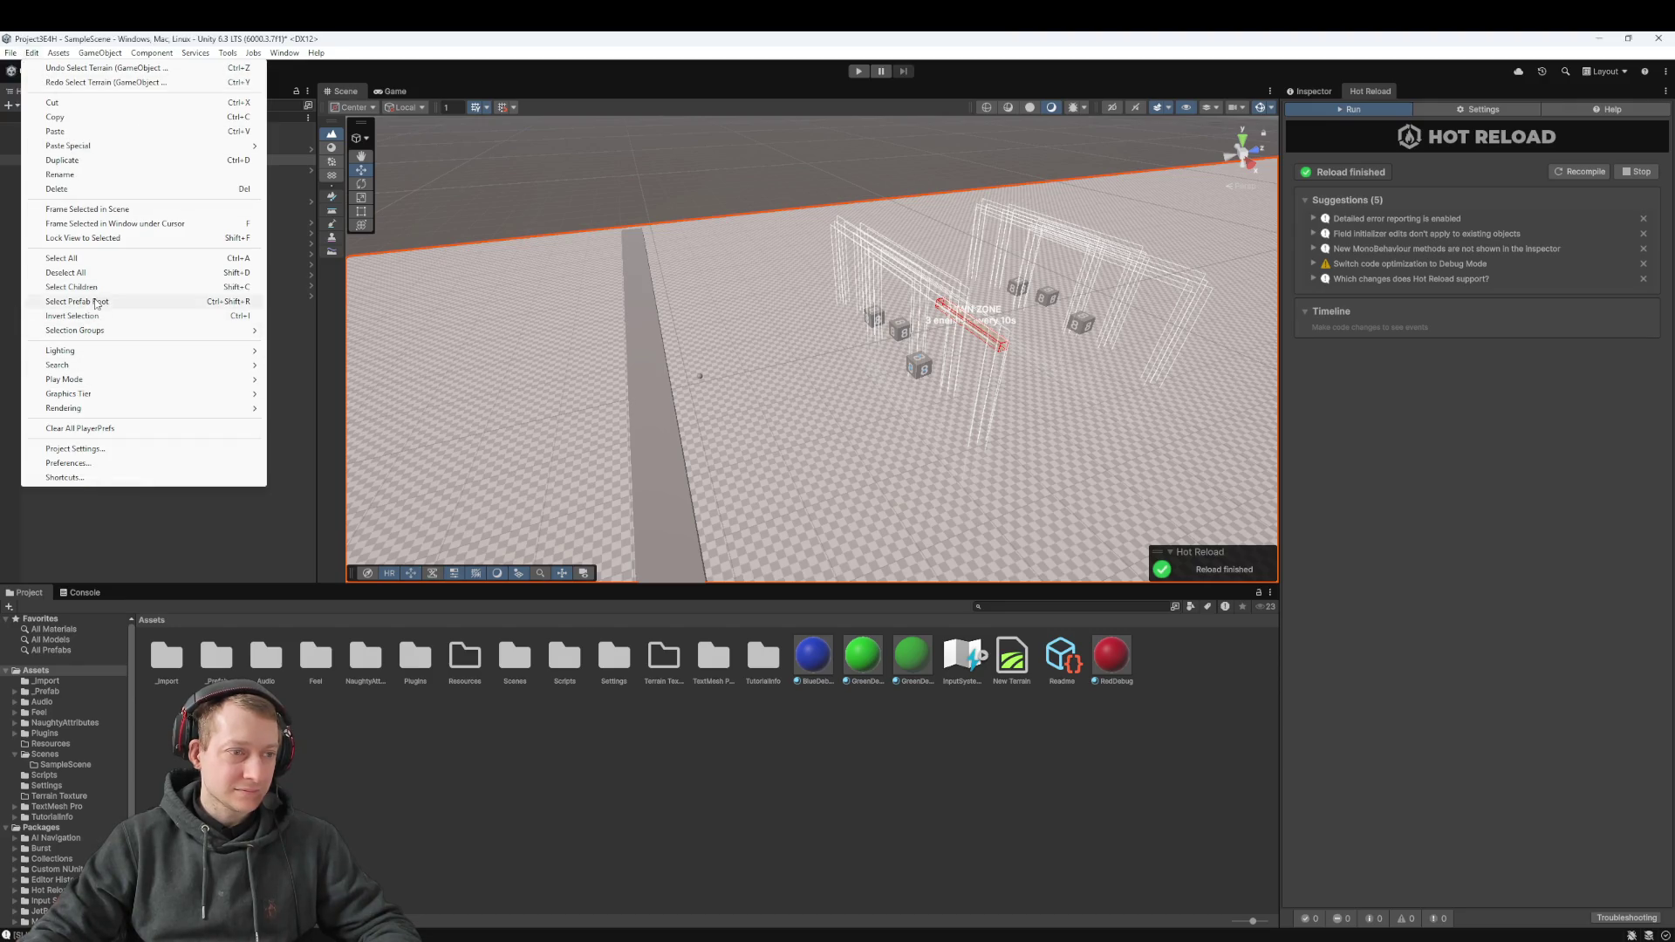
Open Project Settings and name User Layer 3 'SlottedDice' in Tags and Layers
click(78, 448)
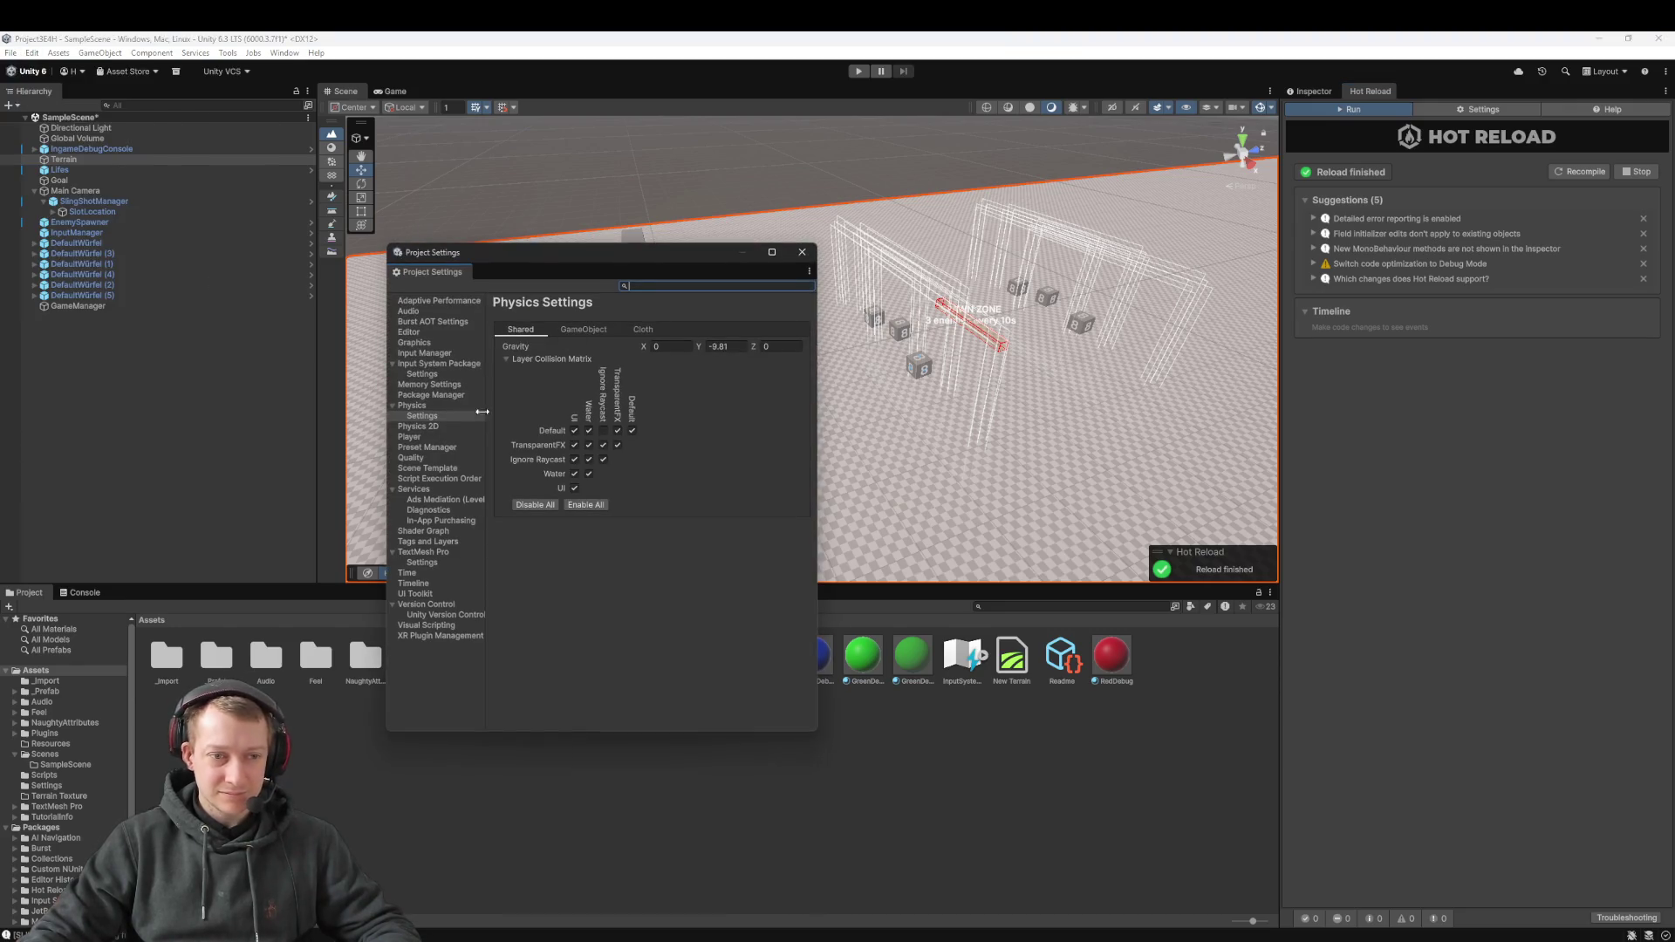
click(603, 430)
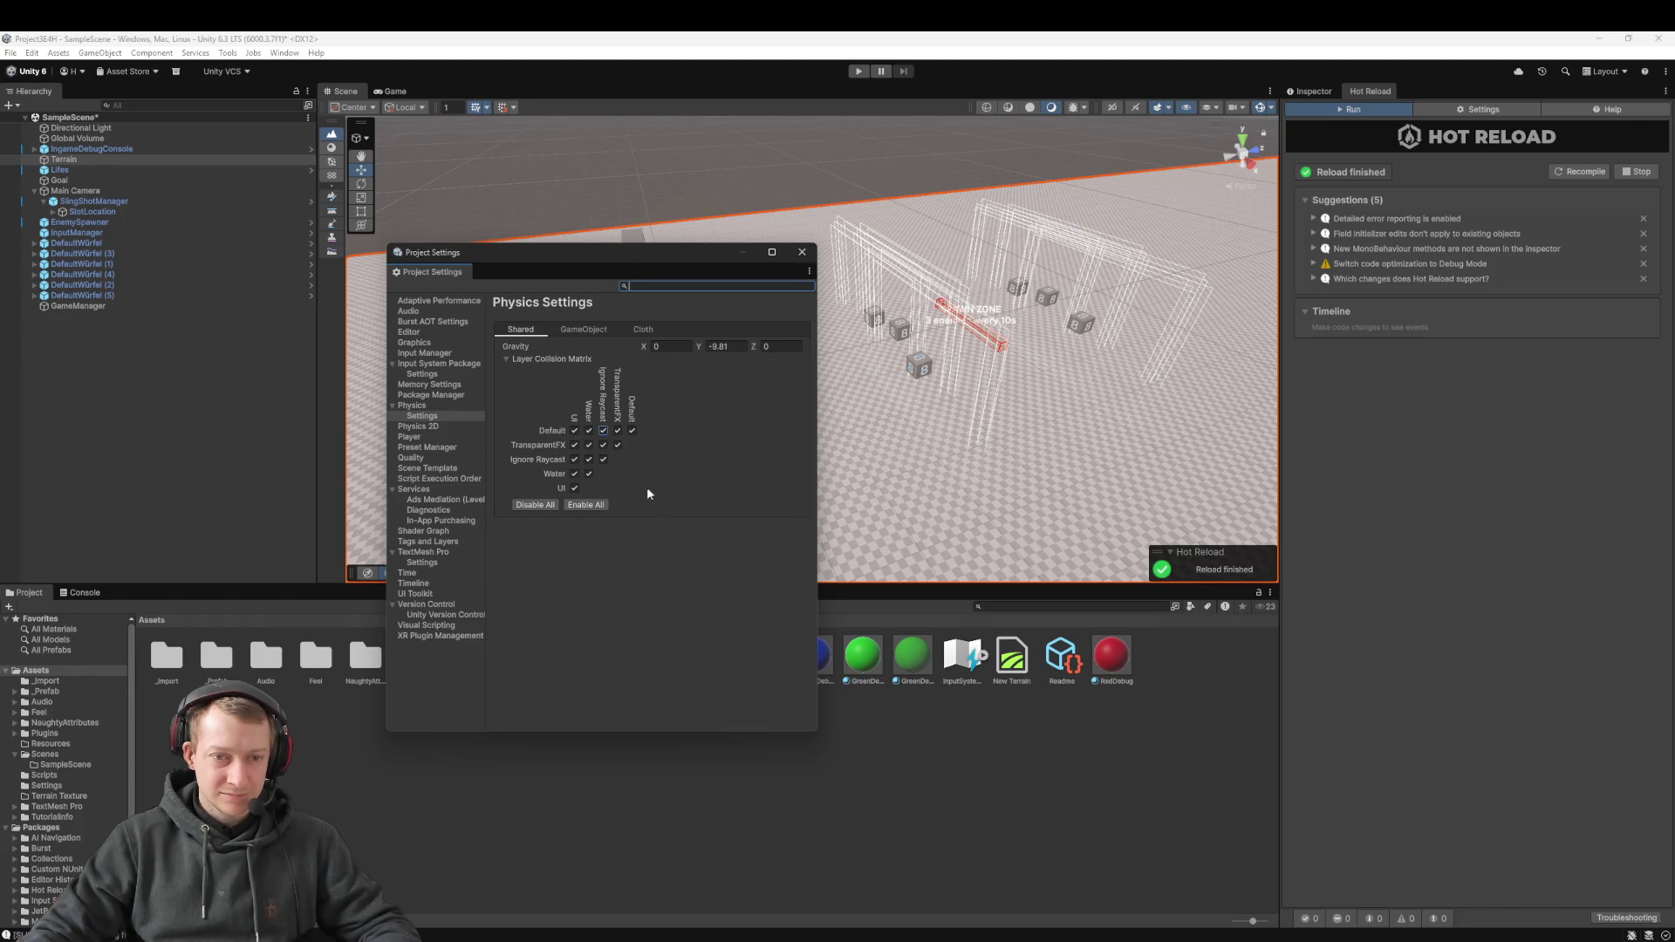
click(552, 359)
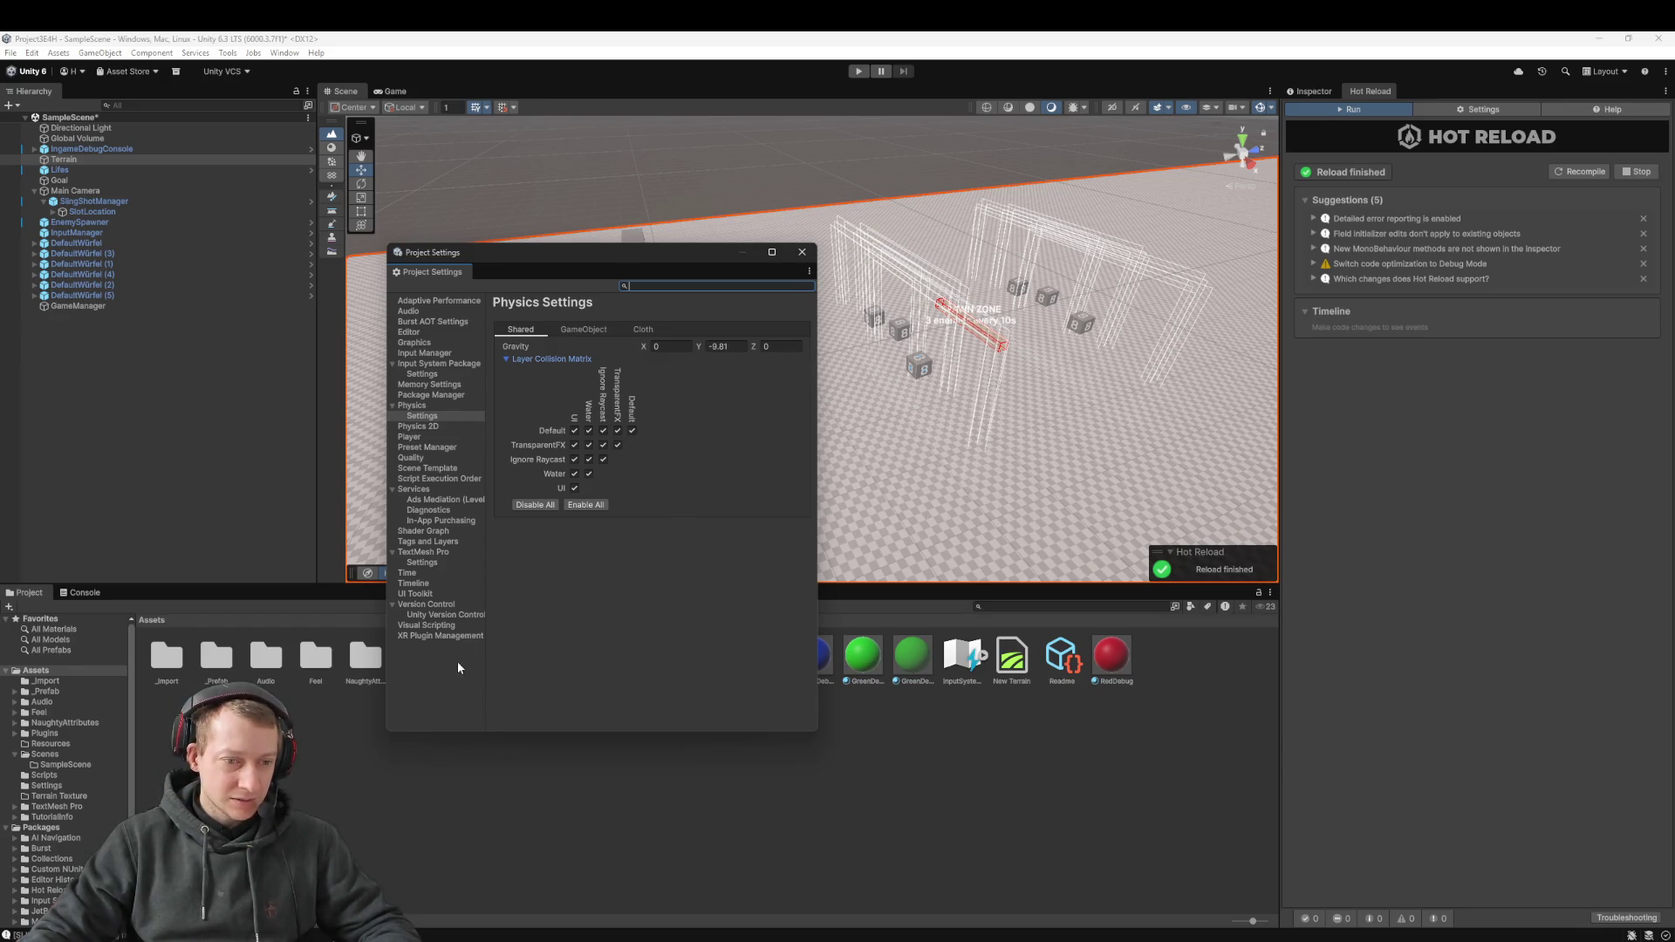
click(439, 544)
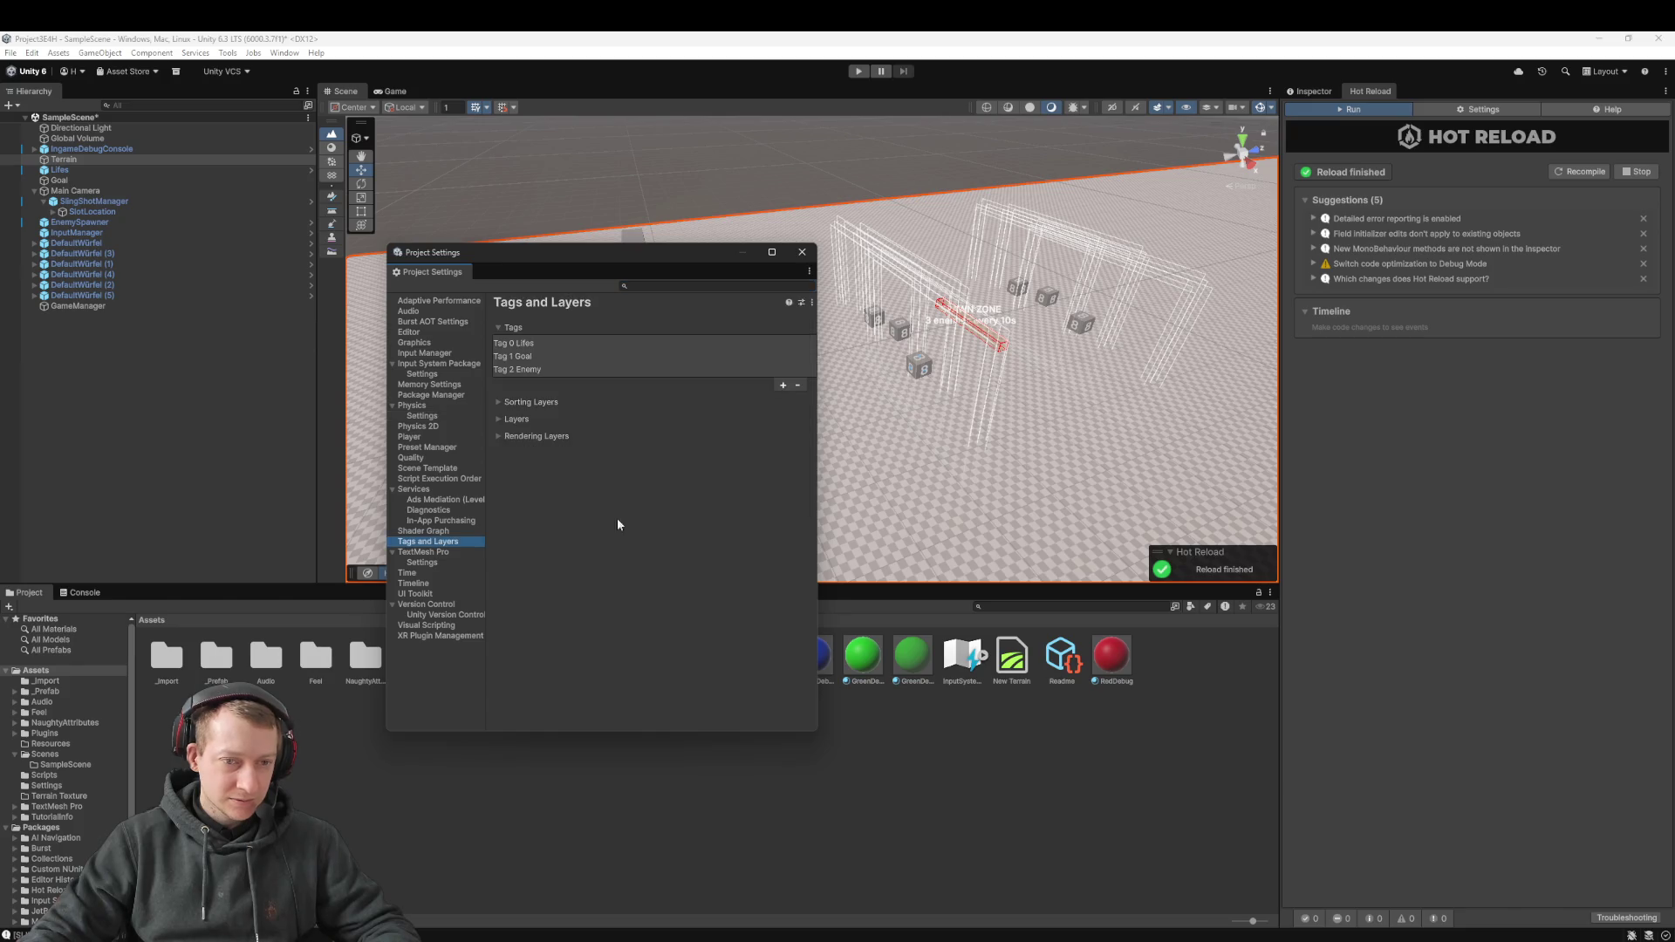
click(526, 421)
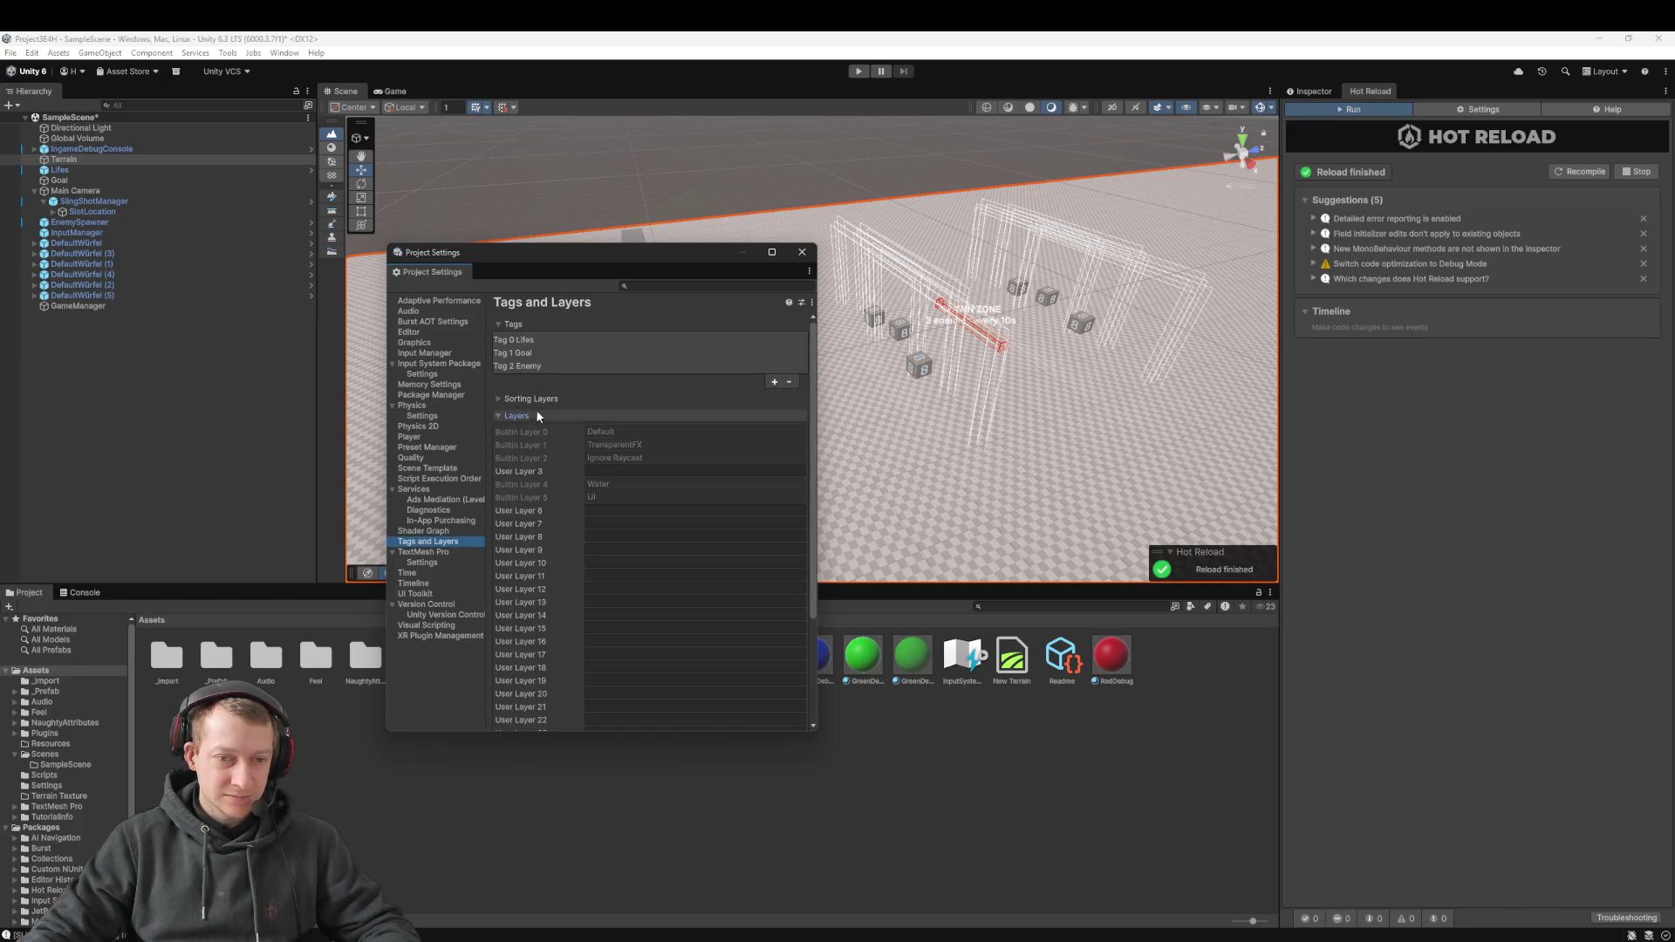
click(602, 471)
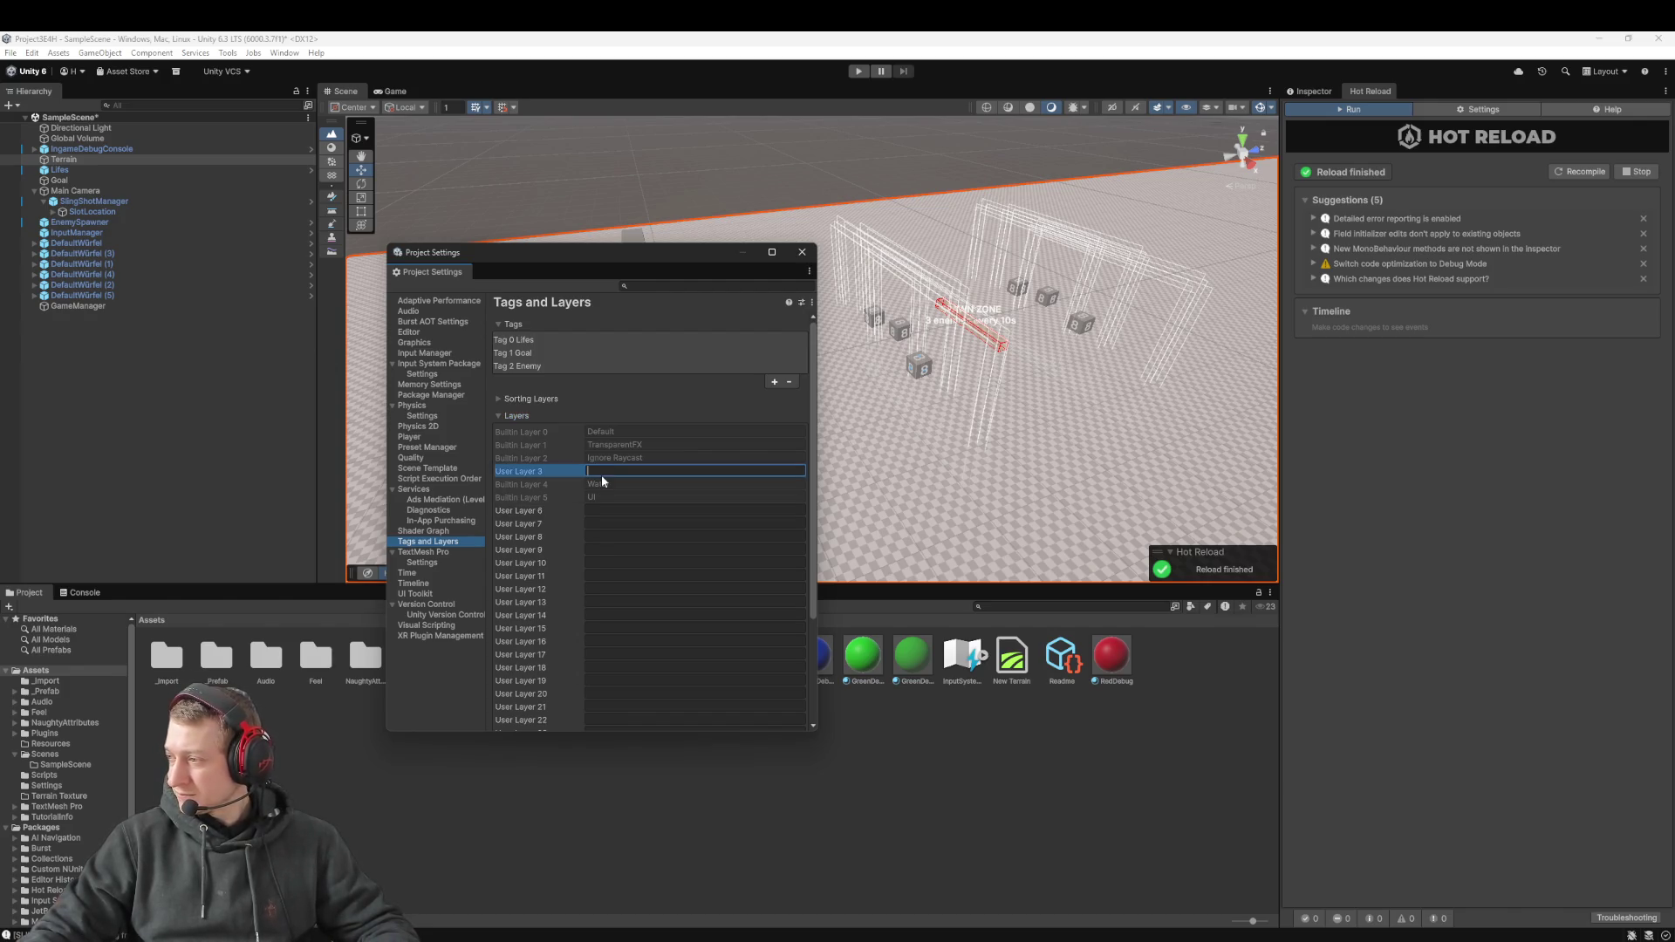
text(Slo)
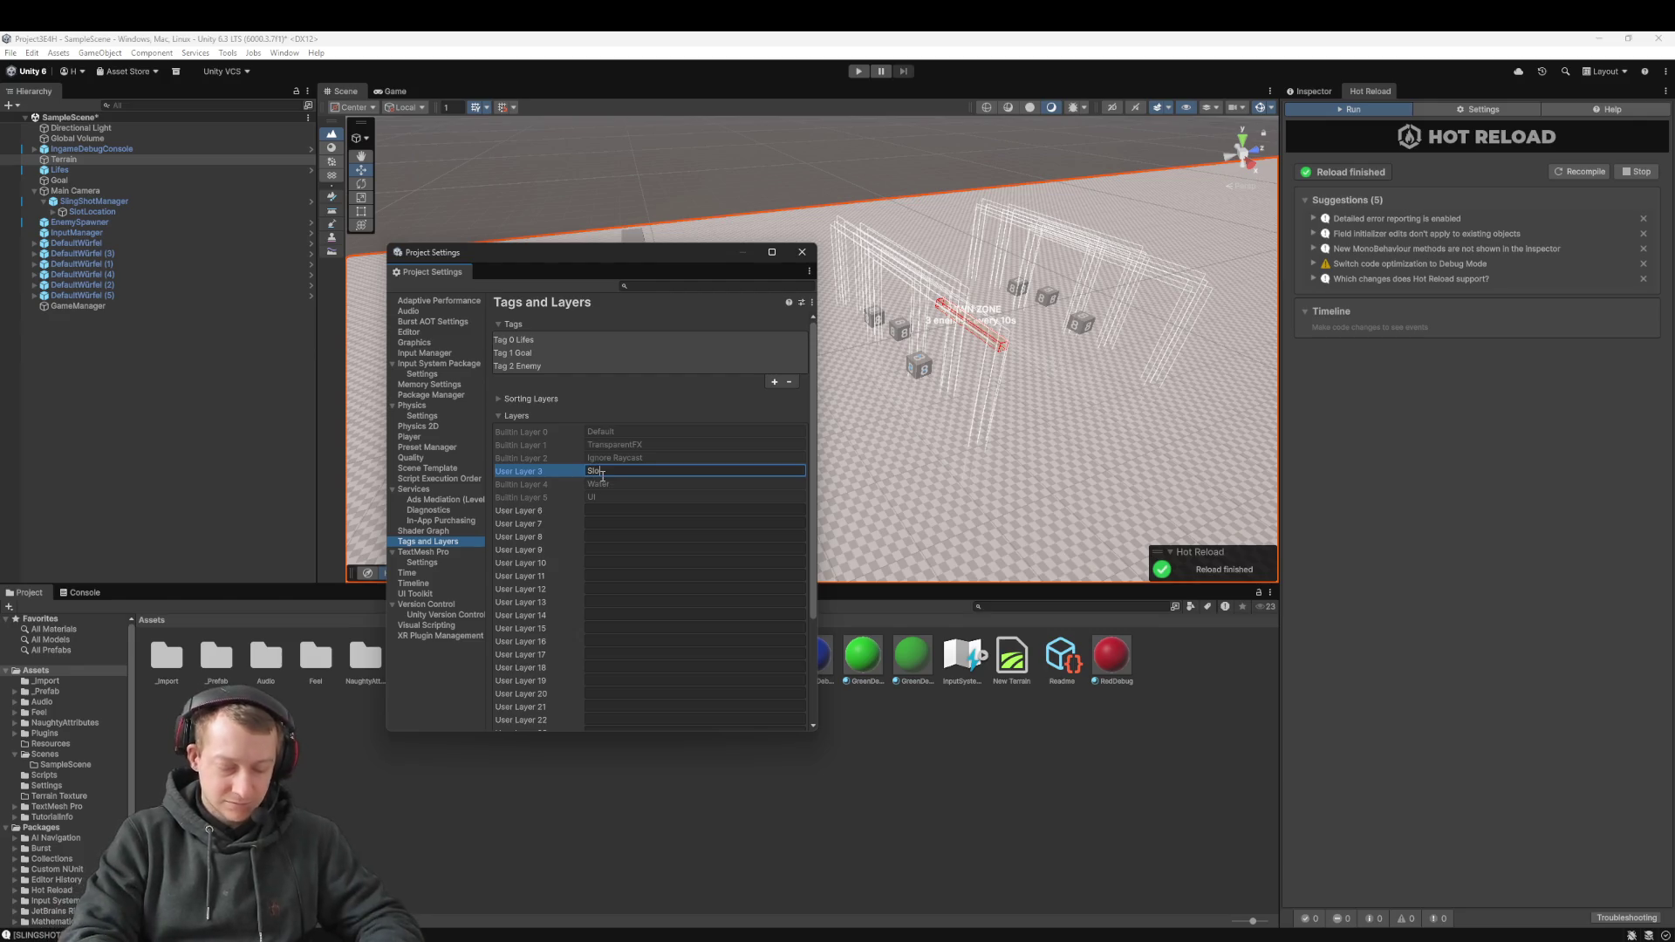
text(ttedDice)
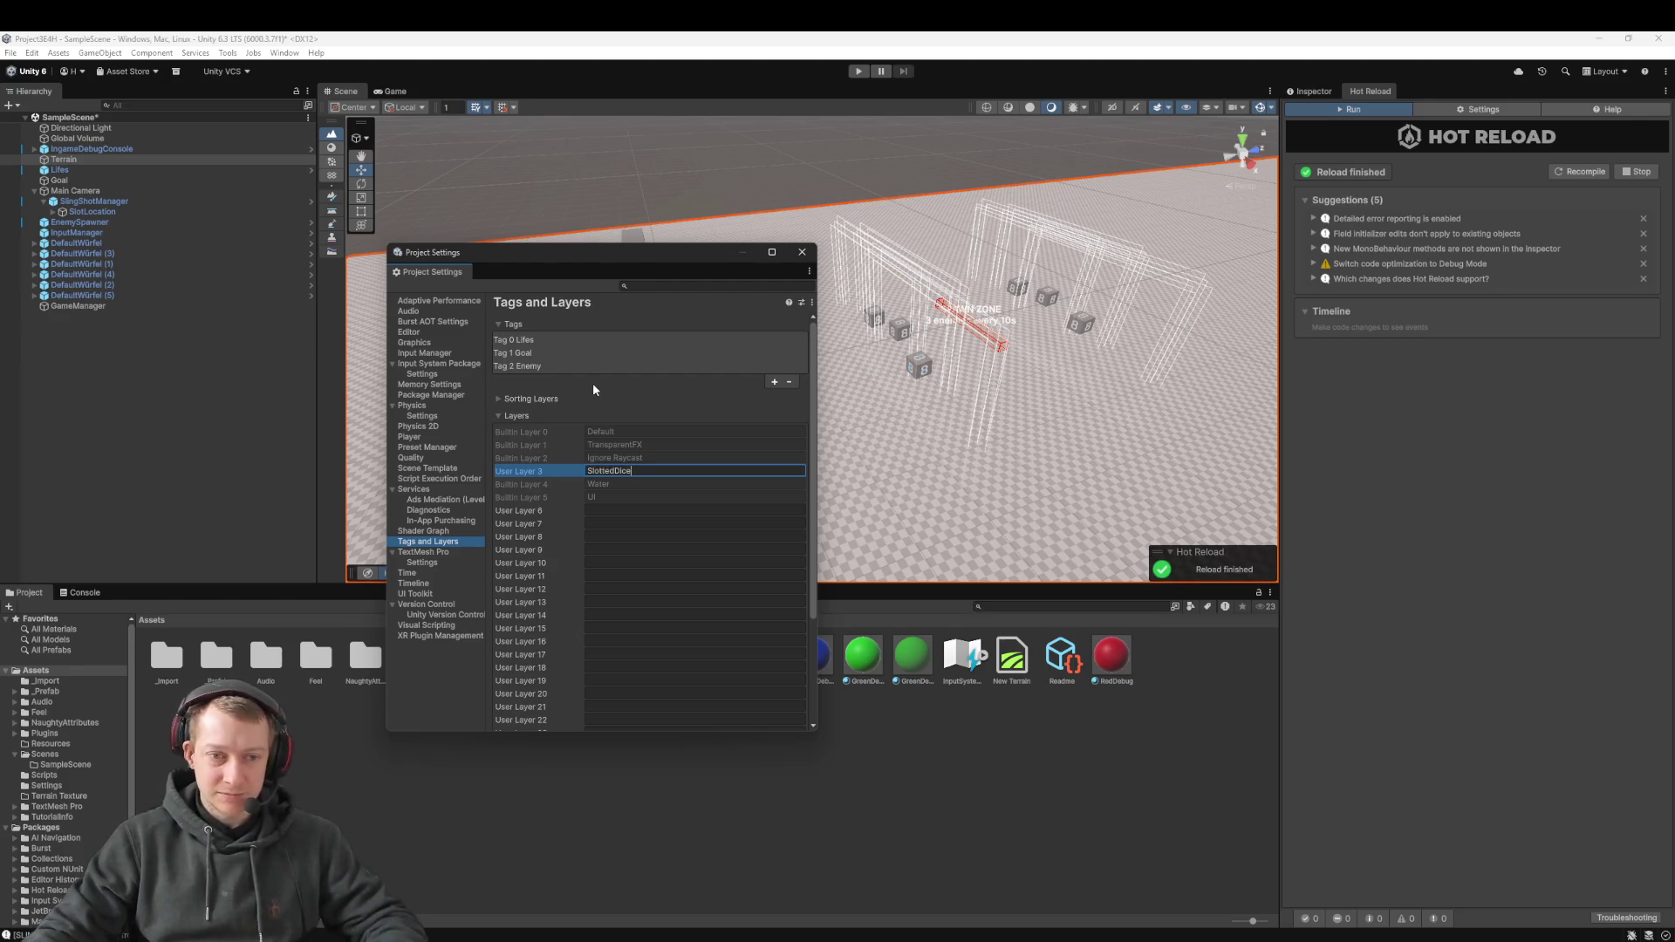
scroll(636, 445, down, 2)
scroll(648, 486, up, 2)
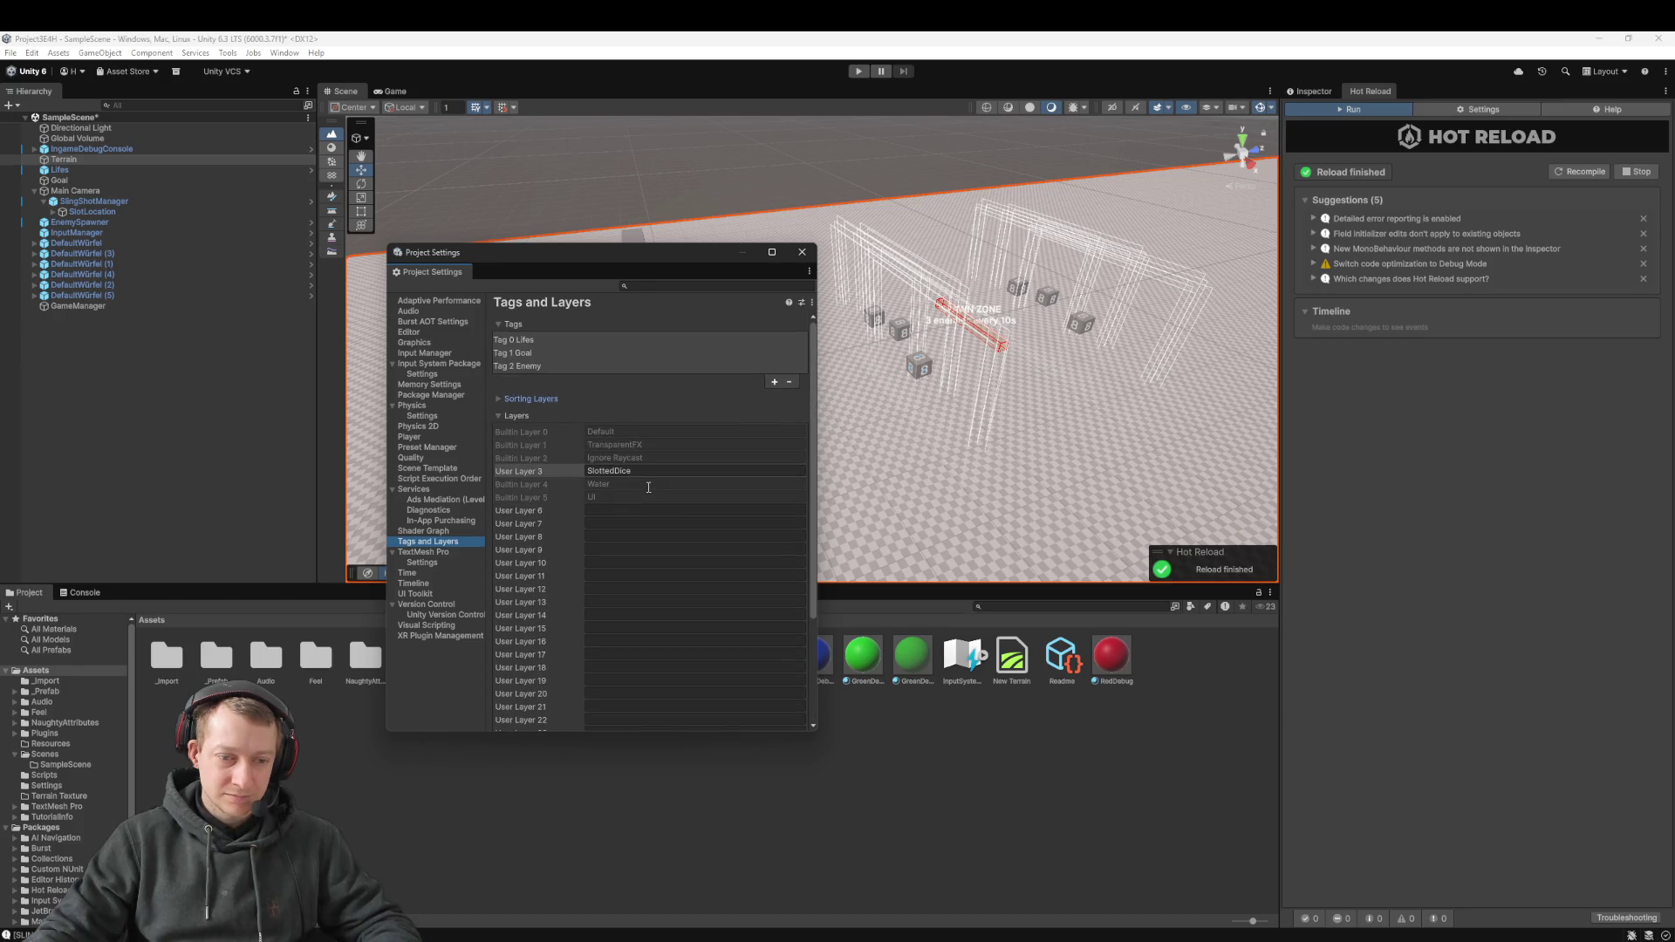
Uncheck SlottedDice against Default and Ignore Raycast in the Layer Collision Matrix, then close settings
click(428, 416)
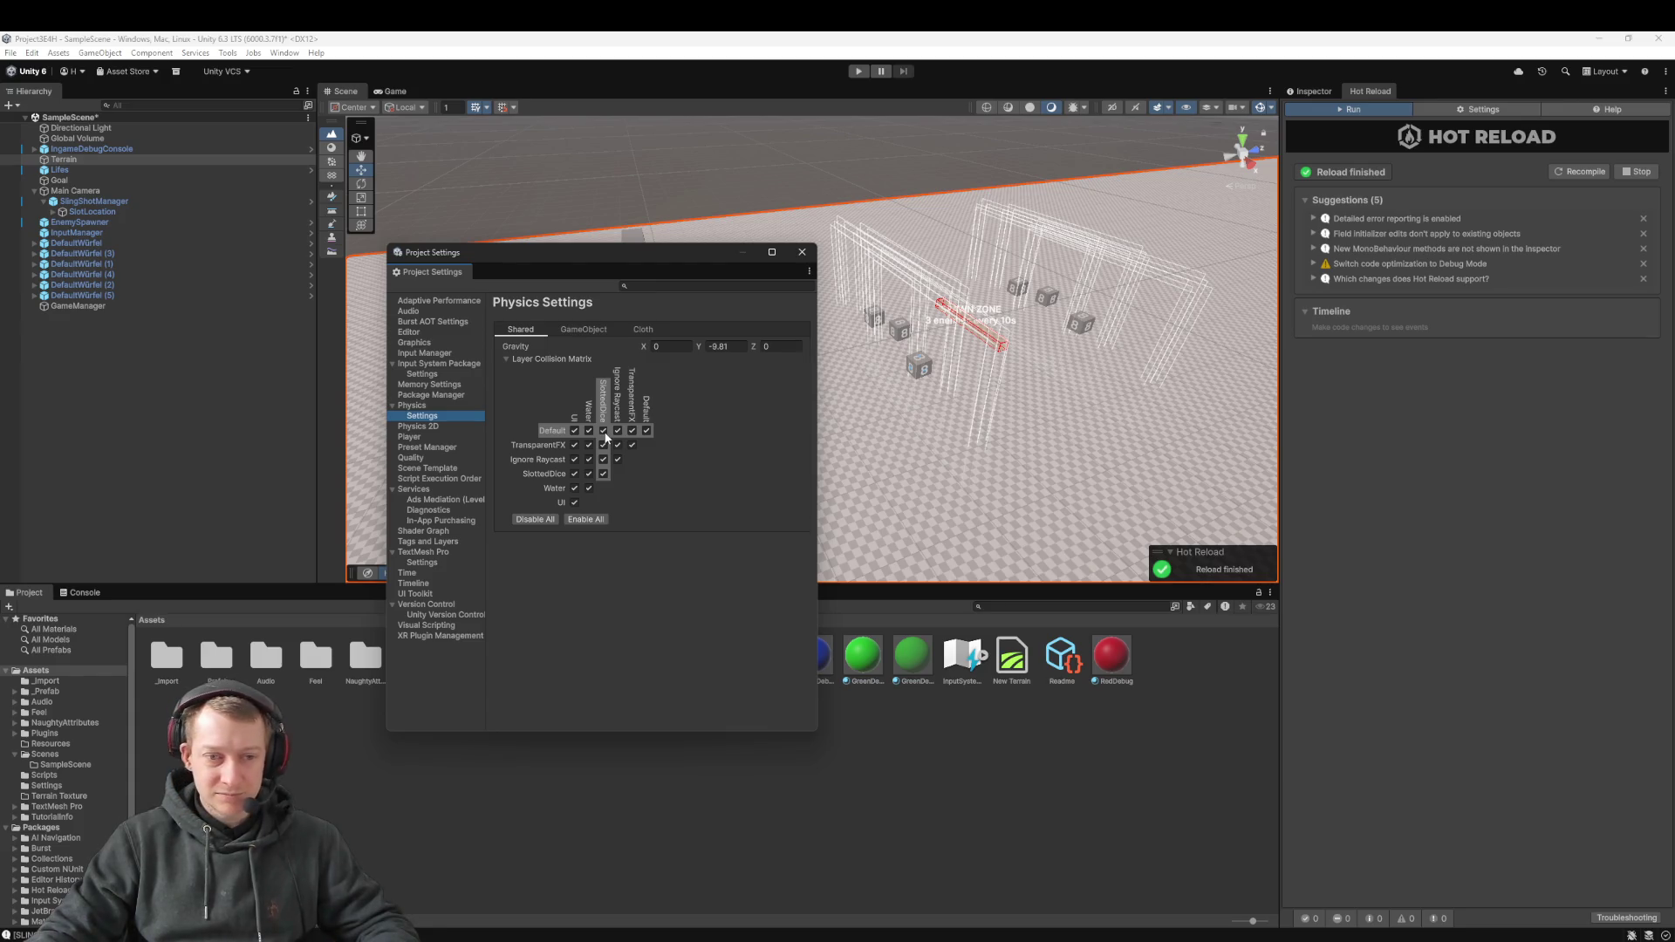
click(604, 432)
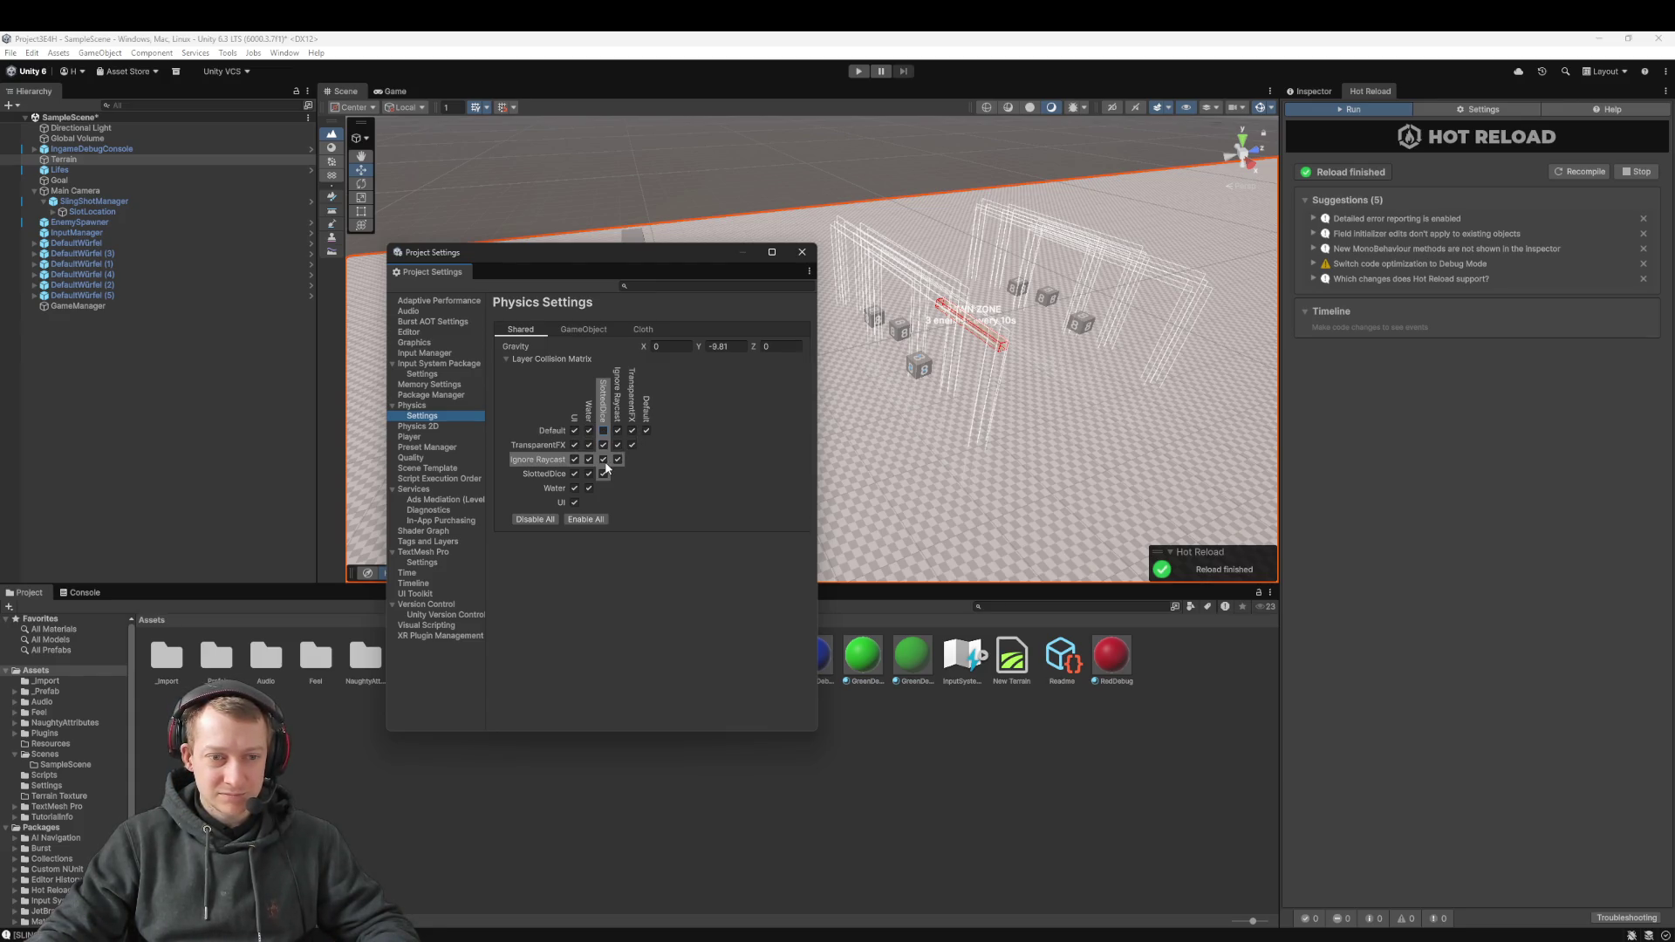
click(604, 460)
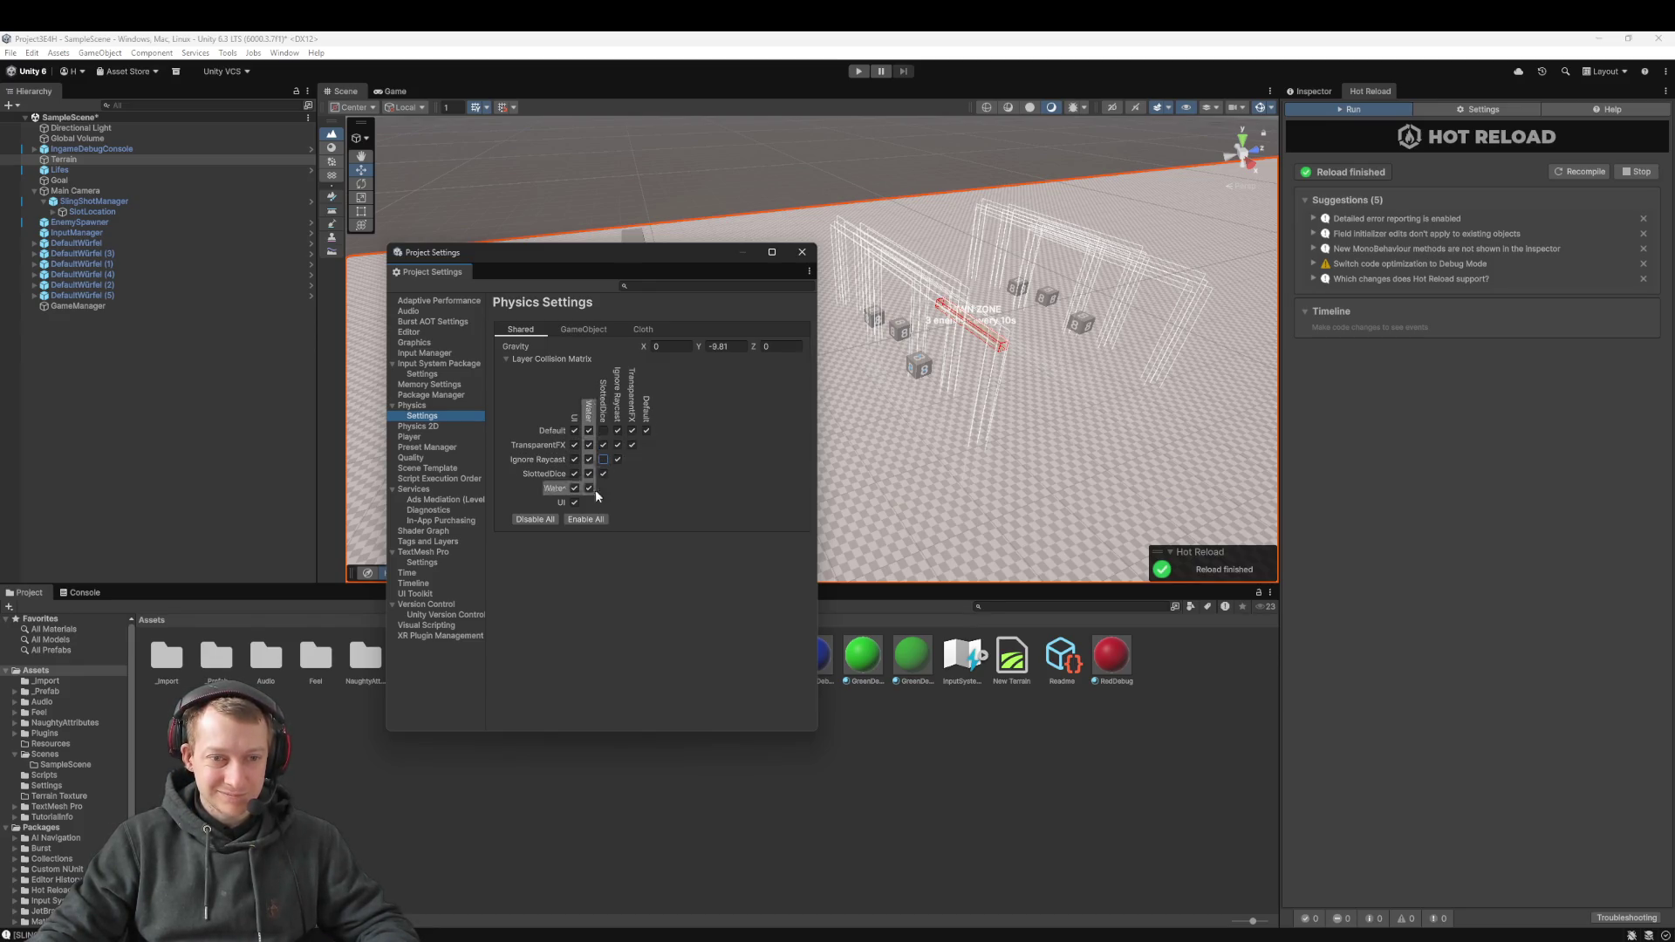
click(802, 252)
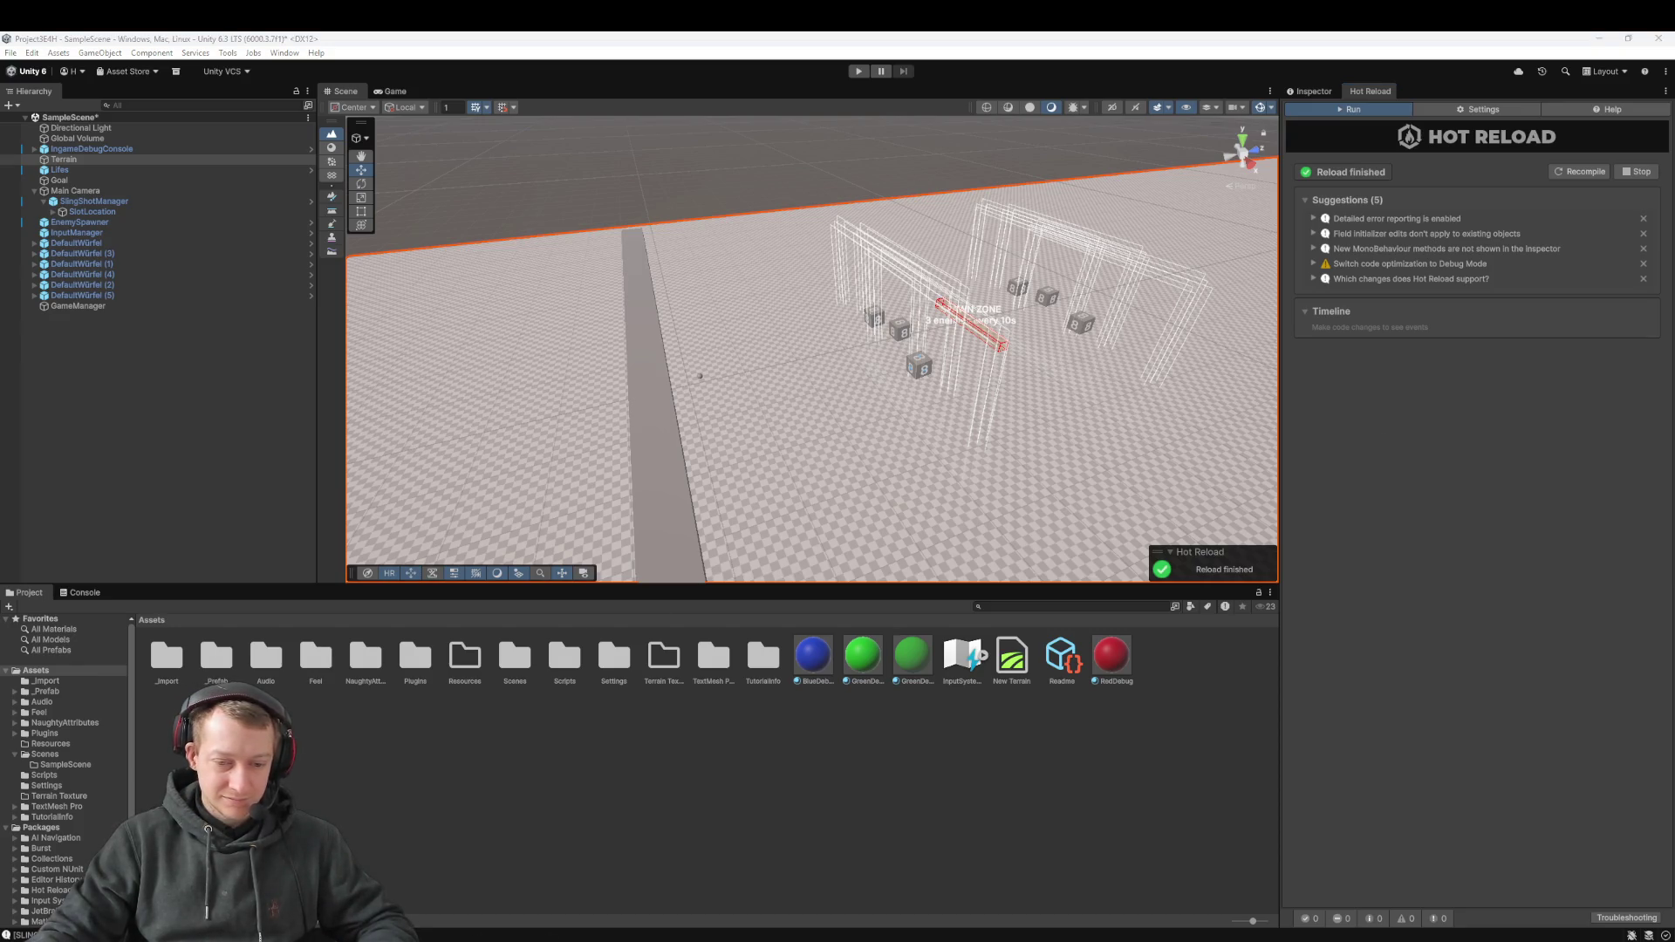
Open SlingshotManager.cs in Rider to review the slot code, then return to Unity
click(884, 907)
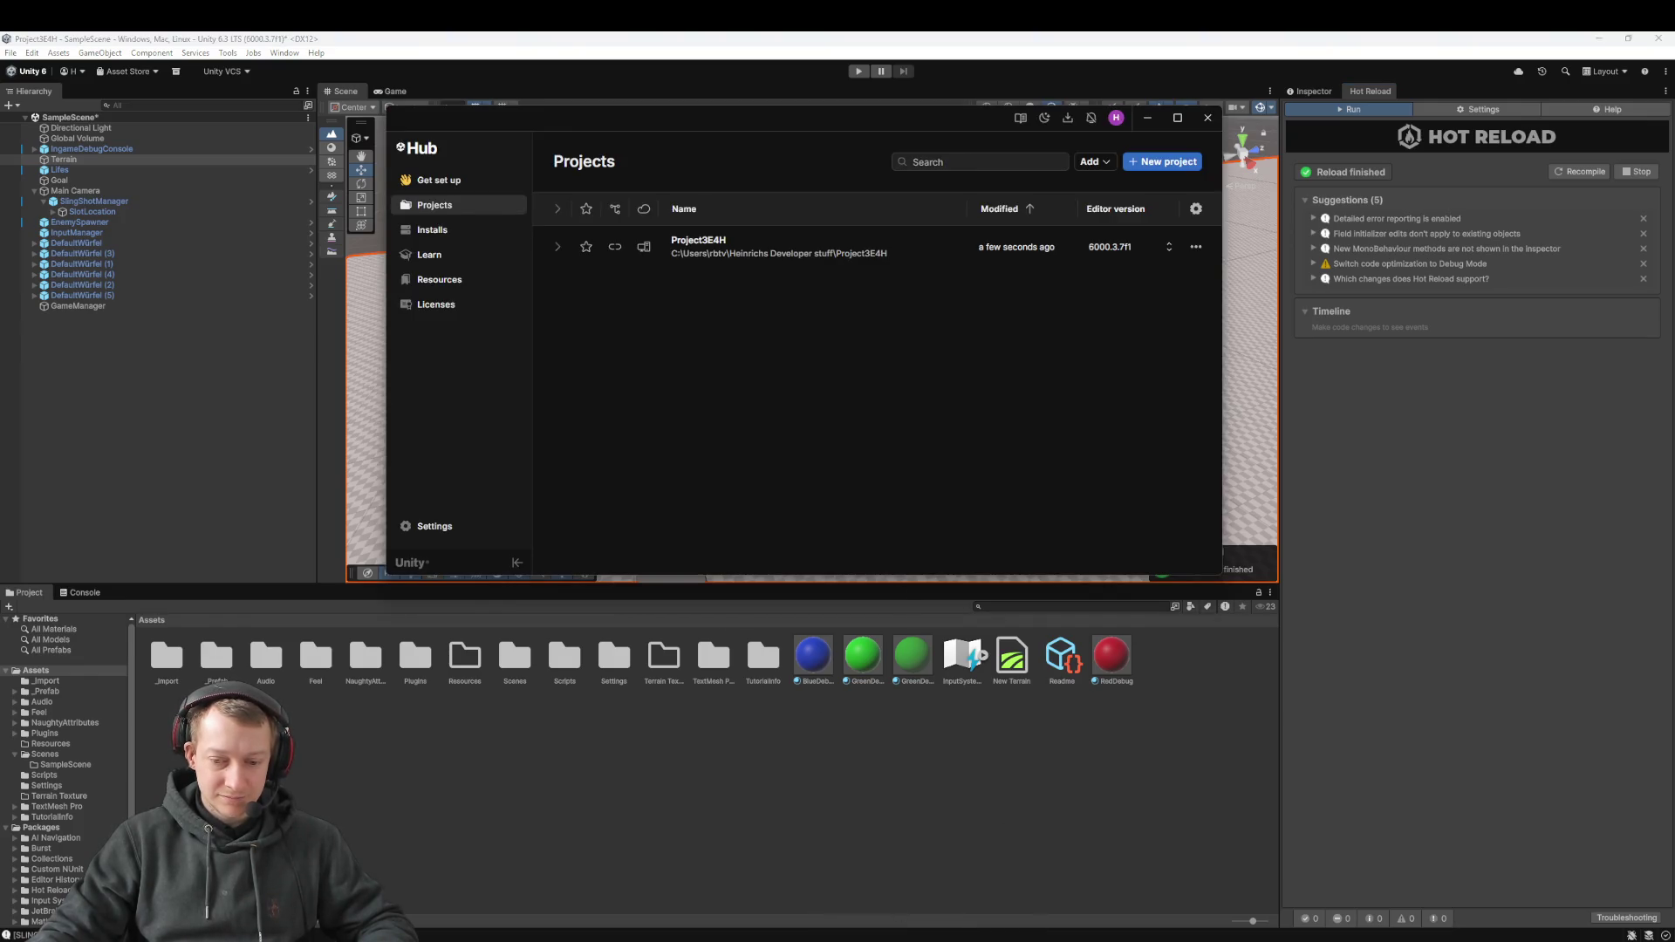
key(alt+Tab)
click(689, 467)
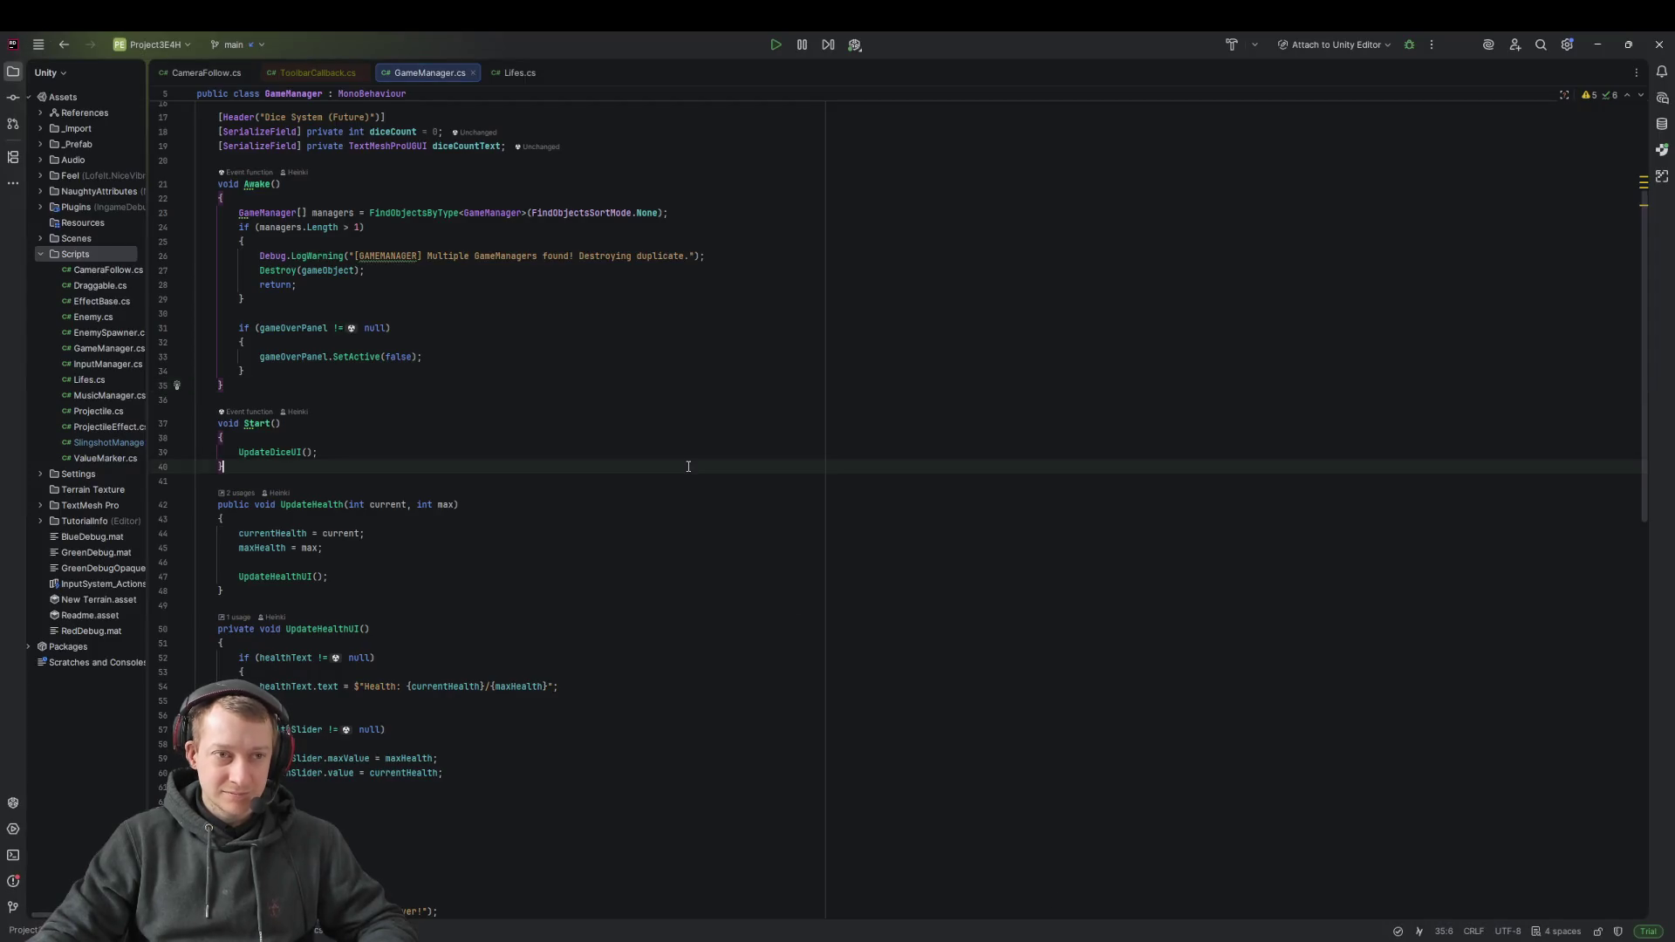
key(ctrl+a)
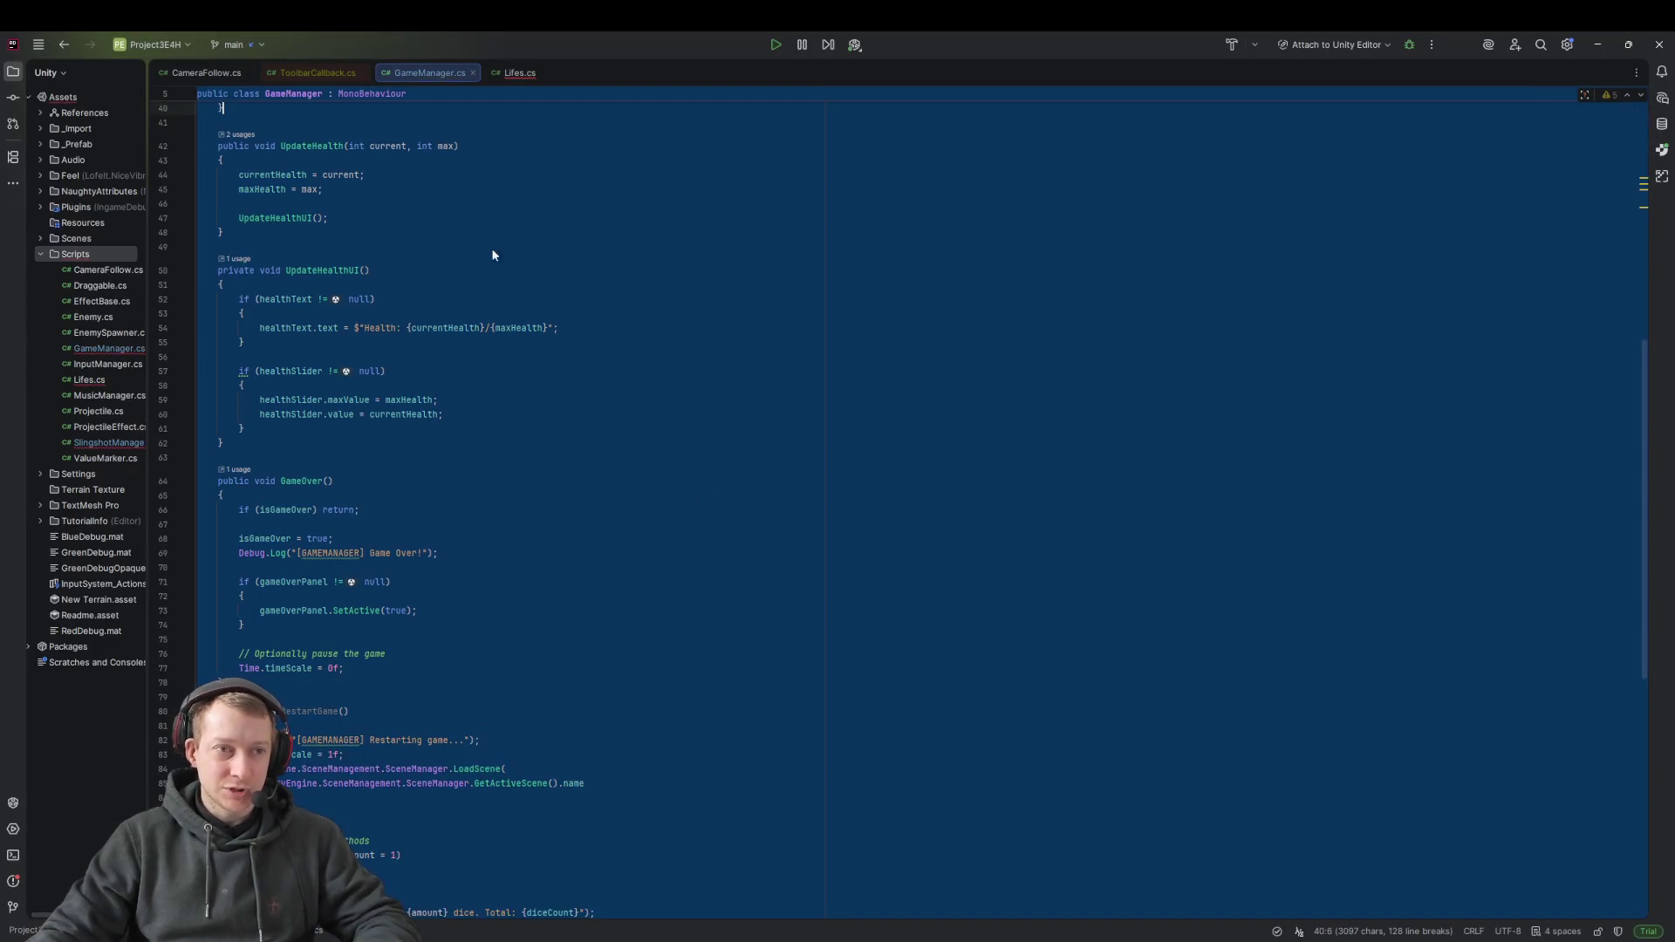
click(767, 340)
double_click(103, 444)
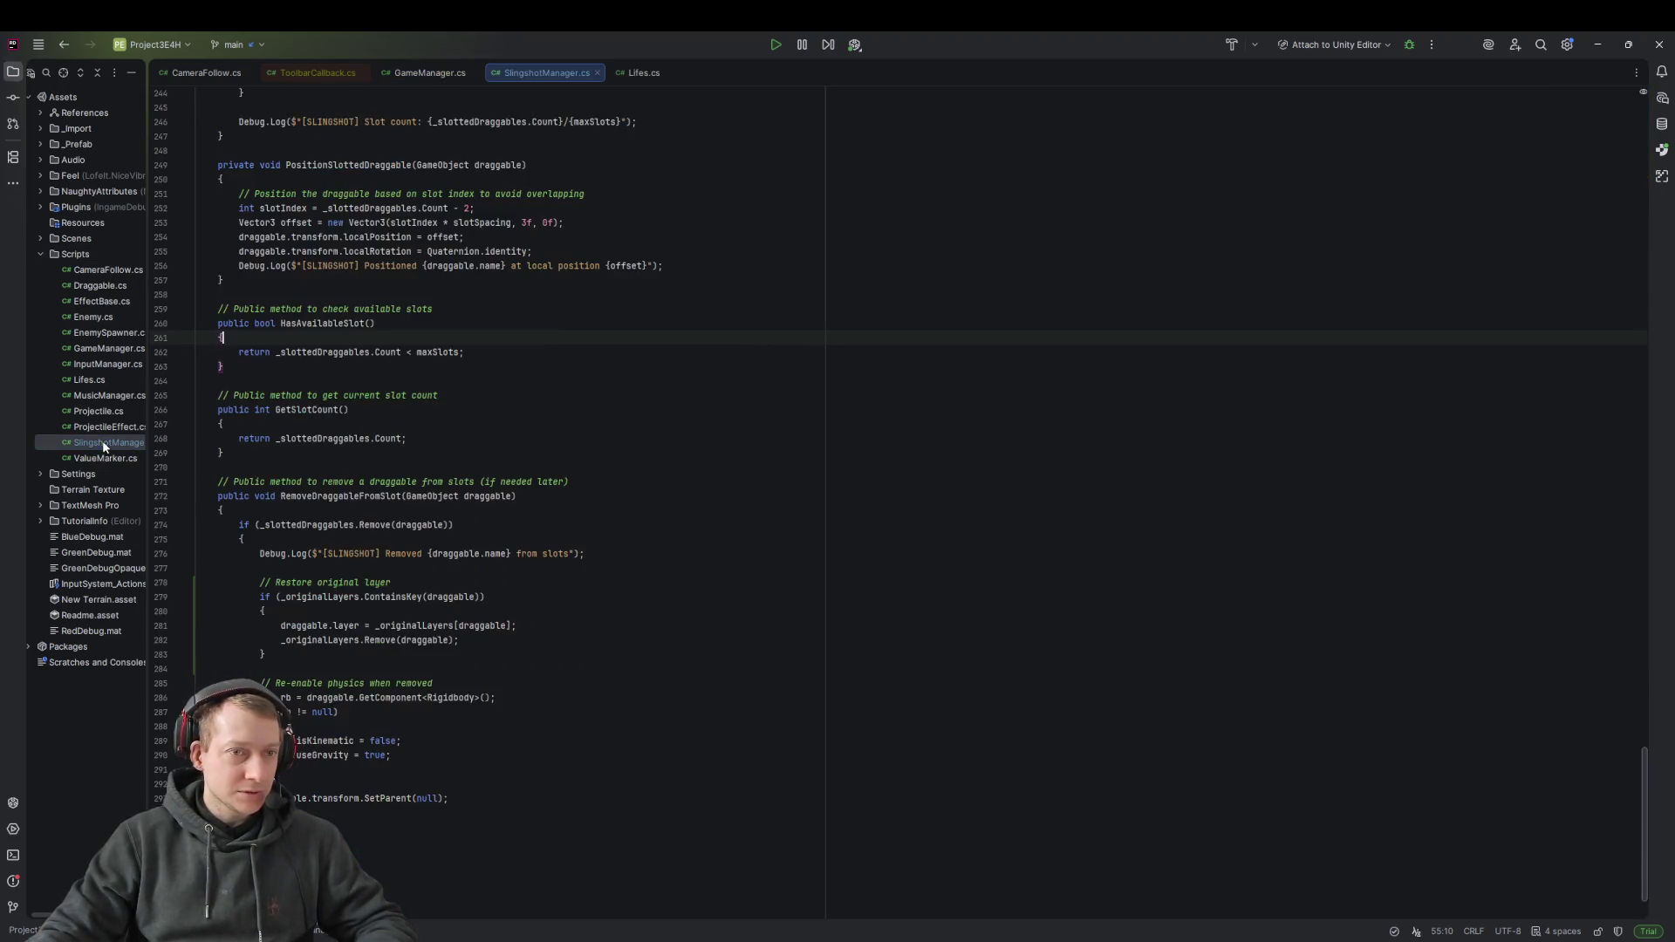
key(alt+Tab)
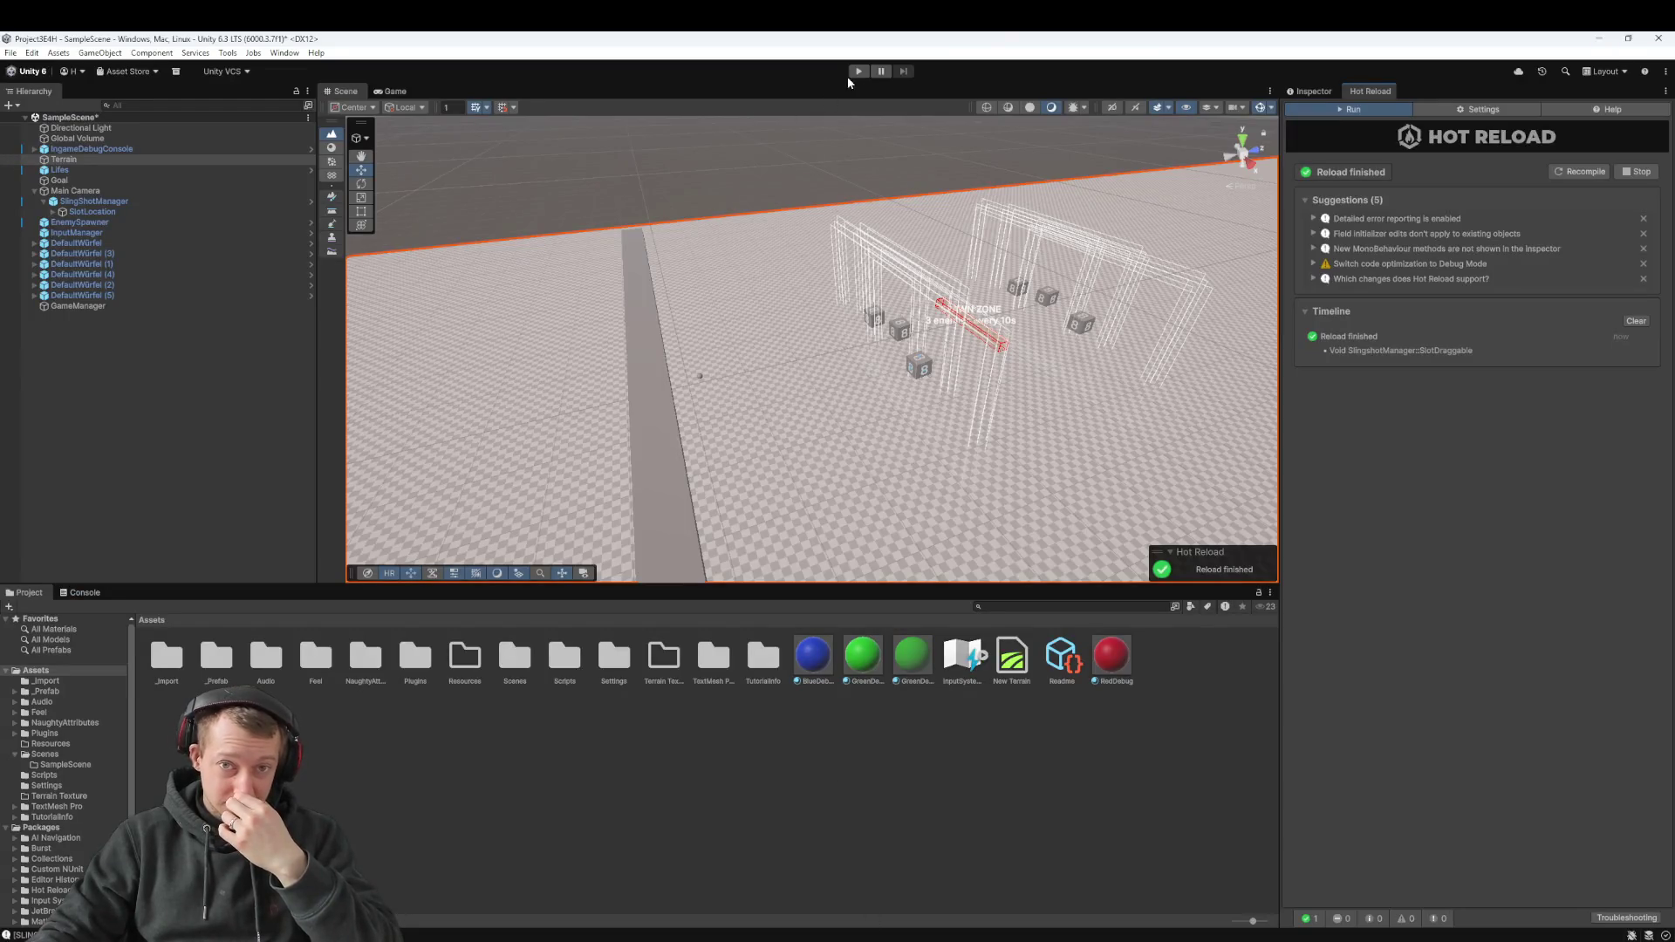
click(858, 71)
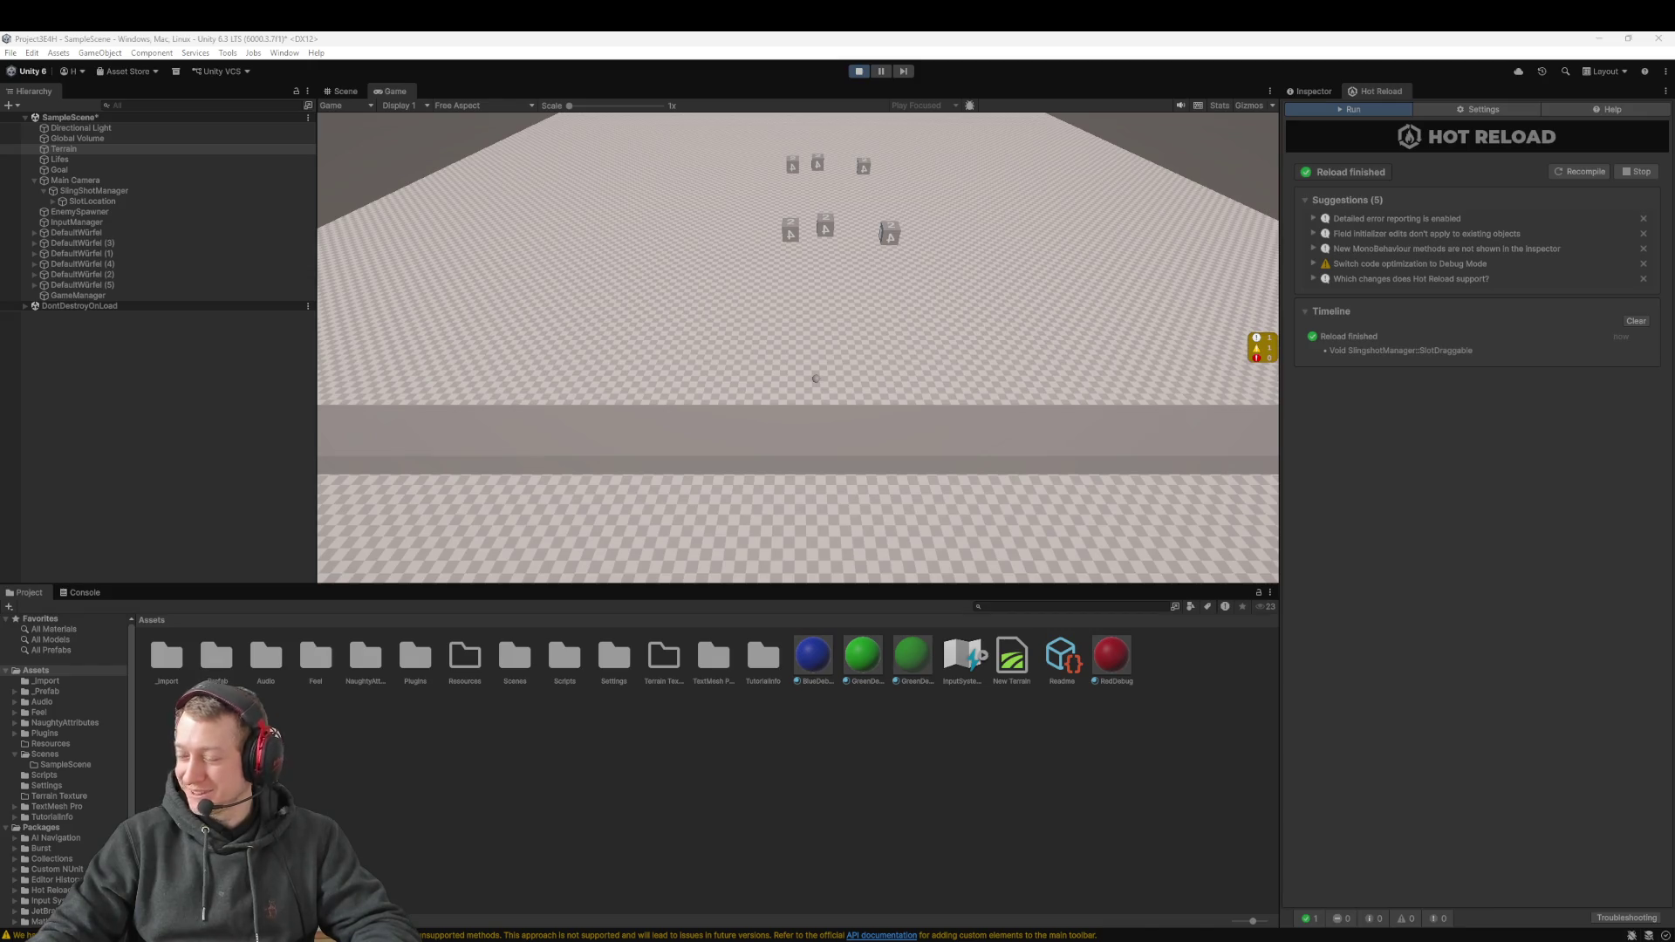
click(807, 253)
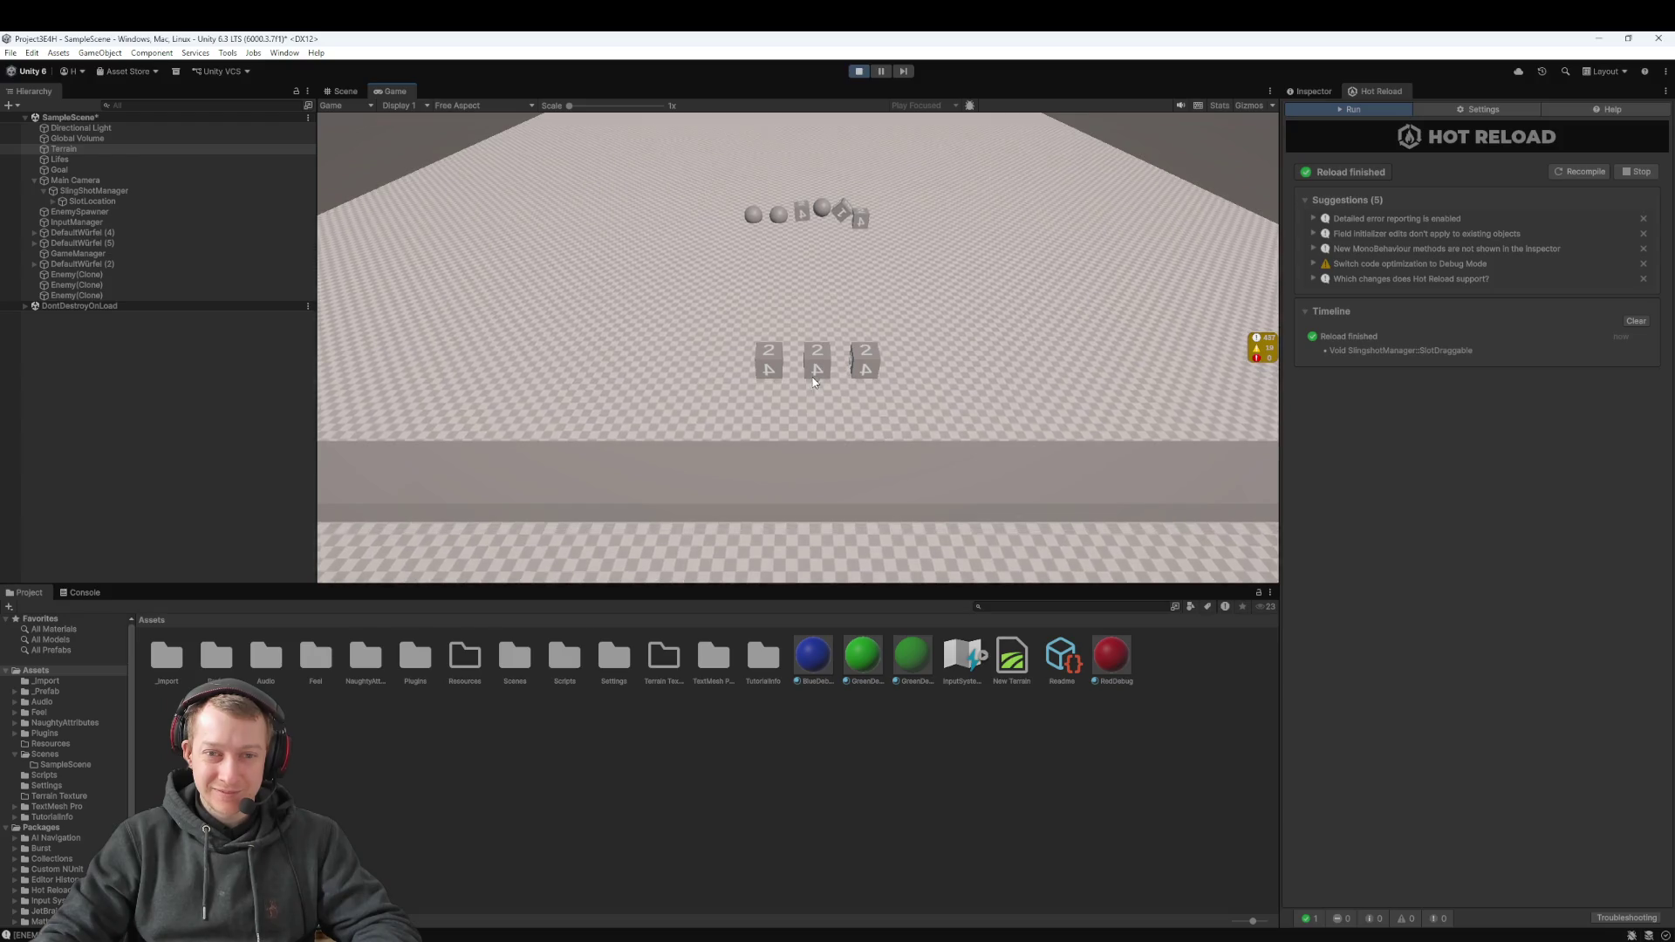
drag(814, 381, 817, 412)
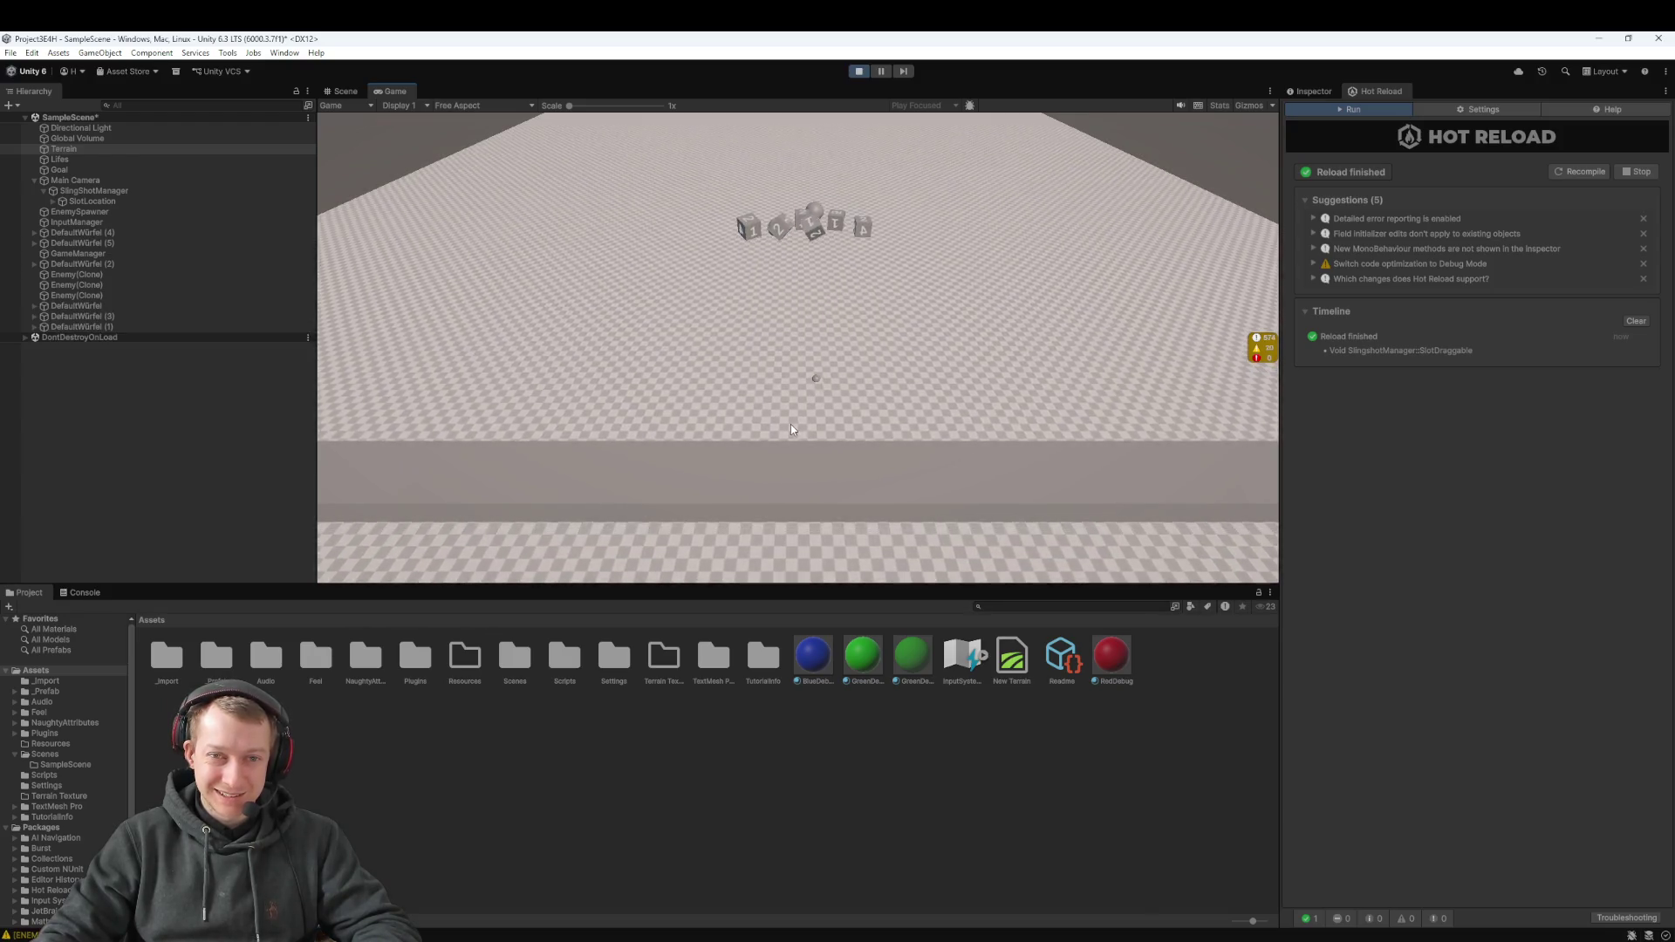
click(792, 223)
click(791, 223)
click(788, 226)
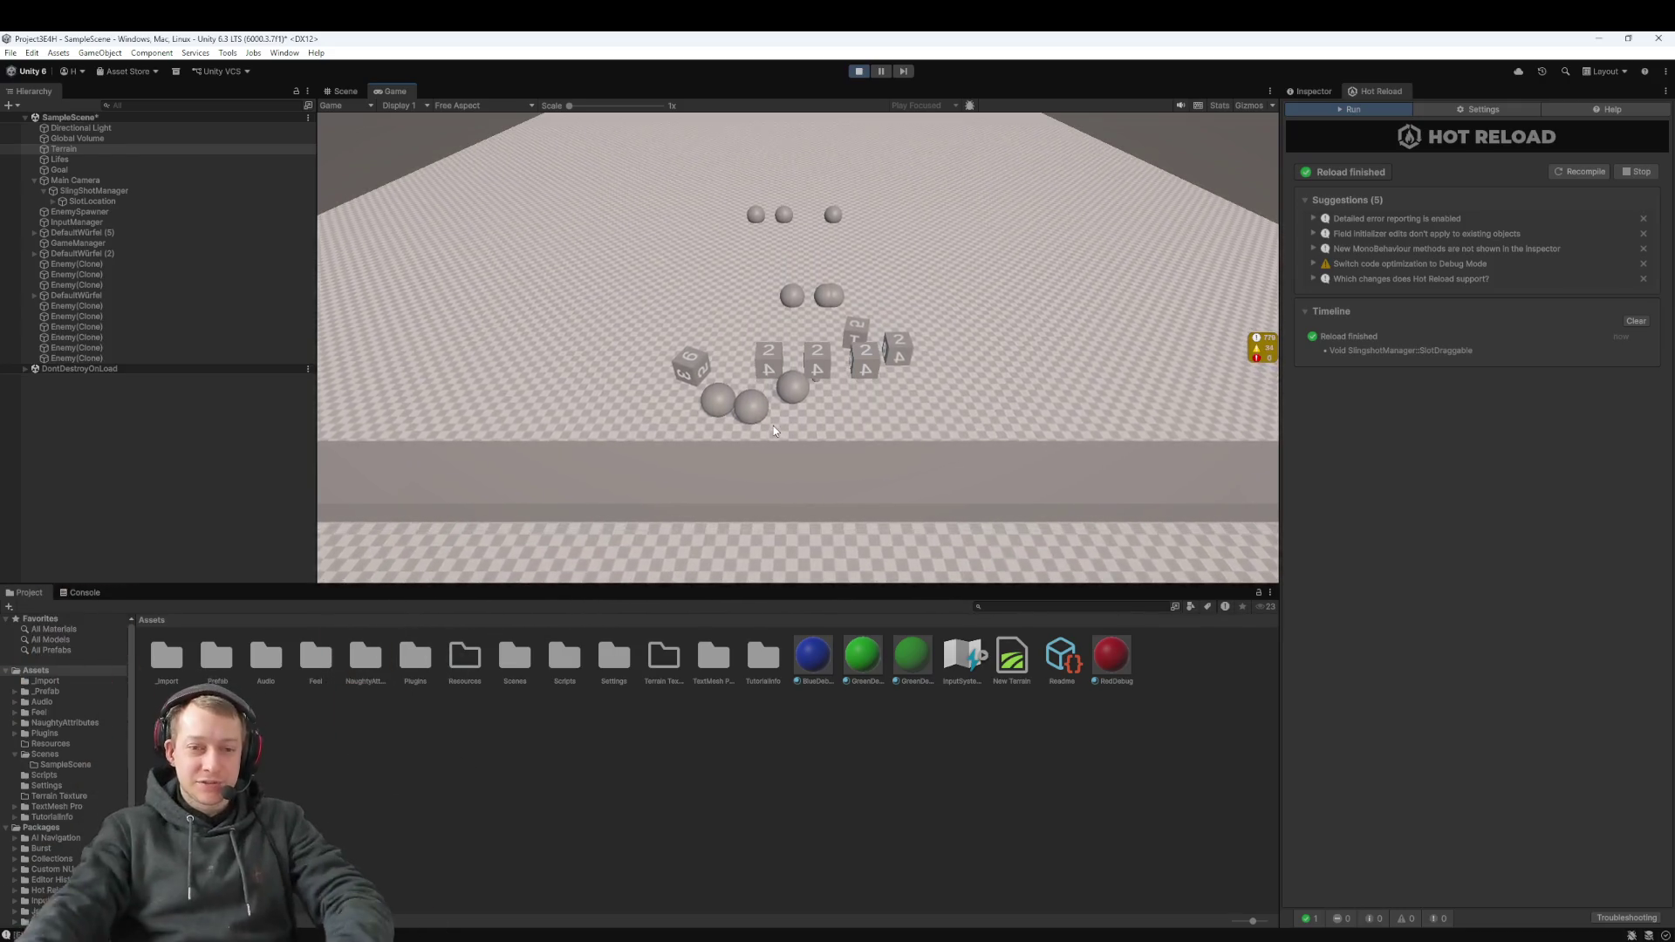
drag(819, 370, 819, 396)
click(906, 411)
click(684, 427)
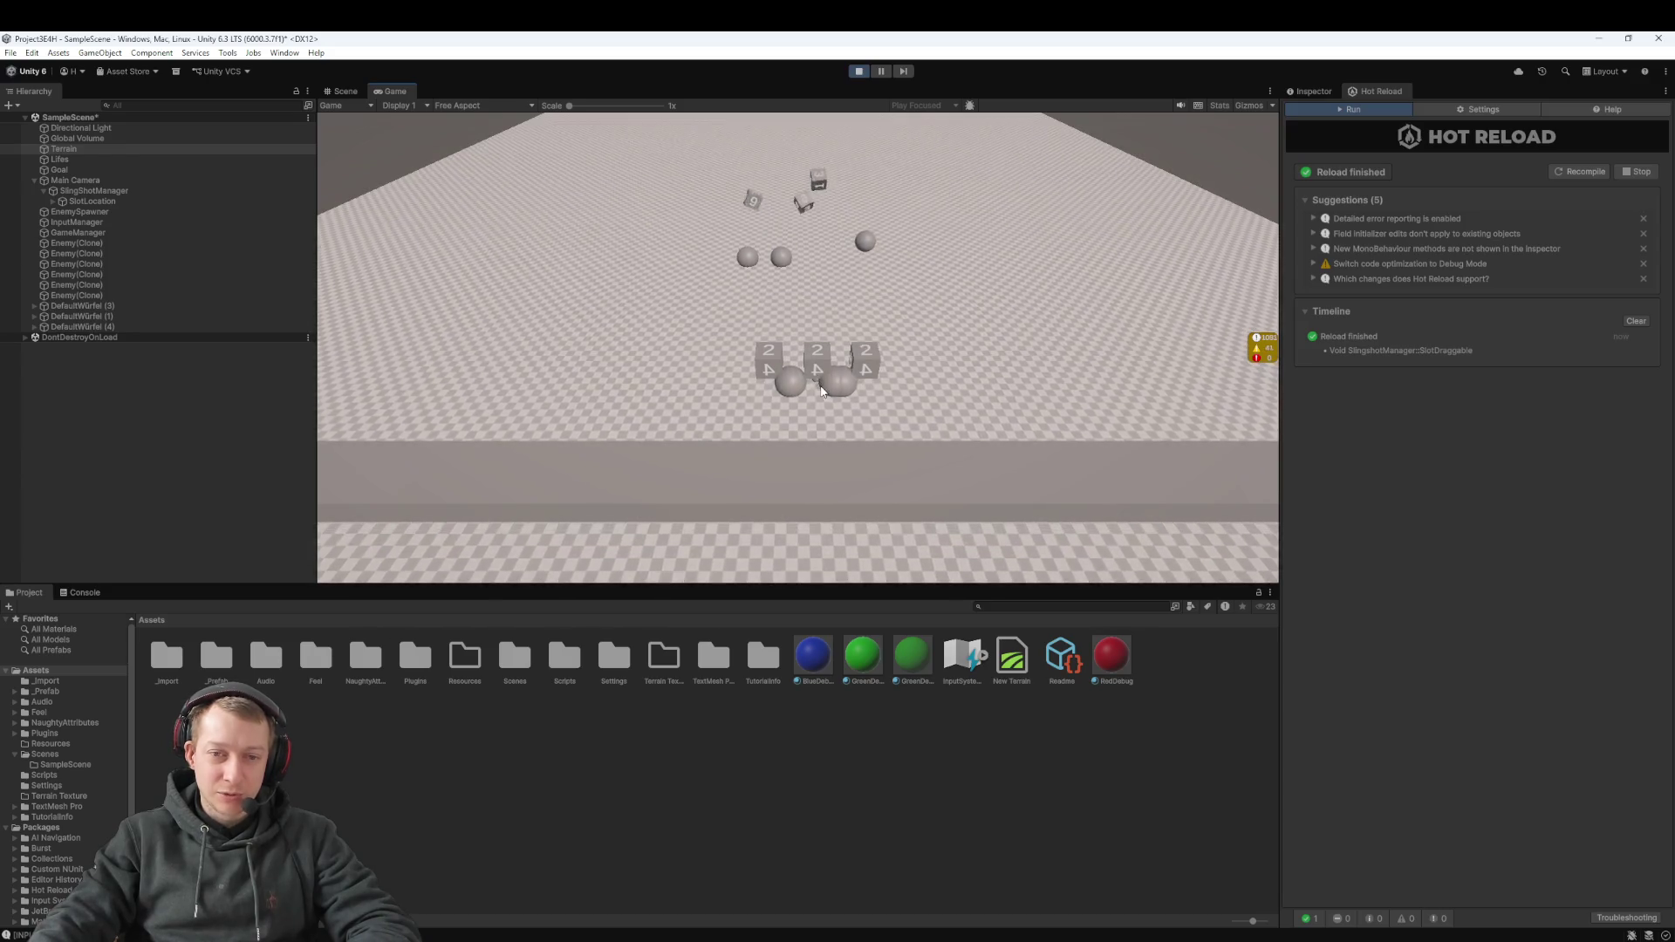
drag(821, 391, 821, 401)
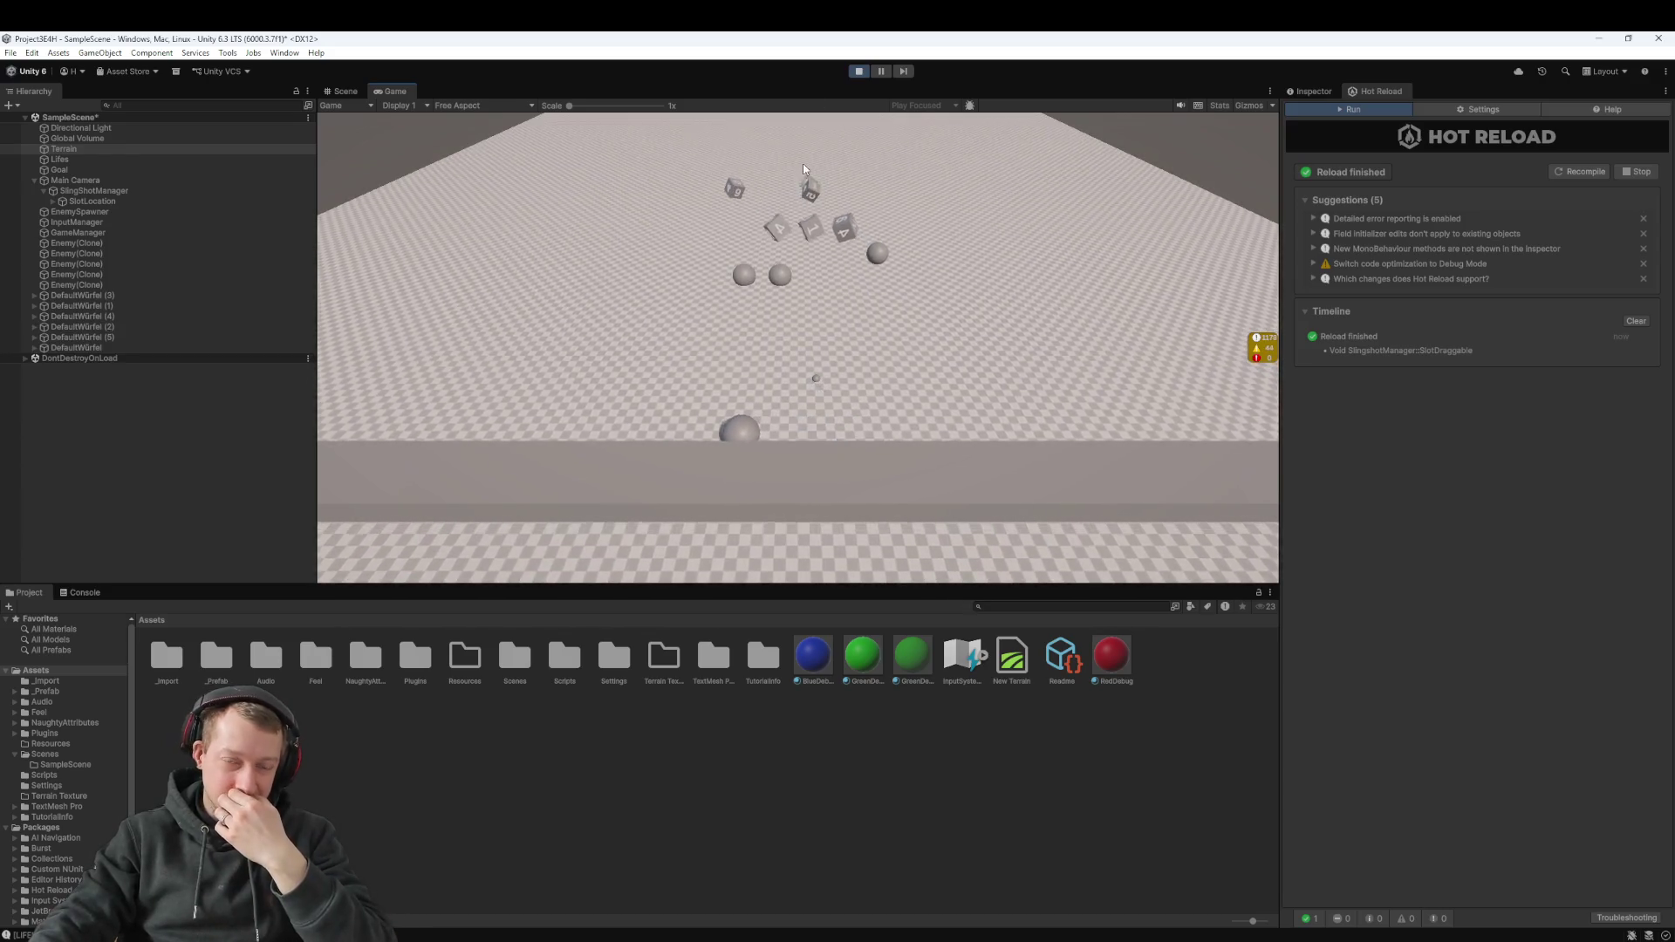
click(856, 75)
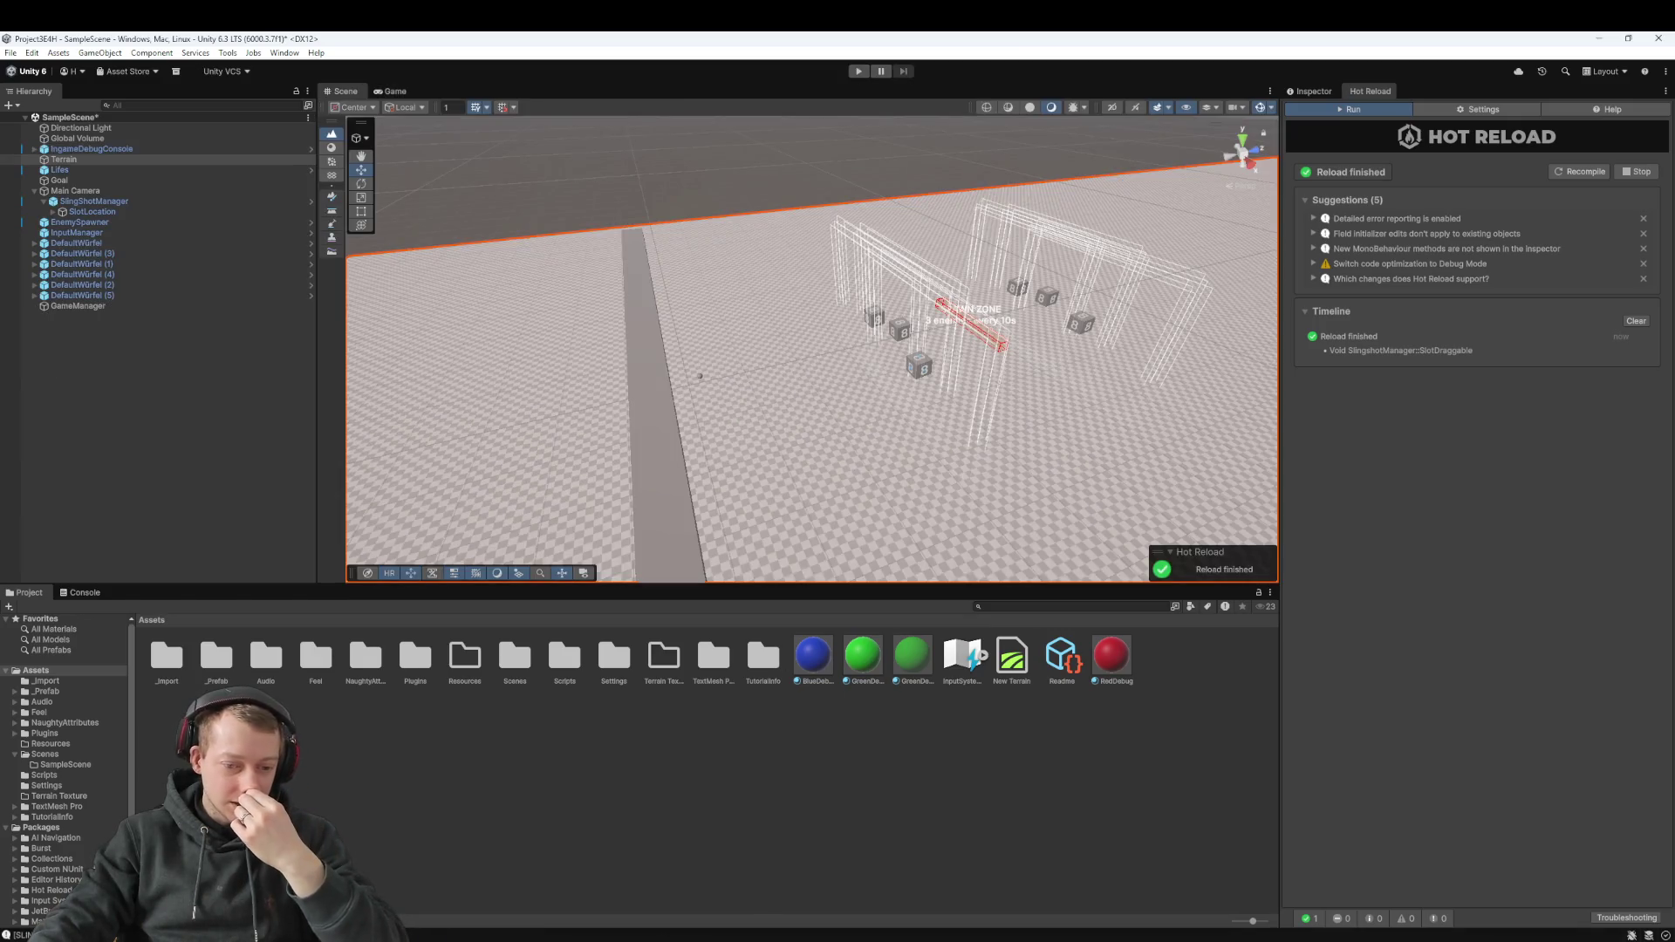
Stage SlingshotManager.cs and its .meta file in Fork's Local Changes
key(alt+Tab)
click(363, 251)
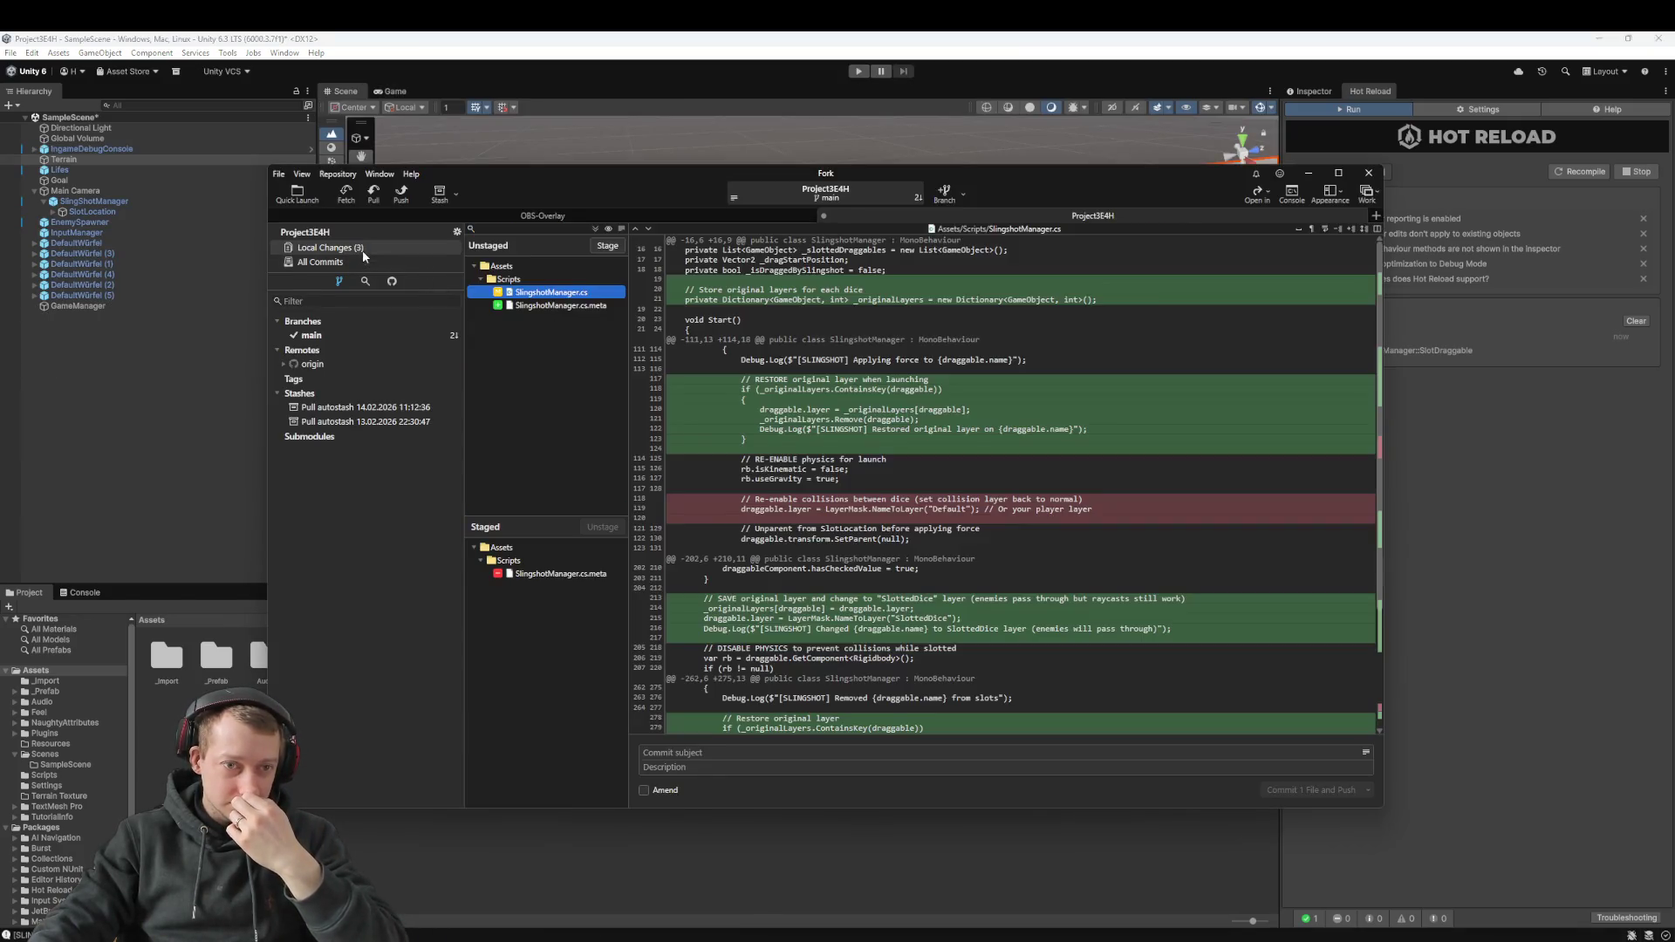
click(561, 307)
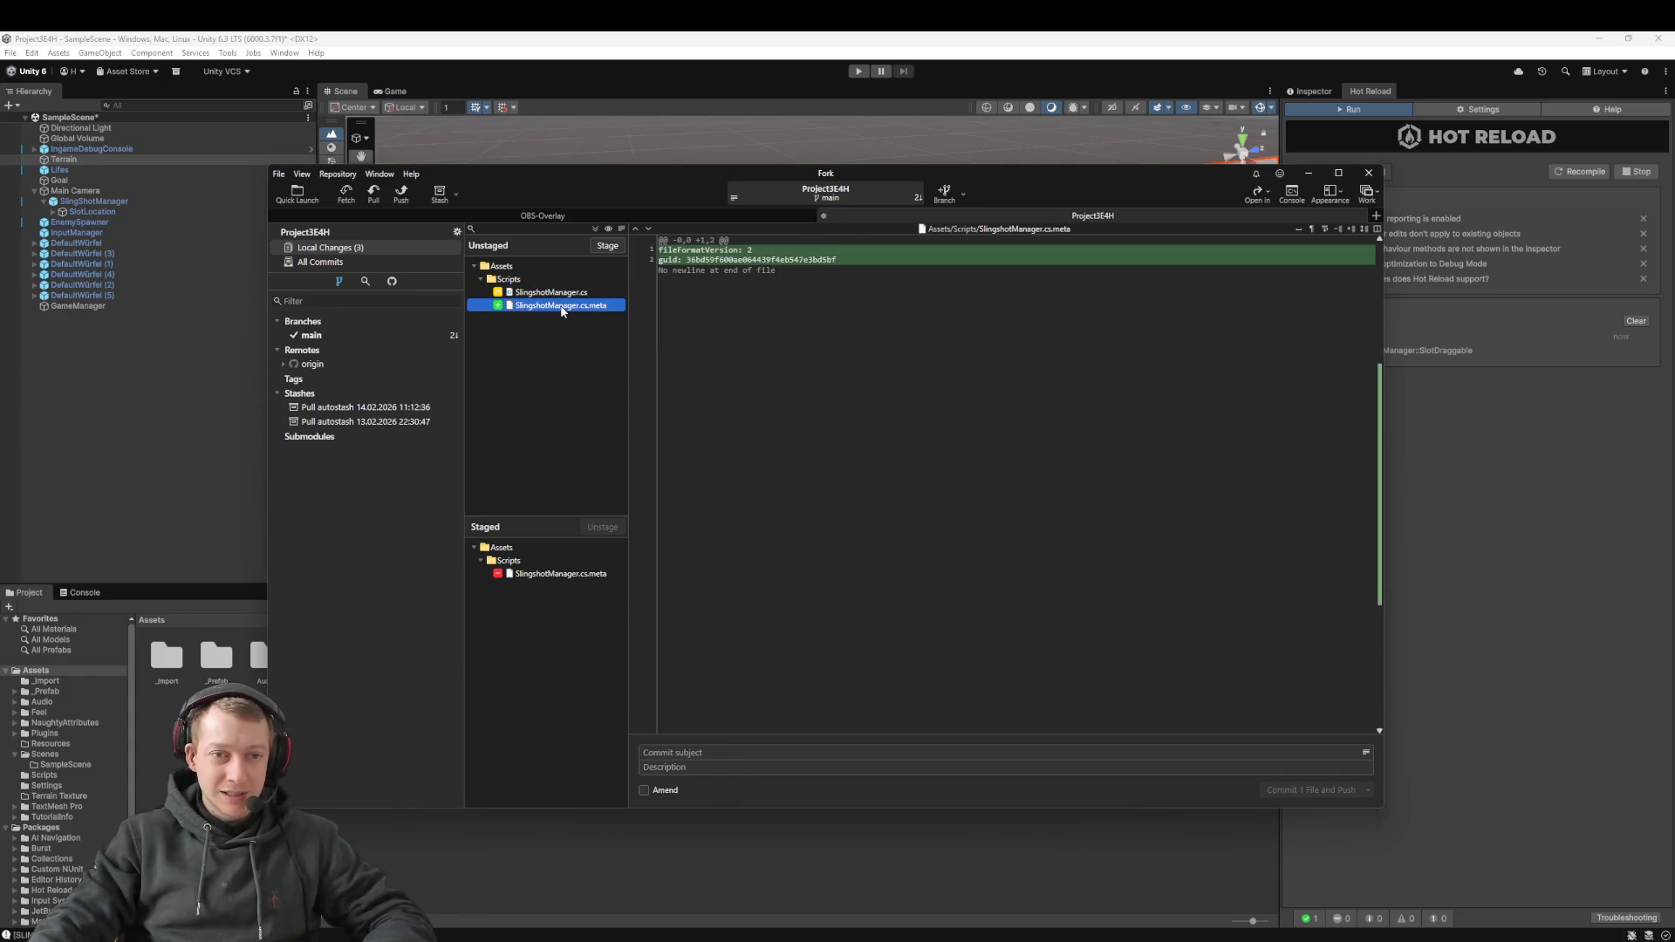
shift+click(545, 292)
drag(545, 292, 516, 618)
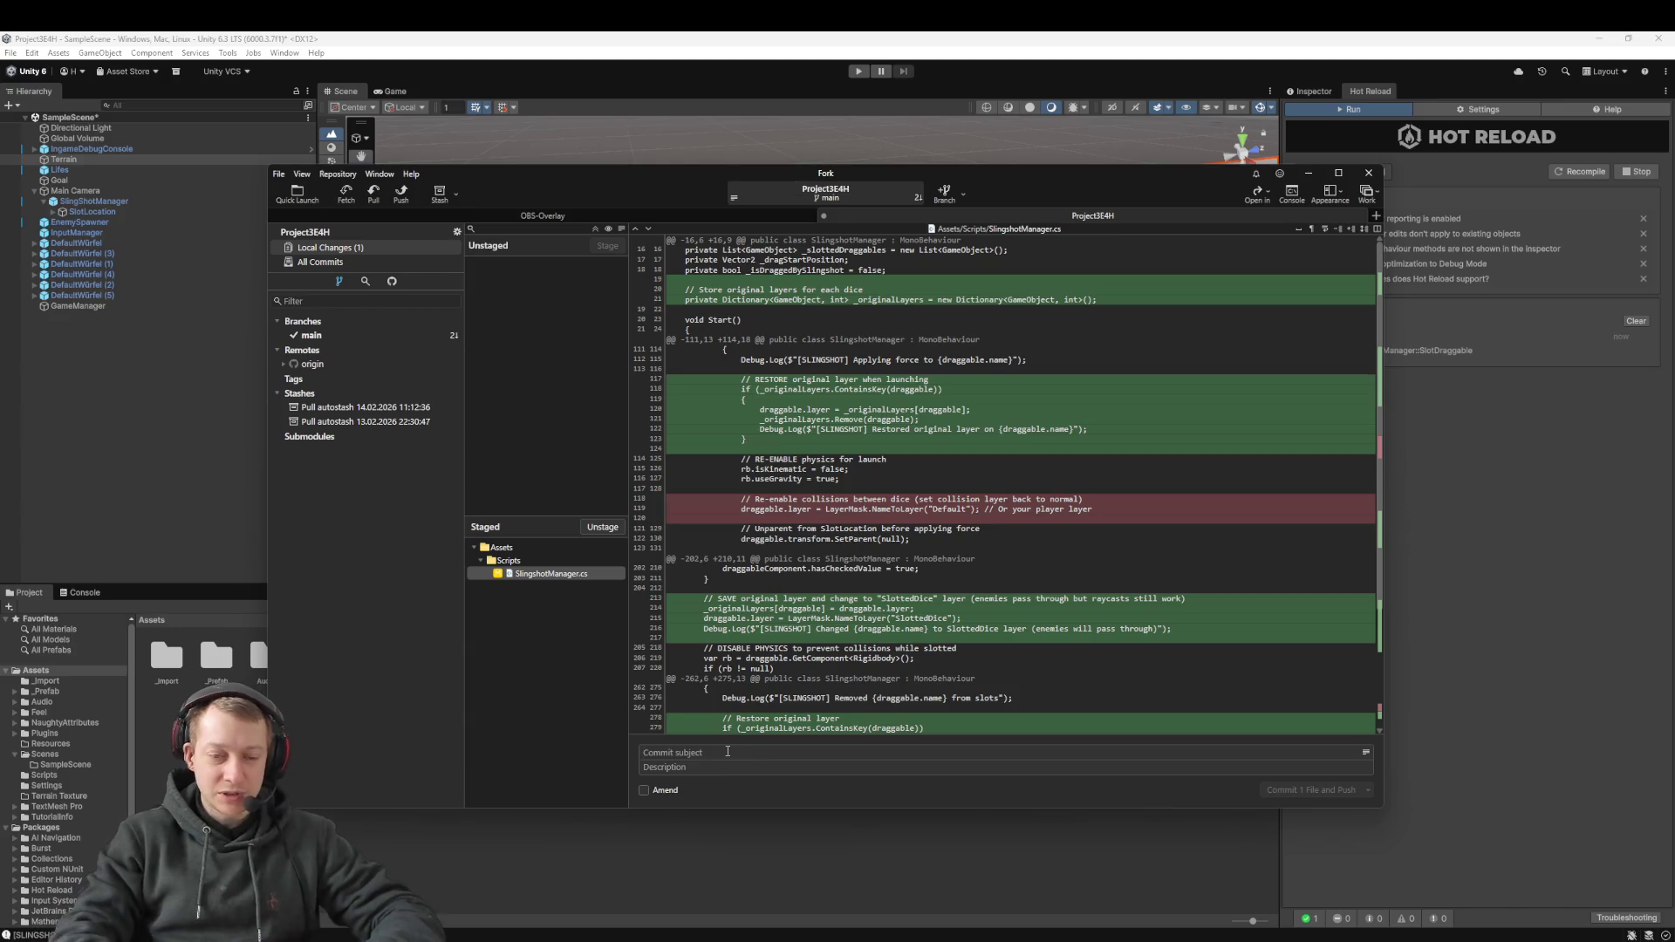
Commit with subject 'fix: fix slingshot script and enemy spawner' and push
click(728, 751)
text(fix: fix slingshot)
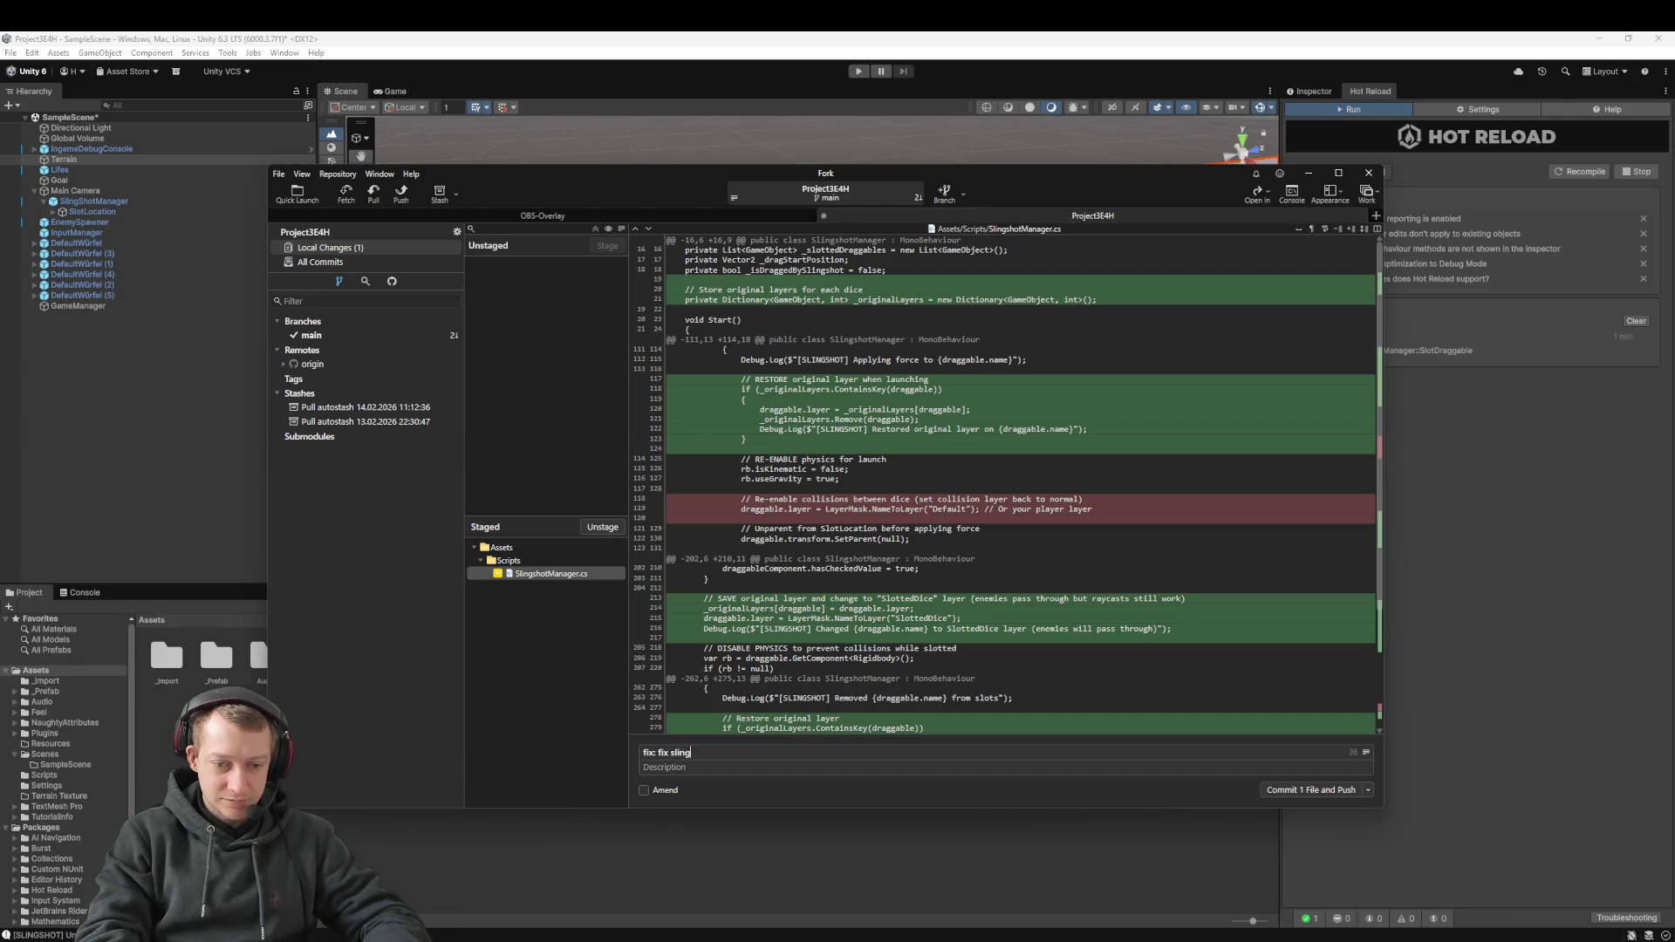
text( script and )
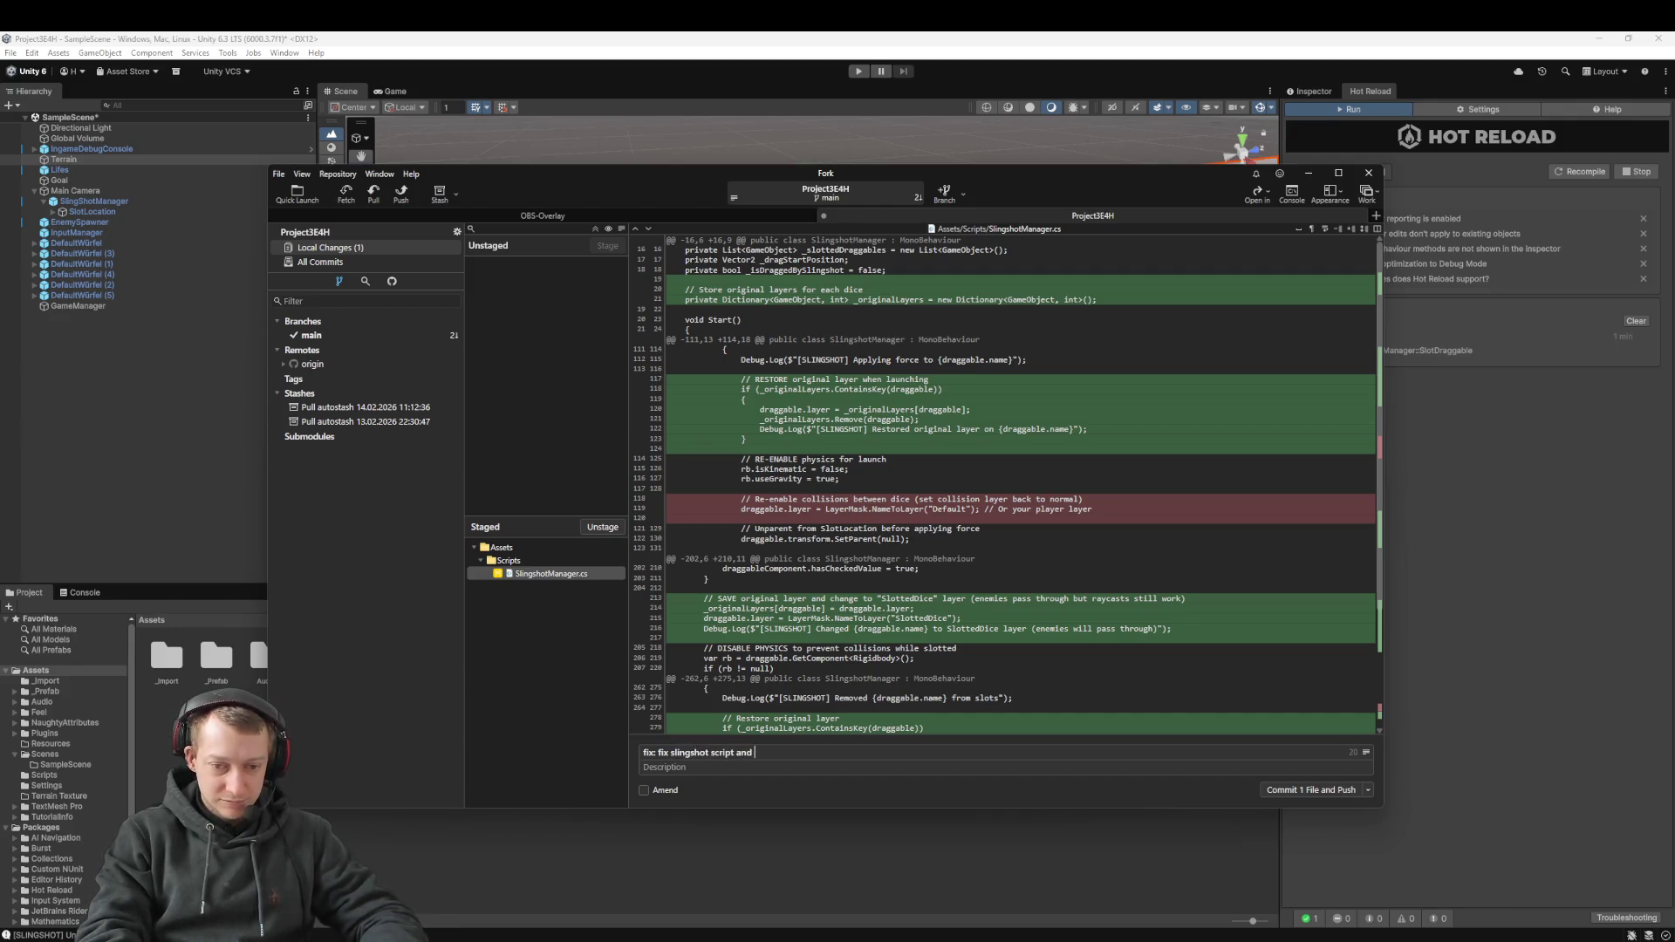
text(enemy spawner)
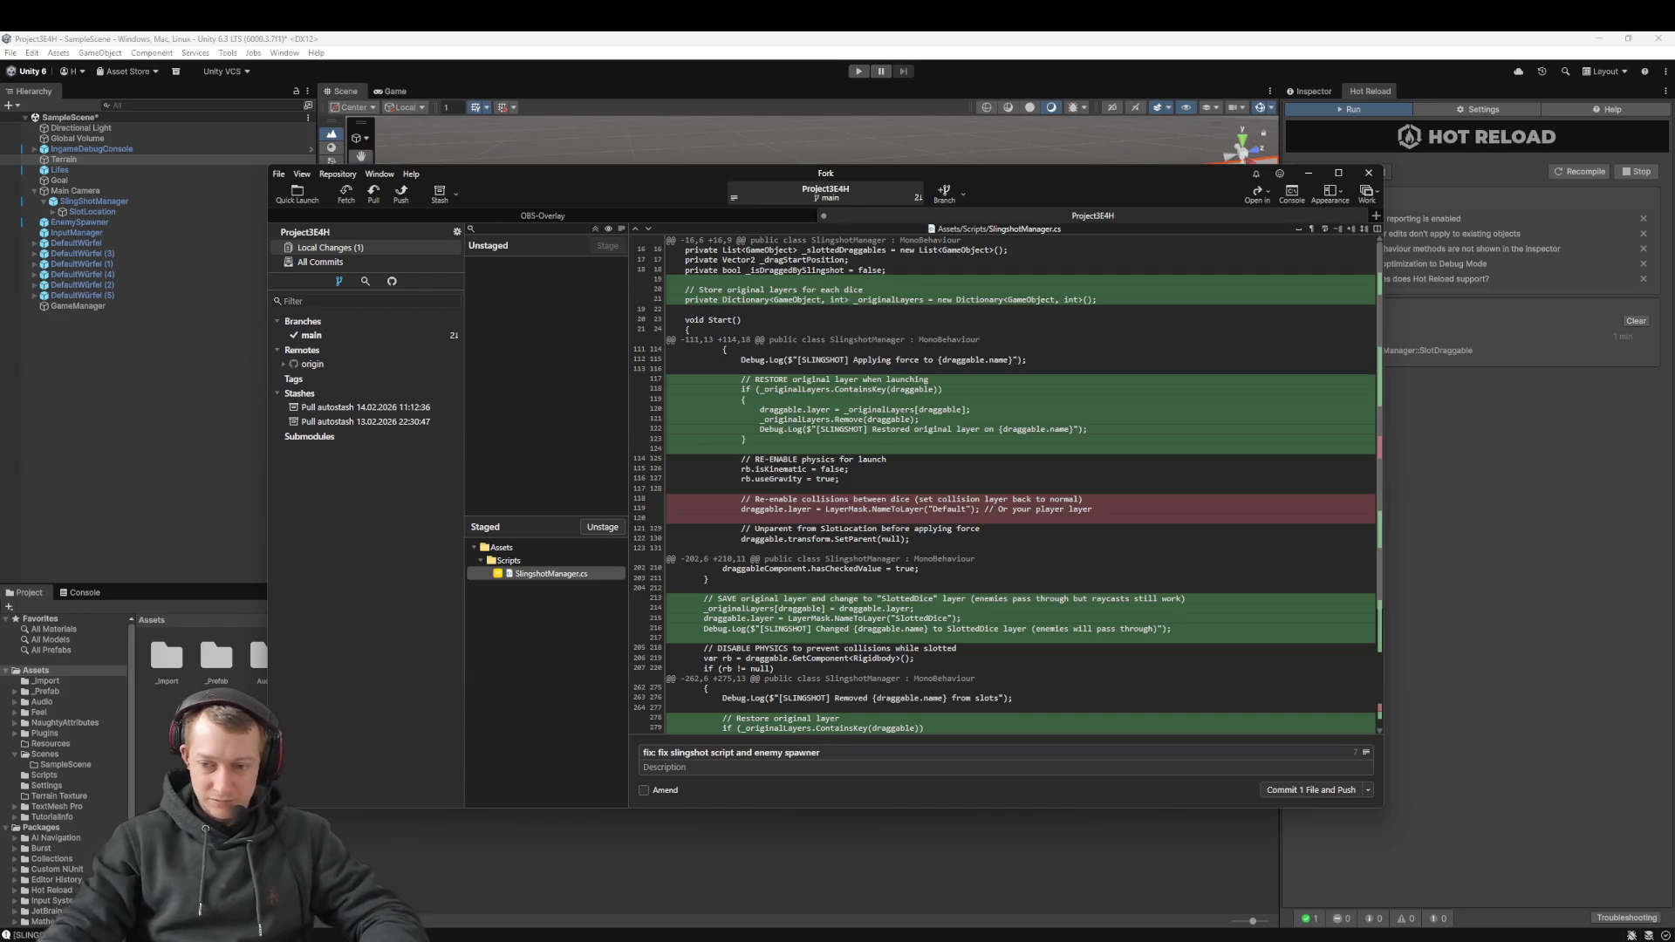
click(1329, 790)
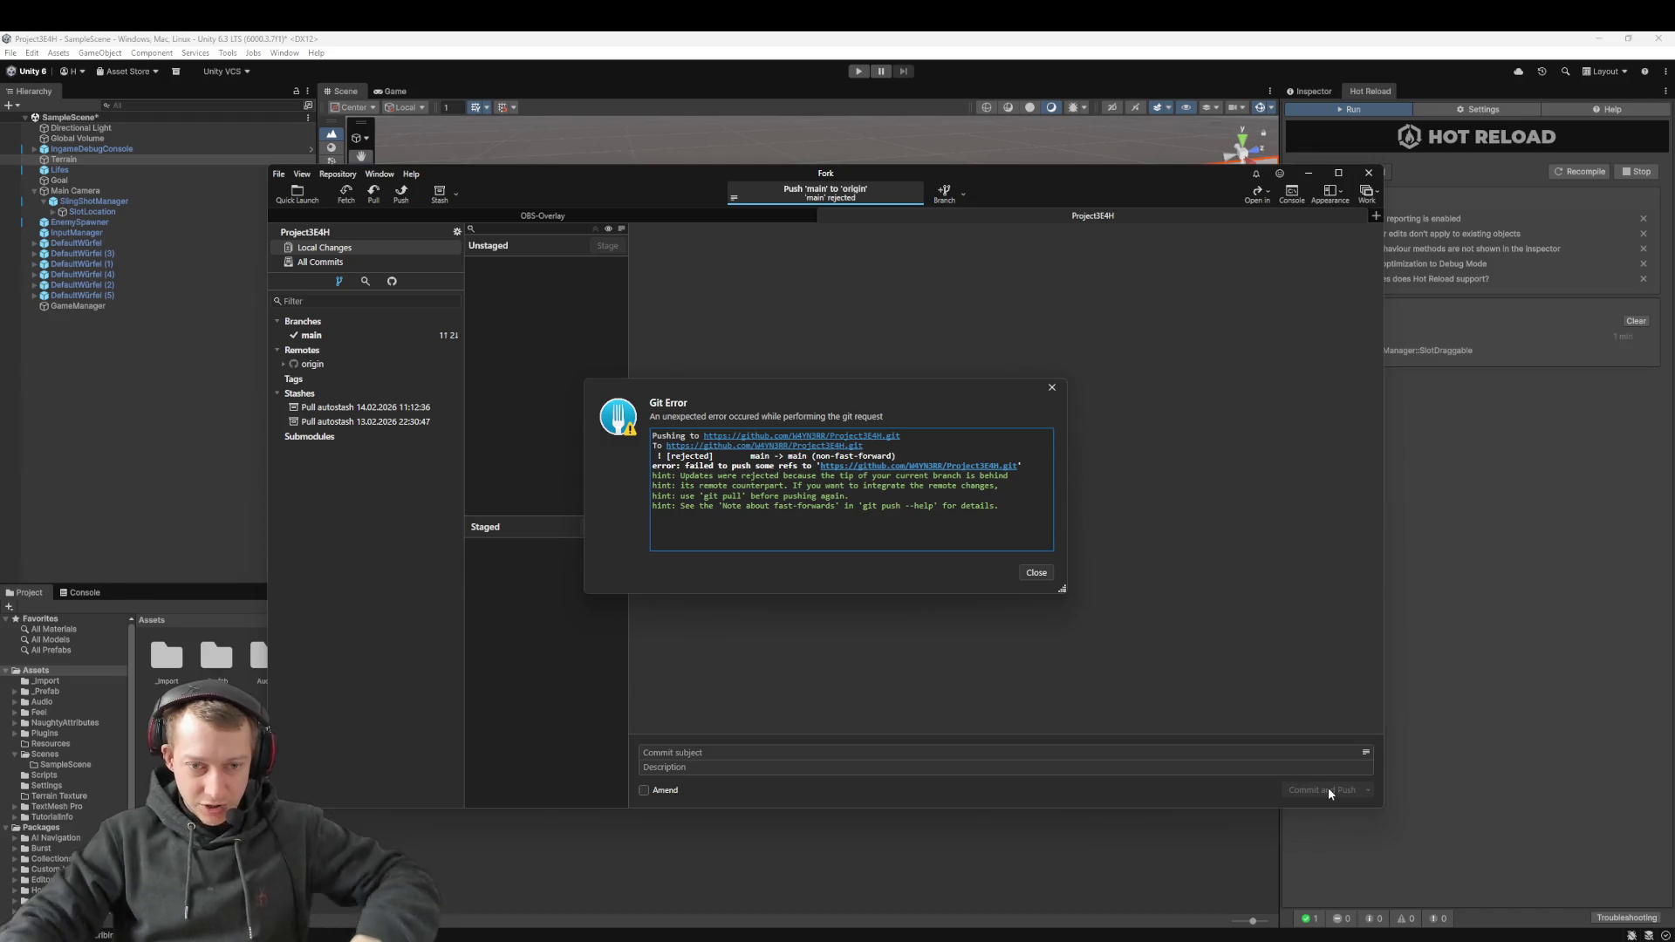
Dismiss the push-rejected error and pull origin/main into main
click(1040, 574)
click(375, 203)
click(924, 511)
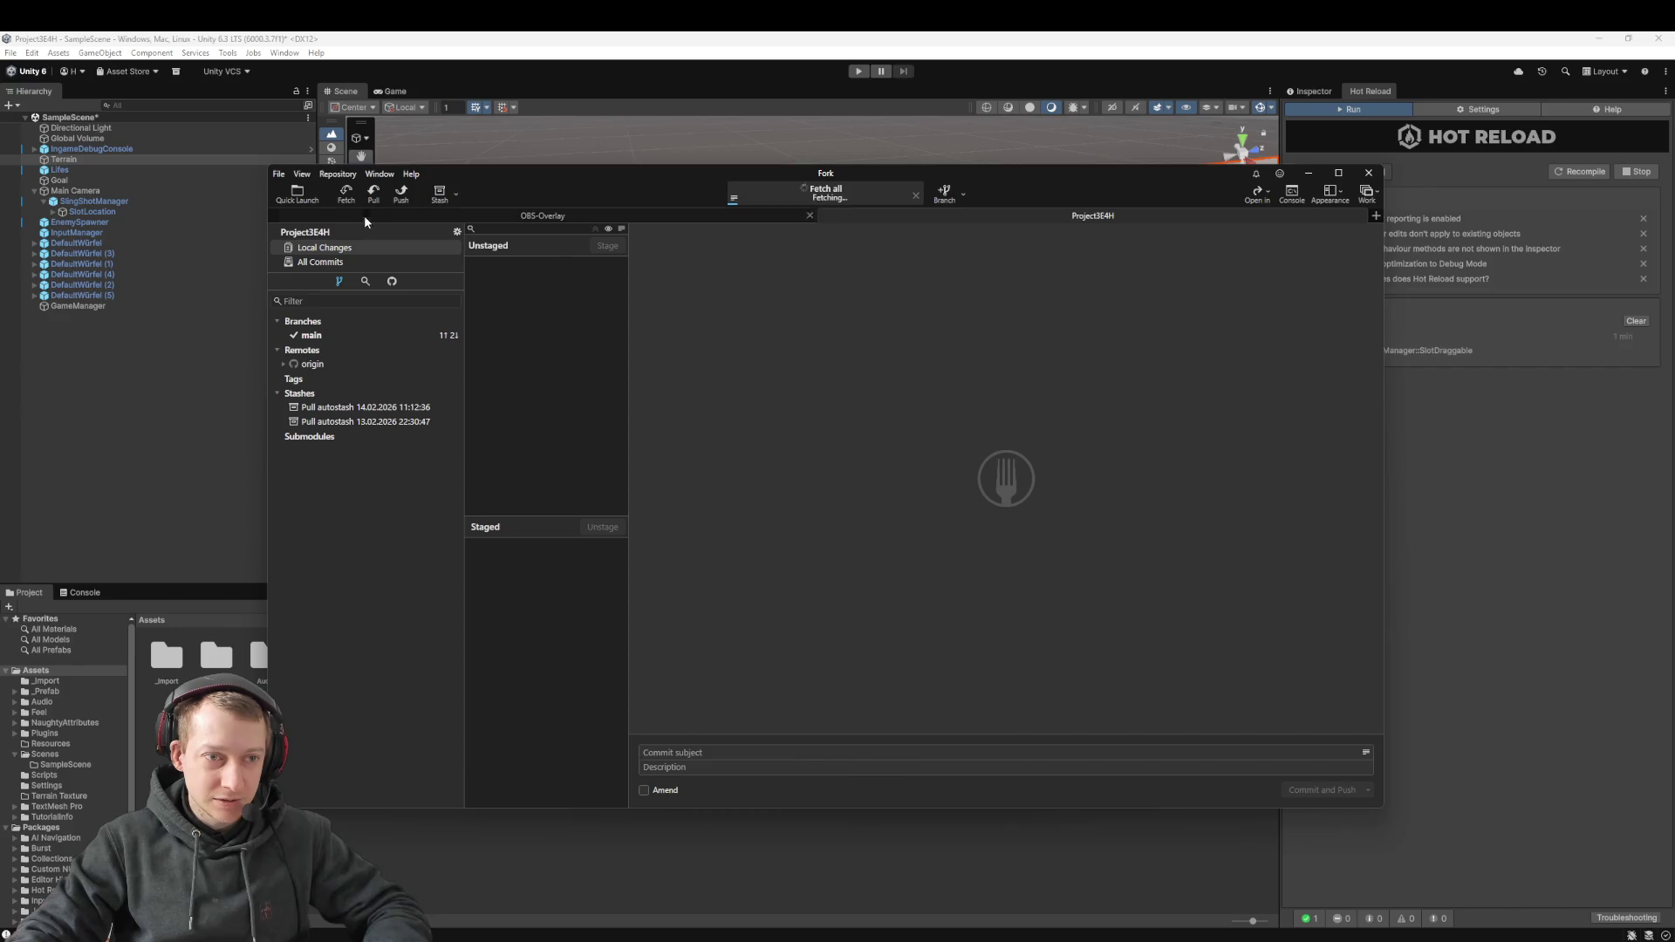
click(923, 536)
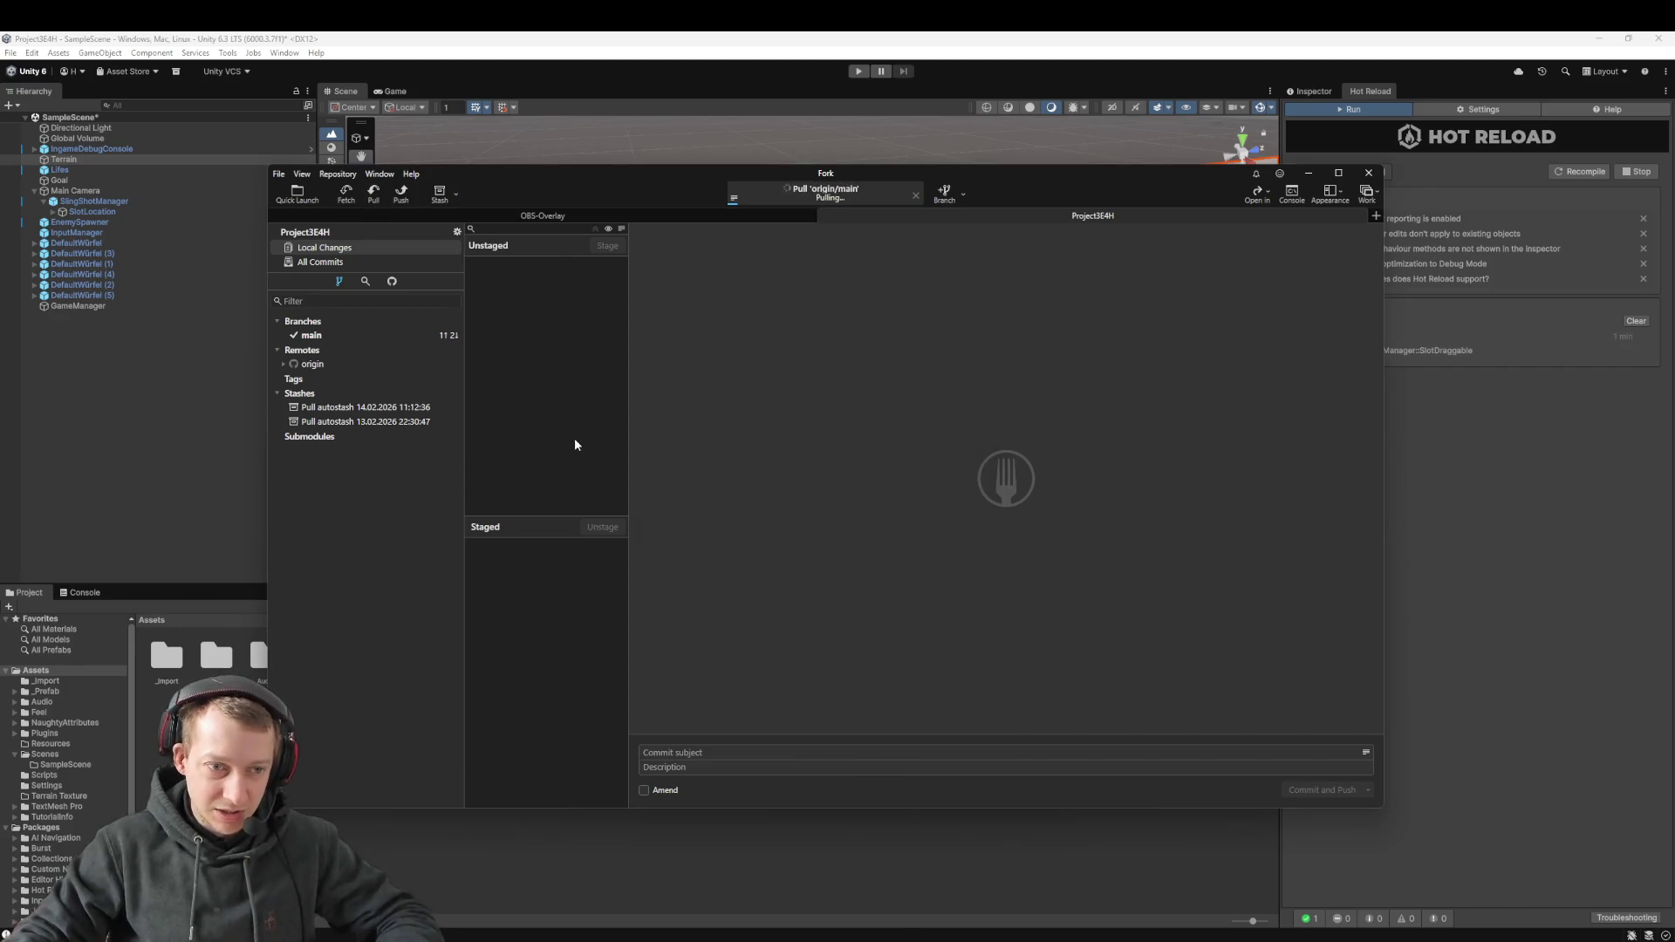
Force-push main to origin, check the commit history, and return to Unity
click(402, 193)
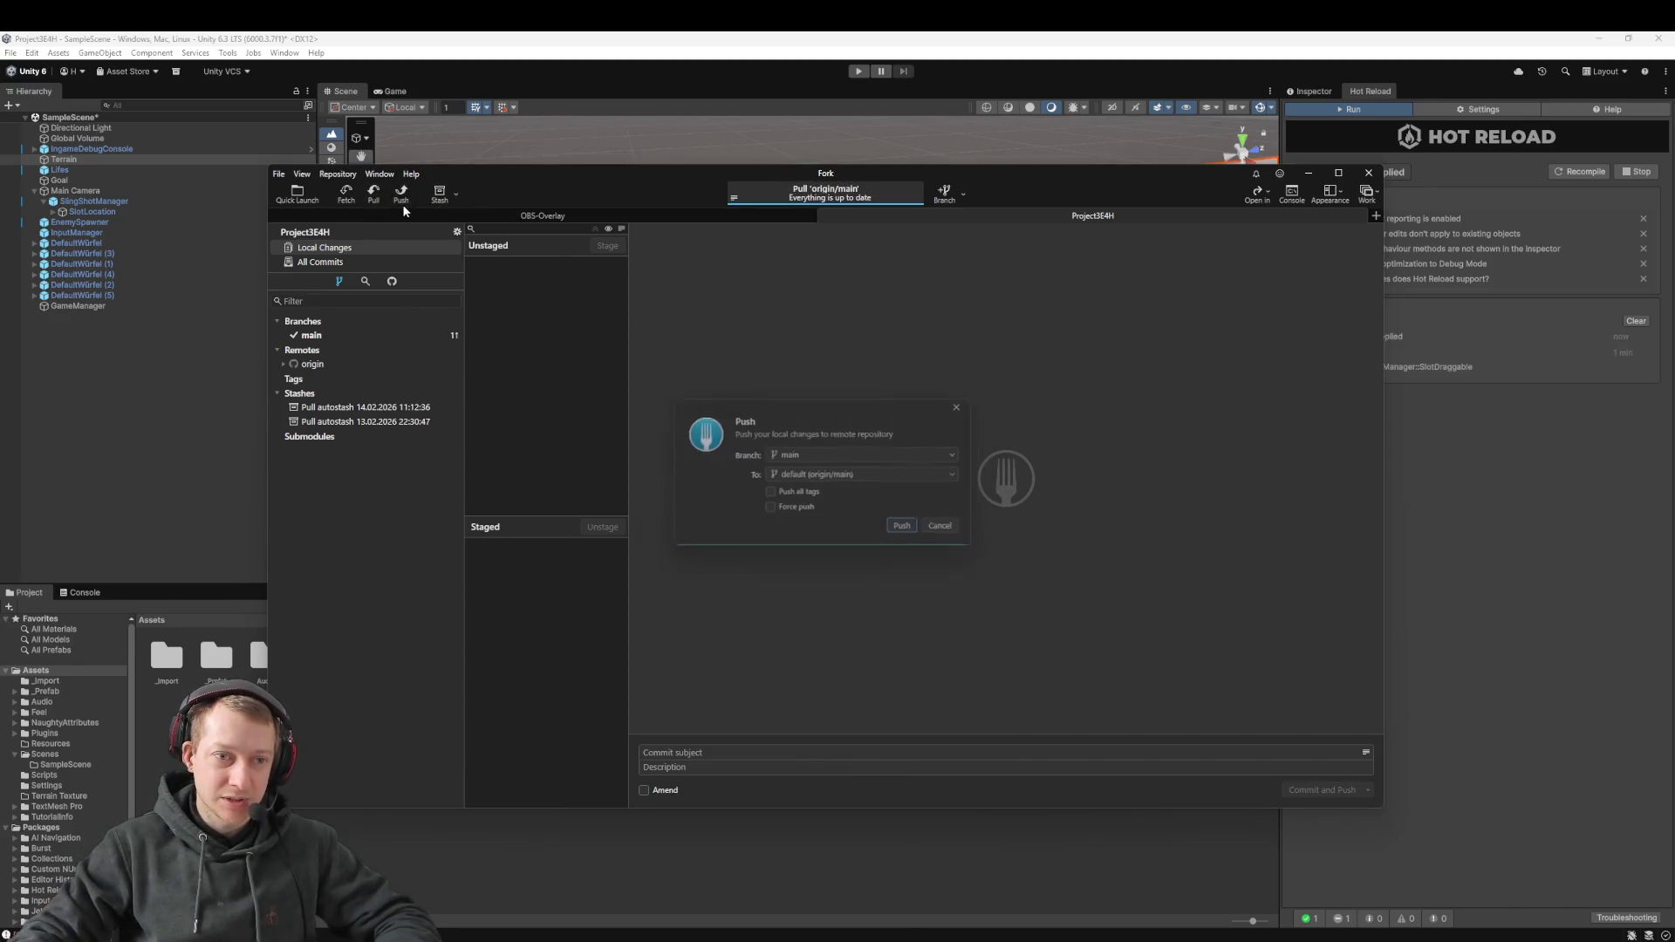
click(810, 511)
click(912, 531)
click(338, 335)
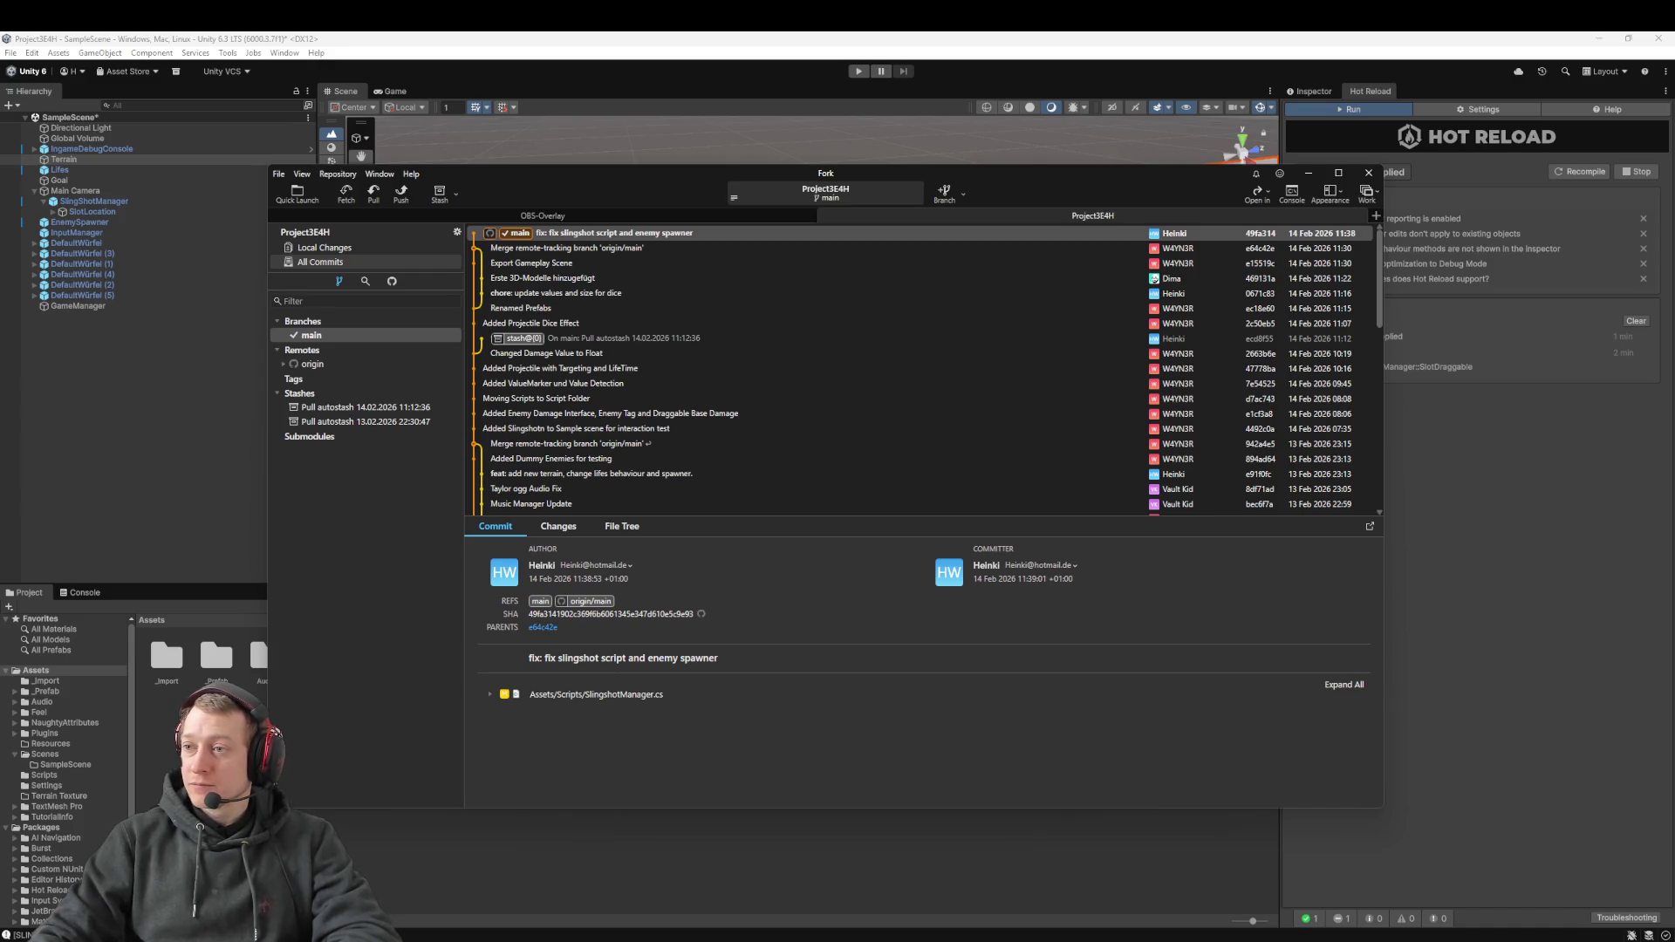
click(89, 446)
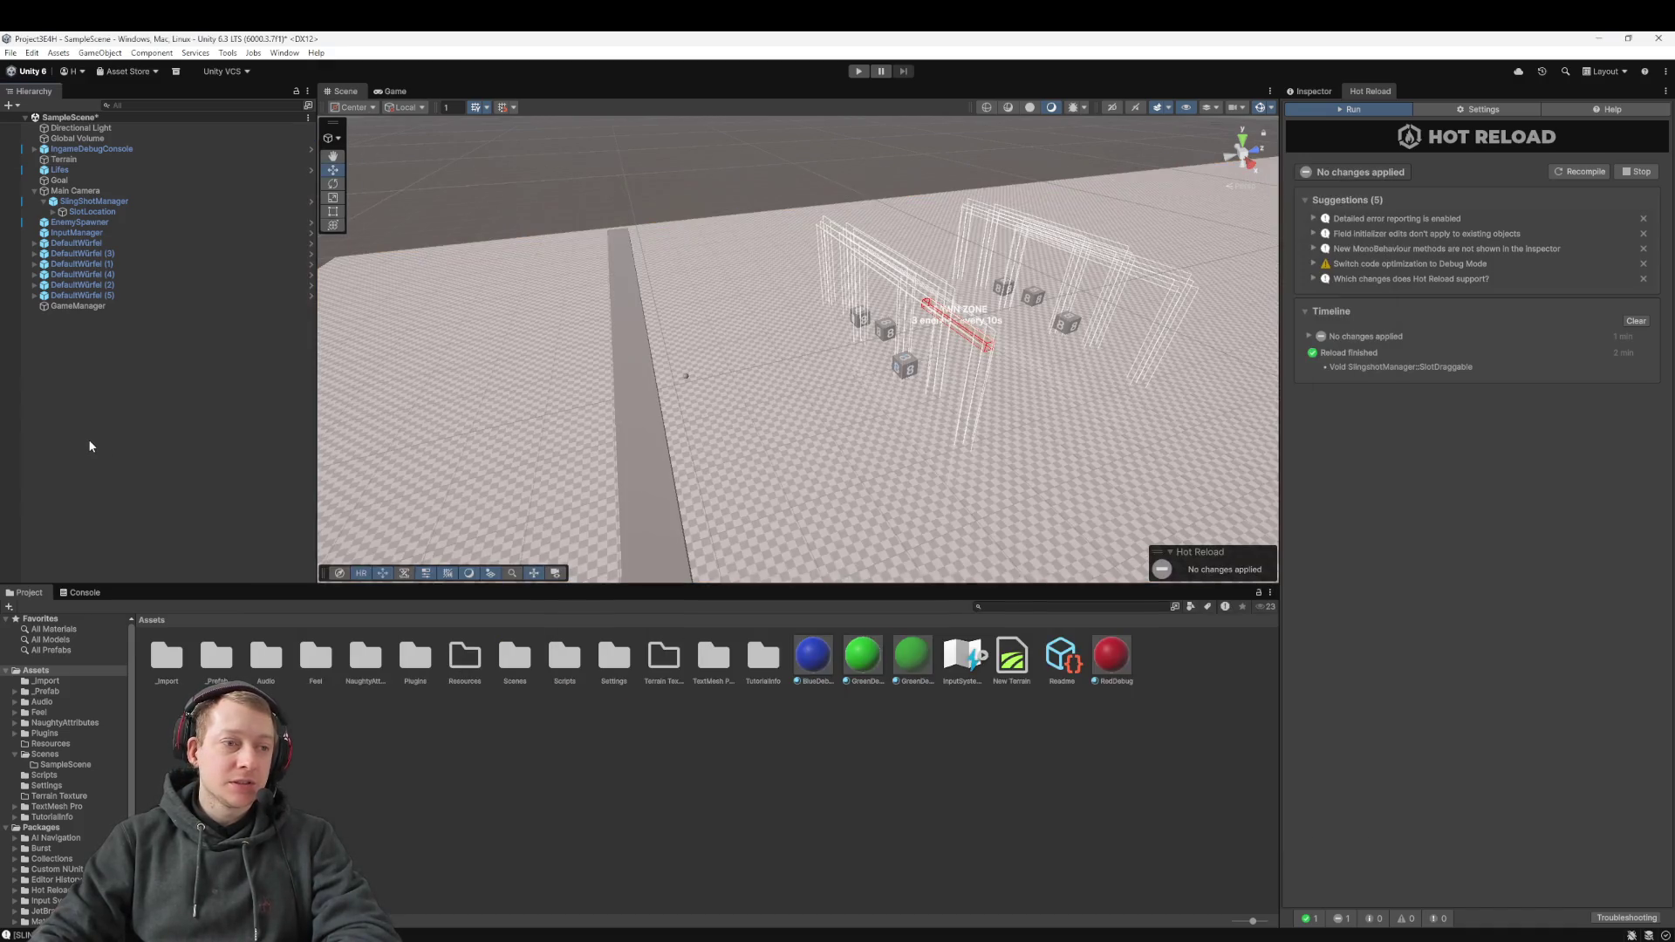
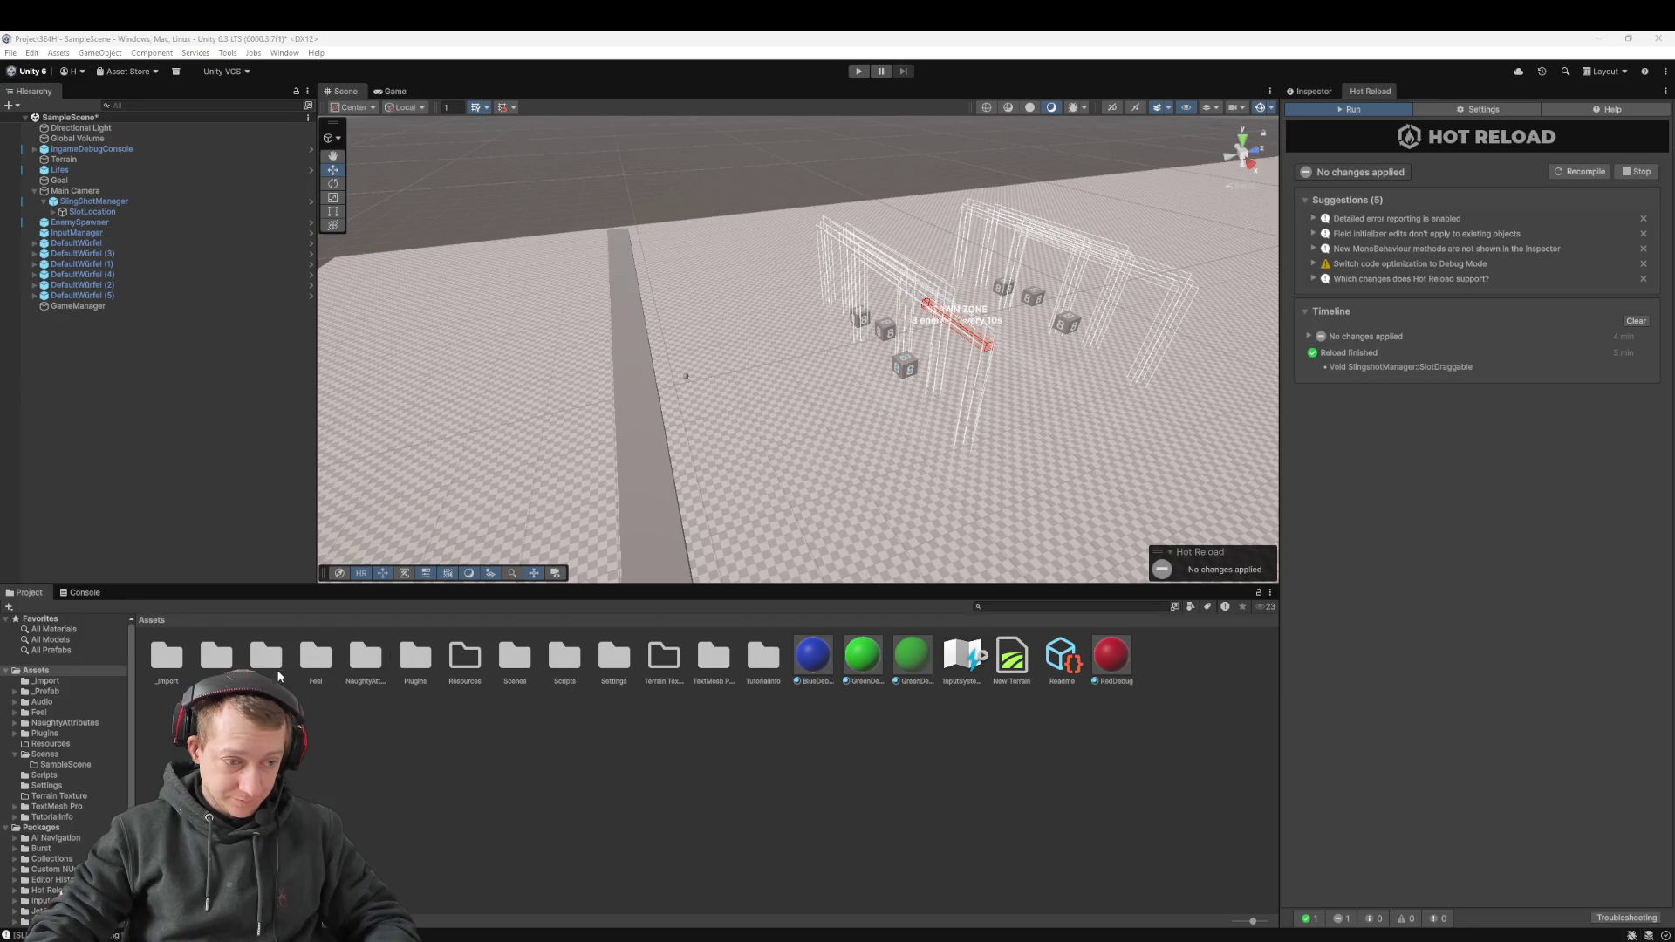
Open the Scripts folder to list Enemy, GameManager, Projectile and ValueManager, leaving nothing selected
double_click(564, 658)
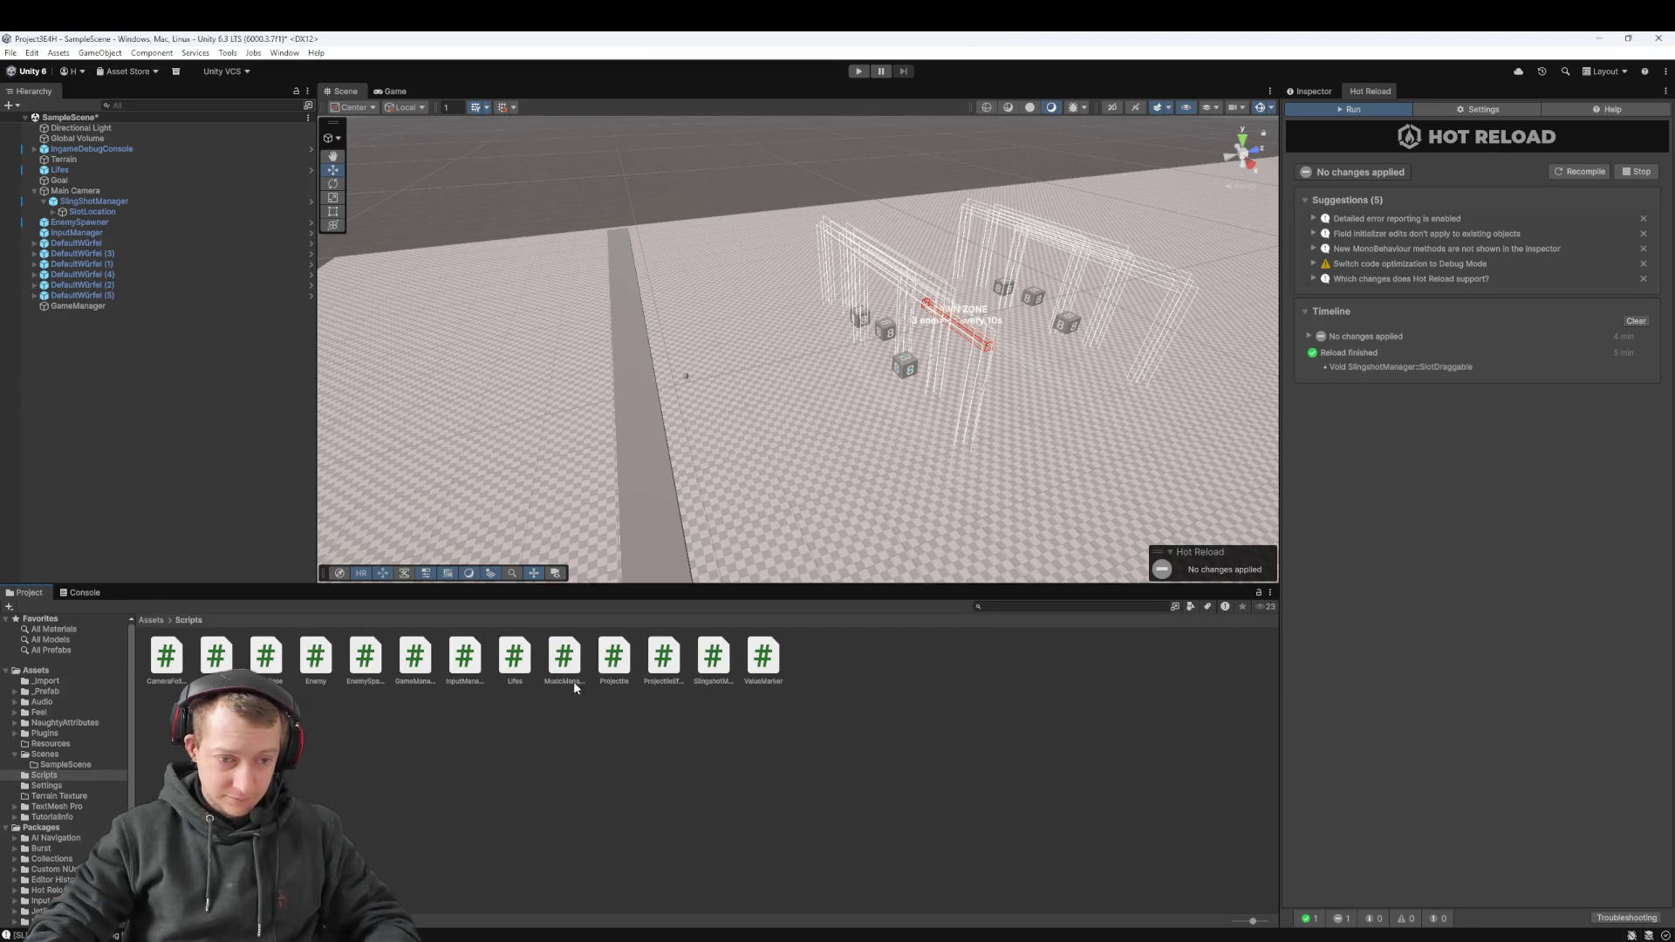
click(611, 767)
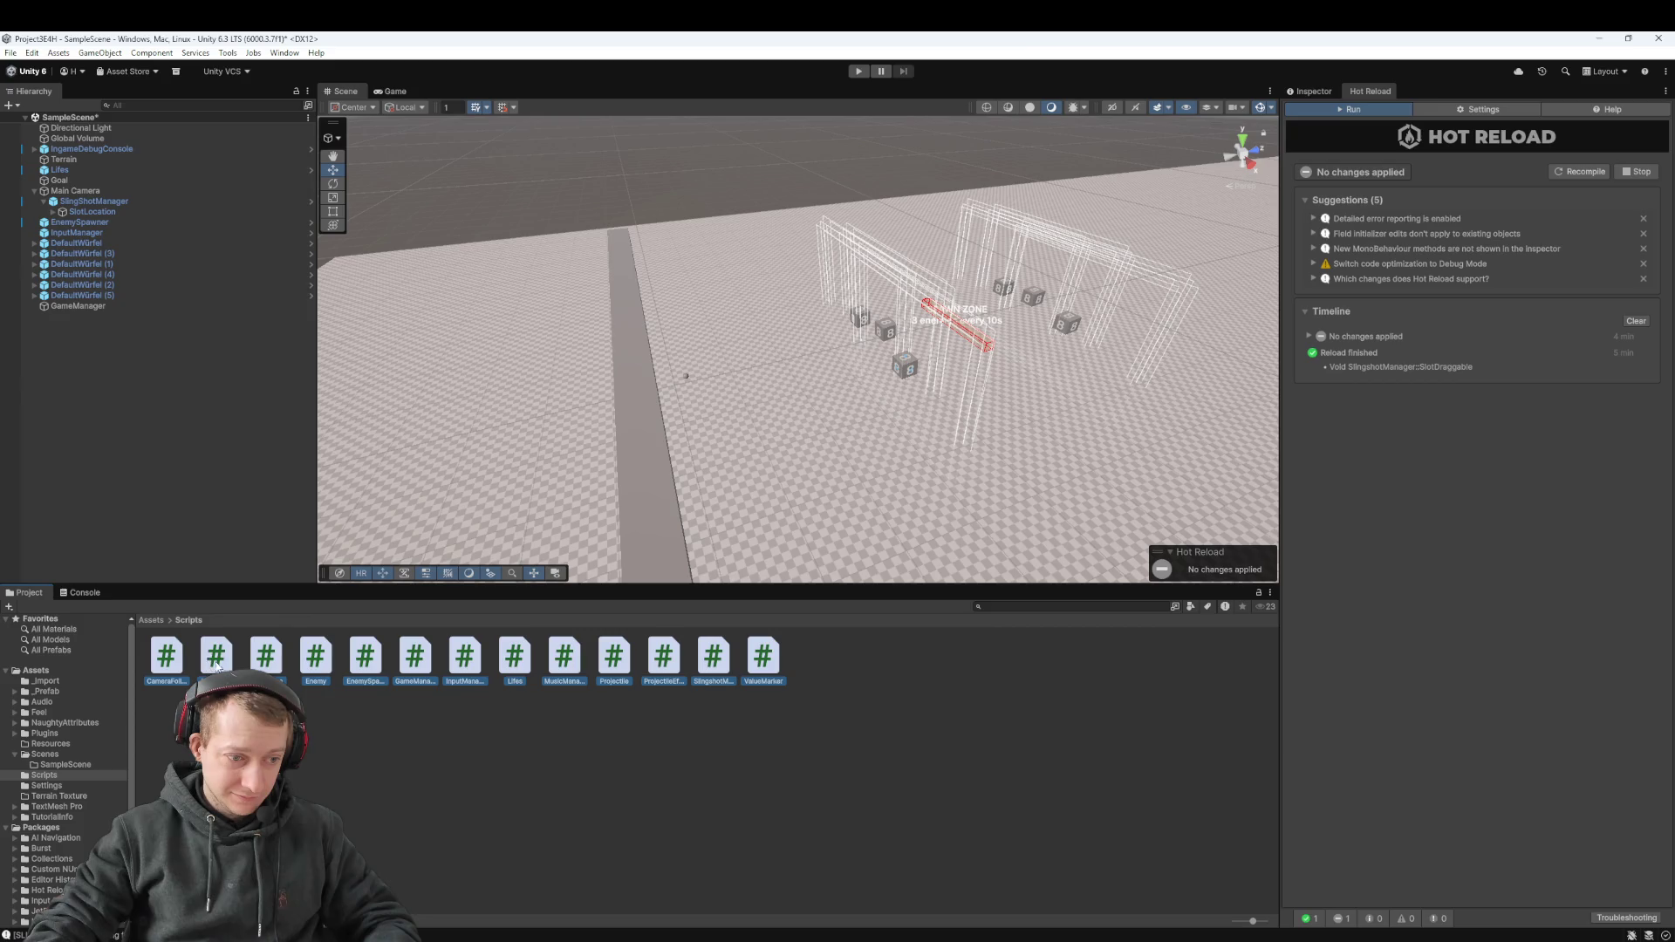